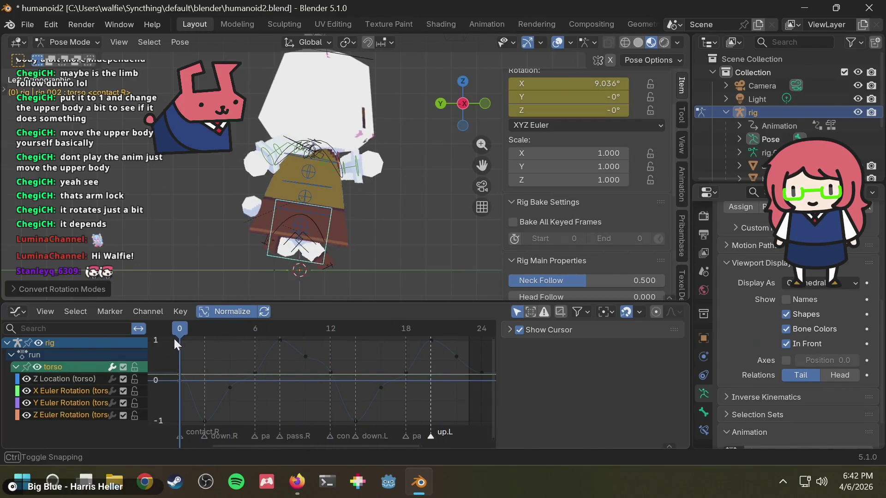
Scrub the run from frame 8 to 11 to check the torso pose, then switch to references.
left_click_drag(266, 337, 320, 336)
key("alt+Tab")
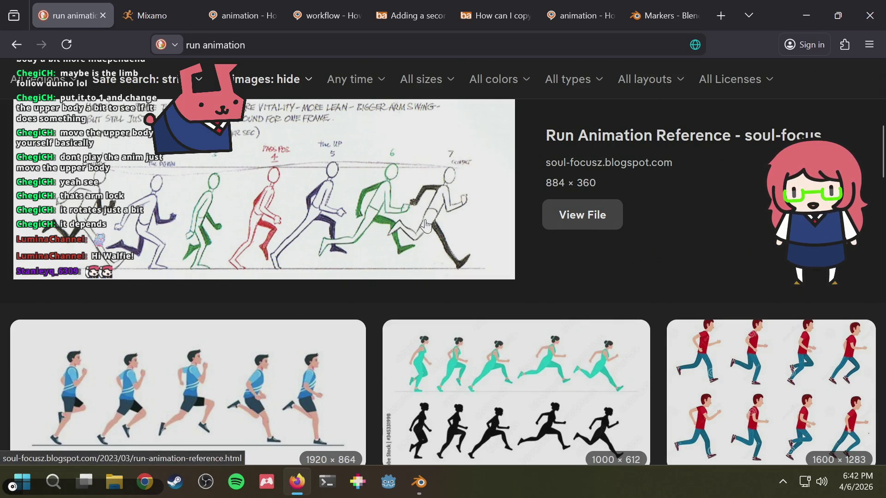
Return from the run-animation reference images to the bunny rig in Blender.
key("alt+Tab")
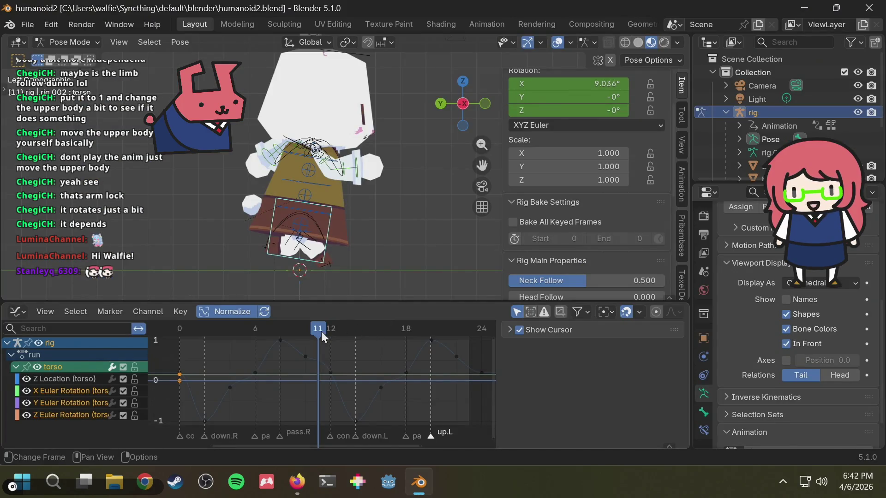
Play the run cycle, stop at frame 12 and select the head bone to show its curves.
left_click_drag(319, 337, 213, 337)
key("space")
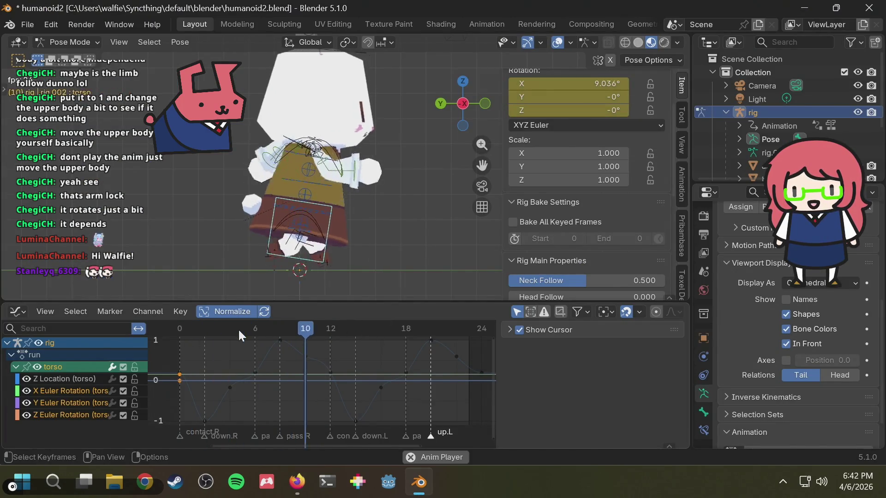
left_click_drag(238, 329, 330, 330)
middle_click_drag(336, 63, 339, 113, "shift")
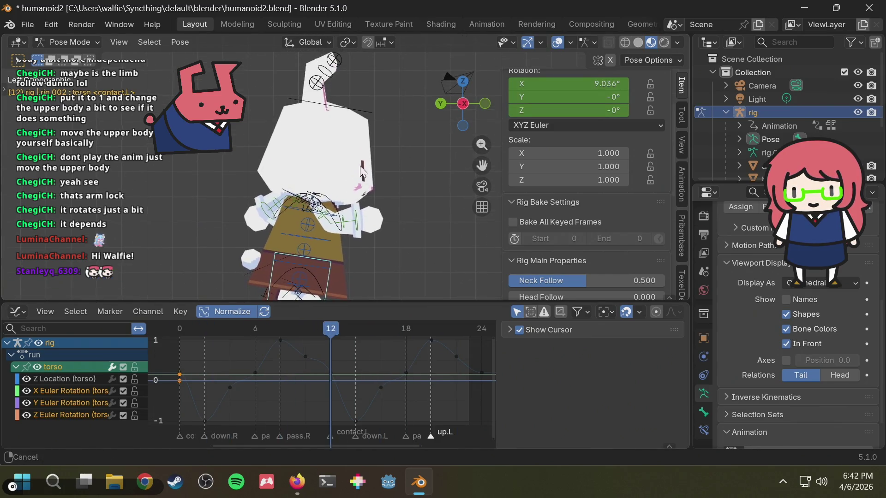
left_click(350, 114)
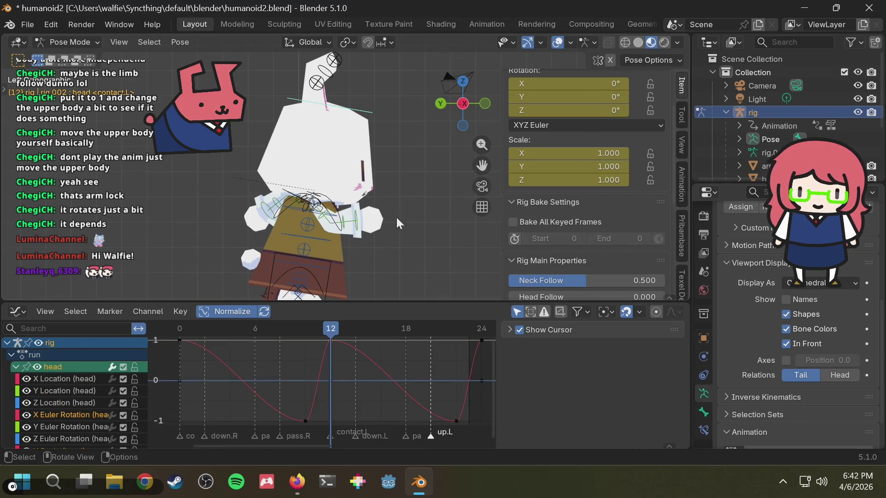
Move the head's X-rotation peak keys about four frames later along time only.
middle_click_drag(399, 225, 393, 143, "shift")
left_click_drag(289, 416, 333, 420)
left_click(296, 380)
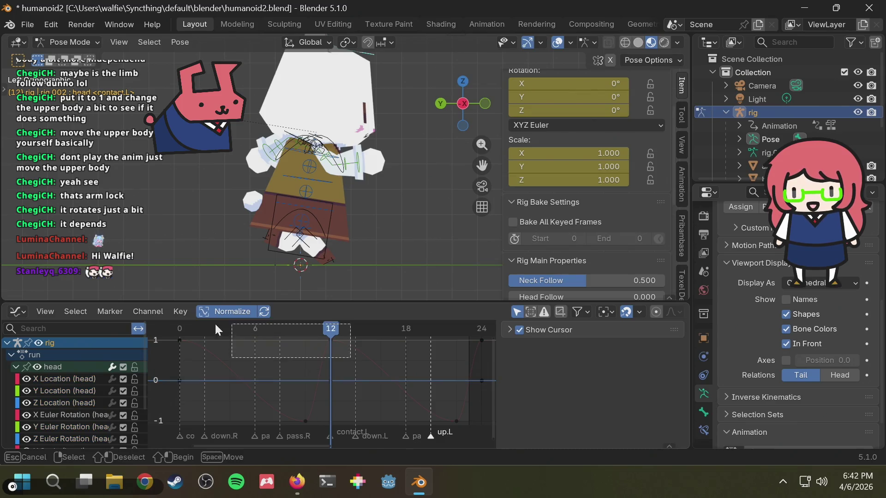
left_click_drag(344, 357, 146, 321)
key("g")
key("x")
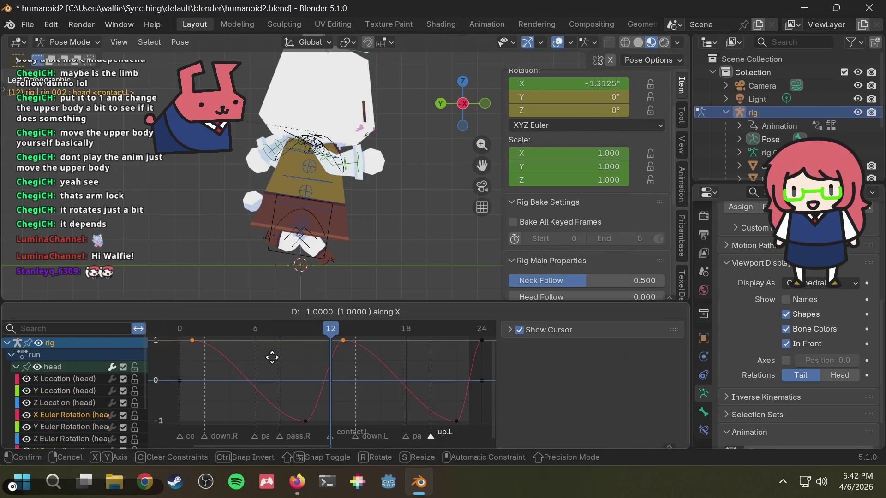
left_click(311, 357)
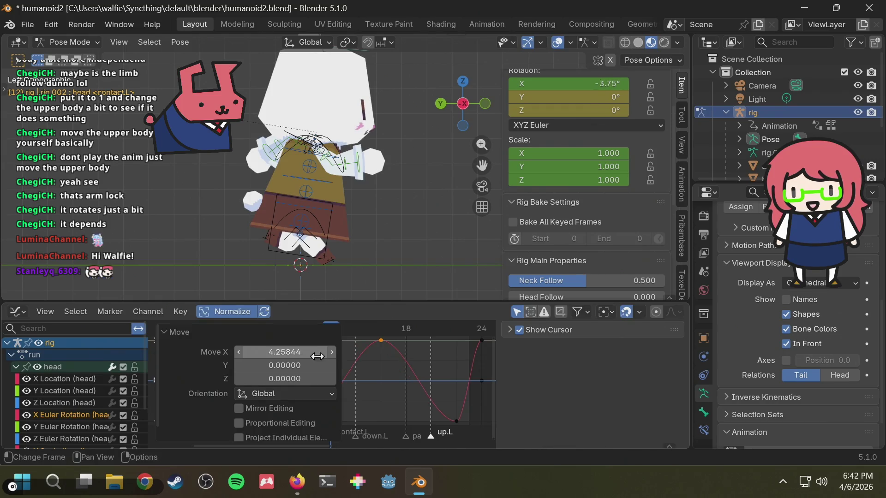
left_click(453, 353)
Pan the graph to the loop's end and select the head key at frame 24.
mouse_move(483, 349)
middle_mouse_down()
mouse_move(406, 358)
mouse_move(416, 361)
mouse_move(345, 388)
middle_mouse_up()
scroll(416, 361, "down", 1)
left_click(405, 389)
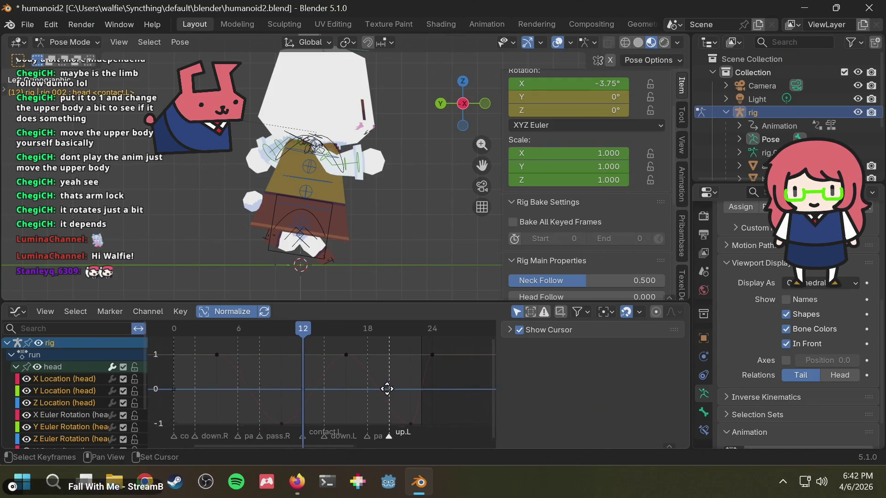
middle_click_drag(360, 388, 413, 373)
Shift the head's frame-24 X-rotation key four frames later to frame 28.
left_click_drag(209, 331, 220, 332)
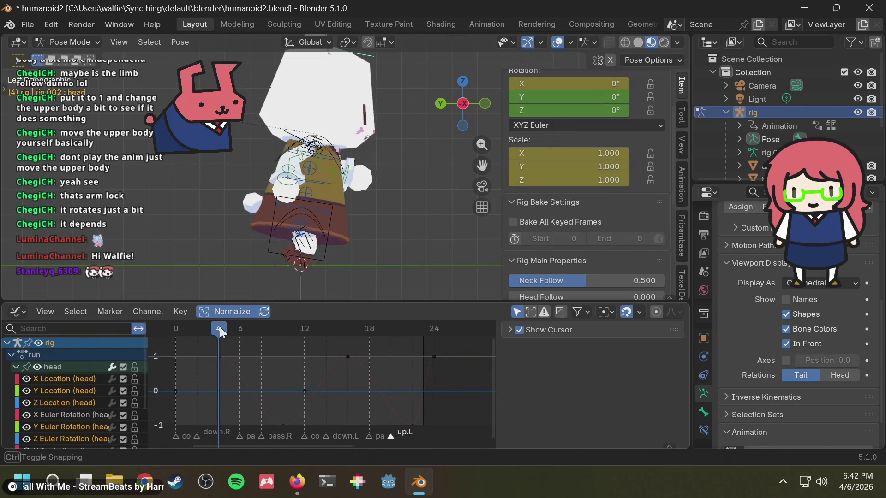
middle_click_drag(449, 368, 361, 383)
left_click_drag(347, 385, 364, 355)
key("g")
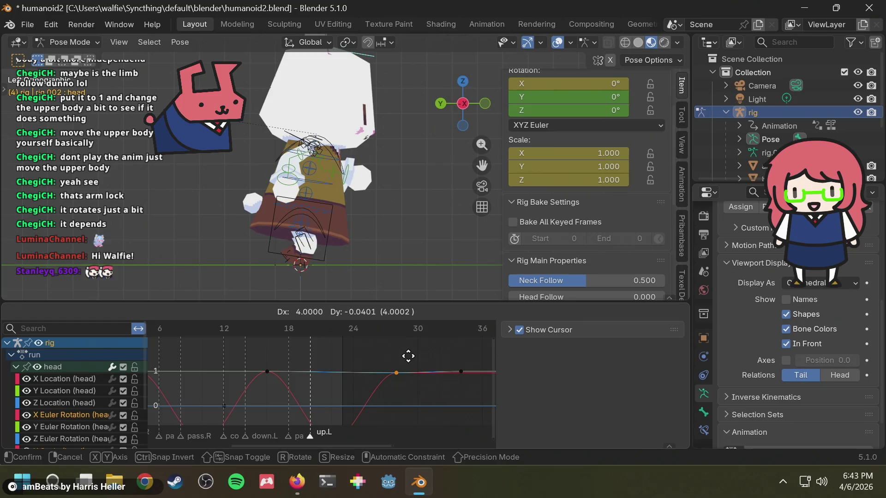
right_click(399, 347)
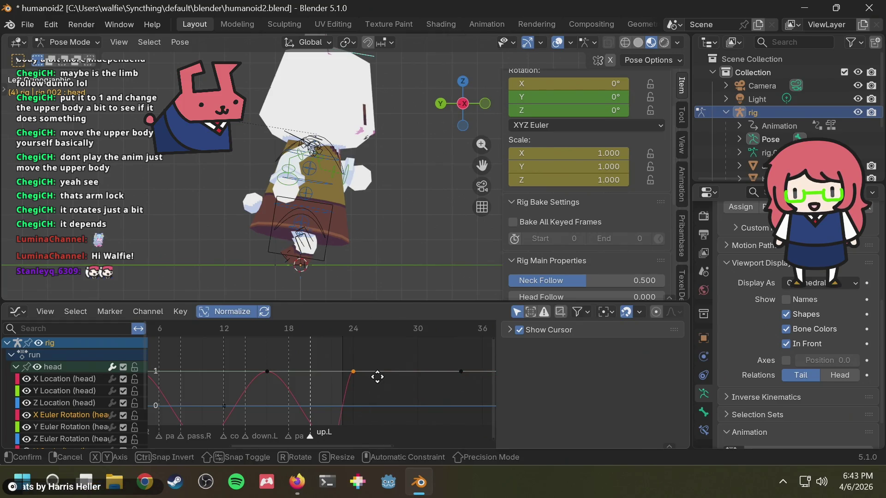
key("x")
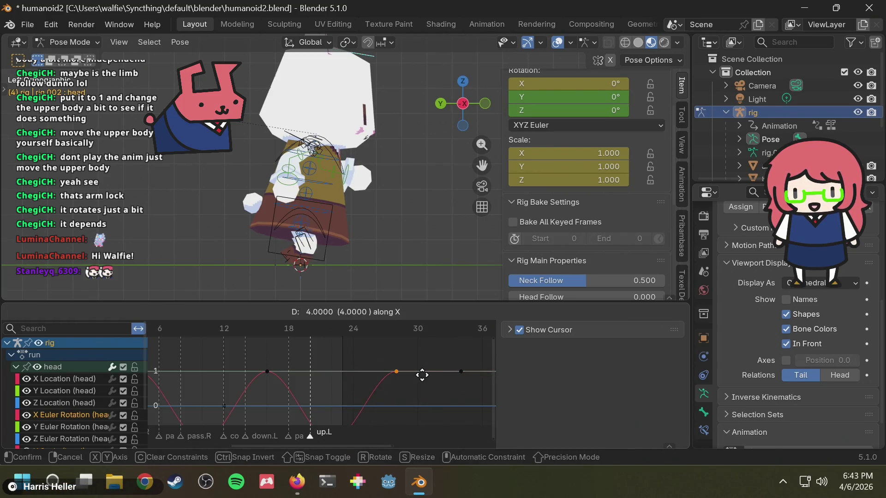
left_click(421, 374)
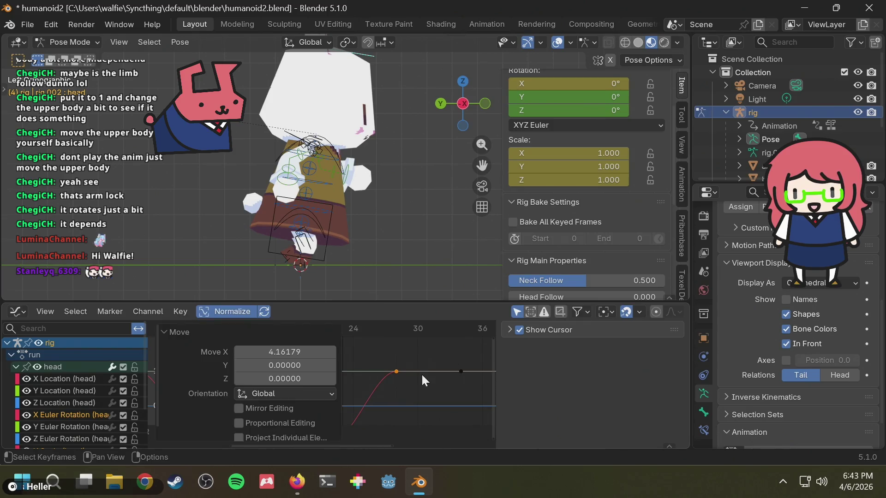
scroll(410, 374, "up", 2)
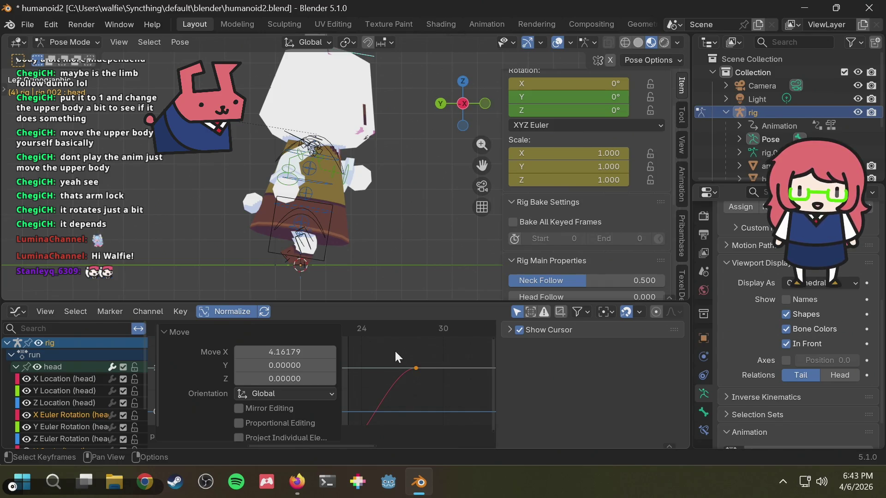
key("g")
left_click(443, 351)
Frame the whole curve, select the trough key at frame 22 and return to frame 0.
left_click_drag(429, 353, 389, 401)
key("Home")
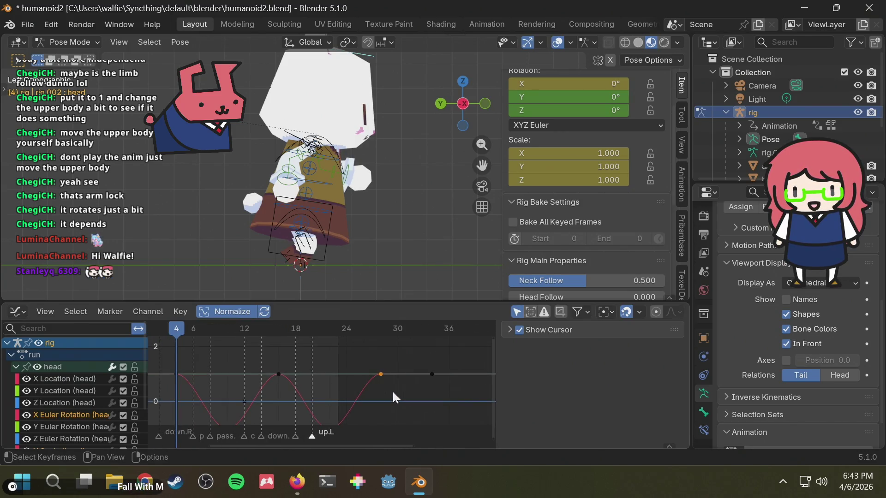
middle_click_drag(392, 390, 423, 389)
left_click(461, 372)
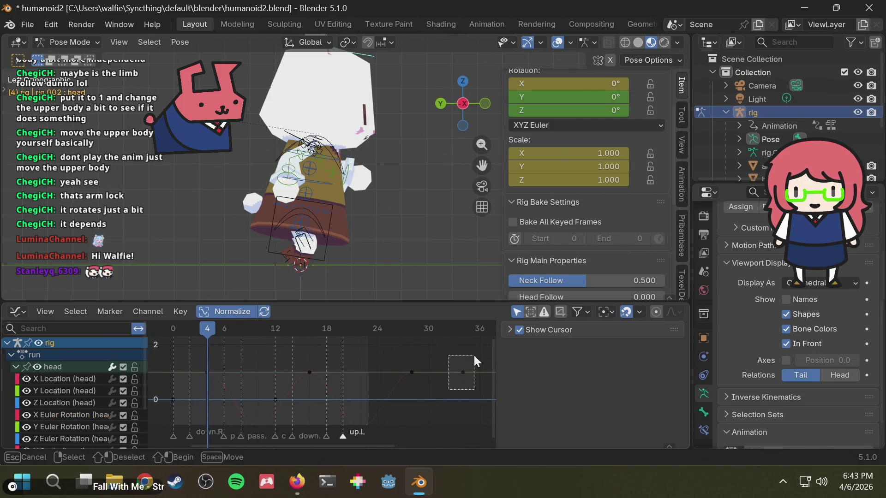
middle_click_drag(292, 387, 361, 353)
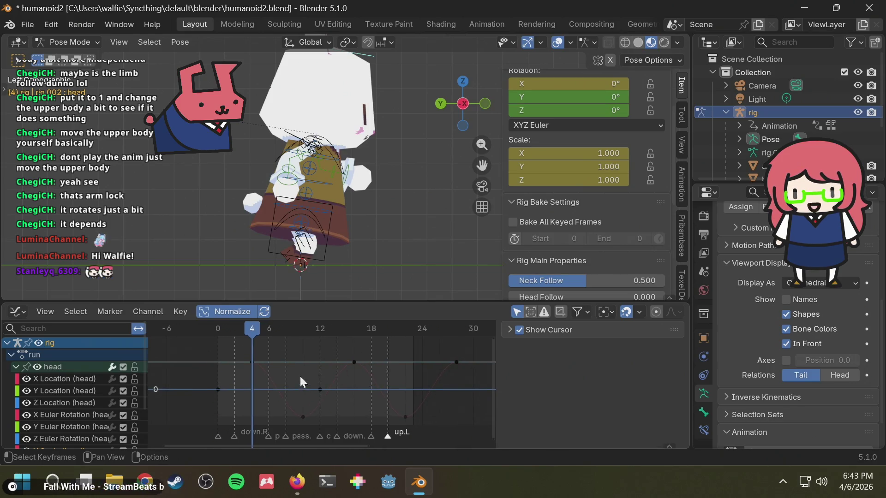
left_click(405, 417)
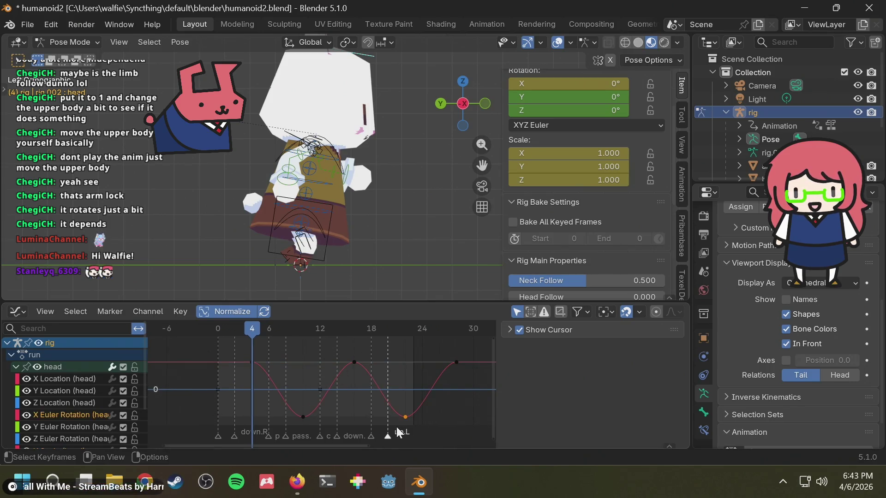
left_click_drag(233, 332, 202, 332)
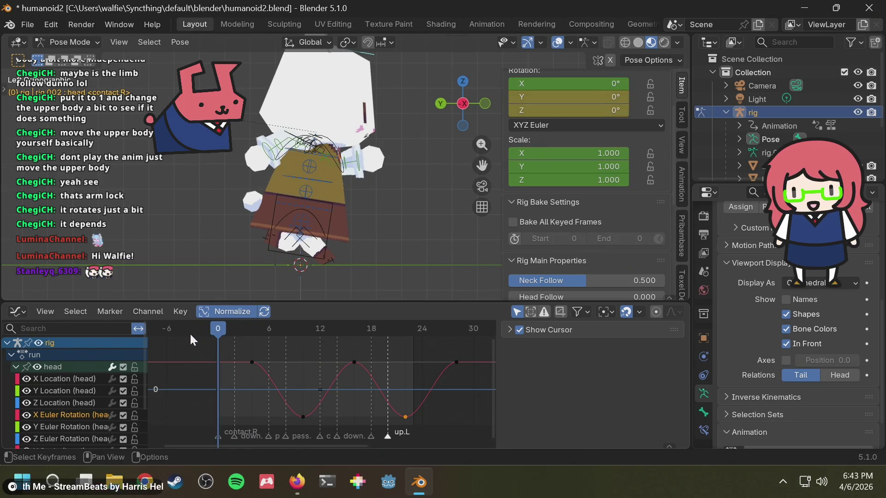
Paste the copied key at frame 0 and move it four frames earlier as a lead-in.
key("ctrl+v")
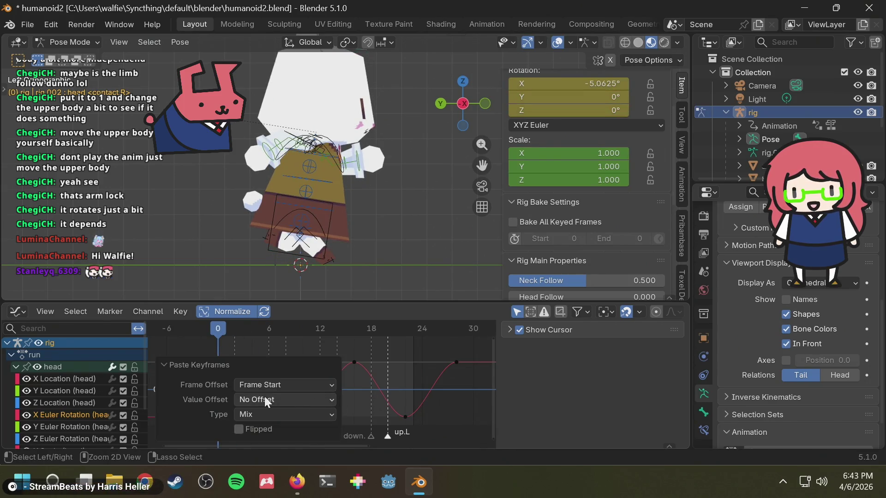
left_click(240, 398)
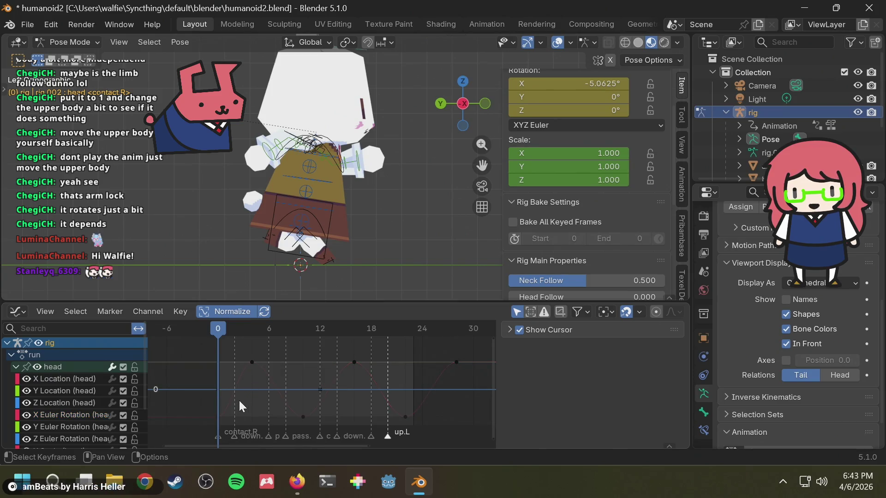
key("g")
key("x")
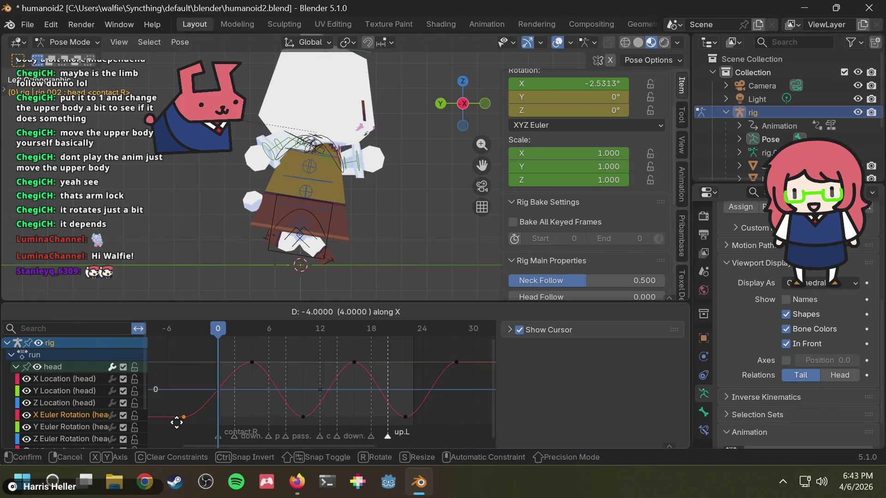
left_click(176, 421)
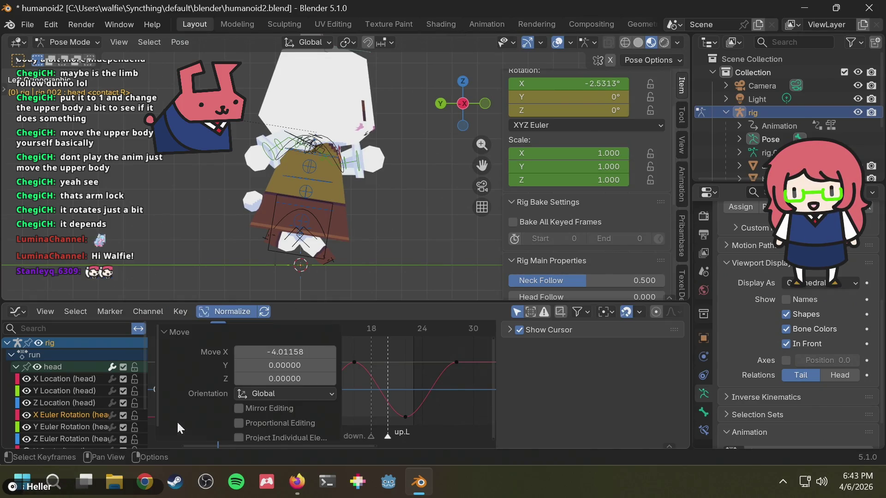
Jump to frame 20 and cancel an accidental marker move, leaving it at frame 20.
left_click(388, 328)
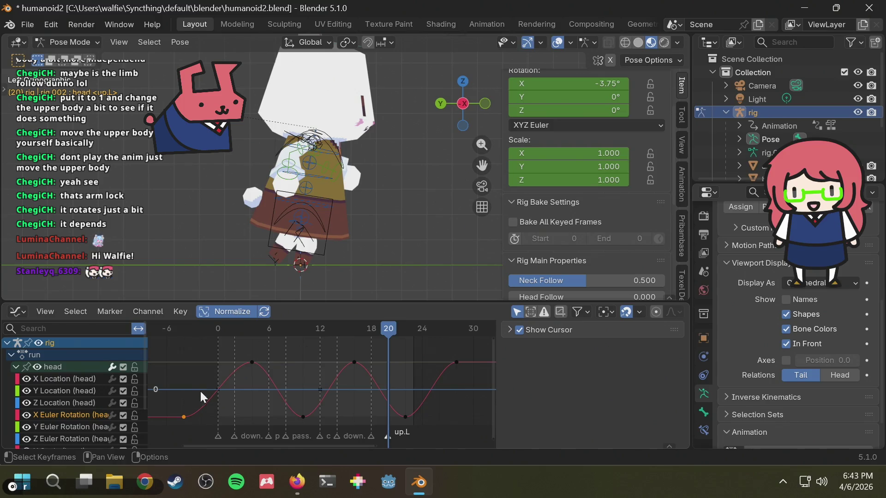
left_click_drag(166, 398, 198, 426)
key("g")
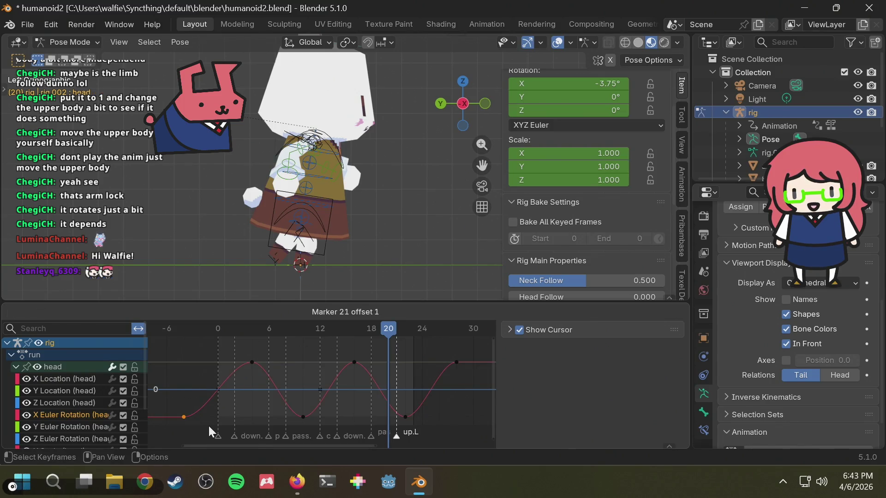
key("Escape")
key("g")
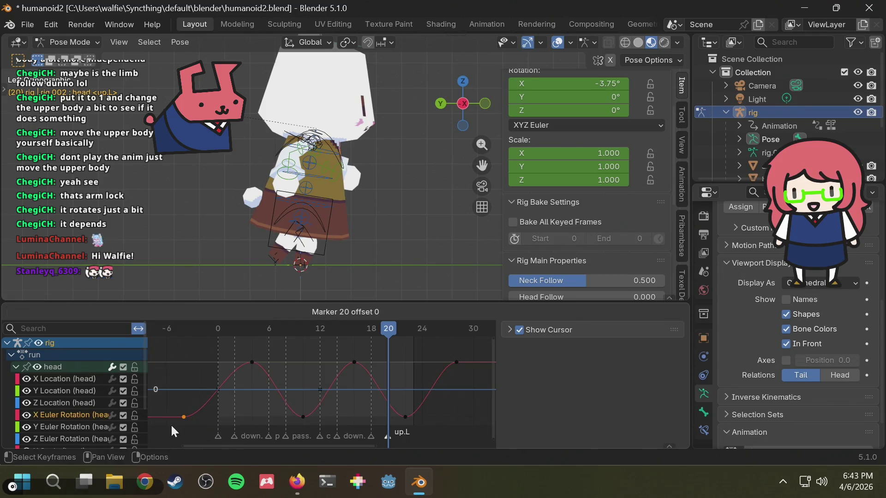
key("Escape")
left_click(210, 391)
Shift the key near frame 0 about two frames later, then play the run from the front.
left_click_drag(196, 391, 175, 420)
key("g")
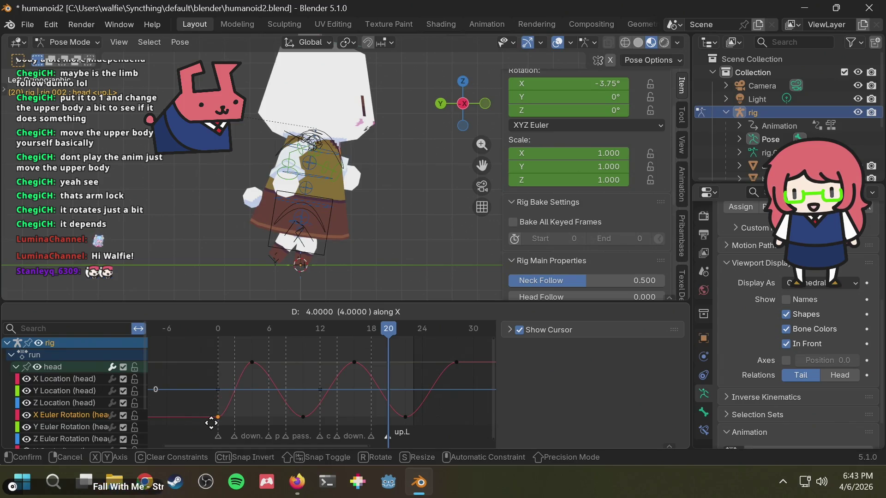
left_click(194, 423)
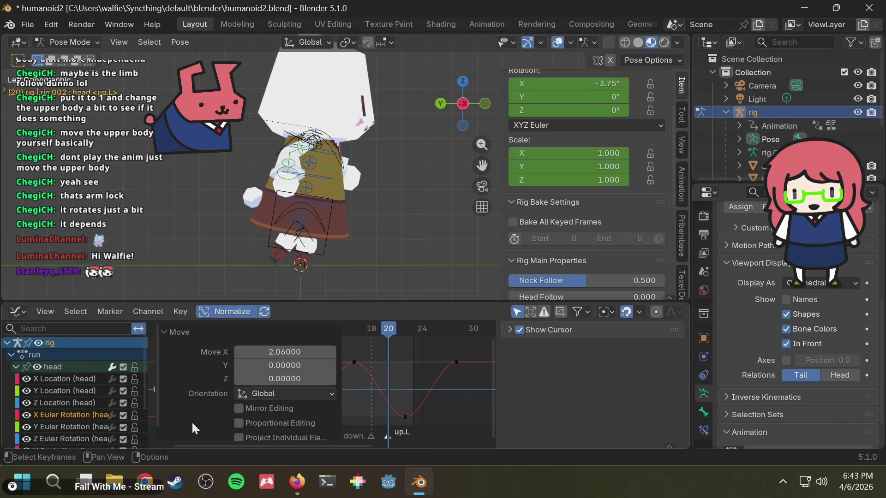
left_click(412, 352)
key("space")
mouse_move(404, 215)
middle_mouse_down()
mouse_move(293, 222)
mouse_move(437, 217)
middle_mouse_up()
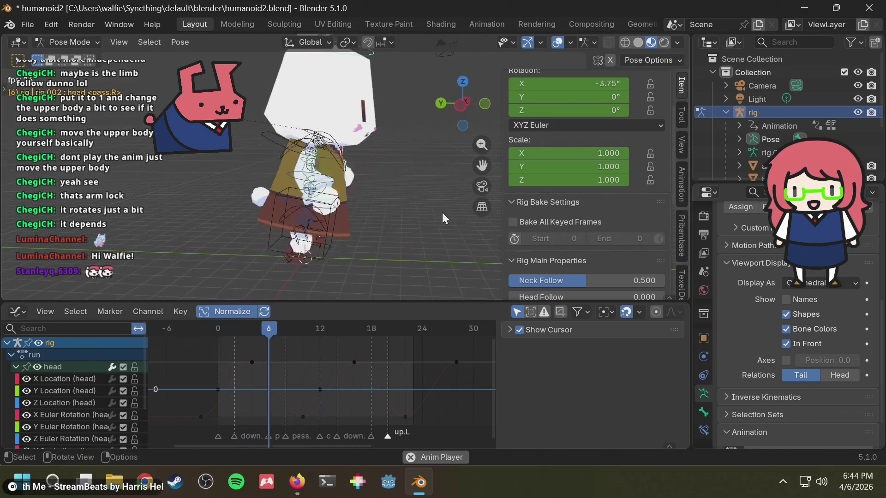
Save the blend file and play the run cycle while orbiting around the bunny.
key("space")
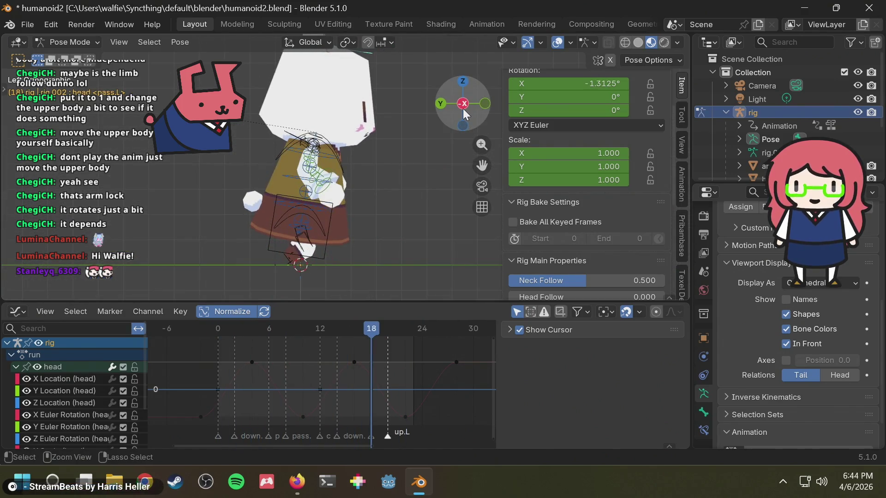
key("ctrl+s")
key("space")
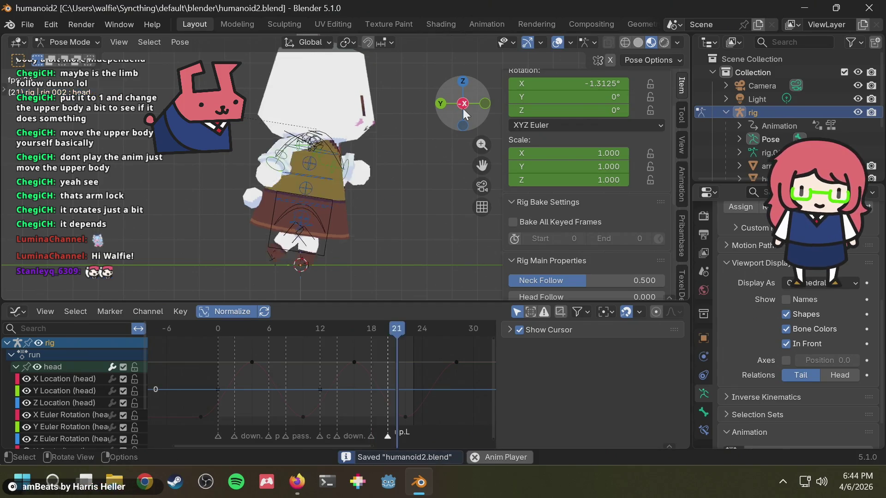
scroll(399, 138, "down", 4)
mouse_move(398, 138)
middle_mouse_down()
mouse_move(374, 149)
mouse_move(397, 149)
middle_mouse_up()
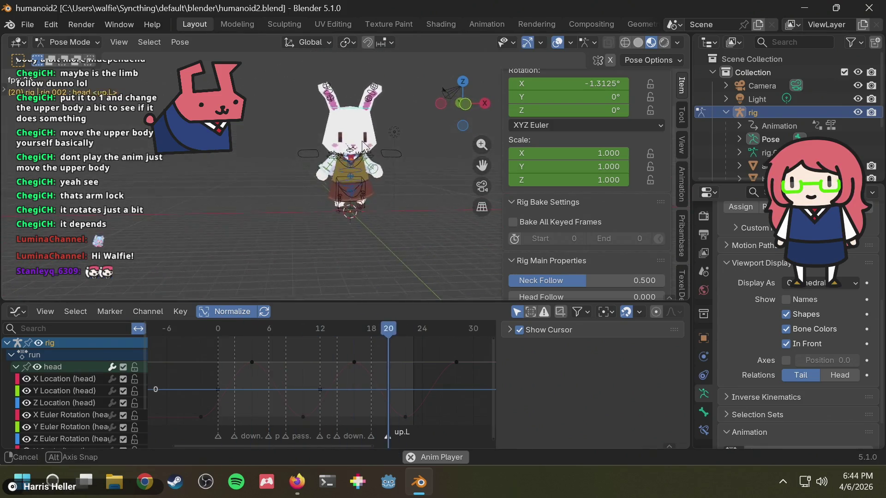
middle_click_drag(309, 156, 418, 168)
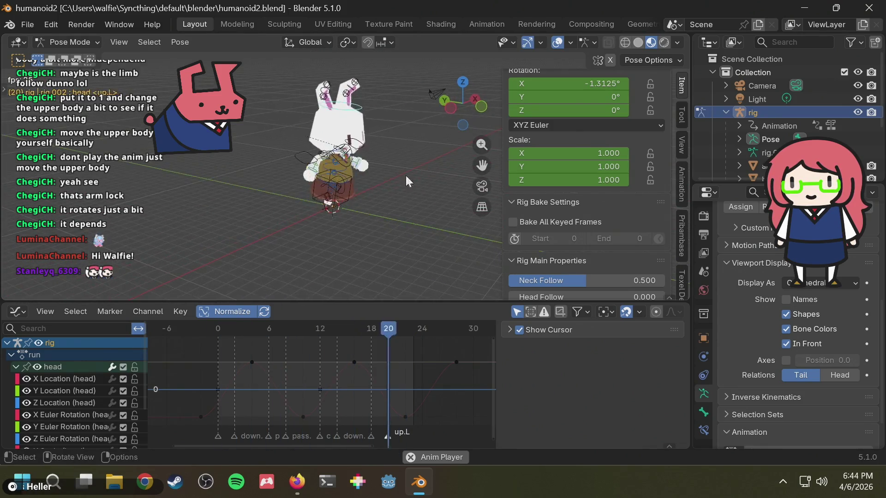
scroll(413, 189, "up", 4)
scroll(385, 186, "up", 3)
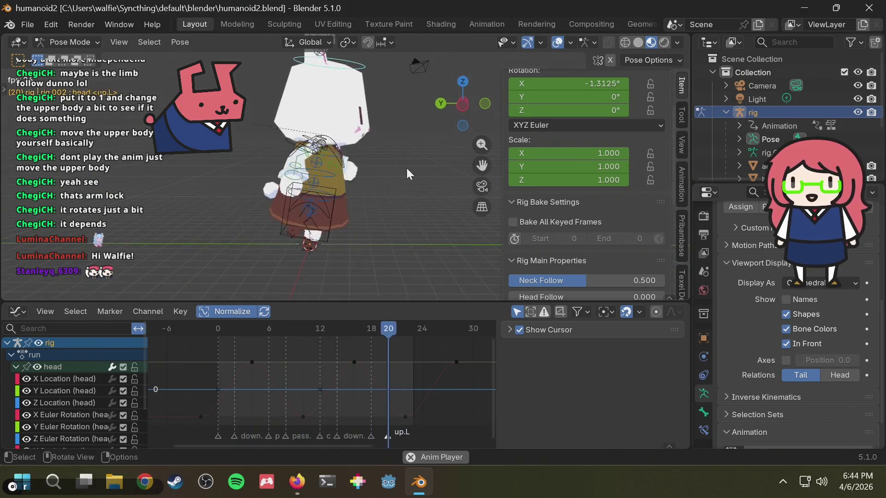
middle_click_drag(387, 177, 364, 203)
scroll(387, 176, "down", 2)
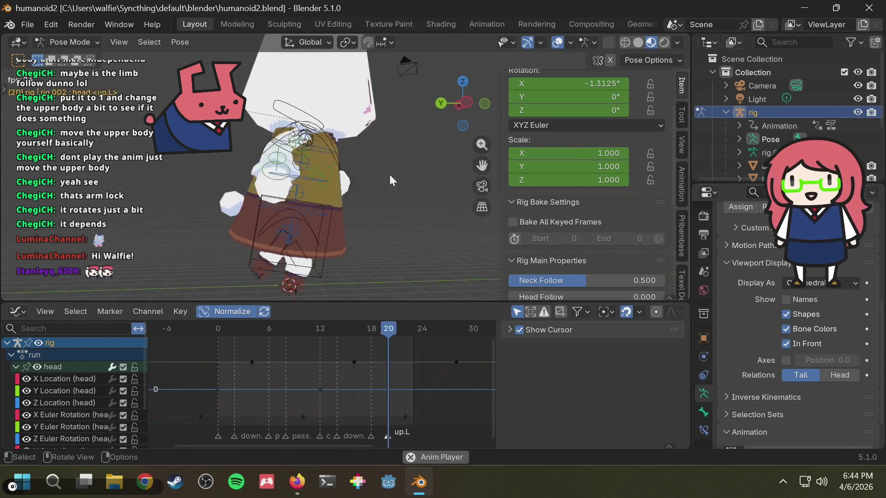
mouse_move(391, 167)
middle_mouse_down()
mouse_move(353, 167)
mouse_move(390, 141)
middle_mouse_up()
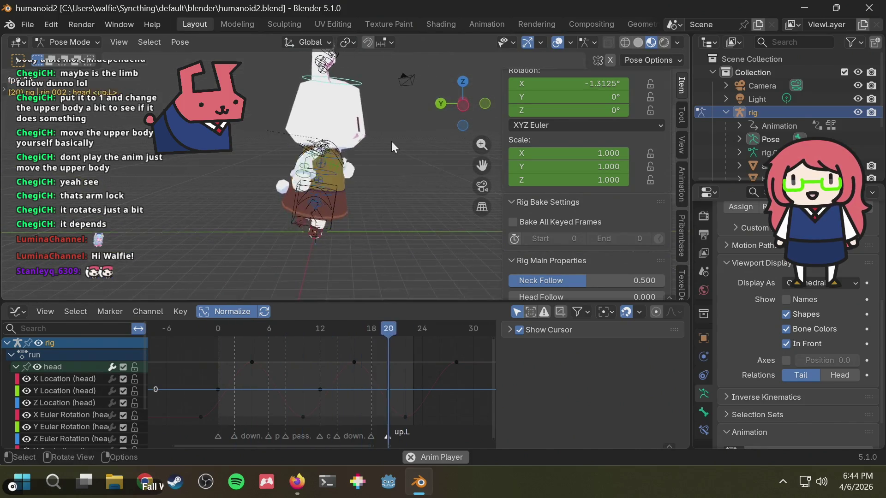
Check the reference images, stop playback at frame 11 and select the torso bone.
key("alt+Tab")
key("alt+Tab")
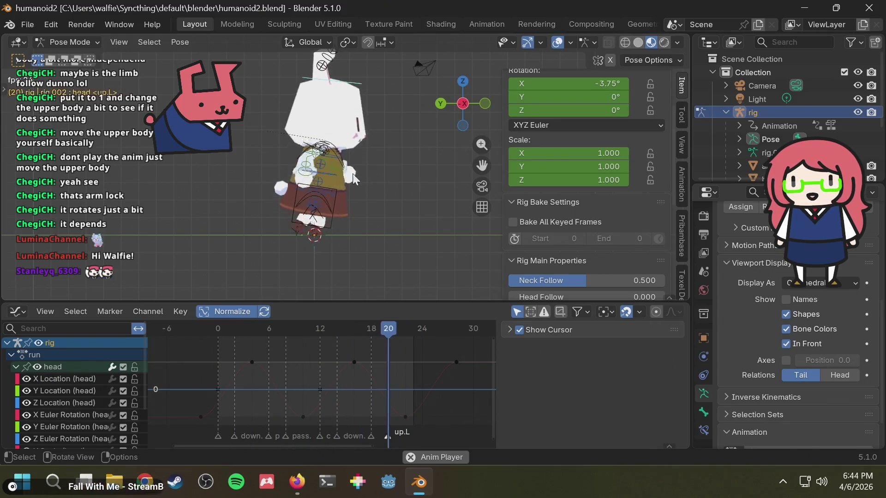
key("space")
scroll(332, 204, "up", 1)
left_click(333, 205)
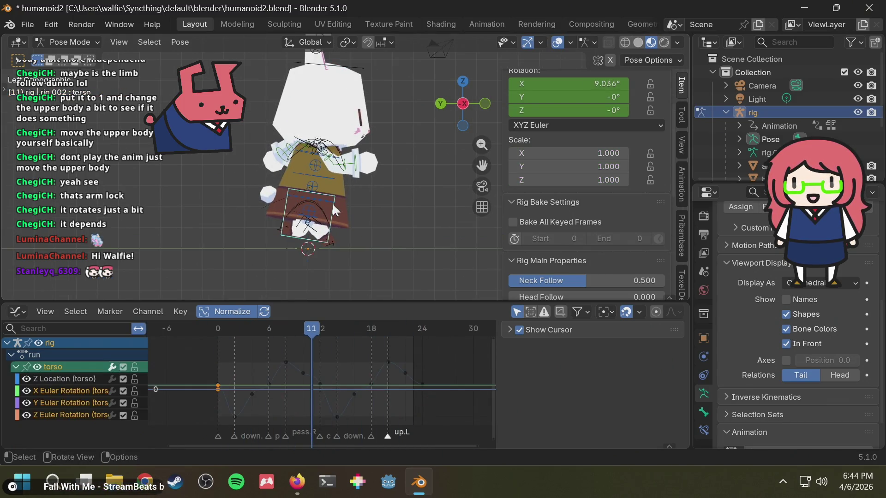
Delete the torso's X and Y Euler rotation curves, keep Z rotation active, and save humanoid2.blend.
left_click(48, 391)
key("x")
left_click(62, 386)
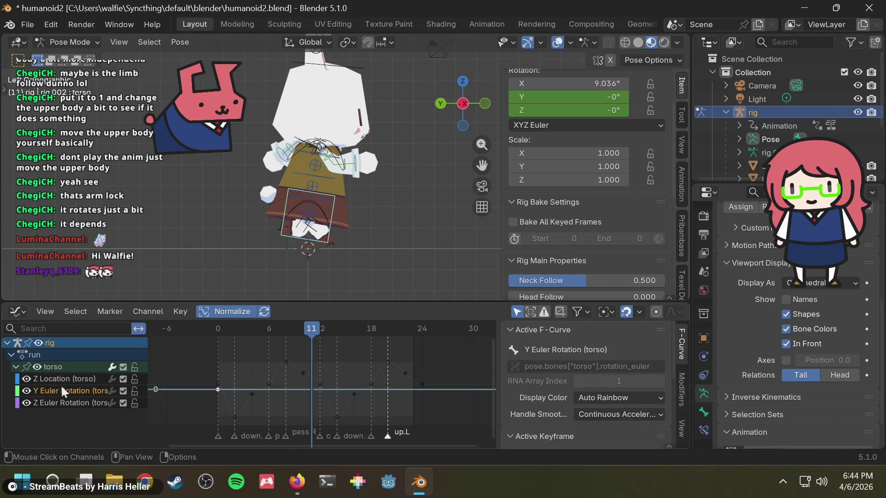
key("x")
left_click(63, 389)
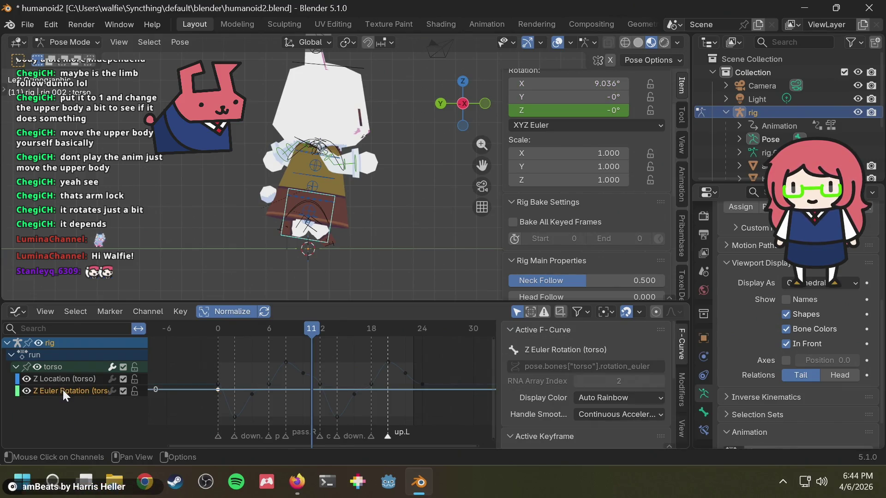
key("ctrl+s")
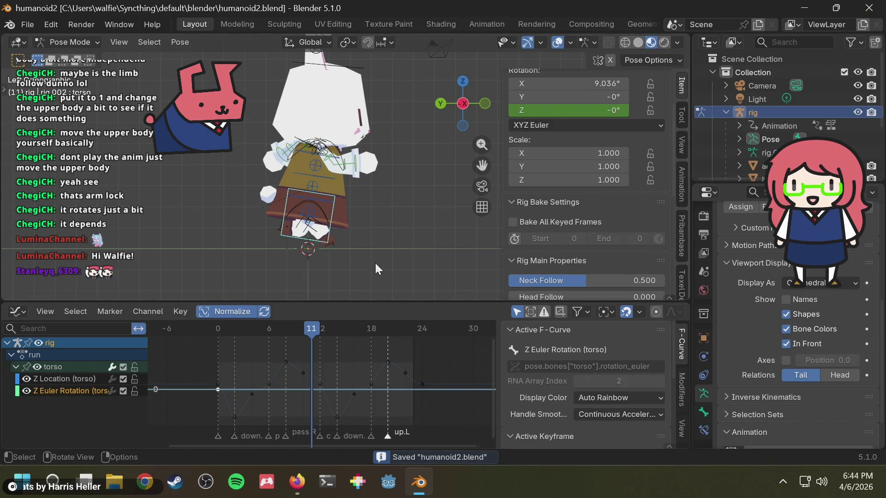
Key only the selected torso curves at frames 24 and 12 after checking the references.
left_click_drag(298, 328, 222, 337)
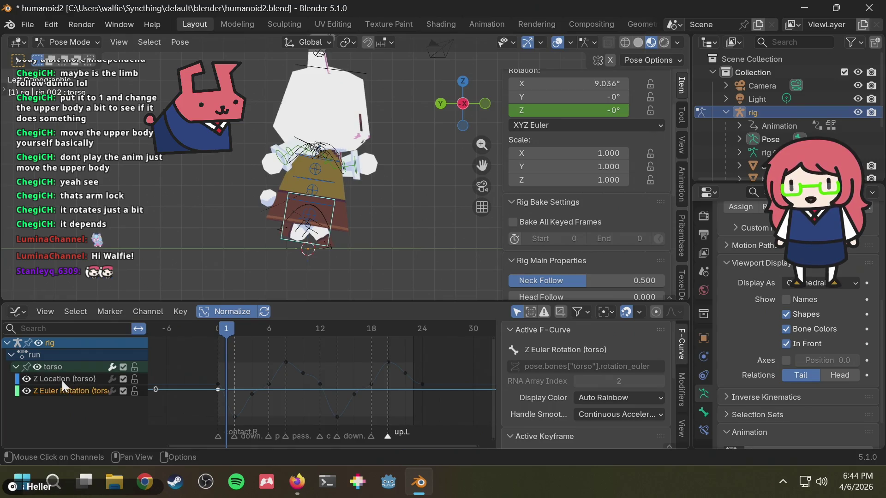
left_click_drag(249, 333, 357, 327)
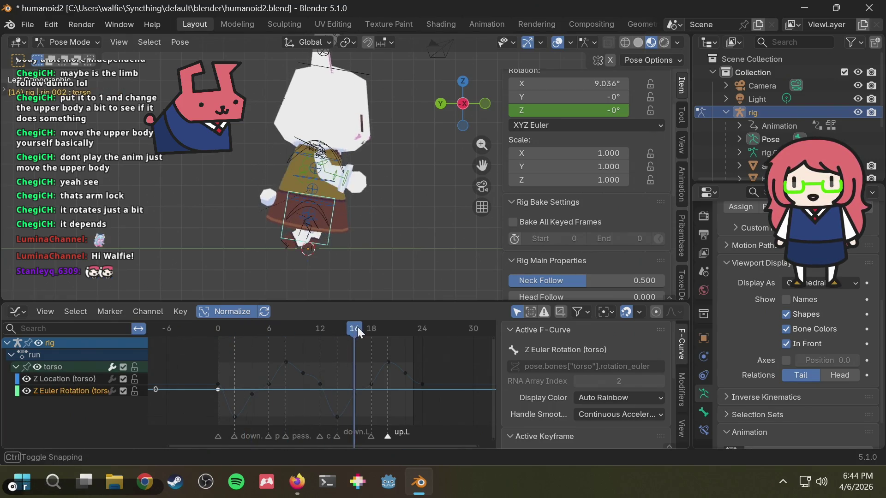
key("alt+Tab")
key("alt+Tab")
mouse_move(293, 331)
left_mouse_down()
mouse_move(219, 336)
mouse_move(422, 335)
left_mouse_up()
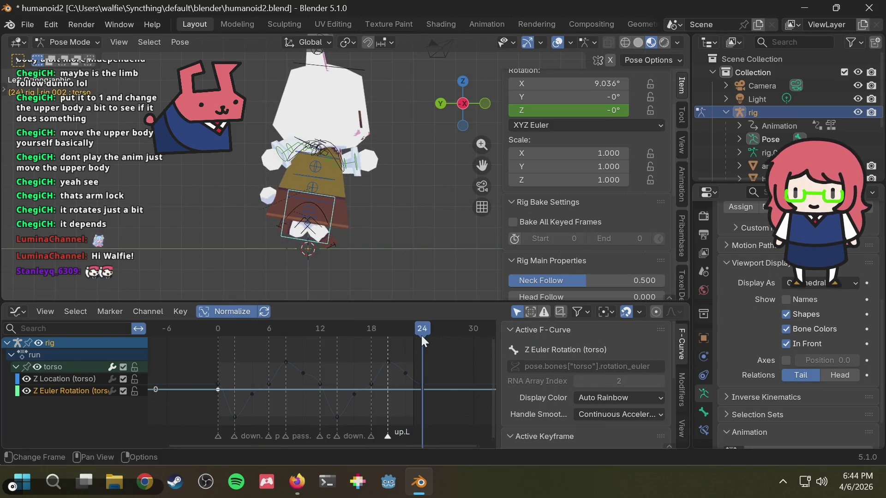
key("i")
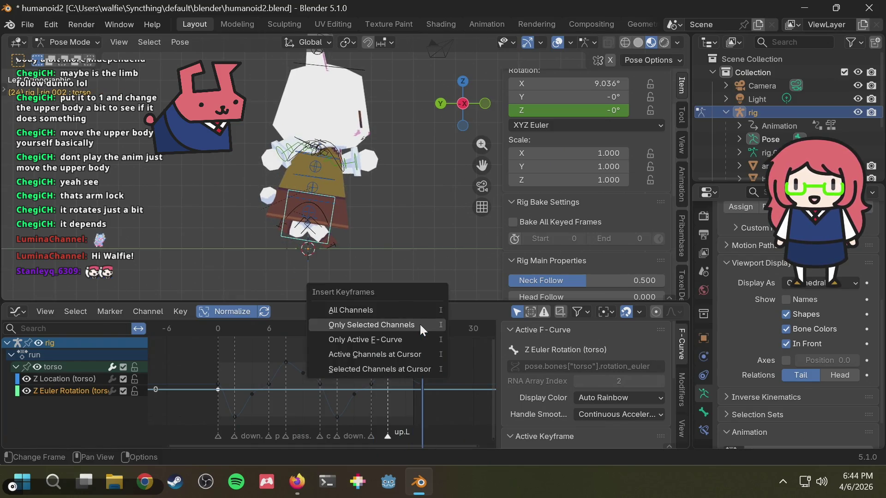
left_click(410, 323)
mouse_move(393, 324)
left_mouse_down()
mouse_move(209, 352)
mouse_move(321, 343)
left_mouse_up()
key("i")
left_click(314, 338)
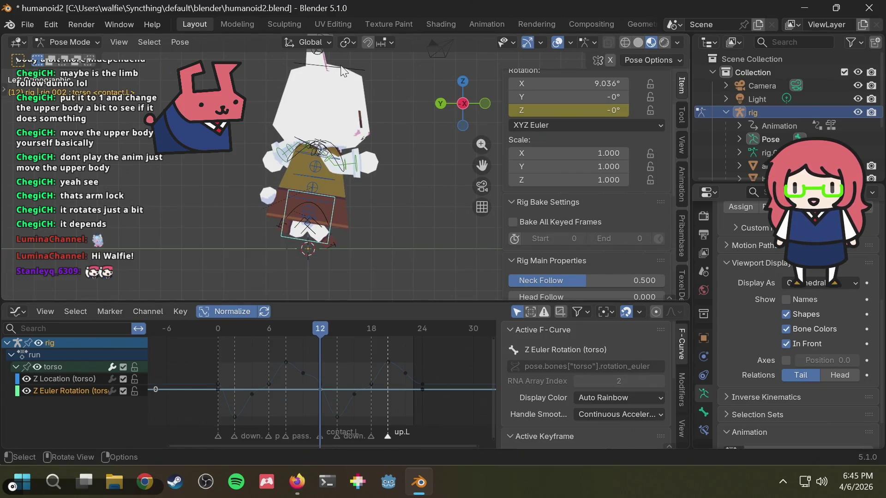
Reselect the torso, compare frames 9-11 and key the selected torso curves at frame 11.
left_click(330, 202)
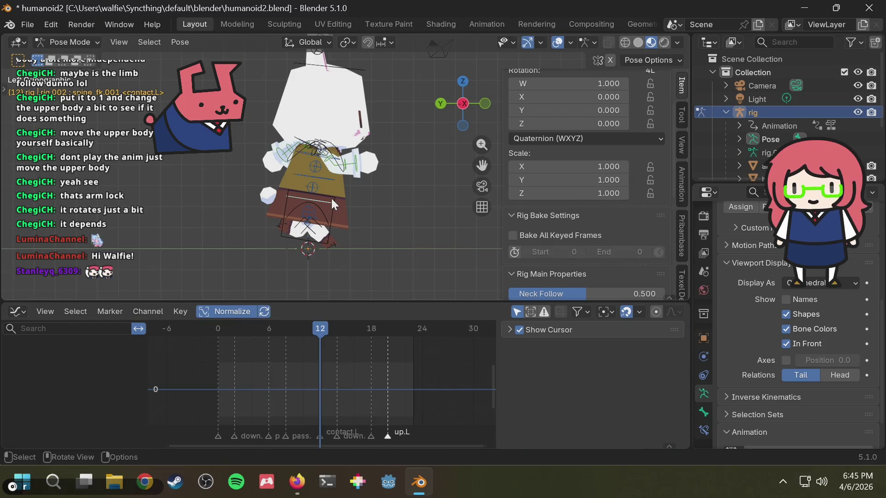
left_click(331, 198)
left_click_drag(320, 330, 309, 331)
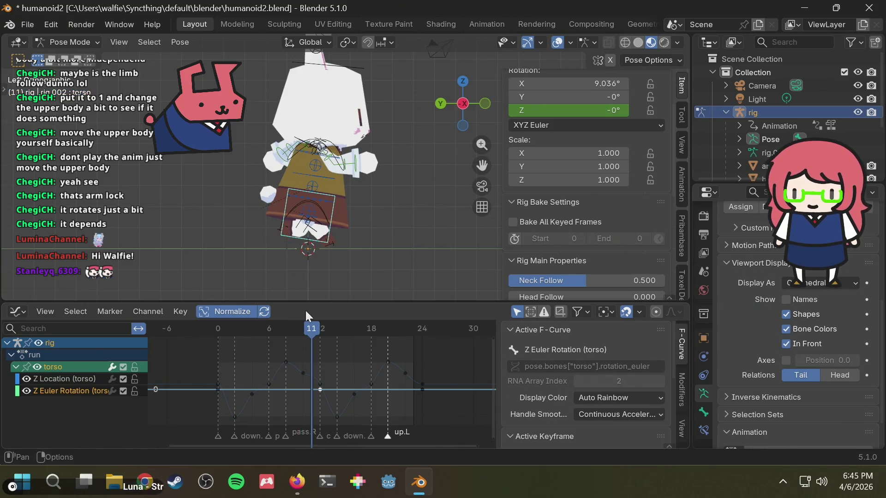
left_click_drag(312, 331, 314, 330)
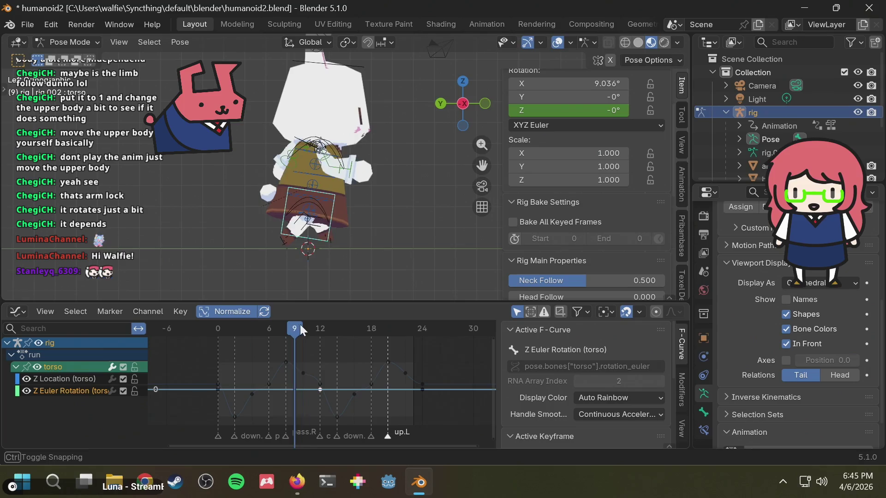
key("i")
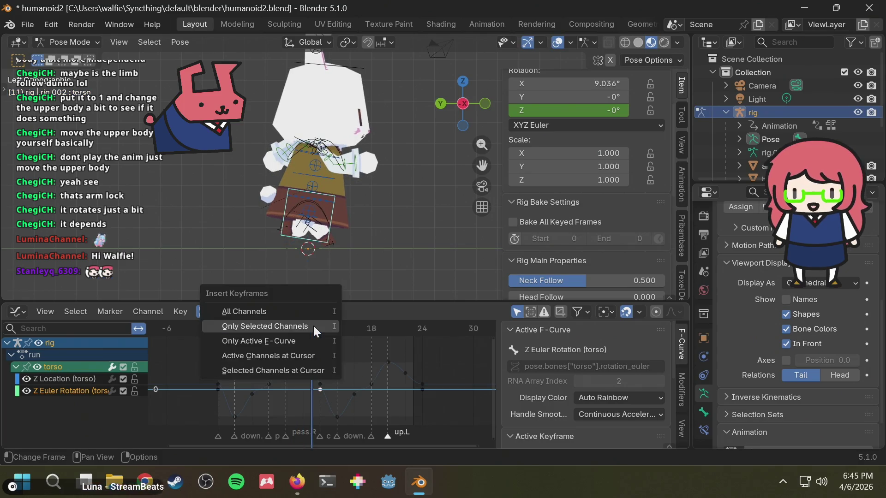
left_click(315, 323)
Check frame 22, then reselect the torso bone at frame 13.
left_click_drag(375, 327, 406, 331)
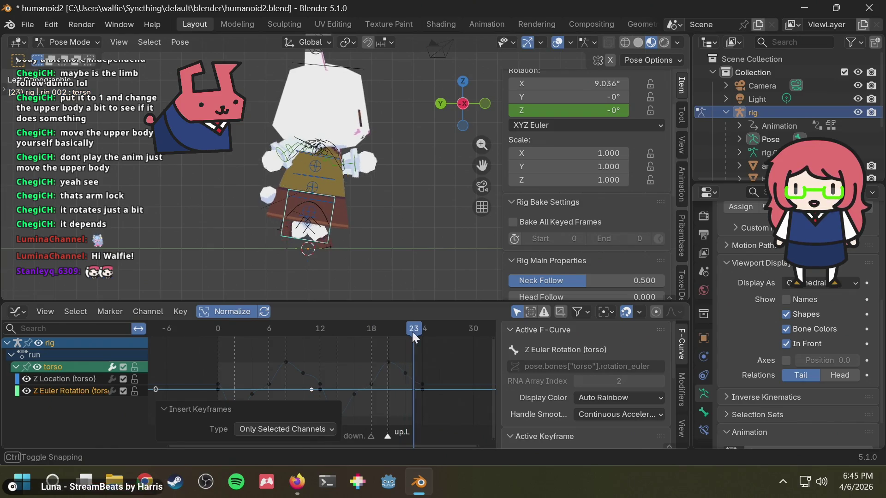
left_click_drag(407, 332, 318, 347)
left_click(363, 221)
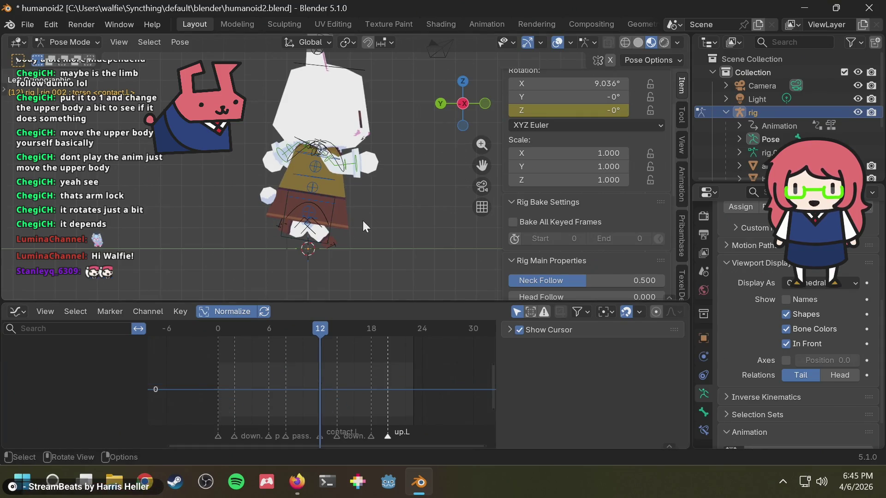
left_click(332, 198)
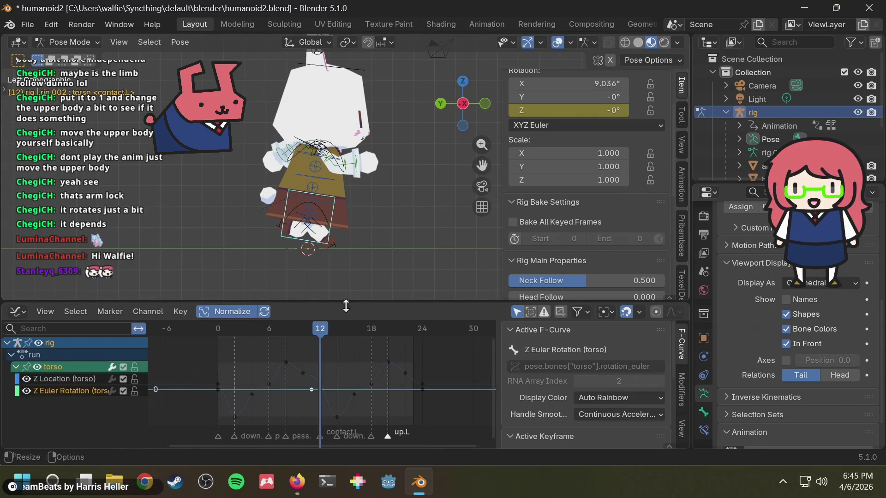
left_click_drag(329, 331, 328, 328)
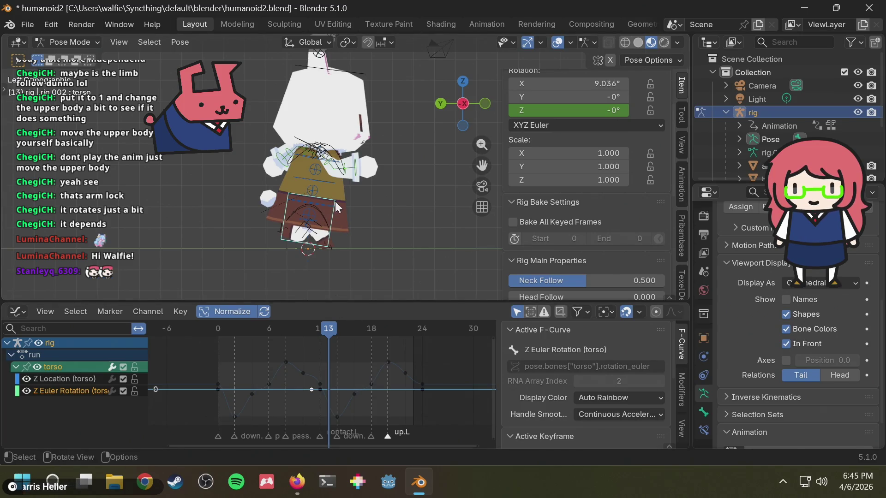
Try forward torso tilts at frames 13 and 11, play the run, then undo the tilts.
key("r")
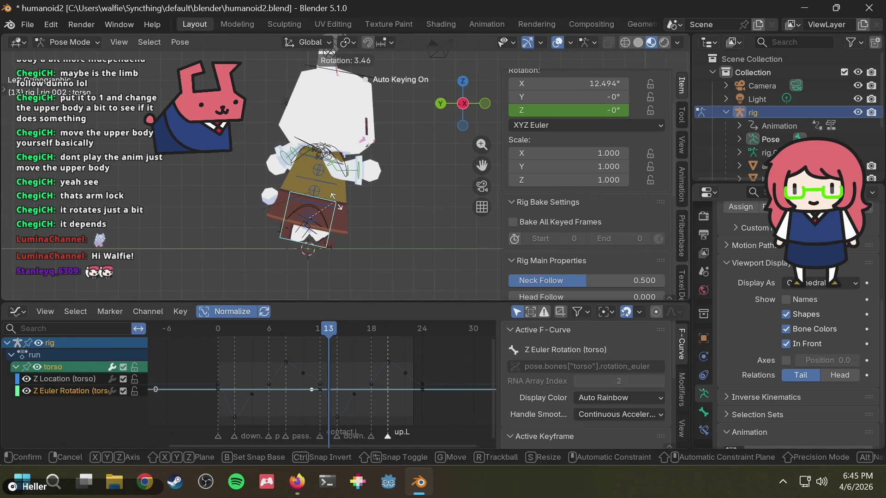
left_click(336, 290)
left_click_drag(327, 320, 233, 322)
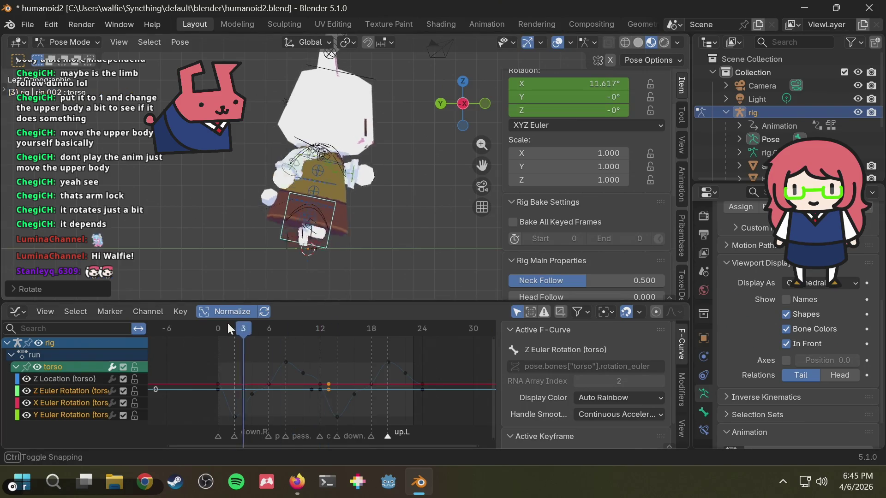
key("space")
left_click_drag(304, 327, 330, 331)
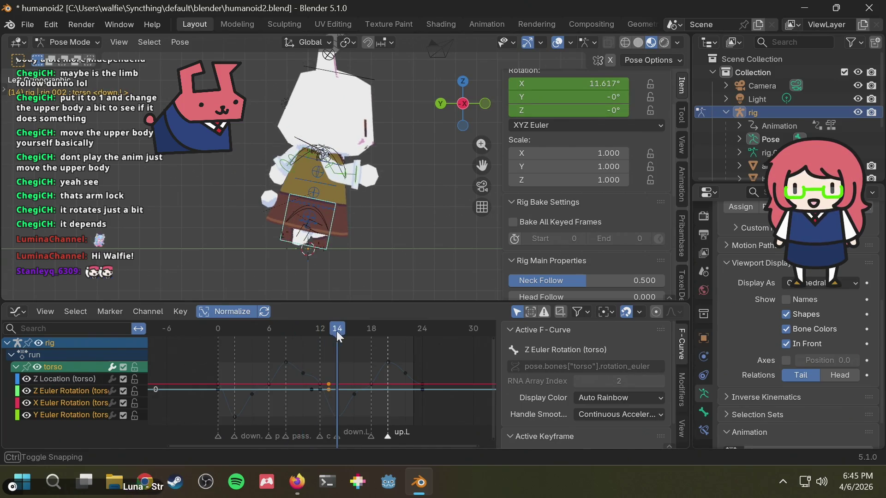
key("r")
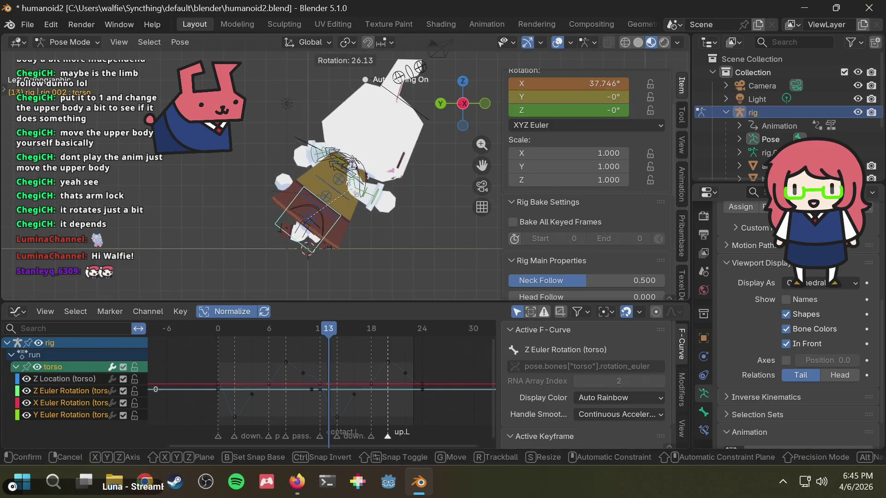
left_click(333, 315)
mouse_move(329, 328)
left_mouse_down()
mouse_move(294, 321)
mouse_move(328, 322)
left_mouse_up()
key("ctrl+z")
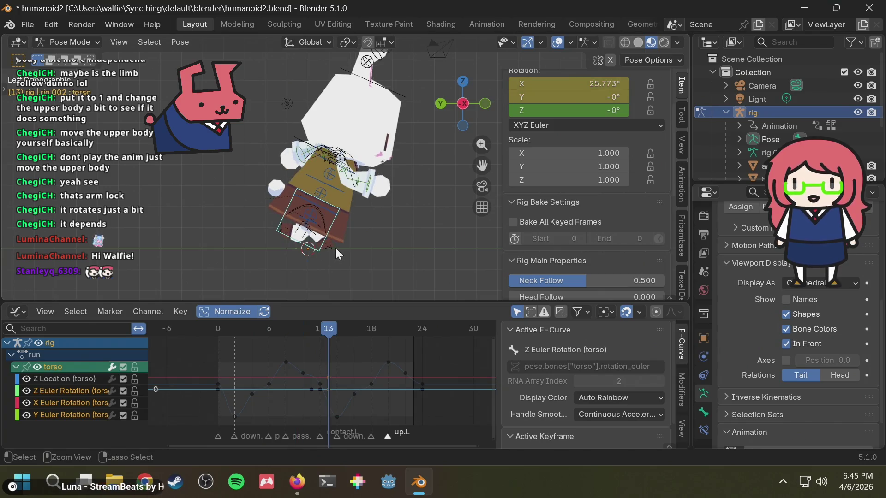
key("ctrl+z")
key("ctrl+z")
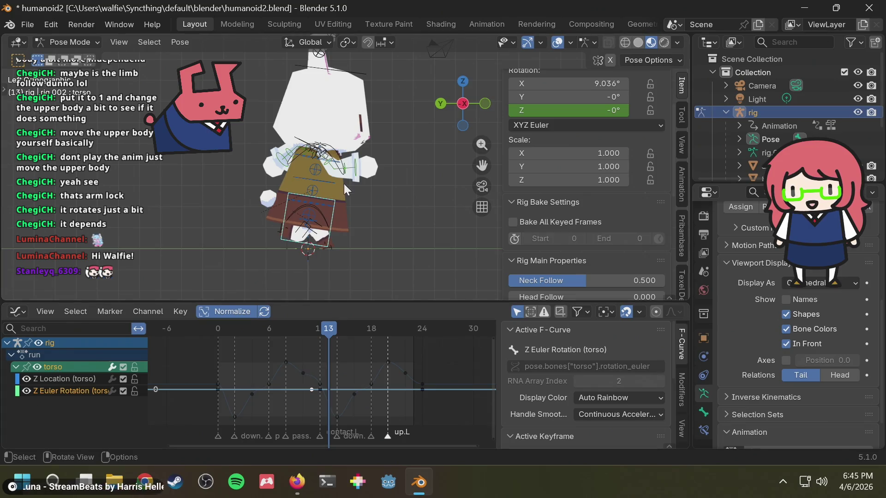
Experiment with further torso rotations, undoing each, and step back to frame 11.
key("r")
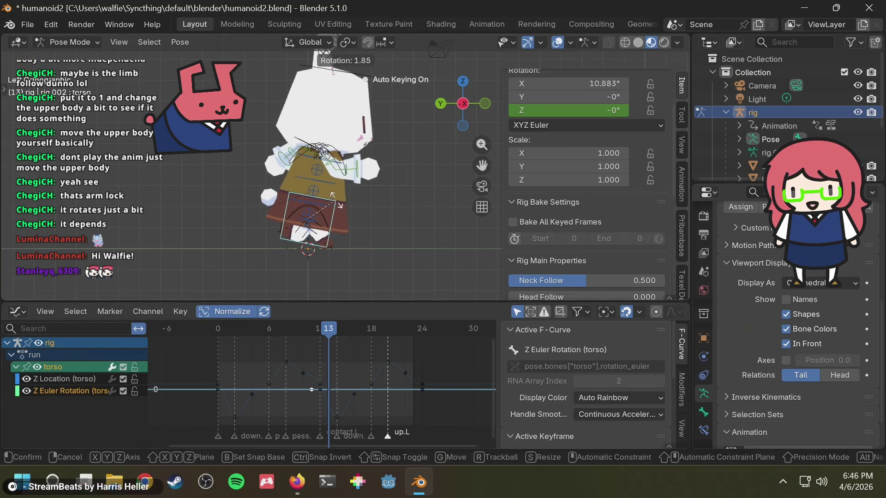
left_click(344, 207)
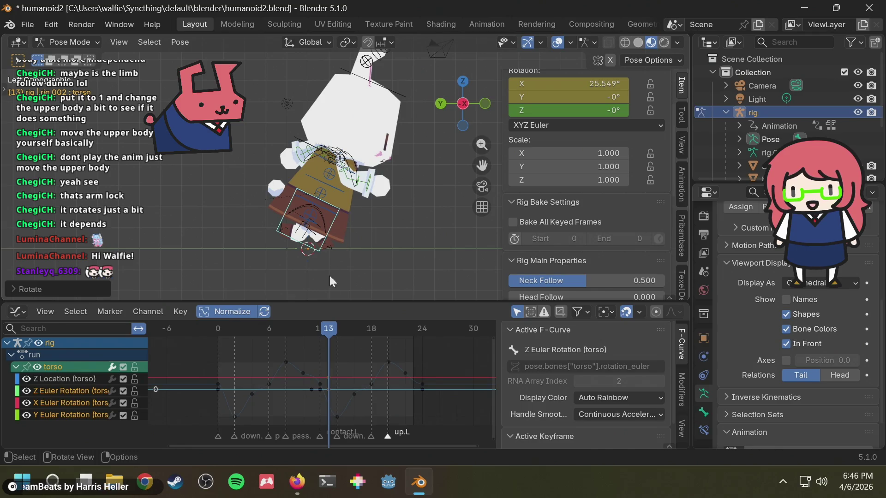
key("ctrl+z")
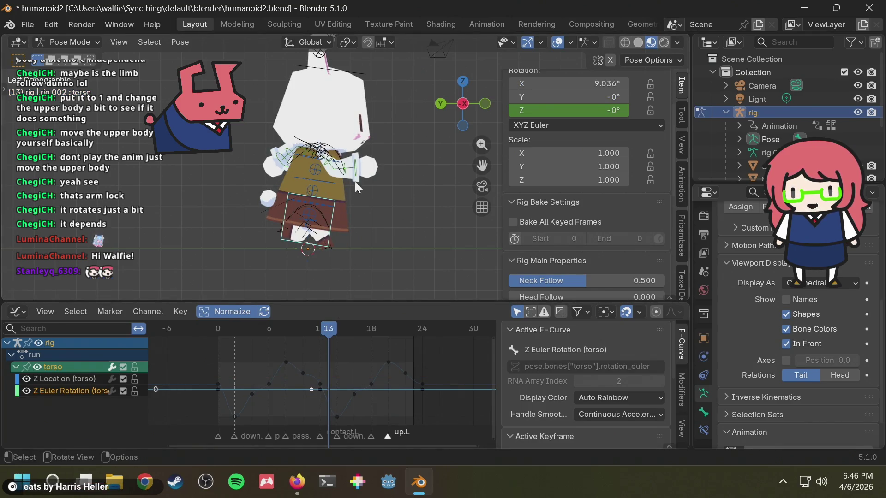
key("r")
right_click(359, 186)
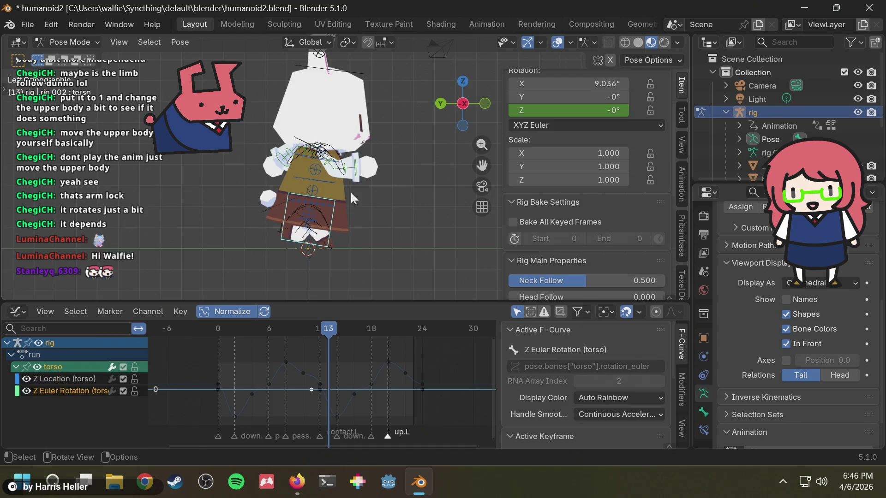
key("r")
left_click(387, 170)
key("ctrl+z")
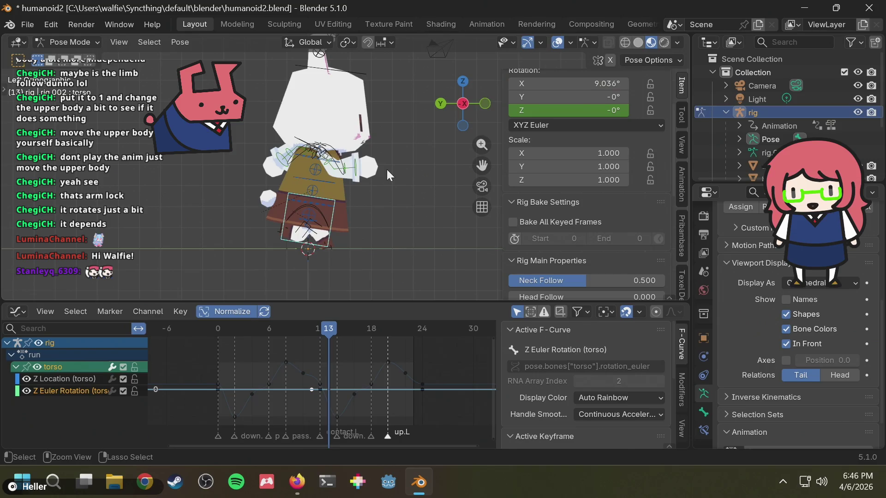
key("ctrl+z")
key("Left")
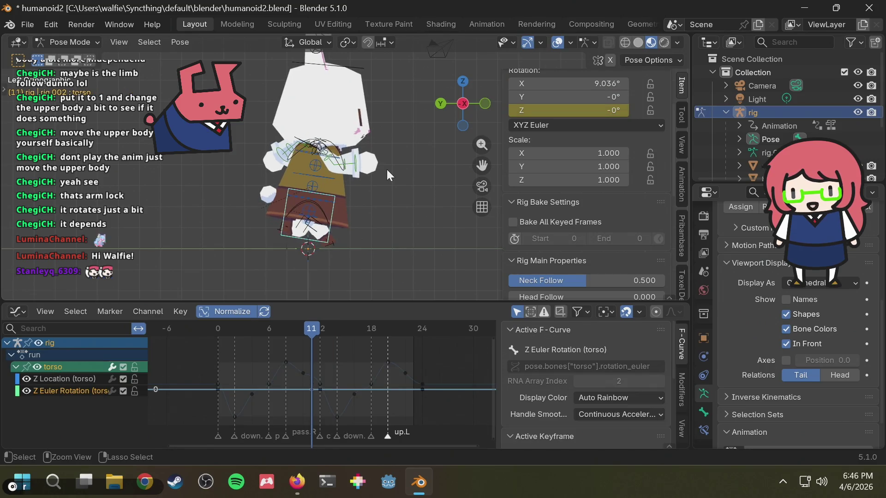
Undo back to restore the torso's rotation channels and reinsert its rotation keyframes.
left_click(342, 261)
key("ctrl+z")
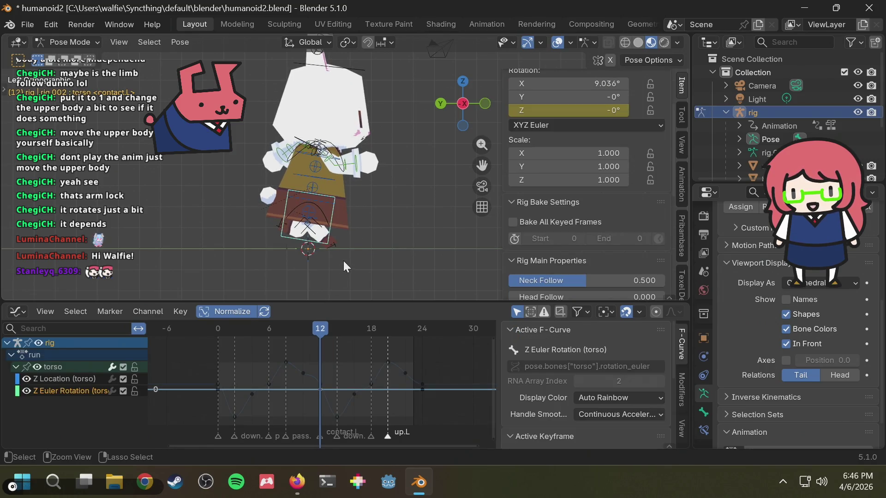
key("ctrl+z")
key("ctrl+z")
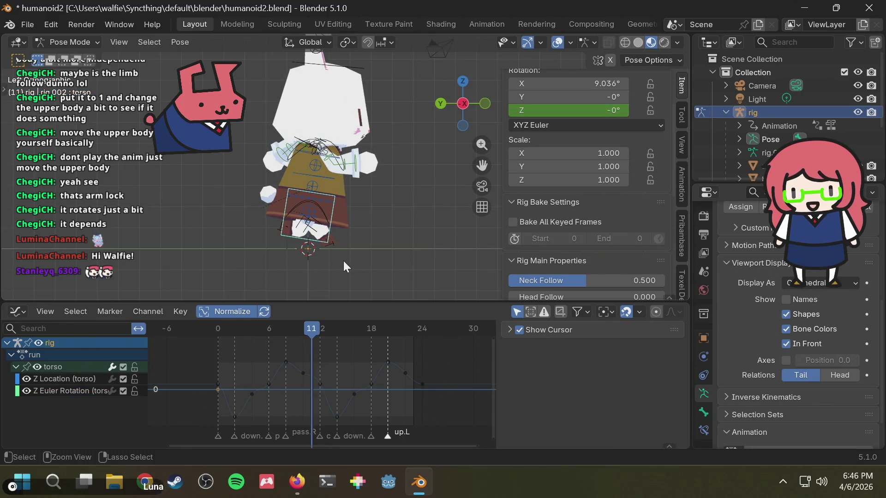
key("ctrl+z")
key("ctrl+shift+z")
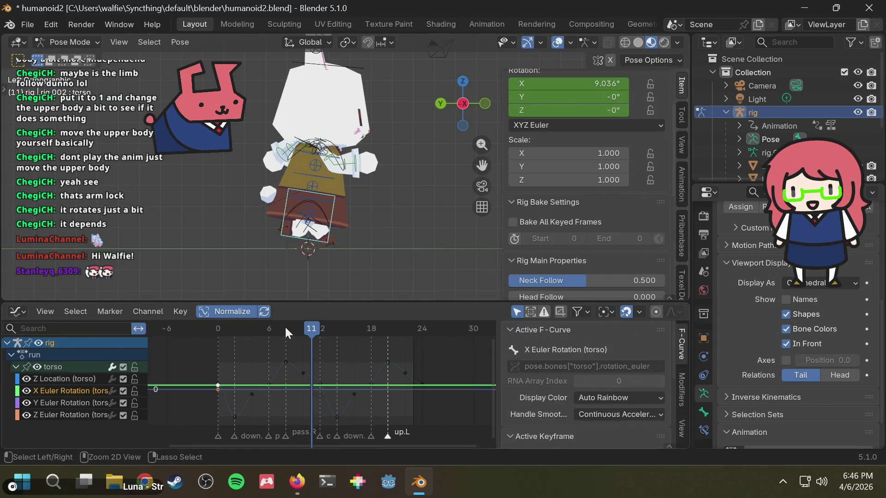
Undo the last change, return to frame 0 and save the blend file.
key("ctrl+z")
left_click_drag(290, 331, 217, 333)
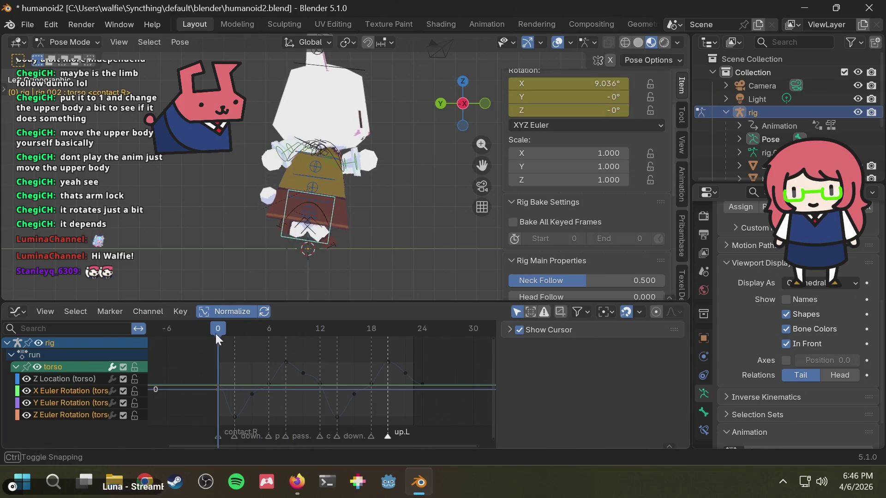
key("ctrl+s")
Key only the selected torso rotation channels at frames 12 and 24.
left_click(320, 330)
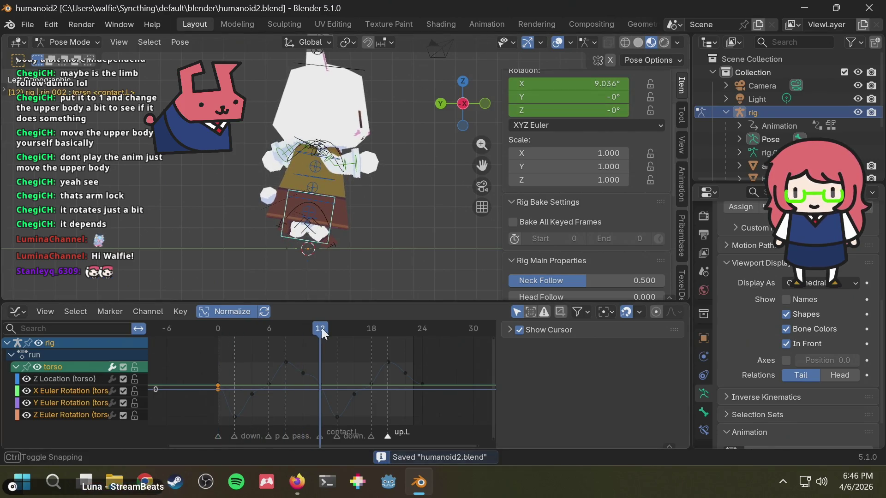
key("i")
left_click(305, 327)
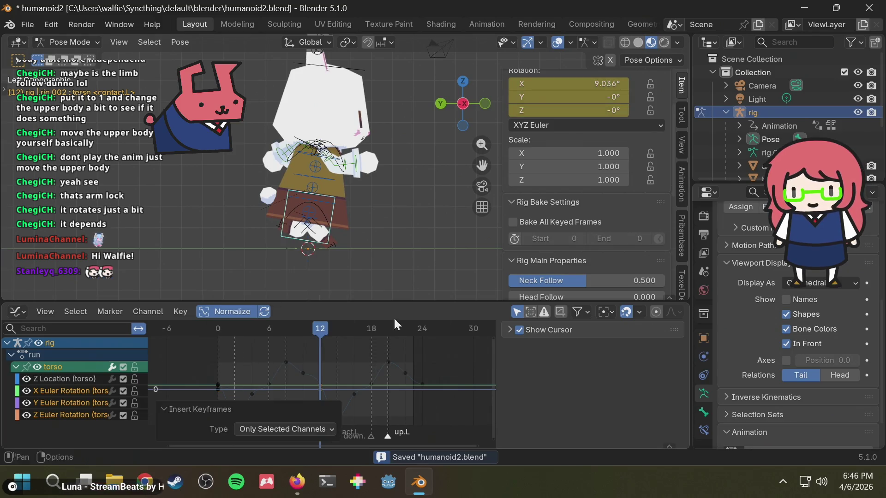
left_click(422, 326)
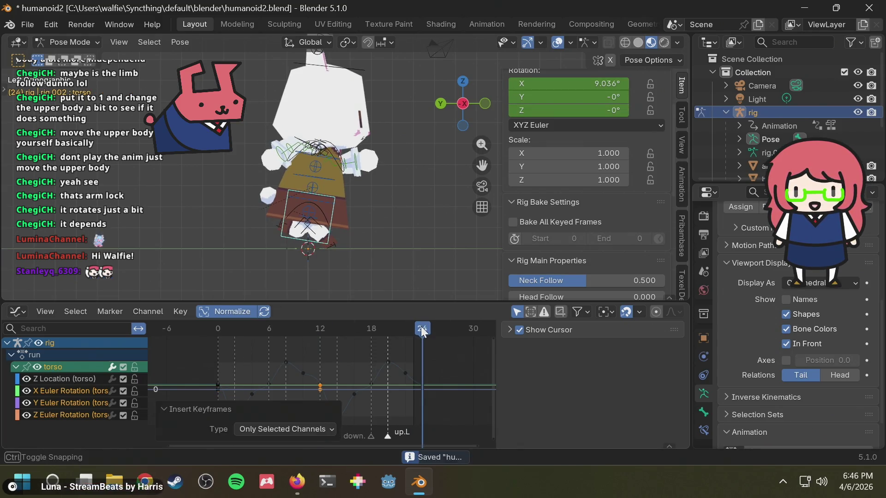
key("i")
left_click(406, 326)
Key the selected torso channels at frames 10 and 22, then select the head bone at frame 12.
mouse_move(295, 330)
left_mouse_down()
mouse_move(289, 326)
mouse_move(312, 333)
mouse_move(303, 335)
left_mouse_up()
key("i")
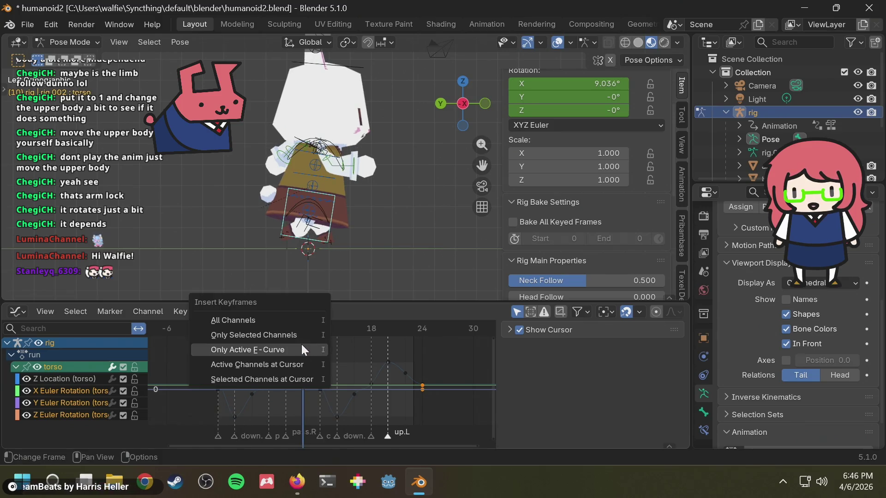
left_click(288, 333)
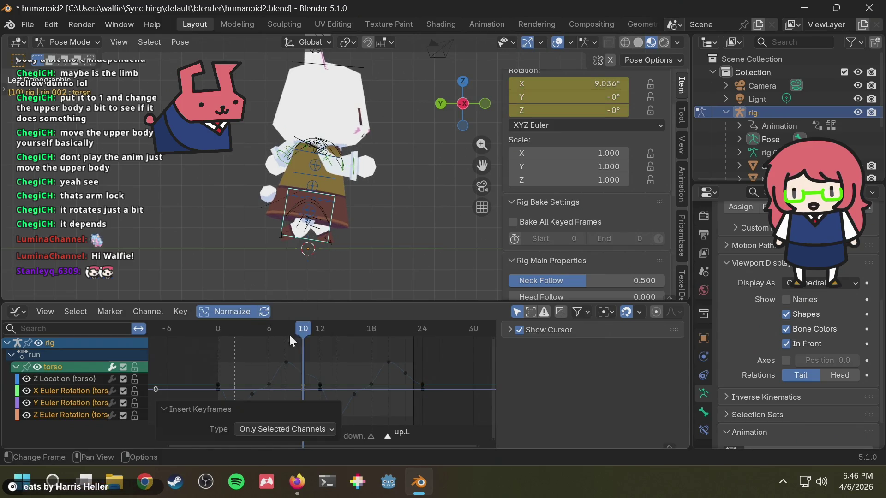
mouse_move(400, 323)
left_mouse_down()
mouse_move(294, 334)
mouse_move(404, 321)
left_mouse_up()
key("i")
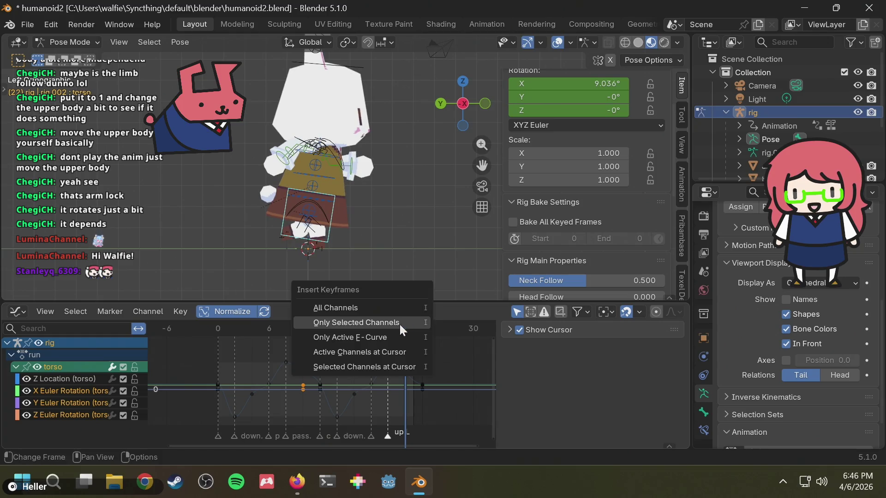
left_click(381, 319)
mouse_move(320, 331)
left_mouse_down()
mouse_move(321, 342)
mouse_move(302, 331)
mouse_move(321, 336)
left_mouse_up()
left_click(343, 70)
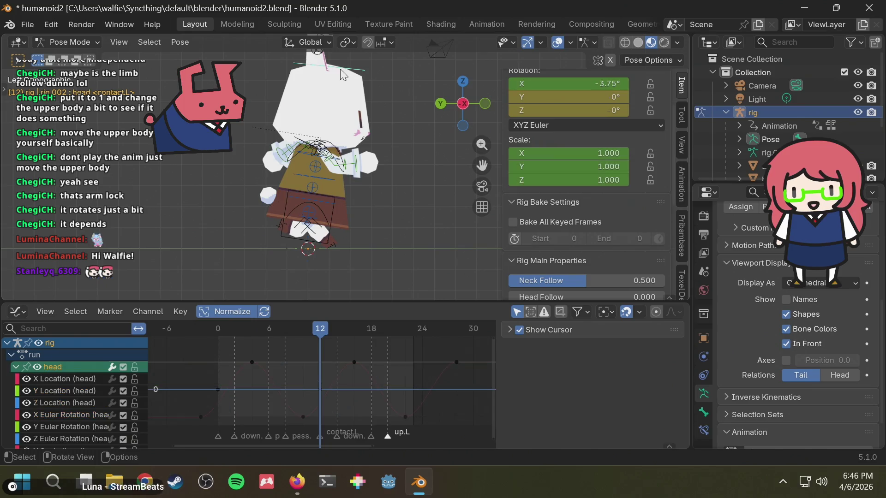
Abandon a head rotation, then tilt the torso forward to about 12.8° X rotation at frame 12.
key("r")
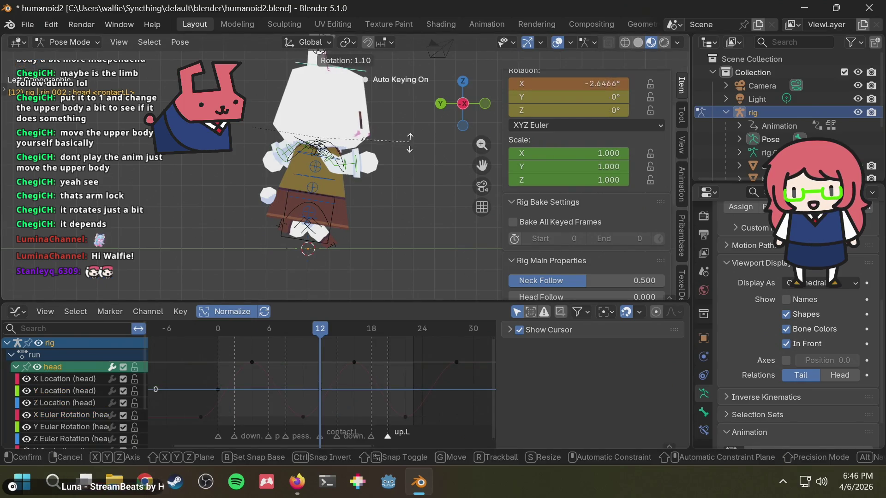
left_click(382, 174)
left_click(332, 211)
key("r")
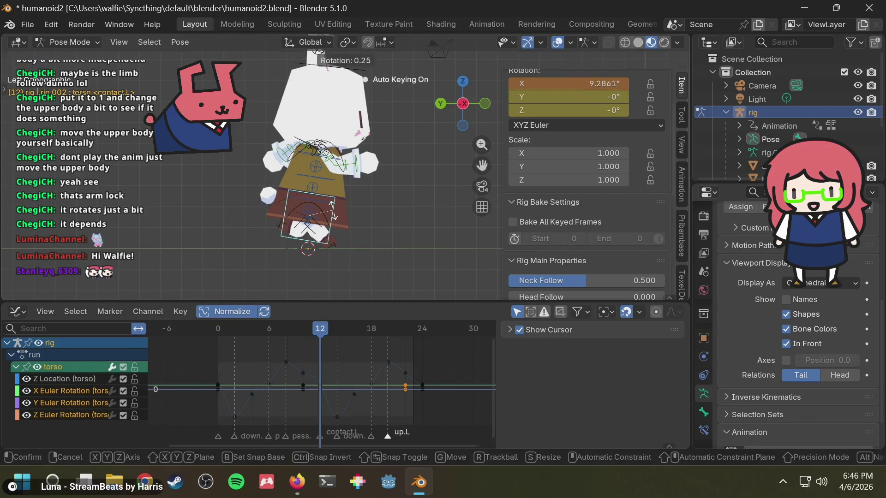
left_click(337, 211)
mouse_move(320, 330)
left_mouse_down()
mouse_move(326, 335)
mouse_move(225, 334)
left_mouse_up()
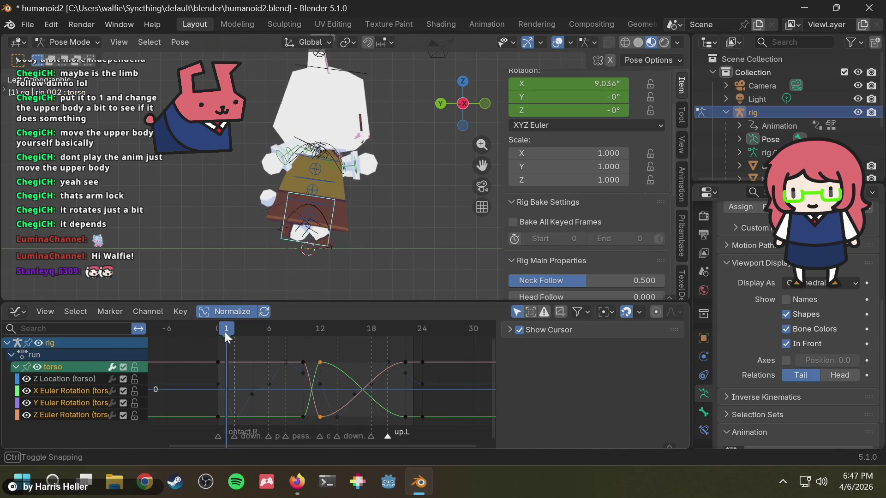
Key the selected torso channels at frames 1 and 13.
key("i")
left_click(229, 332)
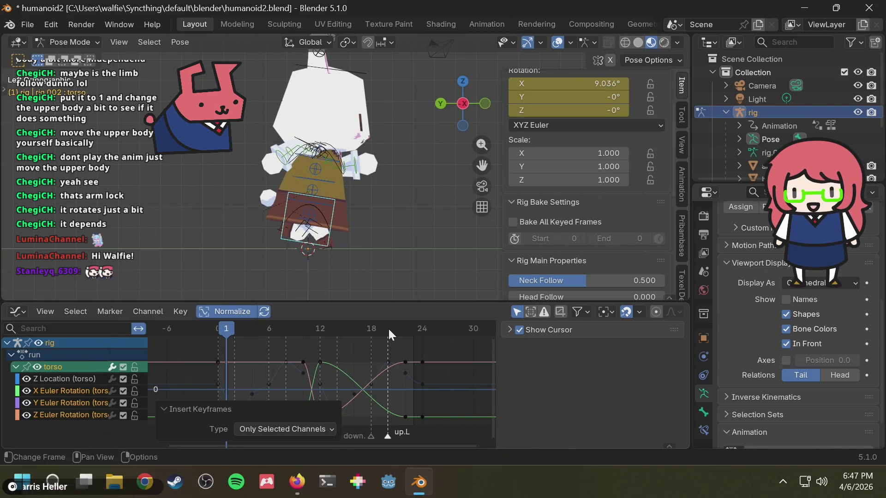
left_click_drag(388, 329, 330, 344)
key("i")
left_click(314, 342)
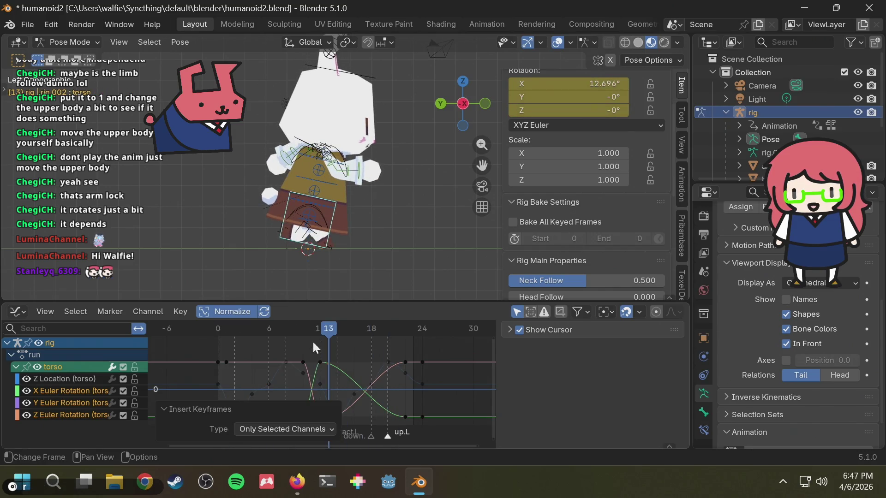
mouse_move(313, 342)
left_mouse_down()
mouse_move(320, 339)
mouse_move(227, 328)
mouse_move(325, 335)
mouse_move(234, 336)
mouse_move(343, 328)
mouse_move(202, 332)
mouse_move(364, 338)
mouse_move(214, 354)
mouse_move(326, 343)
left_mouse_up()
Key the torso at frame 0, box-select the start keys and paste them at frame 13.
left_click(337, 211)
left_click(334, 198)
key("i")
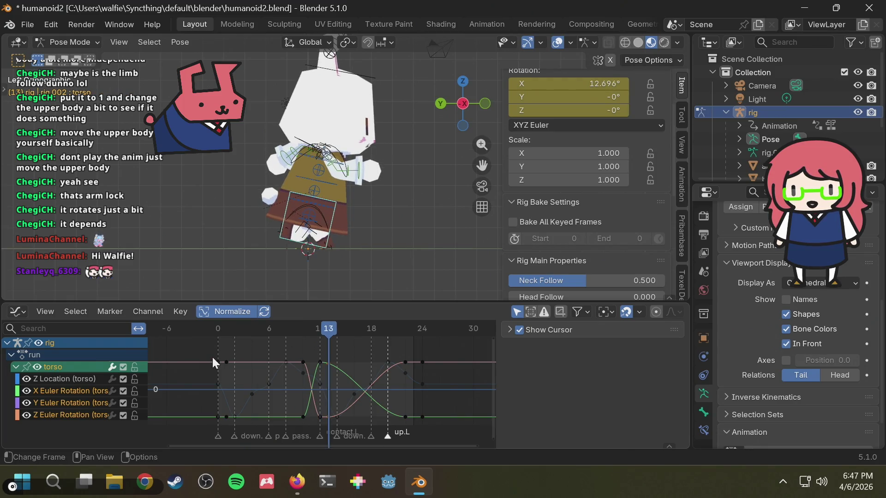
left_click_drag(225, 354, 228, 383)
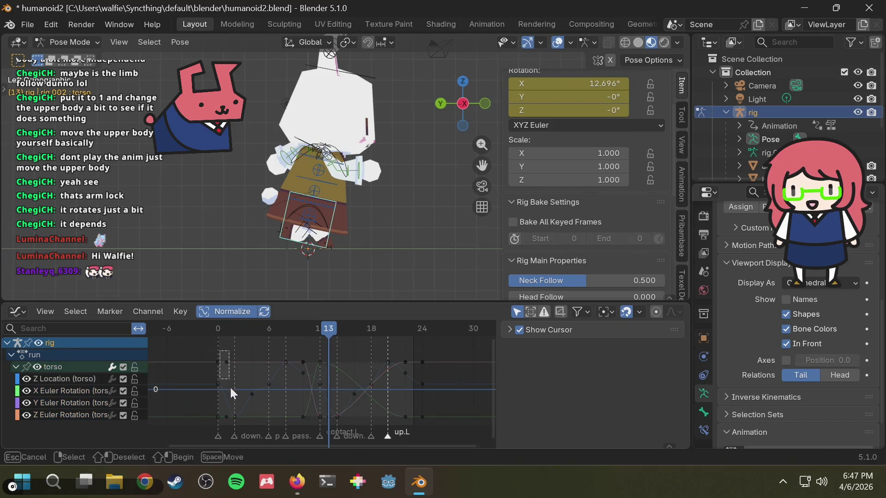
left_click_drag(230, 420, 230, 421)
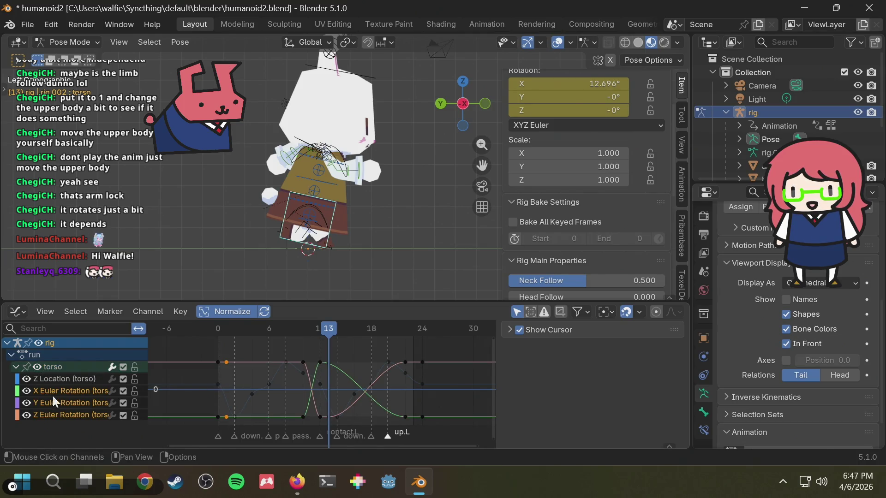
left_click(326, 331)
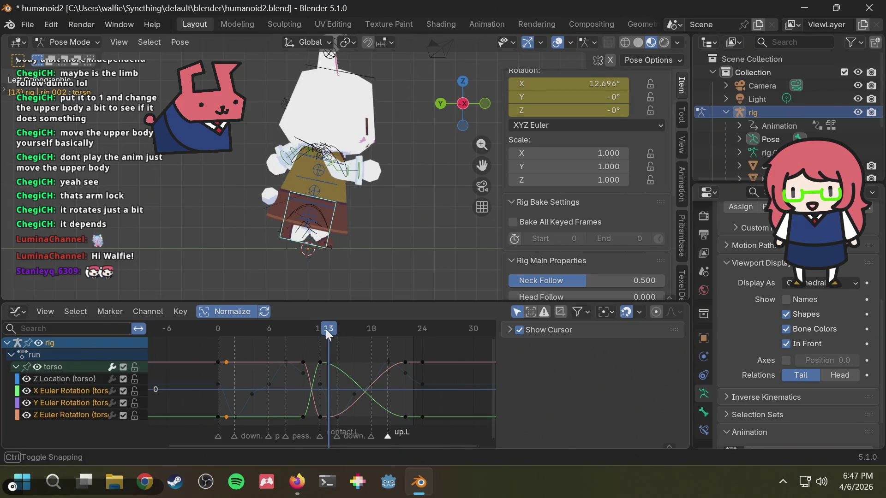
key("ctrl+v")
Isolate the torso's X Euler Rotation curve and play the run to check the spike.
mouse_move(333, 328)
left_mouse_down()
mouse_move(304, 335)
mouse_move(318, 336)
left_mouse_up()
left_click(311, 348)
left_click(319, 361)
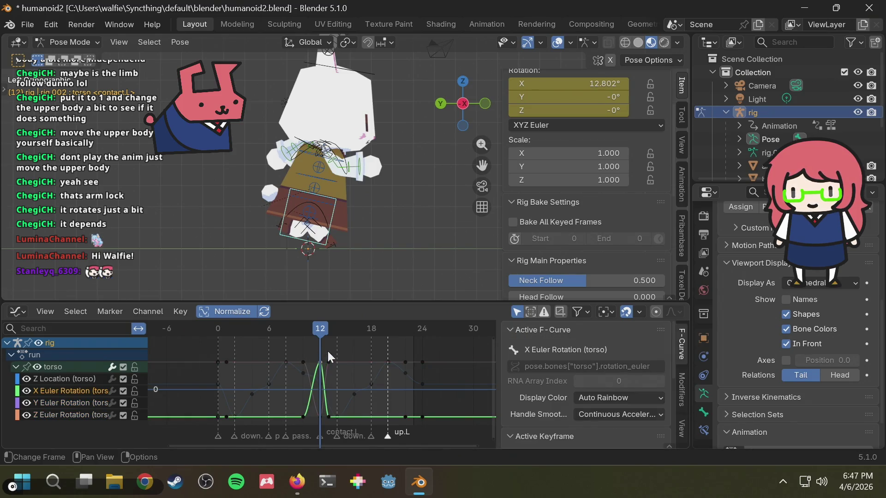
left_click(367, 206)
mouse_move(314, 337)
left_mouse_down()
mouse_move(303, 332)
mouse_move(334, 330)
mouse_move(294, 330)
left_mouse_up()
key("space")
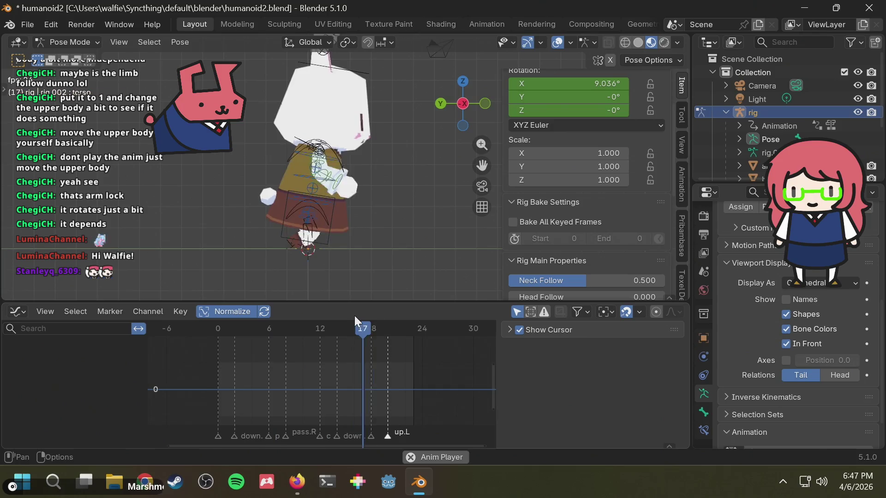
Move the torso's peak rotation keyframe one frame earlier and scrub back to the start.
key("space")
left_click(331, 210)
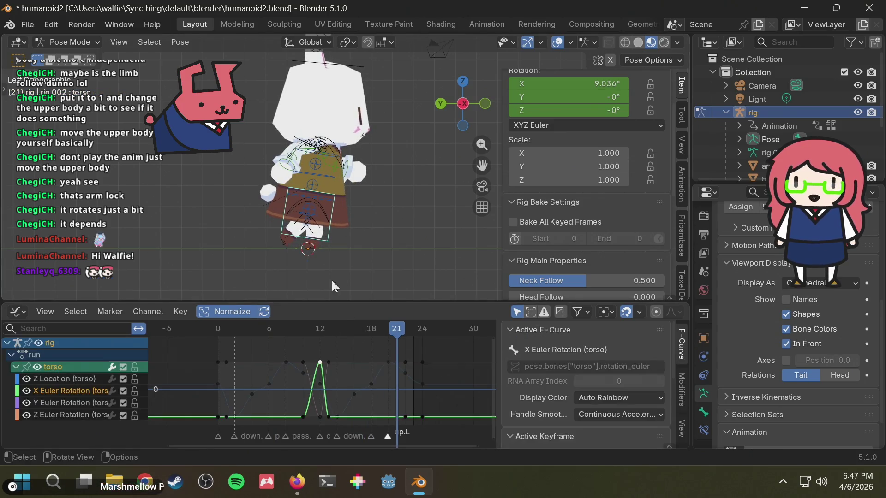
left_click_drag(315, 366, 308, 367)
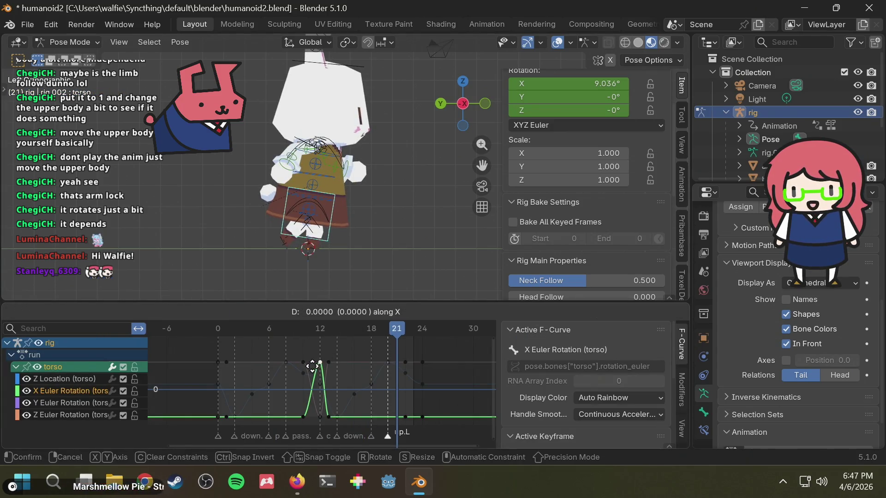
left_click(307, 365)
left_click_drag(319, 331, 233, 338)
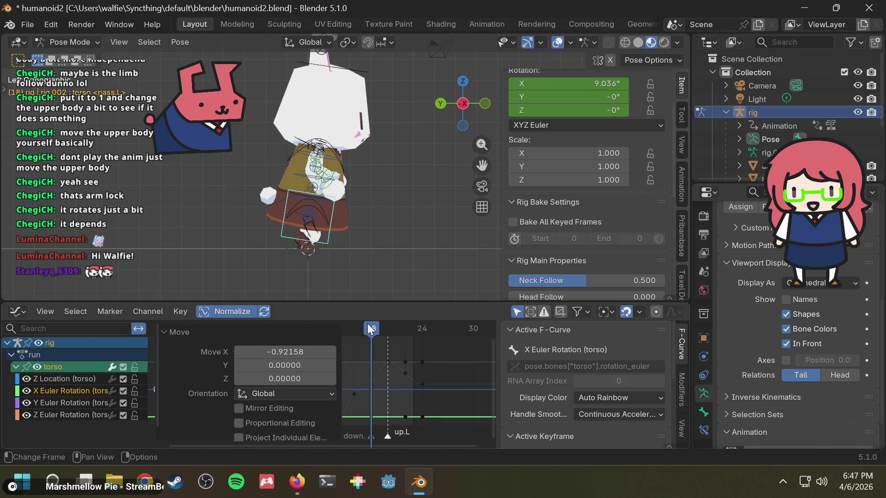
Play the run, then undo until all the torso's animation curves display again.
key("space")
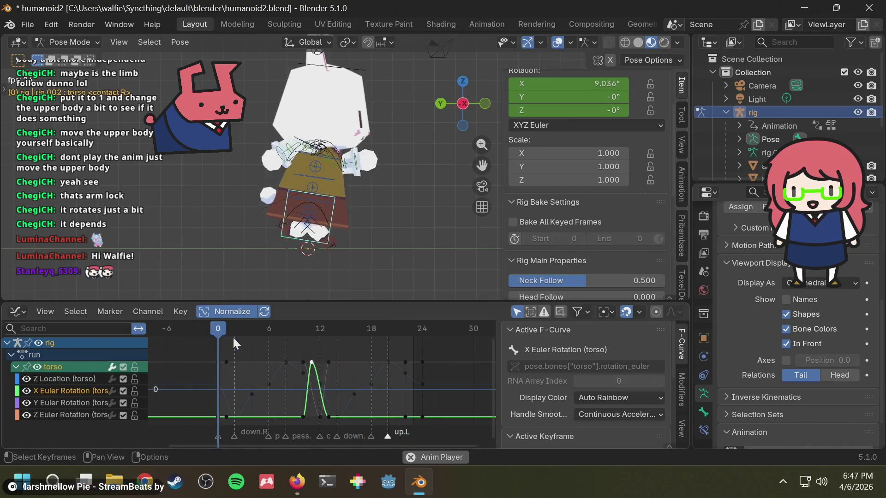
key("space")
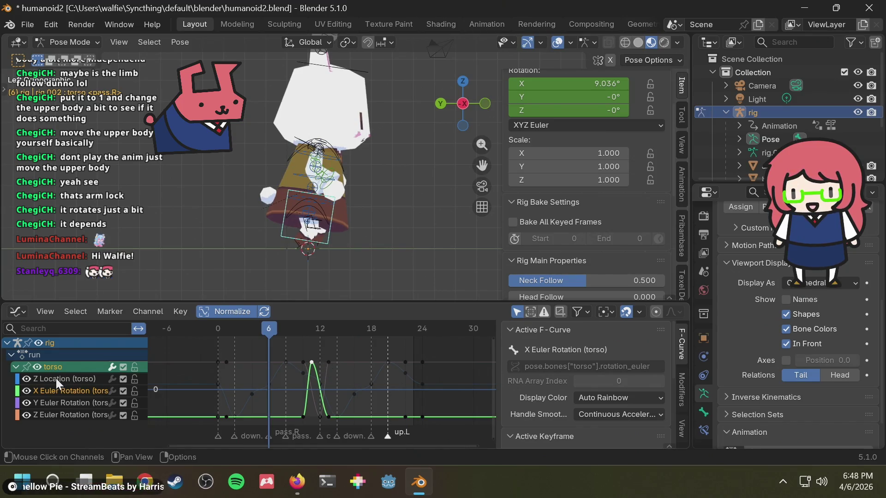
key("space")
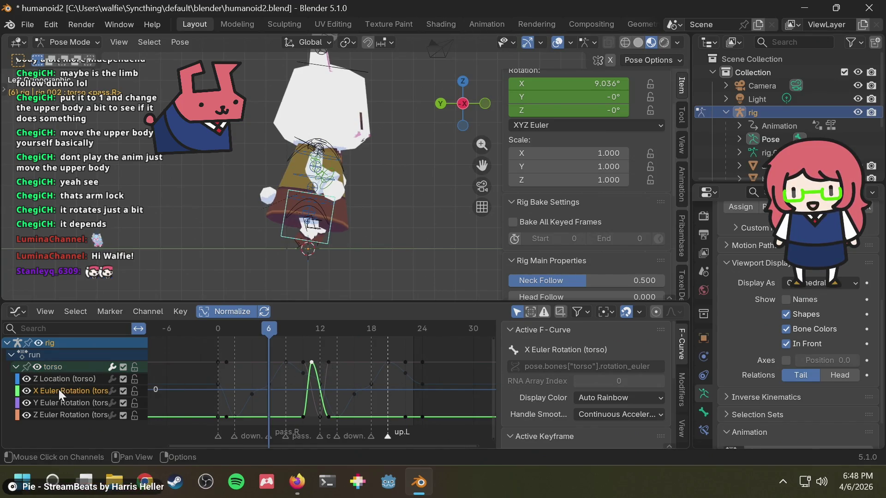
key("ctrl+z")
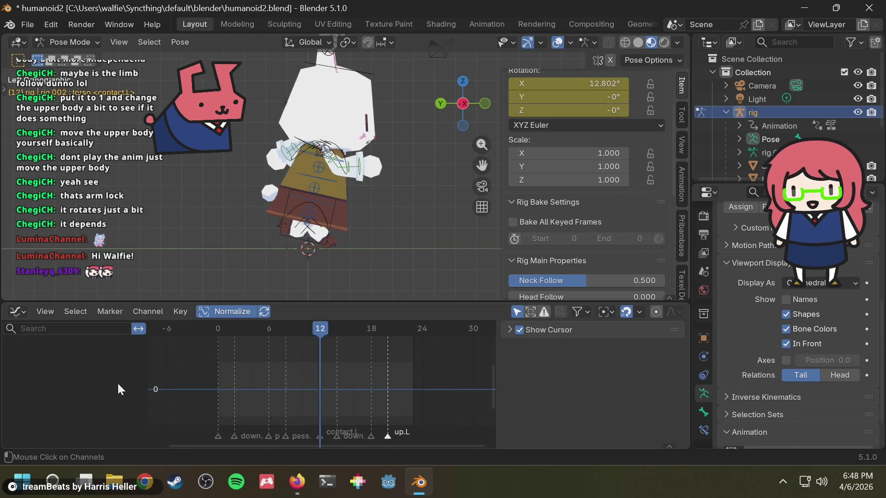
key("ctrl+z")
key("ctrl+z")
key("ctrl+z")
key("ctrl+z")
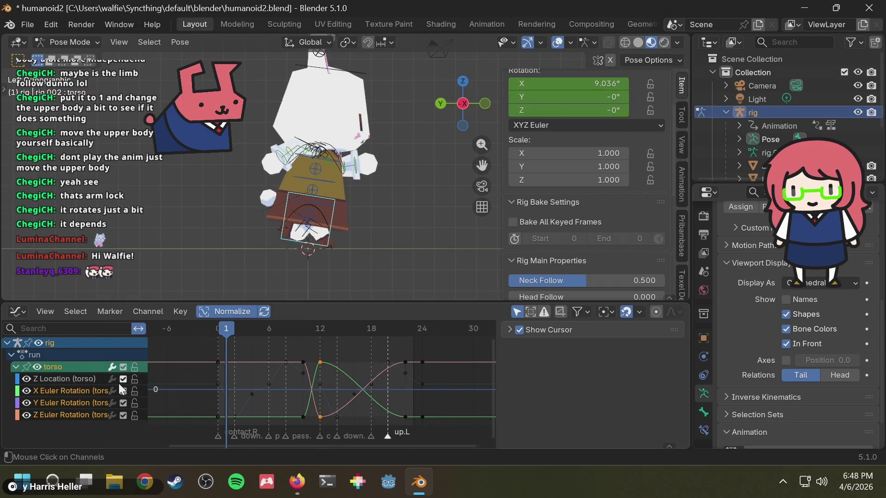
key("ctrl+z")
key("ctrl+z")
key("ctrl+z")
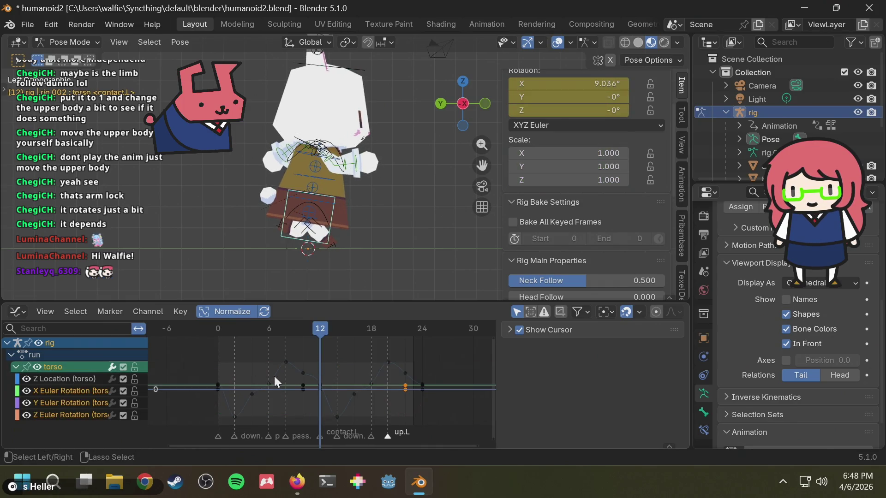
Select the torso's X, Y and Z Euler rotation channels and hide every other curve.
left_click(62, 392)
left_click(66, 416)
left_click(74, 389, "shift")
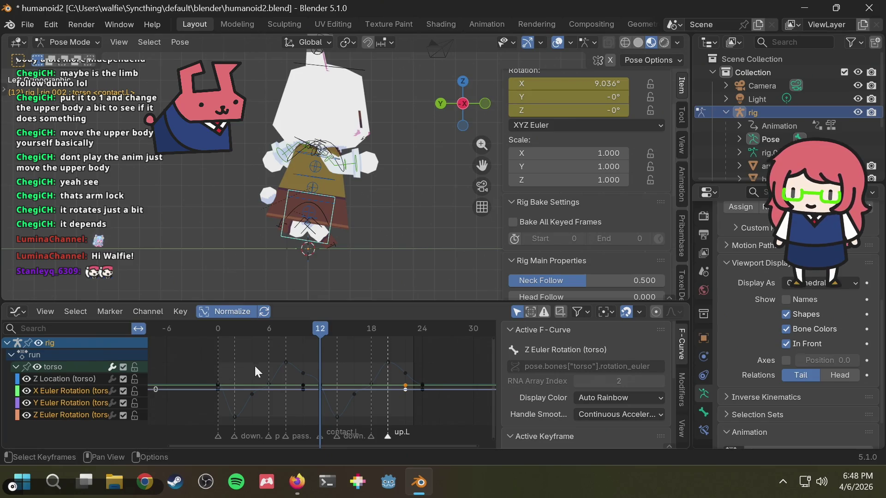
key("shift+h")
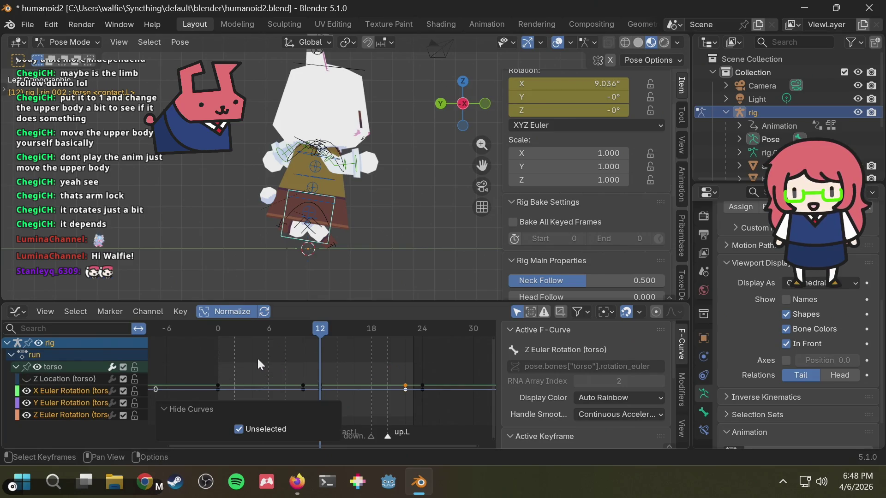
left_click_drag(263, 350, 447, 401)
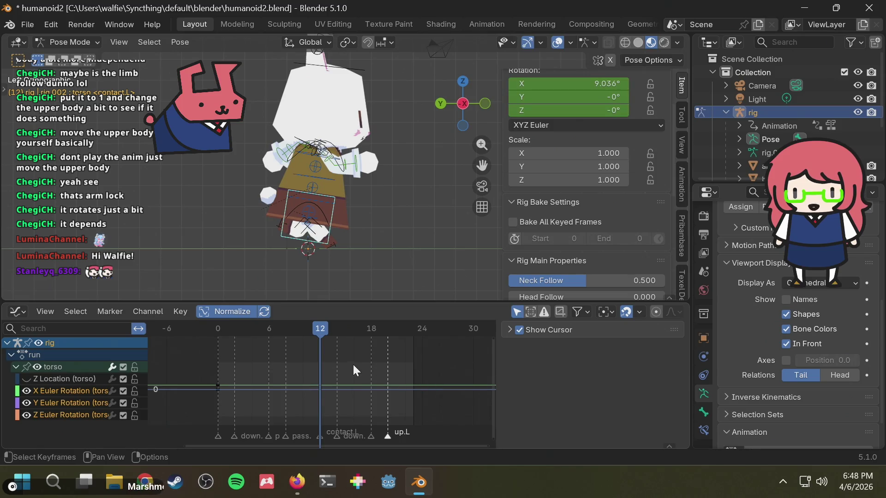
Play the cycle, then turn off Normalize so the rotation curves show real values.
key("space")
scroll(353, 197, "down", 3)
key("space")
left_click(221, 313)
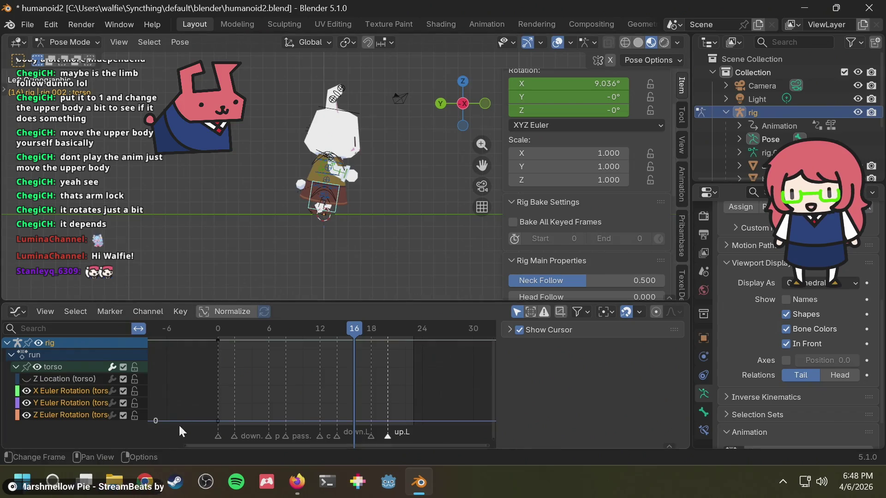
Reveal all hidden curves, play the run in perspective and save the blend file.
key("alt+h")
left_click(363, 248)
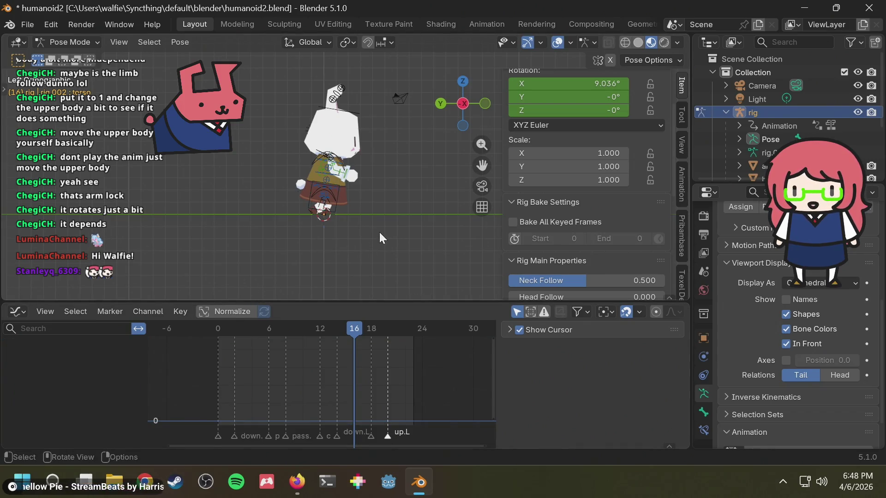
key("space")
middle_click_drag(380, 233, 292, 246)
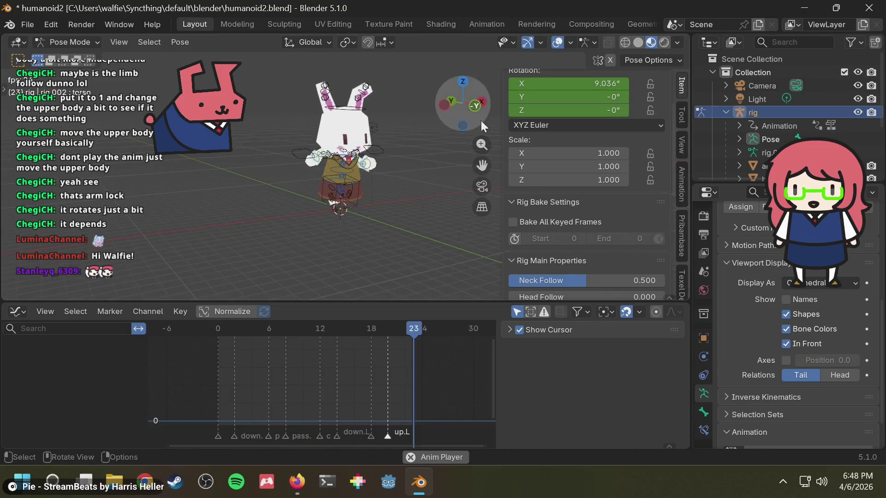
scroll(416, 176, "up", 2)
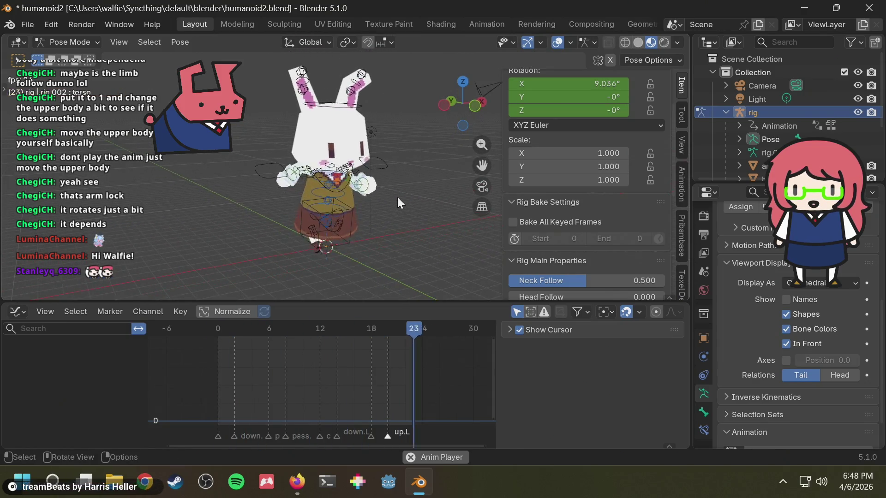
key("ctrl+s")
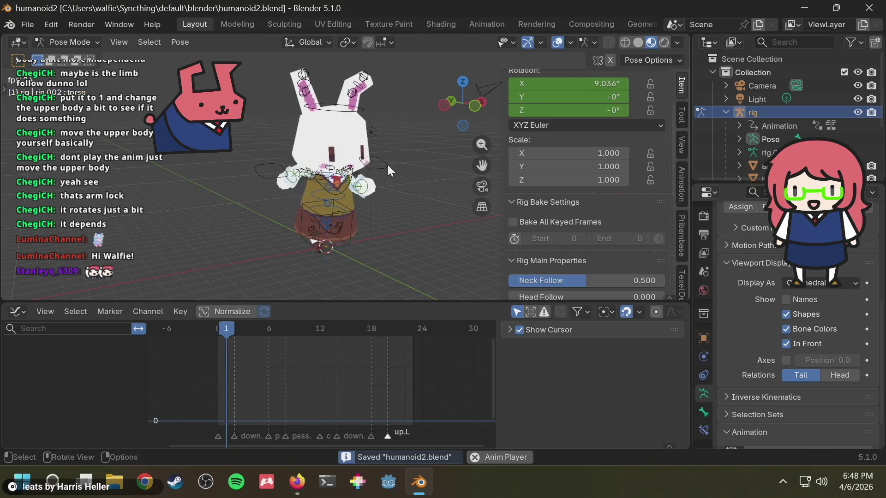
key("space")
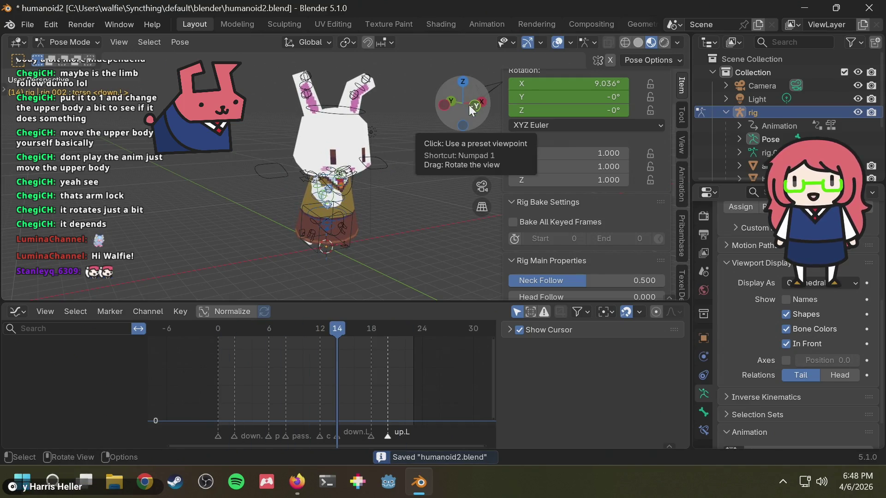
Switch to the left side view and pick the right ear control bone.
left_click(446, 106)
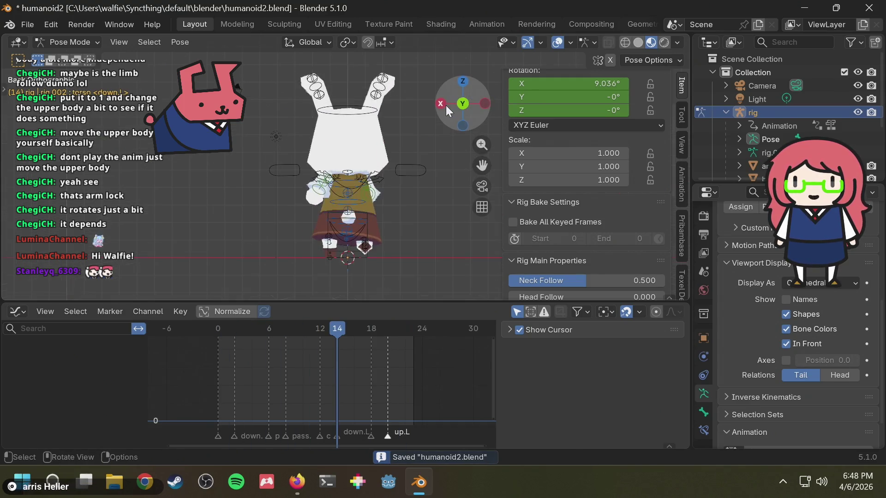
left_click(484, 106)
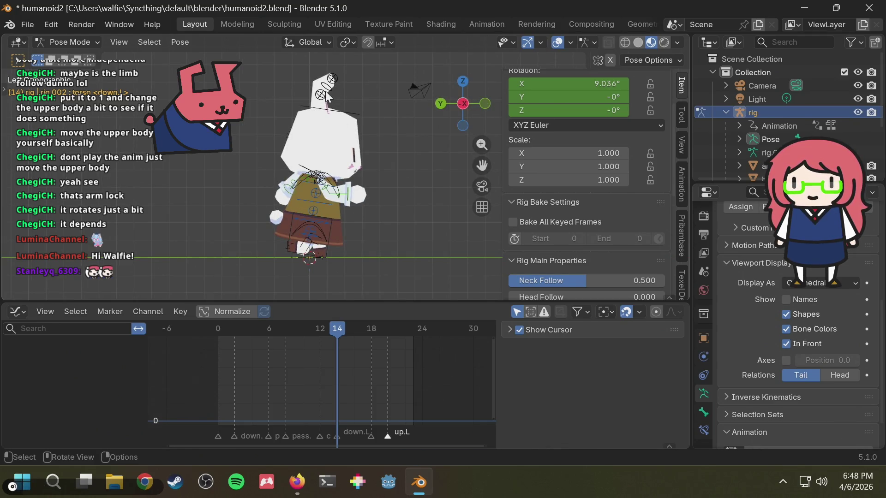
left_click(330, 79)
key("r")
Jump to frame 0 and try ear rotations, cancelling each to keep the start pose.
key("Escape")
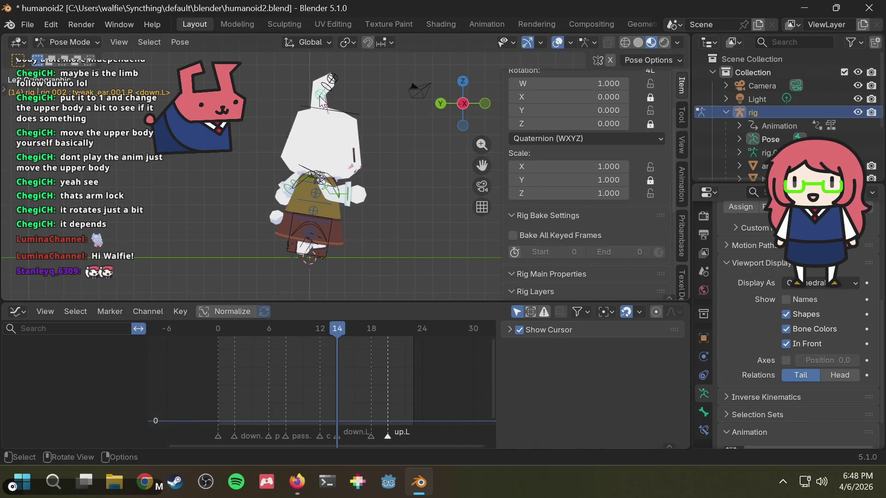
left_click(215, 329)
key("r")
key("Escape")
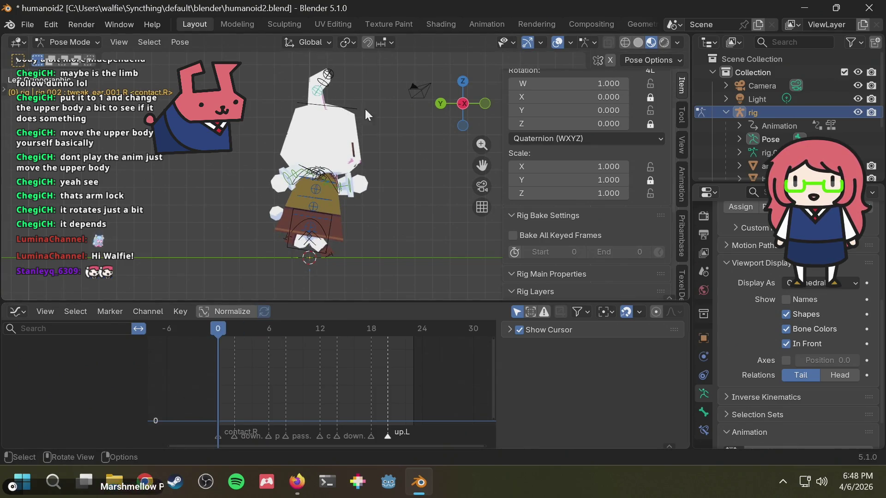
key("space")
key("Escape")
key("r")
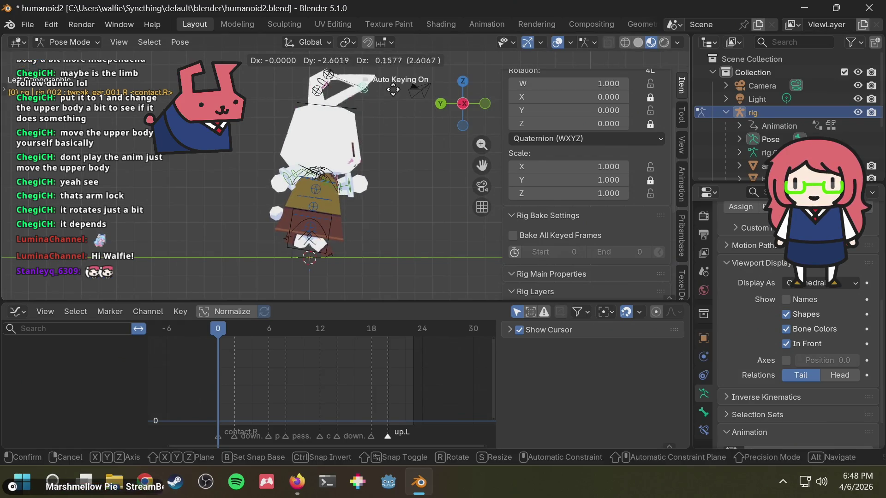
key("Escape")
Orbit around the bunny in perspective, cancelling further trial ear rotations.
middle_click_drag(341, 85, 312, 85)
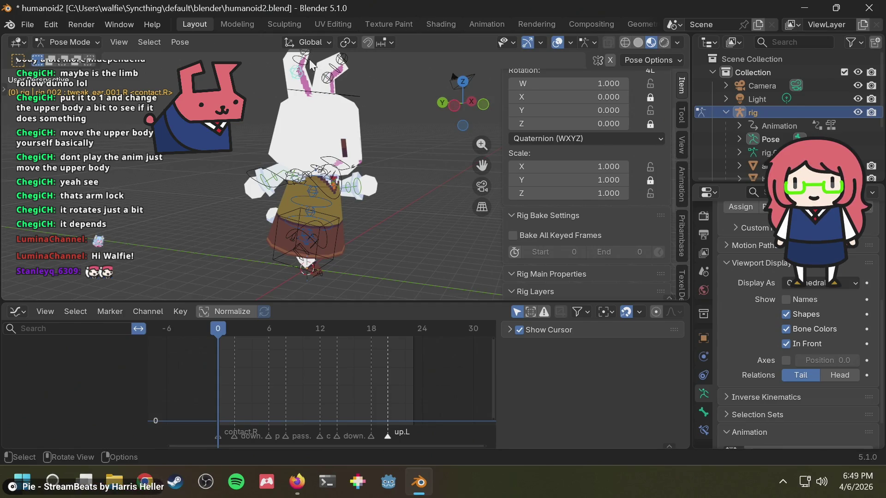
key("r")
right_click(344, 106)
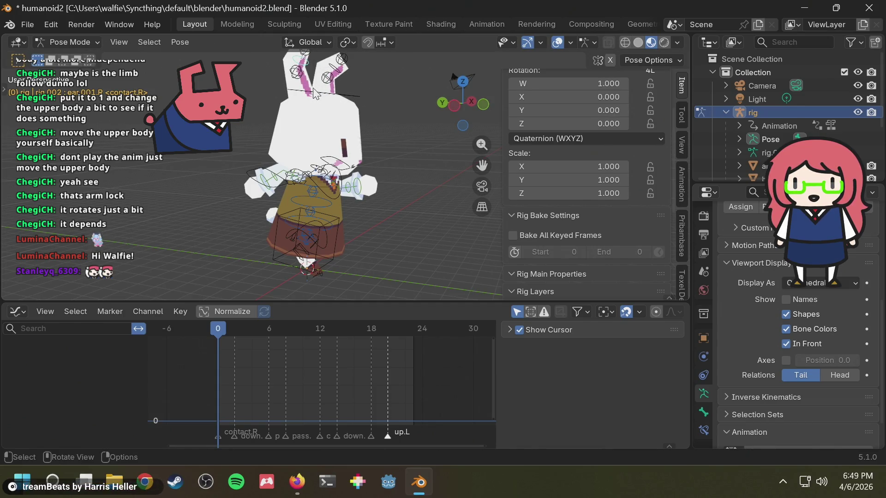
middle_click_drag(315, 95, 305, 103)
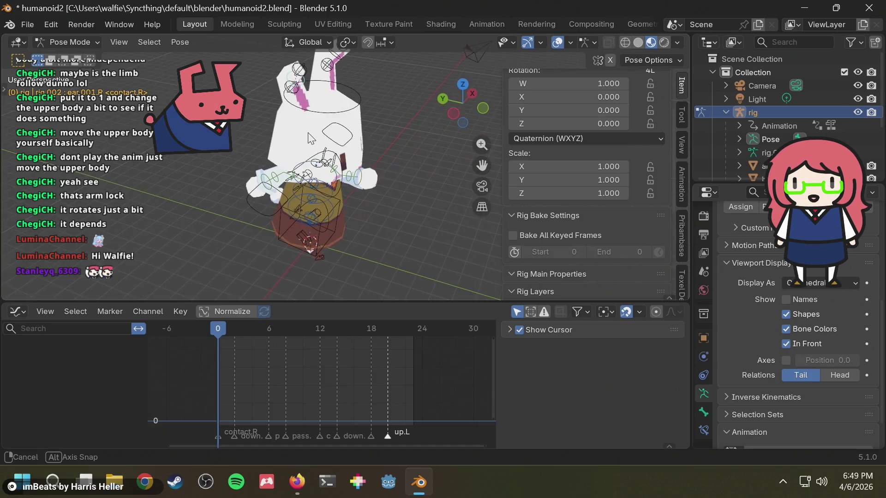
key("r")
right_click(298, 94)
mouse_move(298, 93)
middle_mouse_down()
mouse_move(400, 136)
mouse_move(392, 115)
middle_mouse_up()
scroll(590, 182, "down", 2)
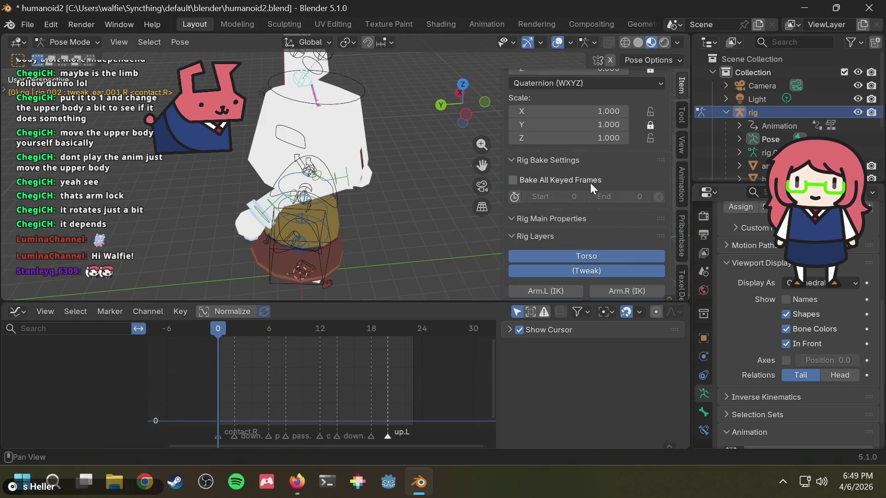
scroll(590, 191, "down", 4)
Show the left and right ear control layers and rotate the right ear into a start pose.
left_click(552, 273)
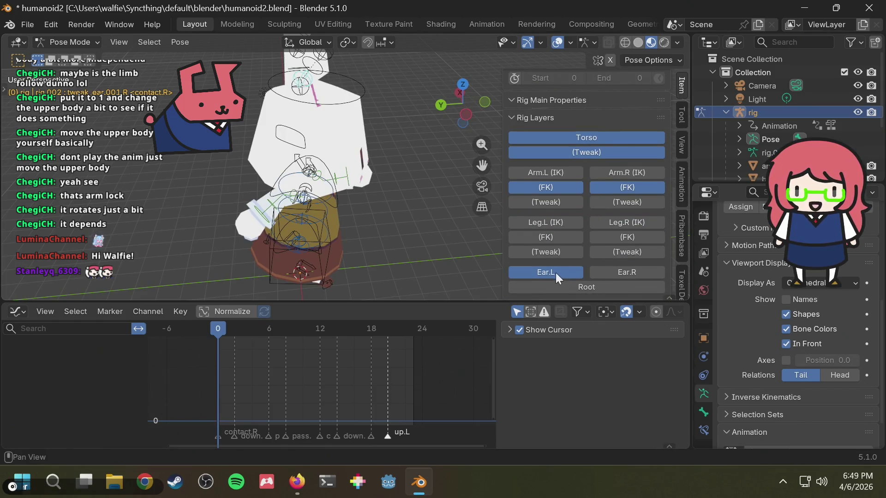
left_click(616, 271)
middle_click_drag(415, 180, 291, 141)
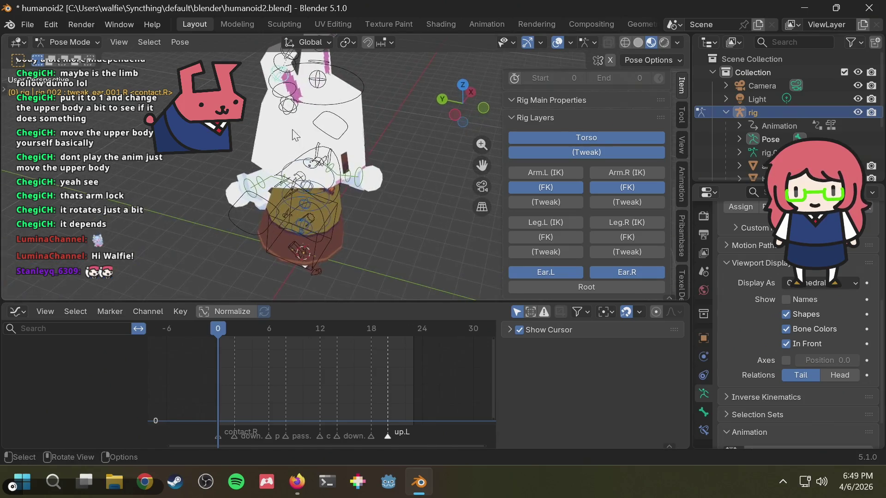
key("r")
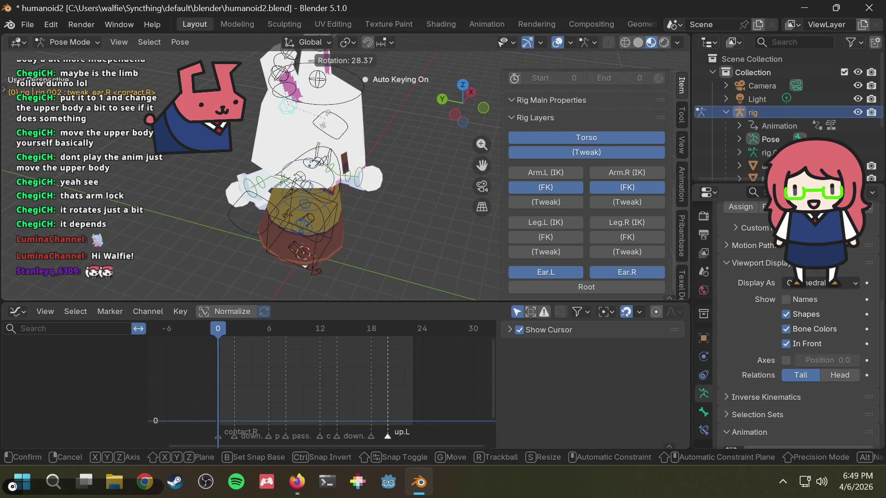
left_click(323, 125)
middle_click_drag(323, 124, 335, 98)
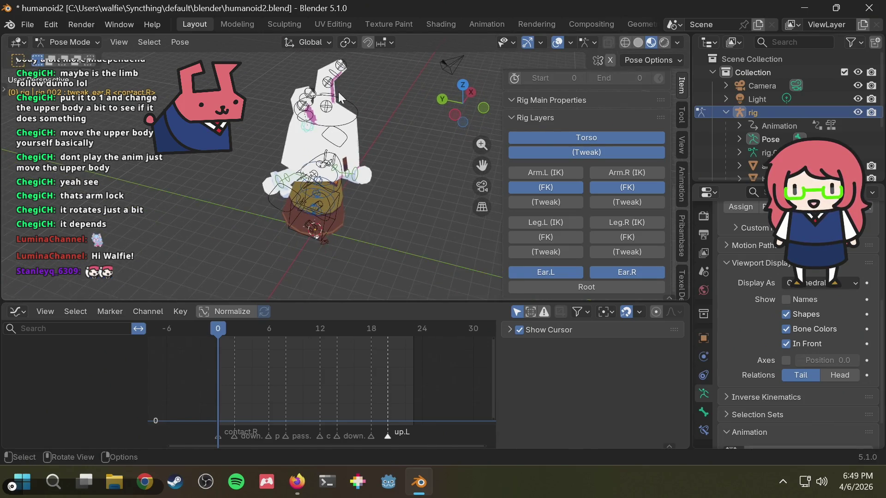
left_click(311, 119)
key("r")
left_click(310, 121)
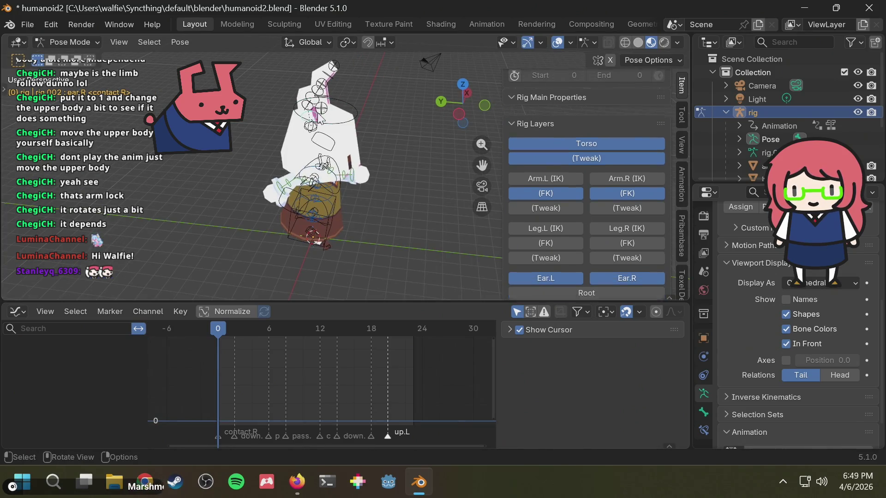
key("r")
left_click(331, 135)
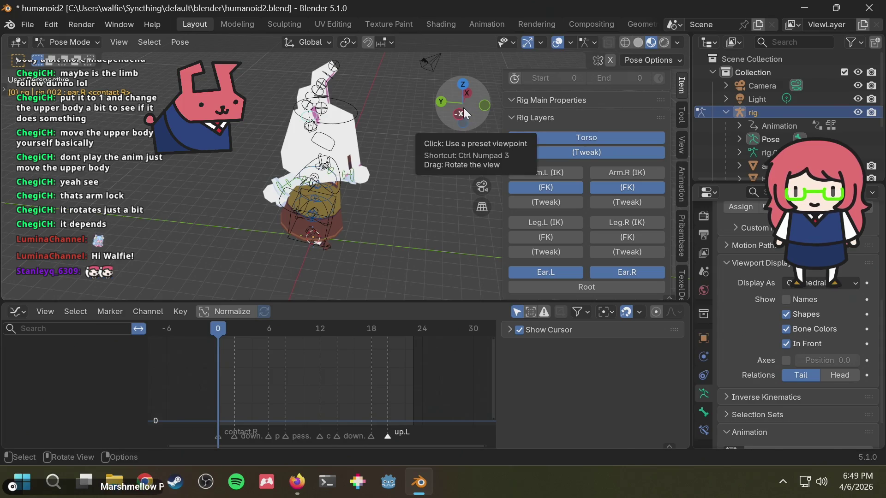
Check the opening frames from the left view and key the right ear at frame 0.
left_click(463, 113)
key("r")
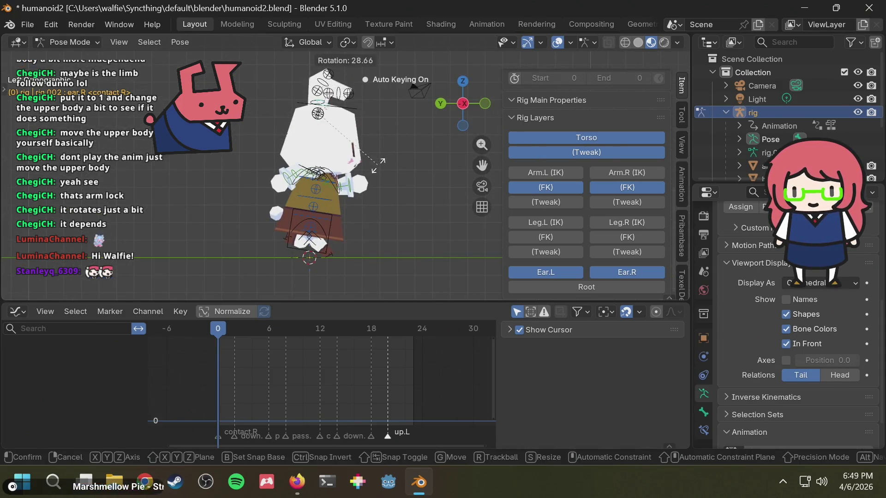
right_click(377, 169)
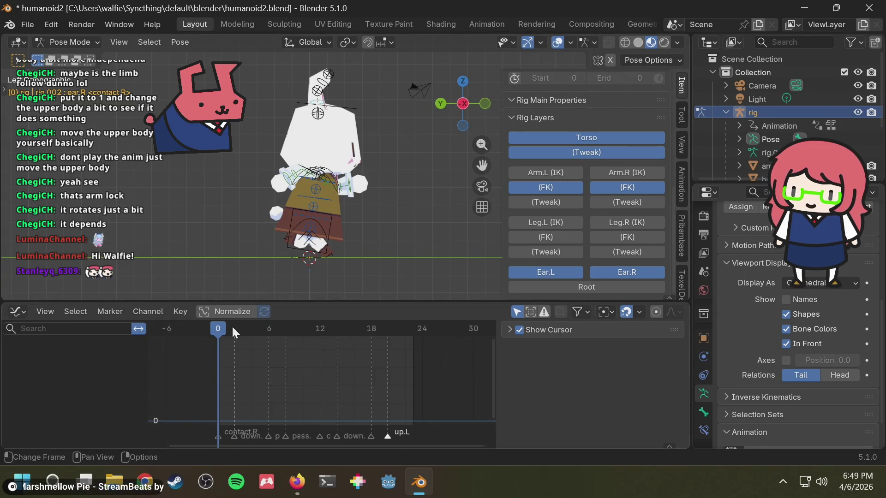
left_click_drag(222, 326, 211, 331)
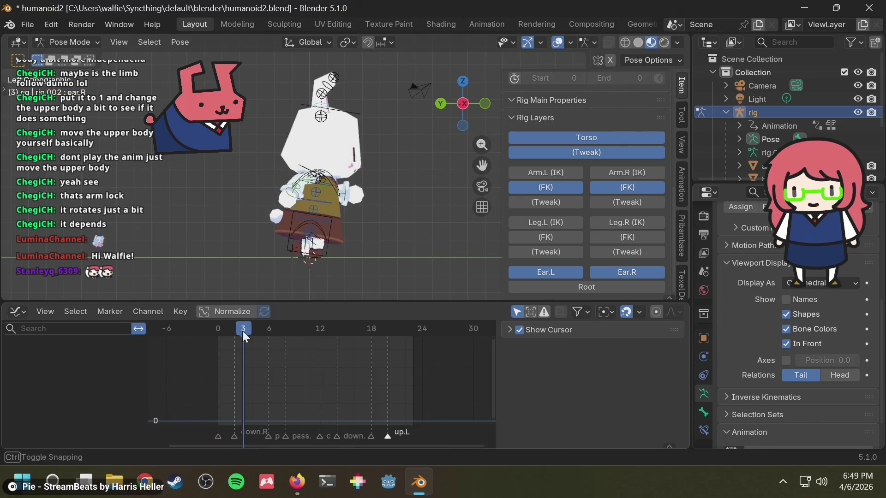
left_click_drag(211, 330, 208, 329)
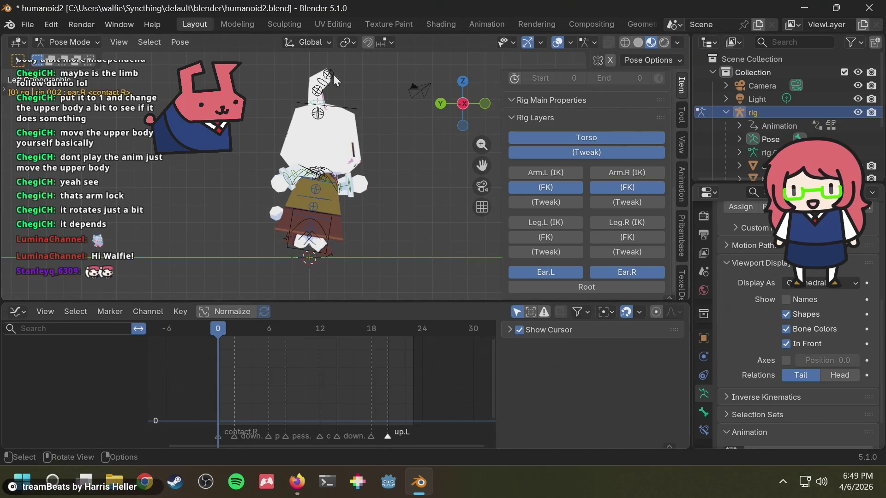
key("r")
left_click(341, 97)
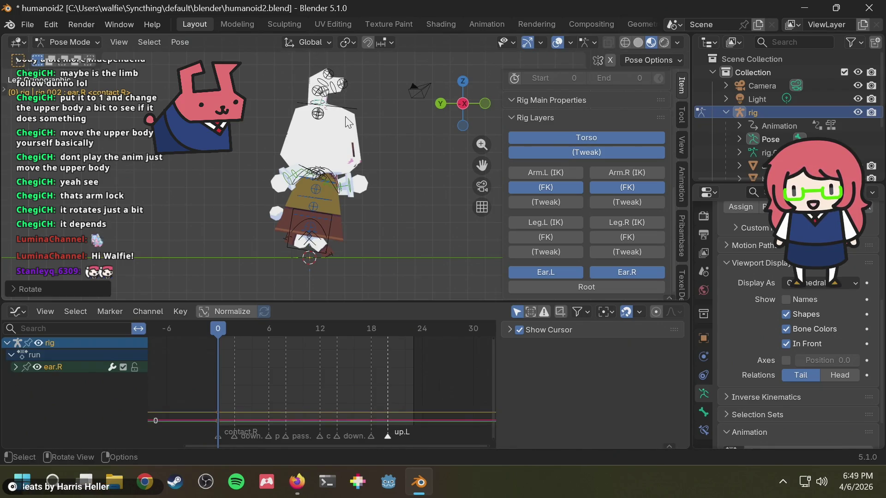
key("ctrl+z")
key("alt")
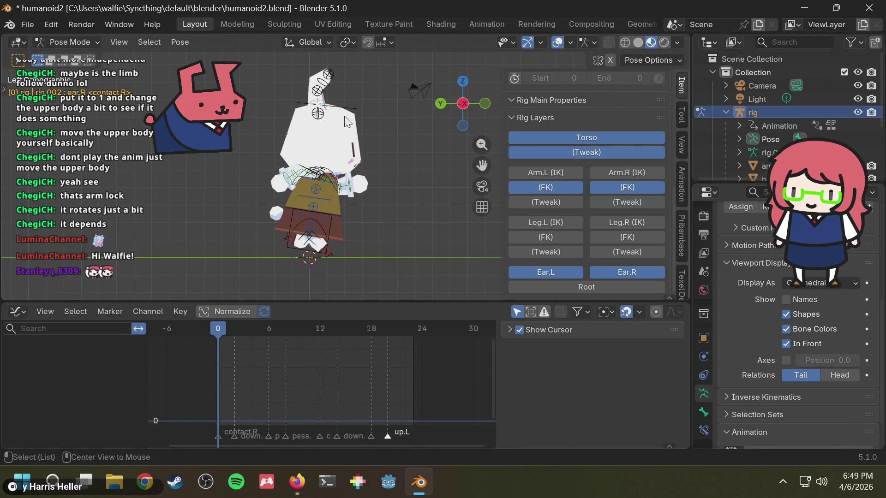
key("i")
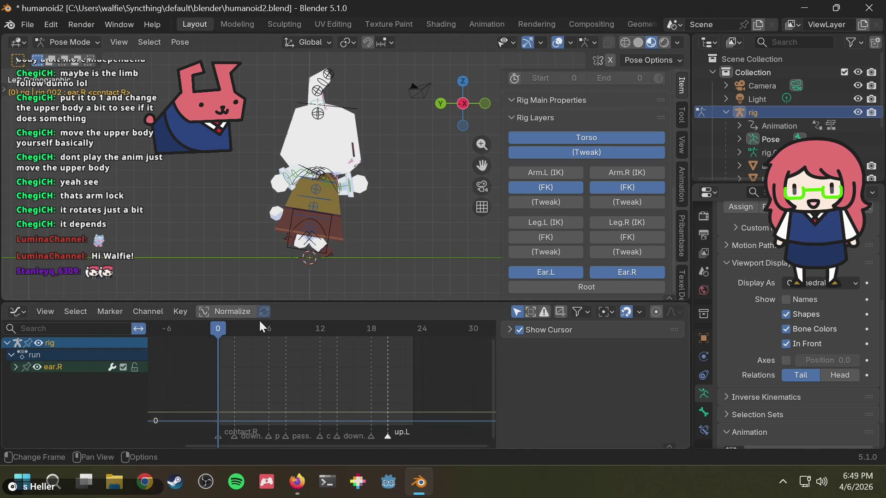
Try a right ear rotation at frame 24, undo it and preview the cycle.
left_click(417, 329)
left_click_drag(405, 328, 419, 326)
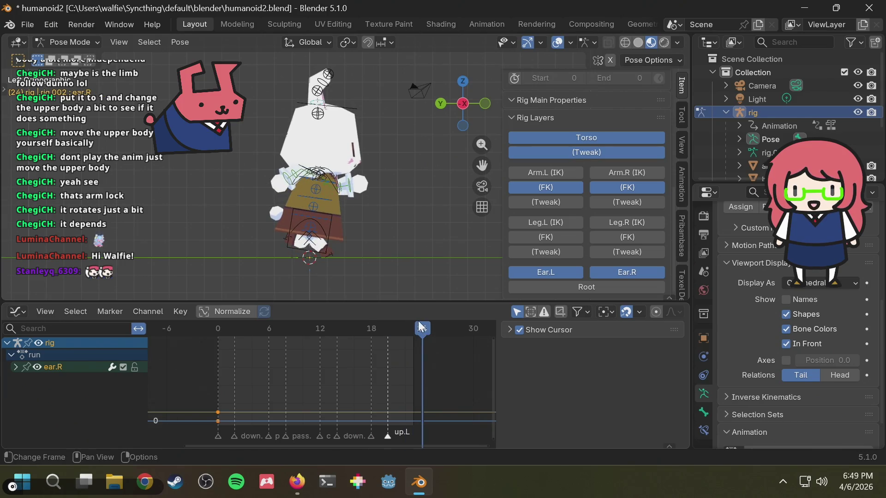
key("r")
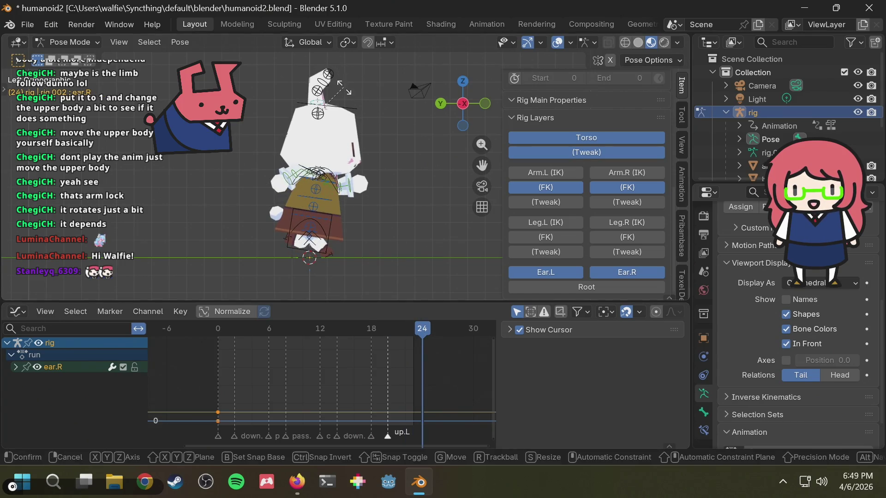
left_click(348, 89)
key("ctrl+z")
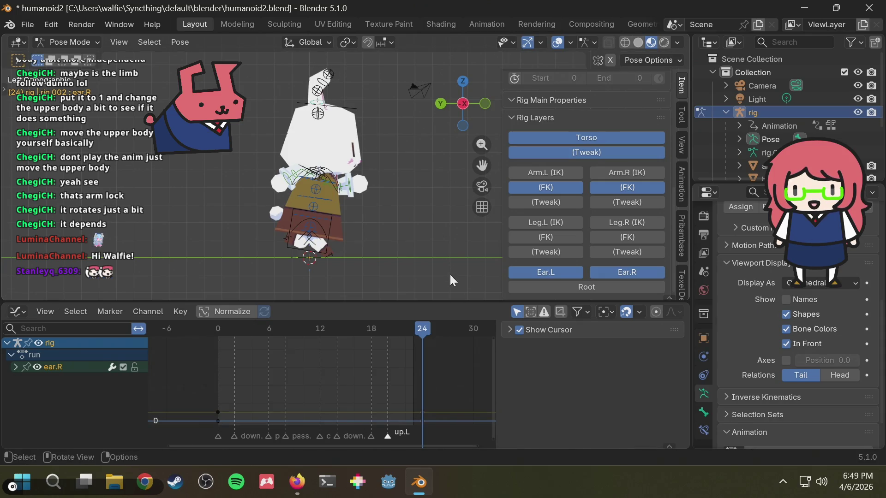
mouse_move(276, 325)
left_mouse_down()
mouse_move(178, 337)
mouse_move(320, 329)
left_mouse_up()
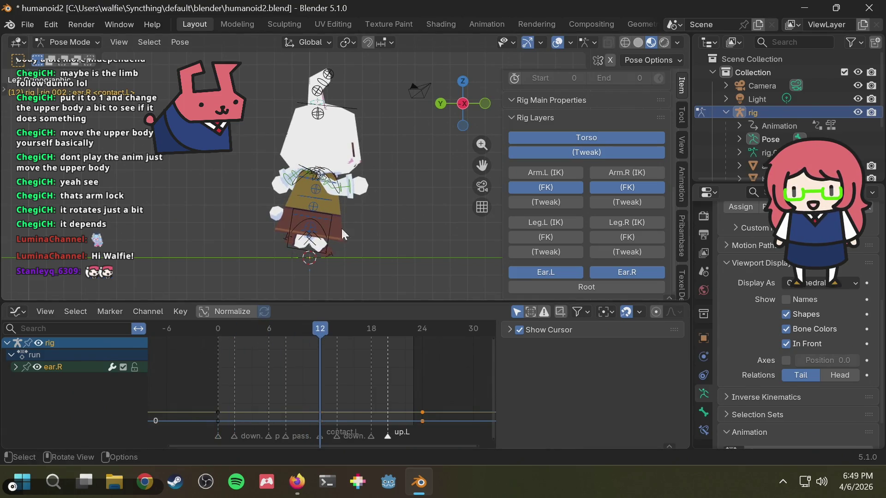
Rotate the right ear into a new pose at frame 4, key it and play to check.
mouse_move(325, 334)
left_mouse_down()
mouse_move(211, 334)
mouse_move(247, 327)
left_mouse_up()
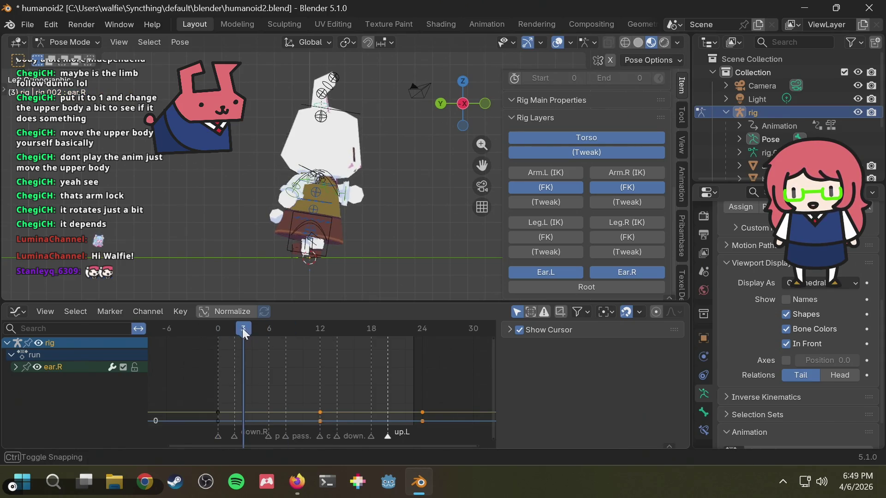
mouse_move(247, 327)
left_mouse_down()
mouse_move(285, 330)
mouse_move(199, 333)
mouse_move(256, 333)
left_mouse_up()
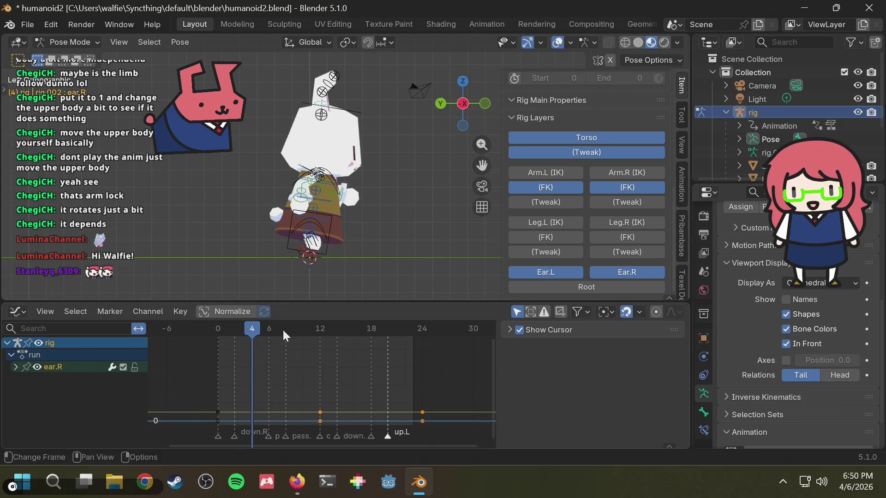
key("r")
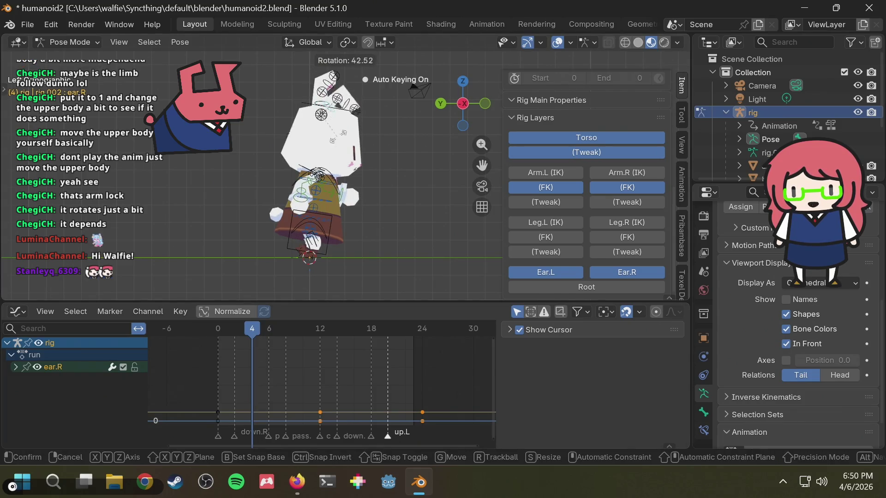
left_click(349, 136)
key("i")
key("space")
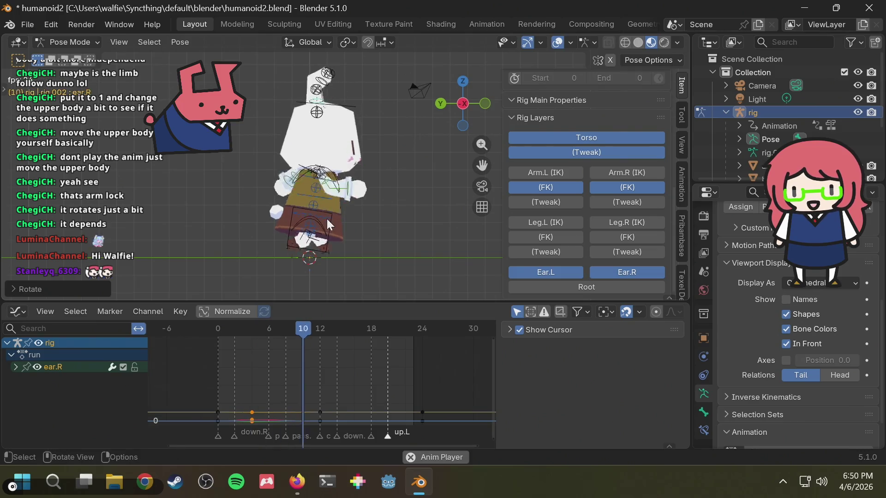
mouse_move(252, 334)
left_mouse_down()
mouse_move(330, 323)
mouse_move(249, 329)
mouse_move(353, 331)
left_mouse_up()
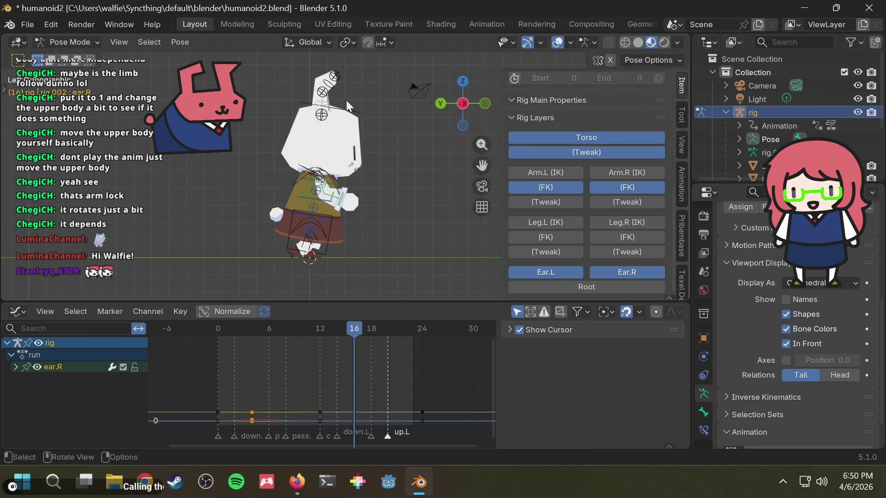
Adjust the right ear's rotation key at frame 16 and review it in playback from the side.
key("r")
left_click(372, 111)
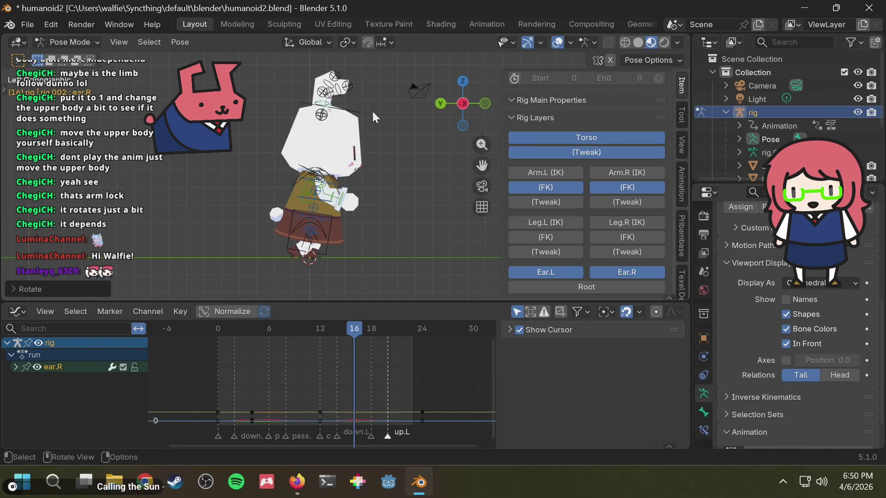
key("space")
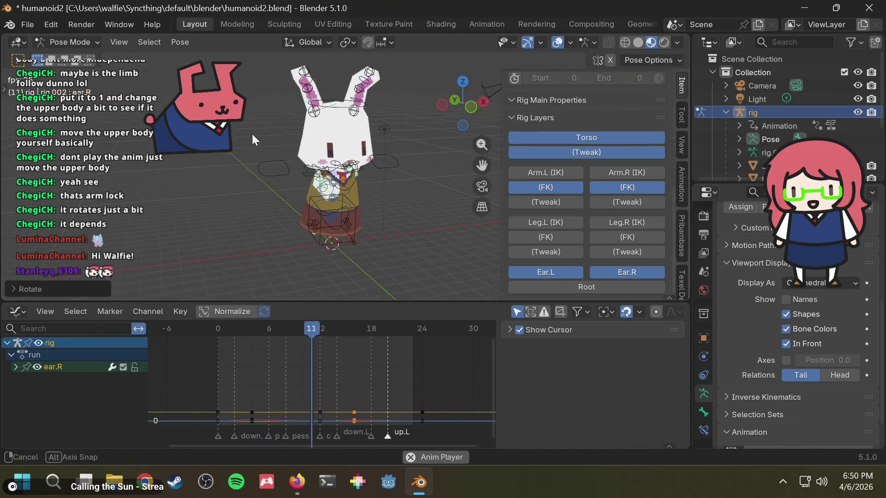
middle_click_drag(315, 131, 296, 155)
key("Escape")
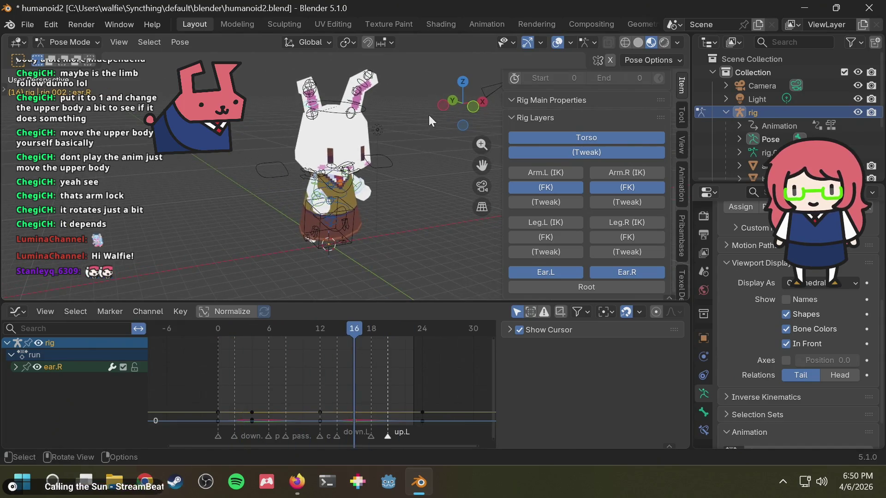
left_click(483, 101)
key("space")
Re-key the right ear's rotation at frame 12 and check it playing from the front and left side.
left_click_drag(302, 327, 323, 330)
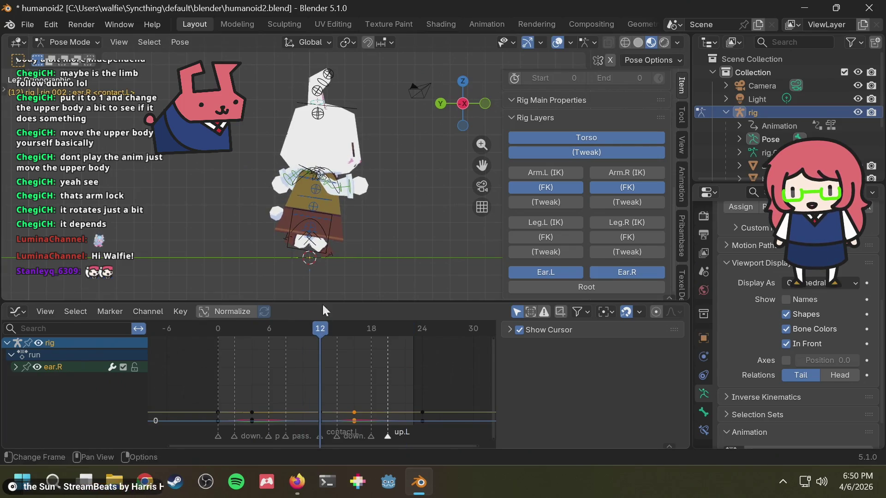
key("r")
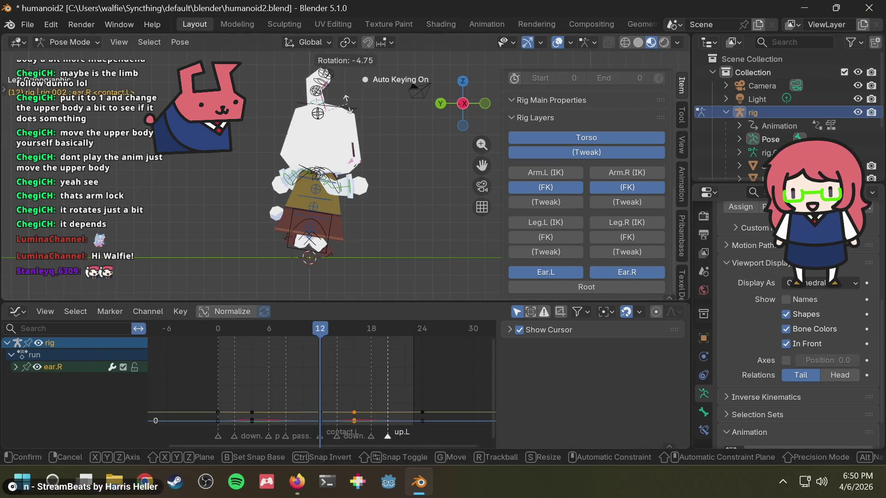
left_click(345, 103)
key("space")
middle_click_drag(415, 164, 371, 168)
mouse_move(309, 177)
middle_mouse_down()
mouse_move(275, 188)
mouse_move(413, 163)
mouse_move(388, 208)
middle_mouse_up()
key("space")
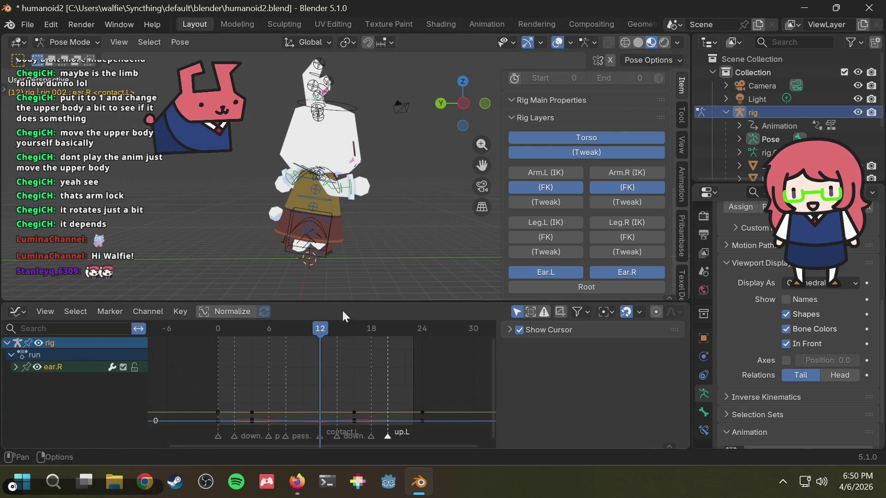
left_click(462, 103)
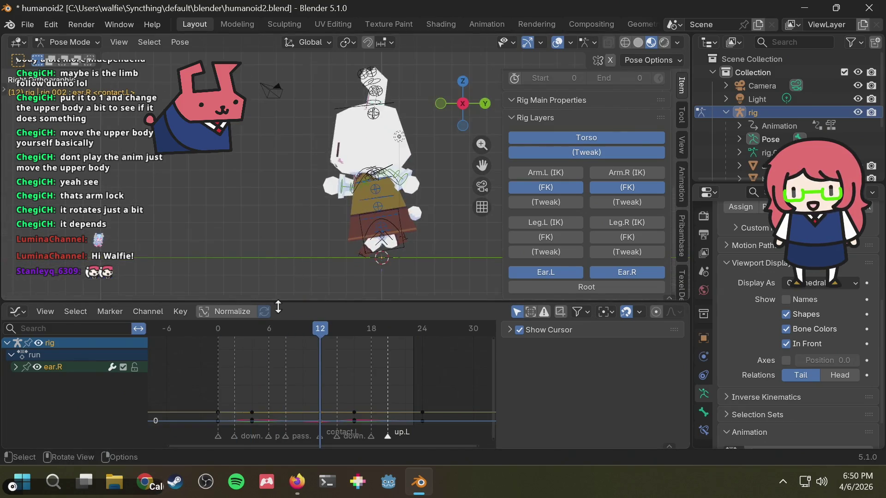
left_click(464, 104)
Re-key the right ear's rotation at frame 4 and play the cycle briefly to check.
mouse_move(257, 327)
left_mouse_down()
mouse_move(240, 335)
mouse_move(252, 337)
left_mouse_up()
key("r")
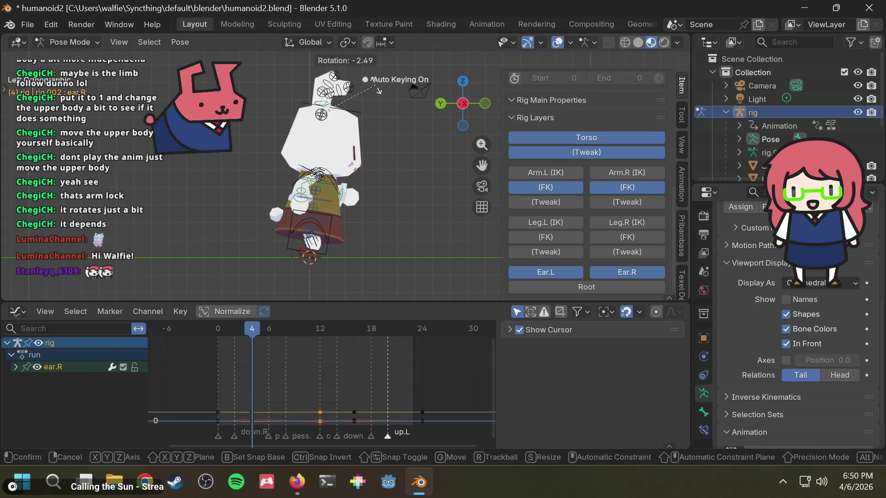
left_click(375, 82)
key("space")
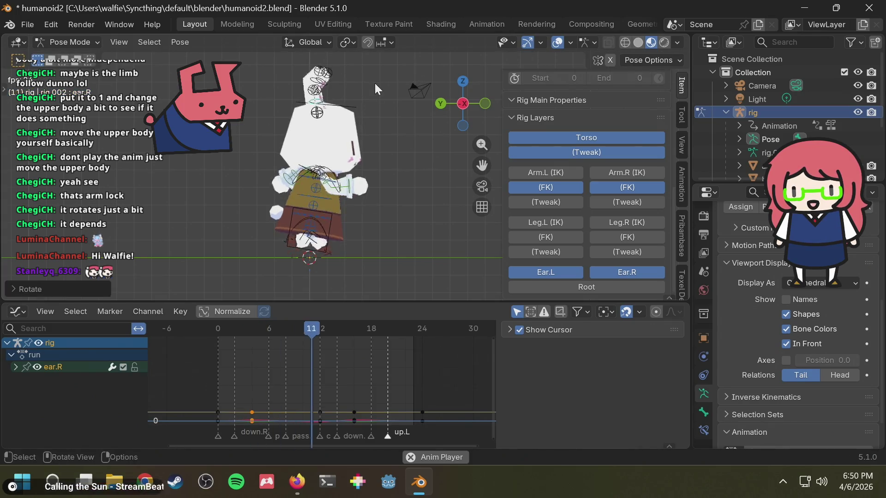
key("space")
Tweak the right ear's frame-16 rotation once more, review it, and save humanoid2.blend.
left_click_drag(351, 332, 355, 327)
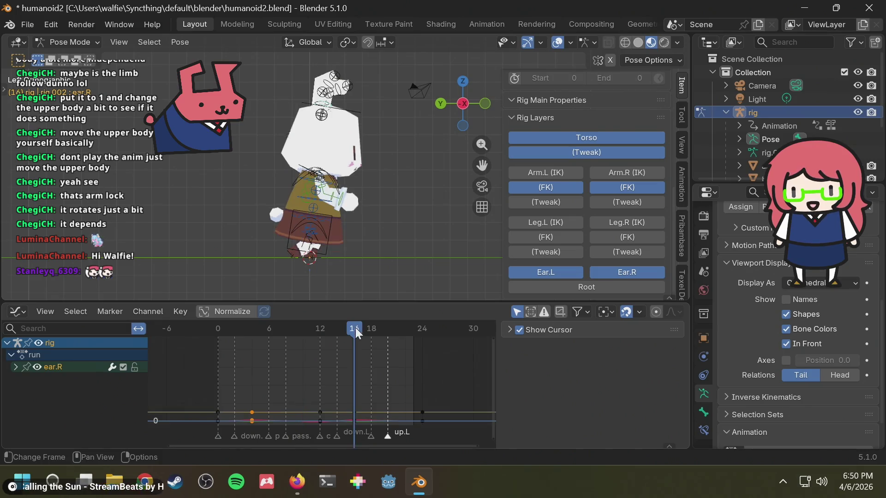
key("r")
left_click(367, 86)
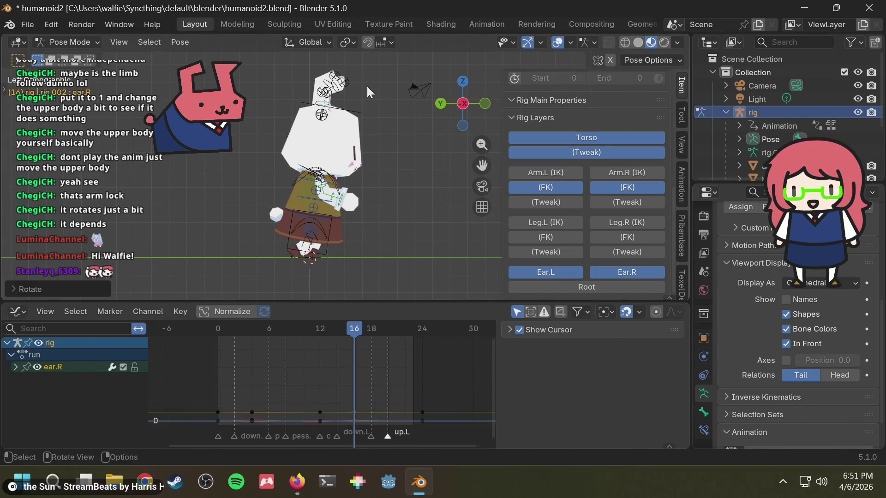
key("space")
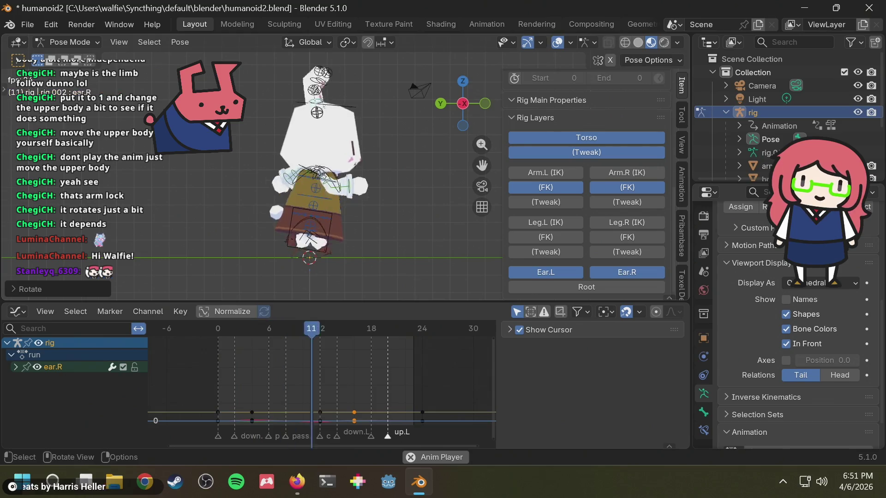
key("Escape")
mouse_move(435, 137)
middle_mouse_down()
mouse_move(382, 166)
mouse_move(331, 146)
mouse_move(375, 144)
middle_mouse_up()
key("ctrl+s")
key("space")
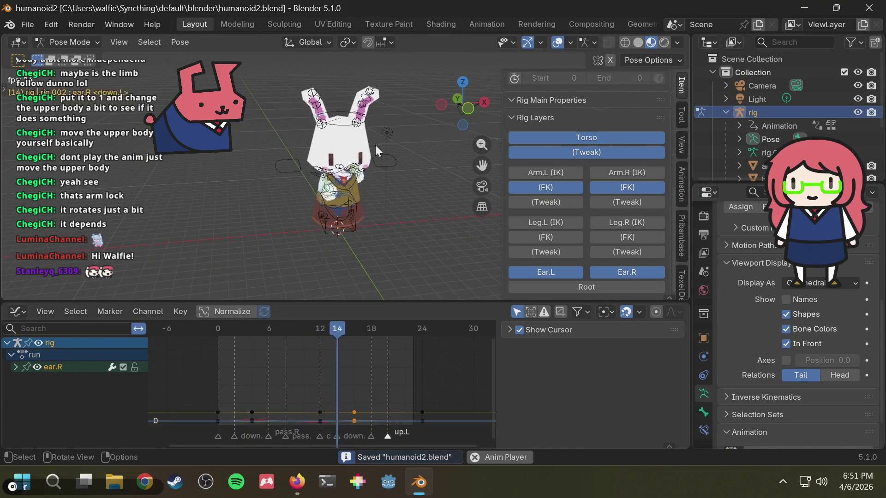
Select all right-ear keys and convert the bone's rotation mode from quaternion to XYZ Euler.
key("space")
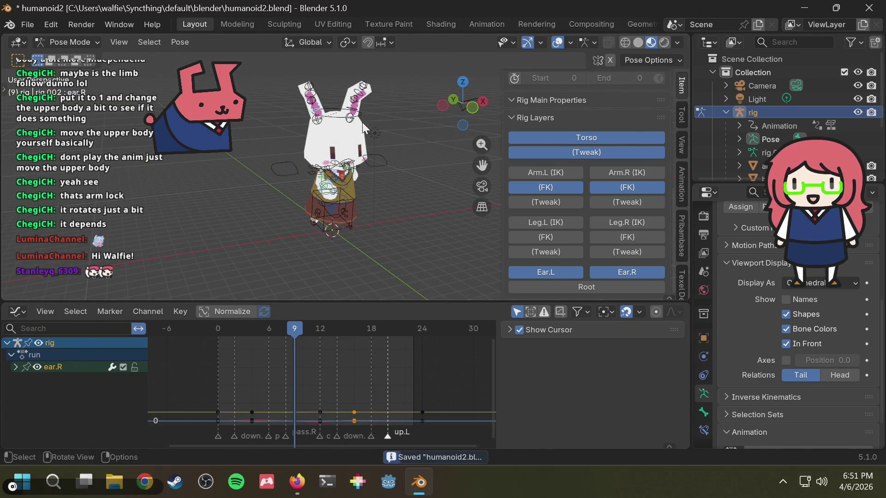
scroll(363, 120, "up", 2)
scroll(382, 371, "down", 1)
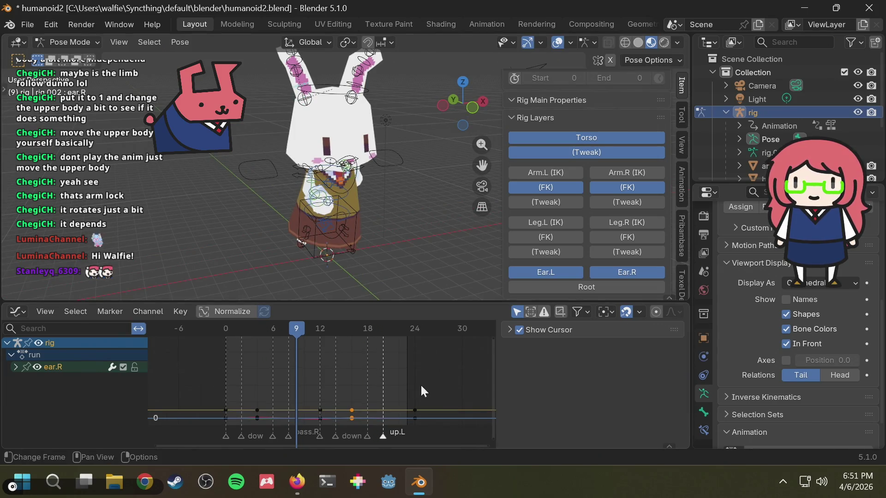
left_click_drag(420, 384, 211, 429)
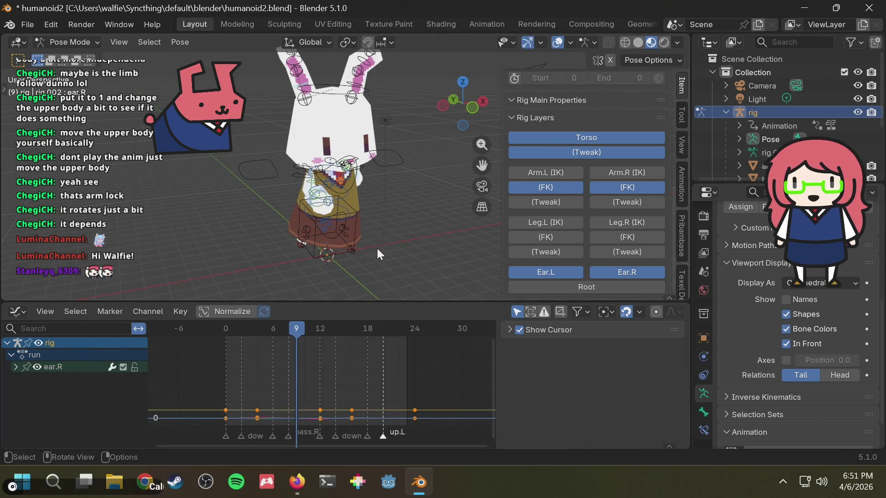
scroll(343, 364, "down", 1)
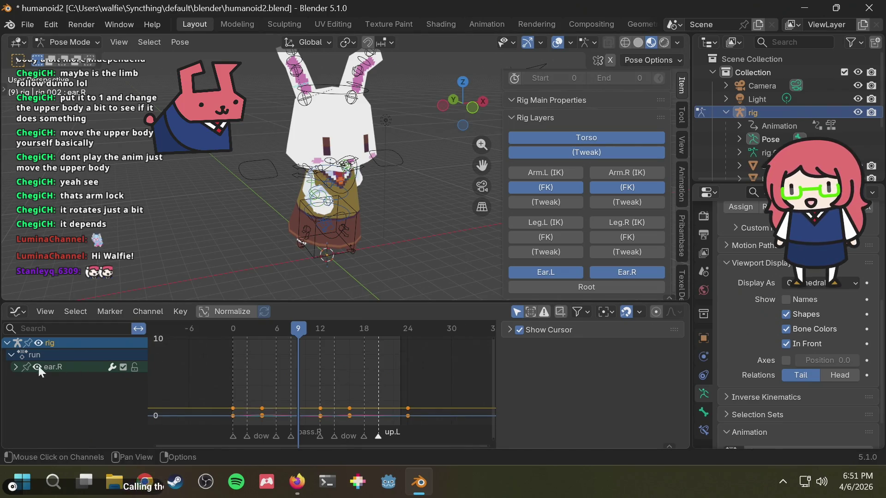
left_click(15, 367)
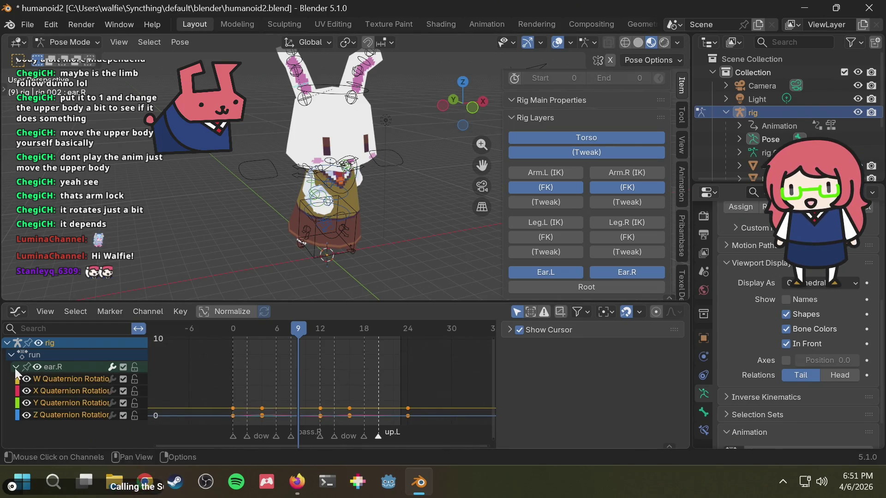
left_click(122, 27)
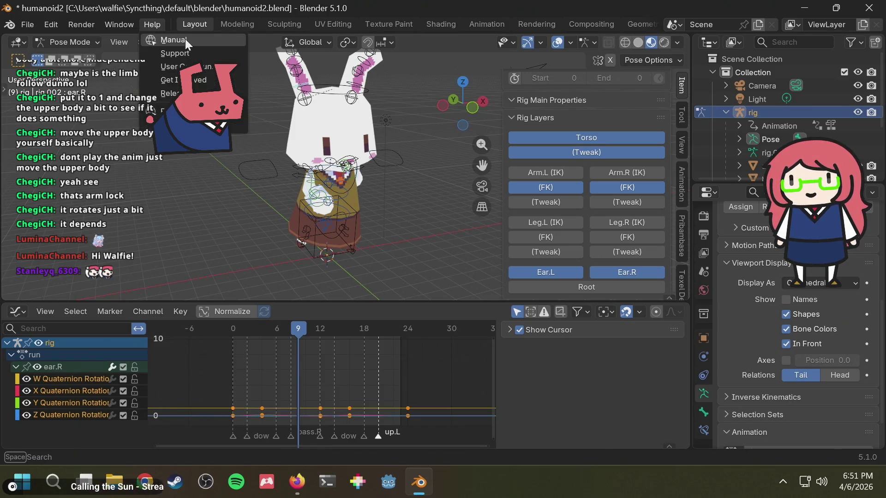
left_click(183, 43)
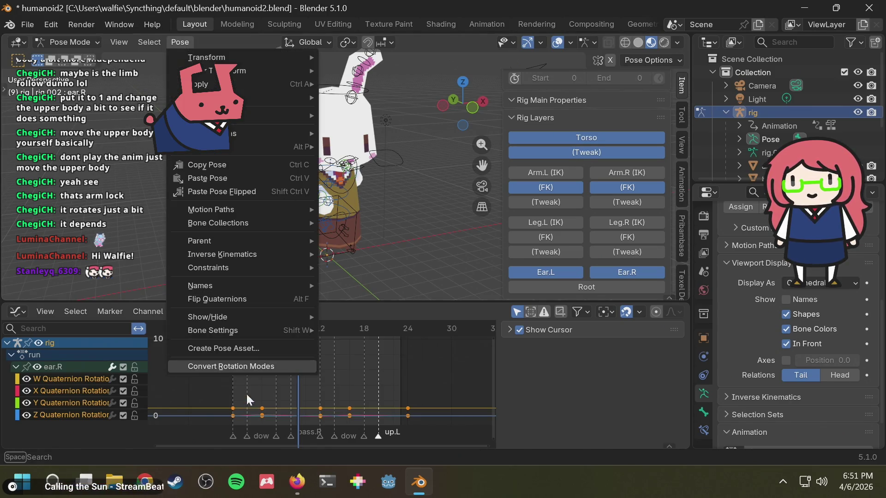
left_click(254, 364)
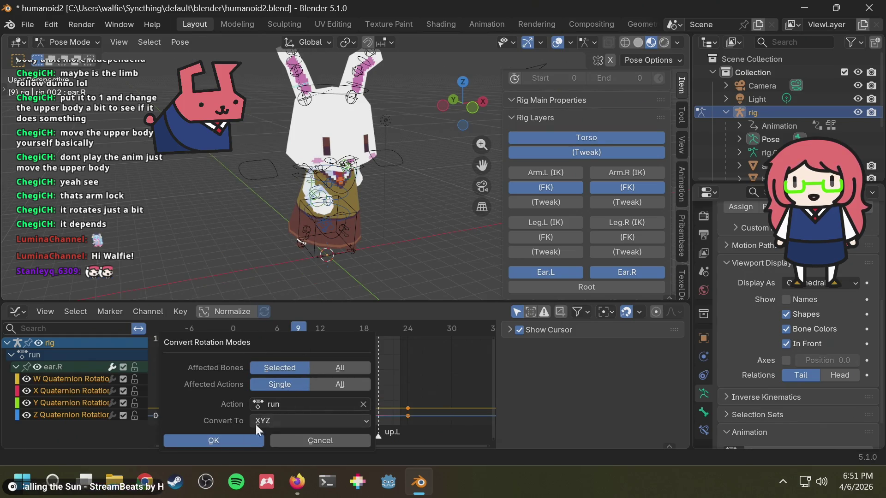
left_click(226, 446)
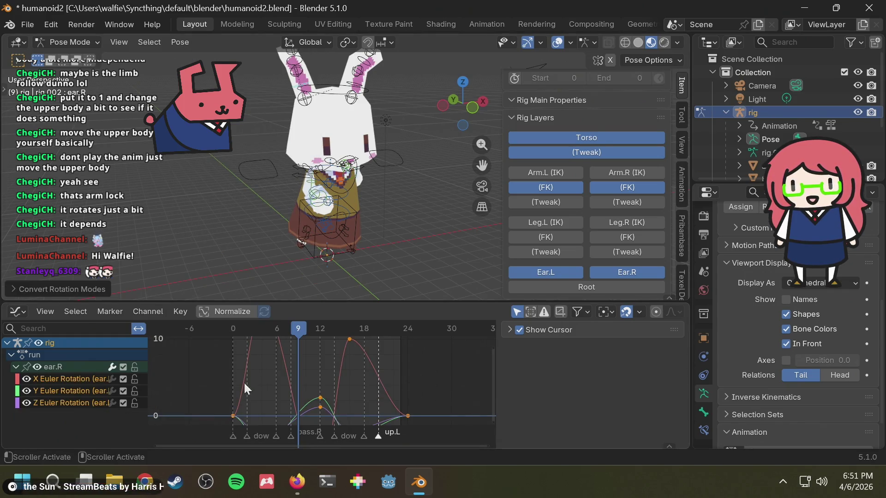
Show the ear curves normalized in the Graph Editor, play the cycle, and save the file.
left_click(239, 313)
key("space")
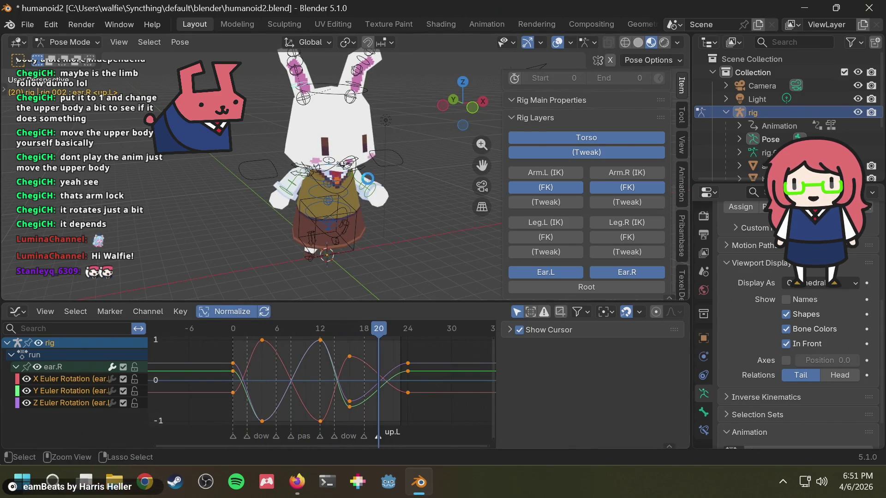
key("ctrl+s")
middle_click_drag(360, 185, 404, 187)
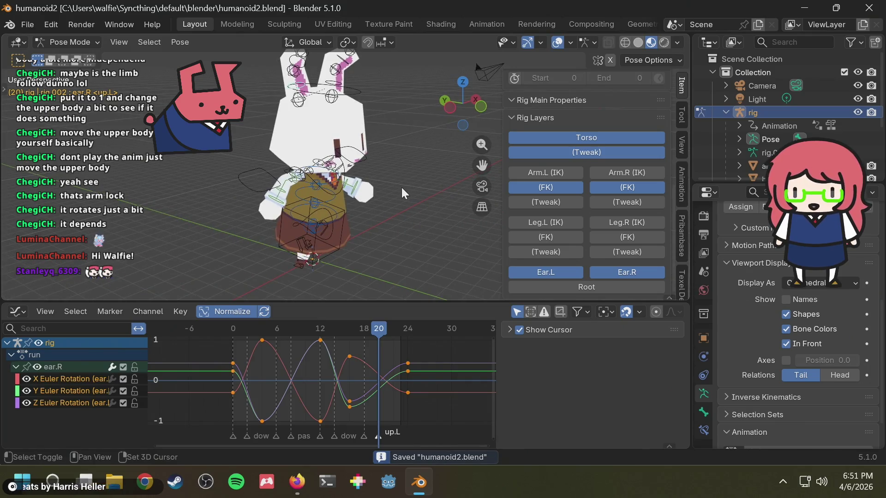
key("space")
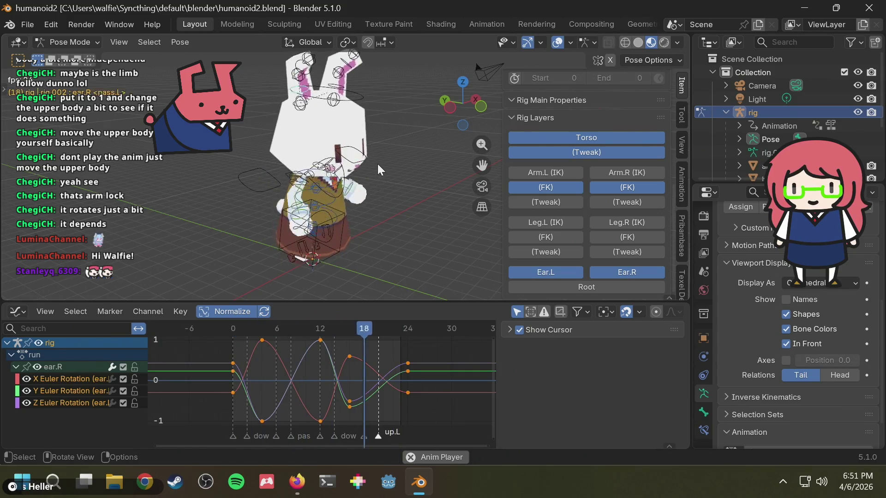
Select the left ear bone via the head and jump to frame 0 of the cycle.
mouse_move(373, 164)
middle_mouse_down()
mouse_move(292, 213)
mouse_move(335, 204)
mouse_move(345, 134)
middle_mouse_up()
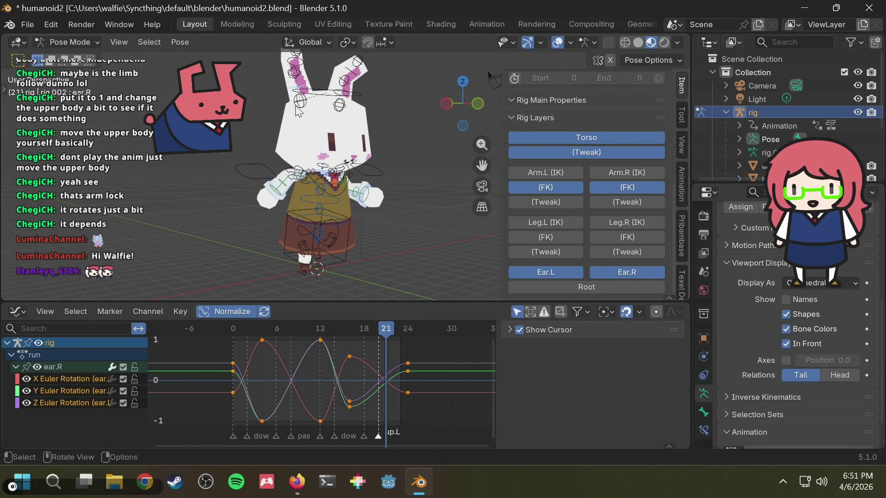
left_click(305, 94)
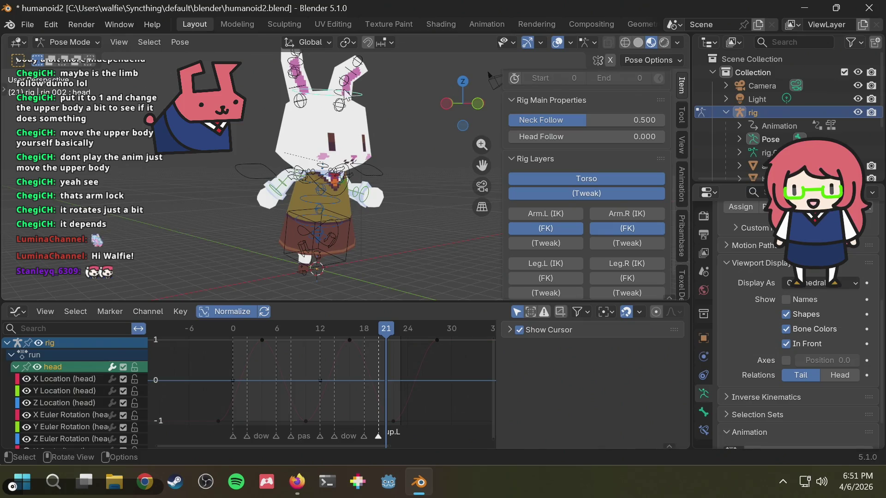
left_click(367, 95)
middle_click_drag(373, 96, 377, 173)
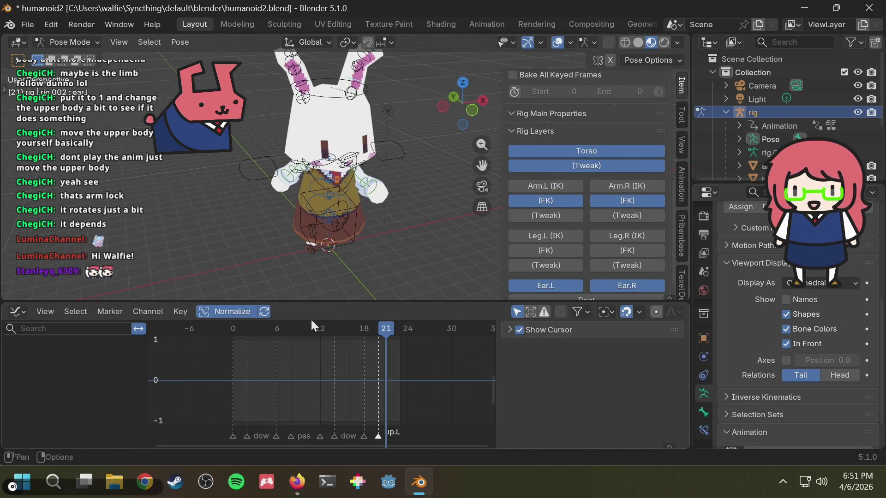
left_click(233, 329)
Begin rotating the left ear in Left orthographic view, reaching about 12.9°.
mouse_move(398, 126)
middle_mouse_down()
mouse_move(444, 119)
mouse_move(405, 120)
middle_mouse_up()
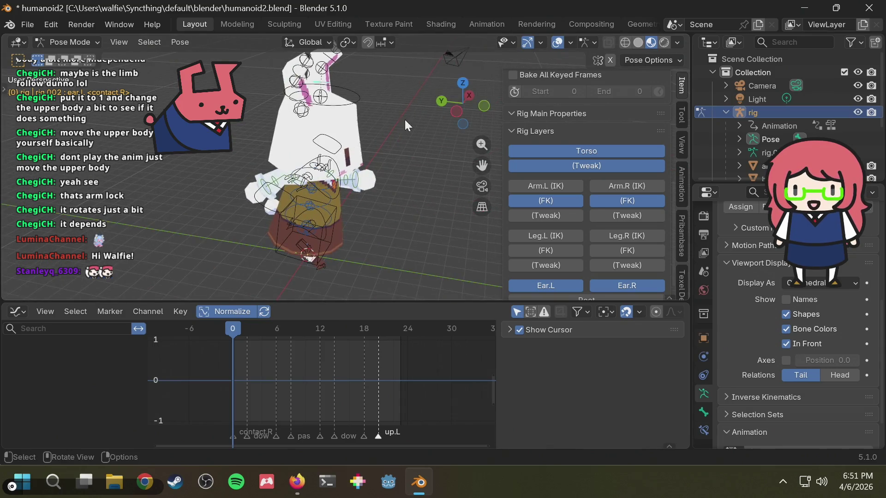
left_click(456, 111)
key("r")
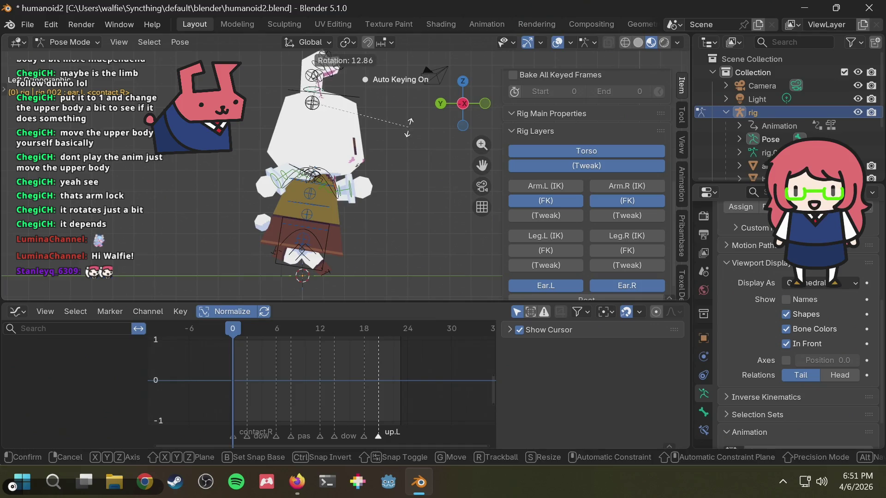
Key the left ear's frame-0 rotation, convert ear.L to XYZ Euler, then pick the right ear bone.
left_click(408, 128)
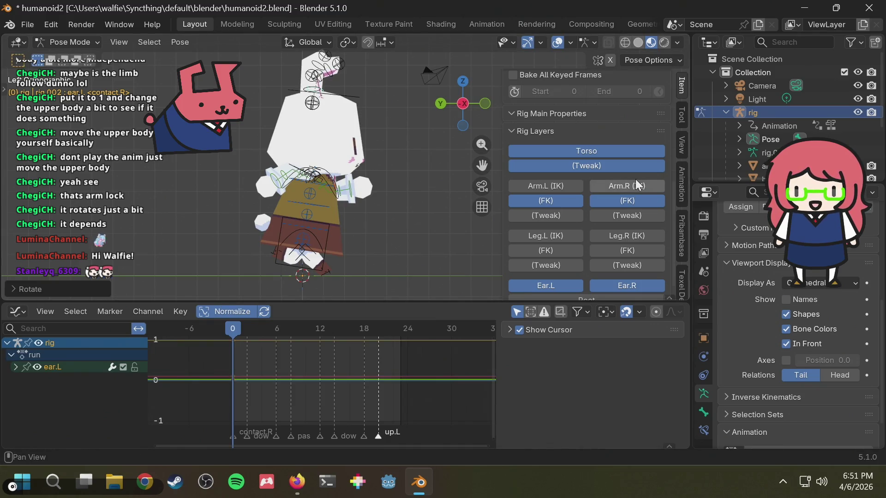
left_click(15, 367)
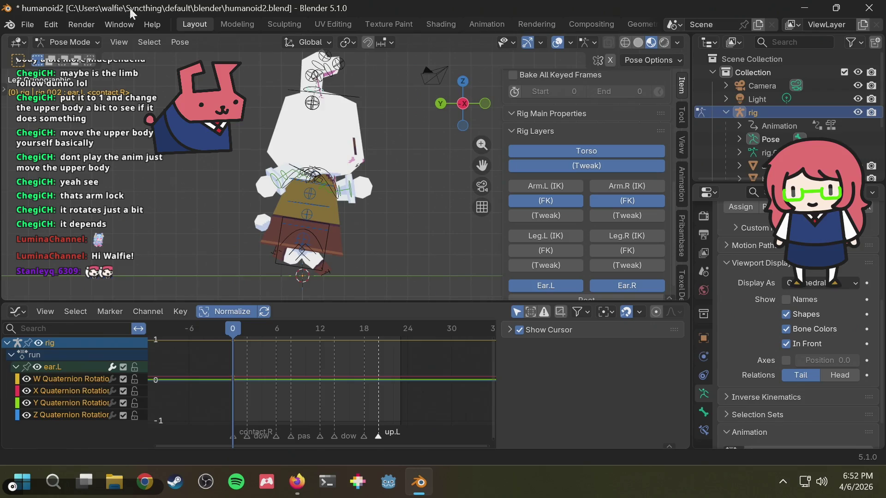
left_click(181, 42)
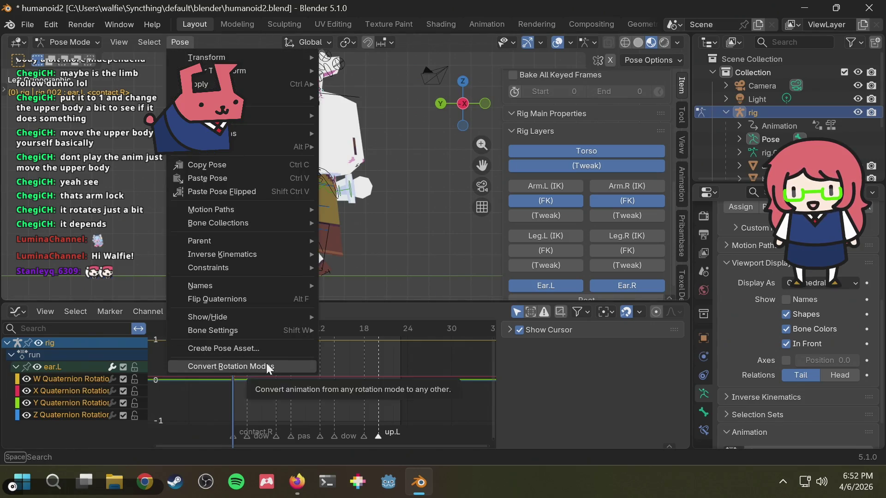
left_click(267, 365)
left_click(235, 440)
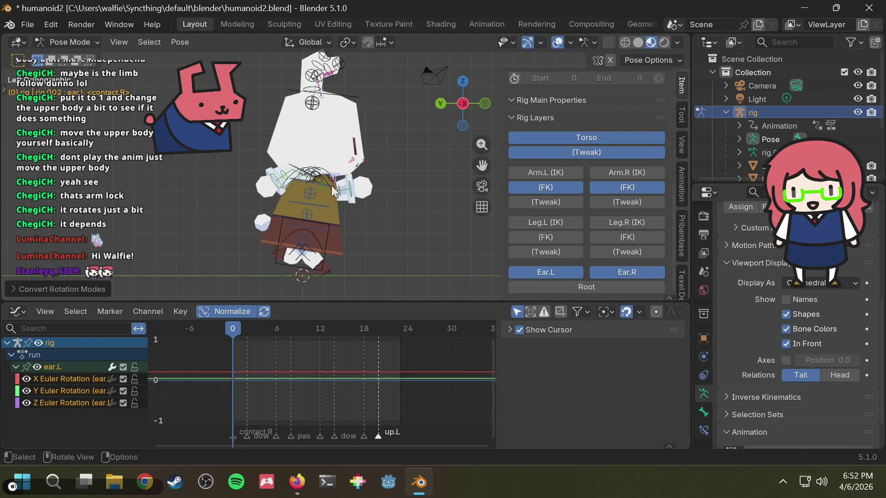
middle_click_drag(373, 135, 347, 207)
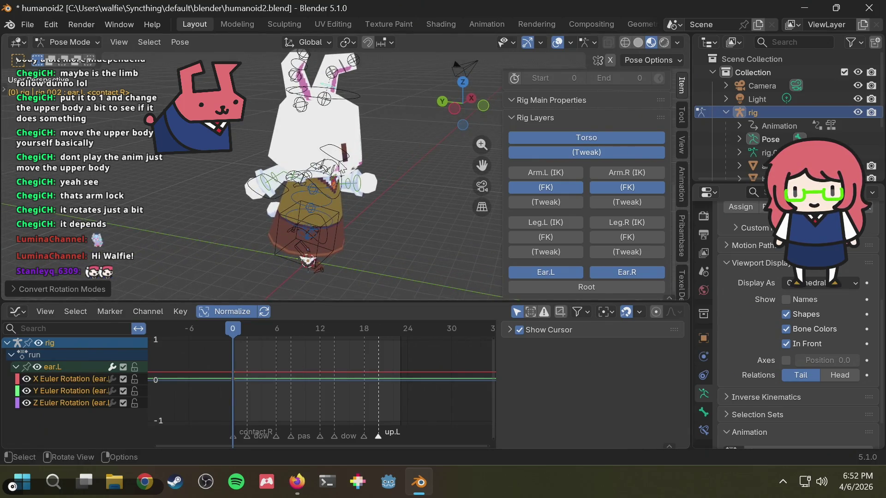
left_click(305, 97)
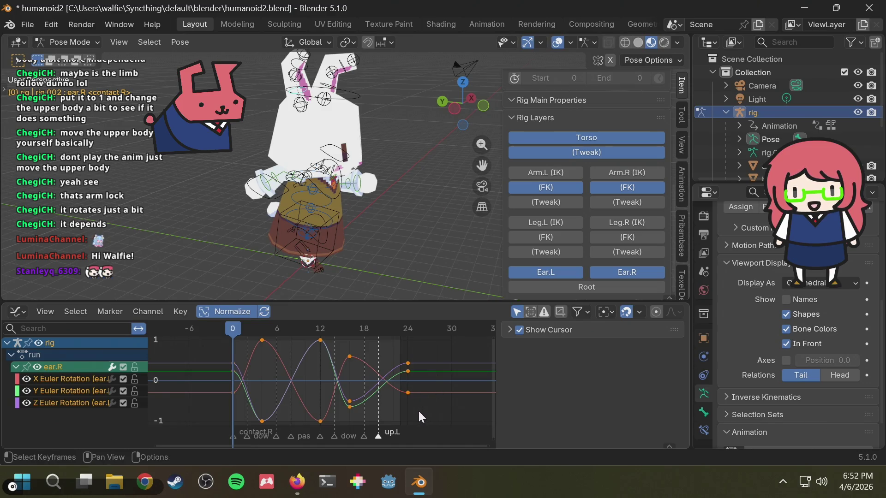
Box-select all of ear.R's rotation keyframes, copy them, and select ear.L as the target.
left_click_drag(419, 410, 148, 323)
scroll(394, 380, "down", 3)
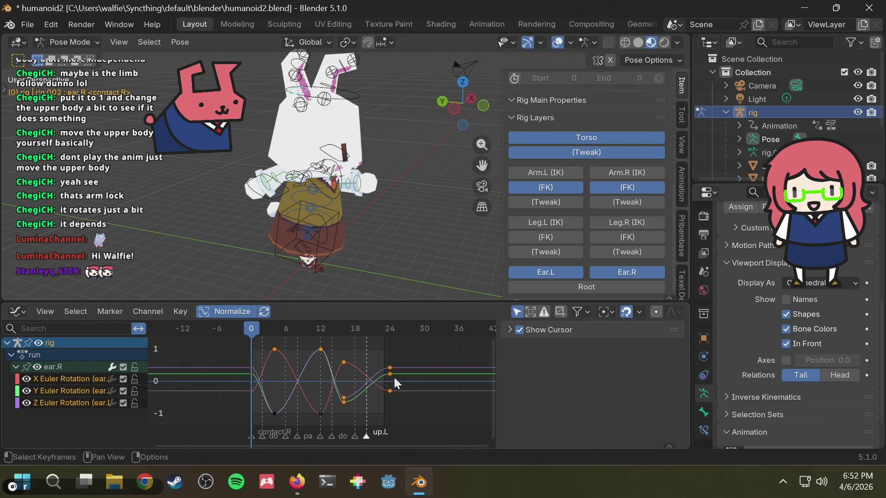
left_click_drag(396, 422, 230, 335)
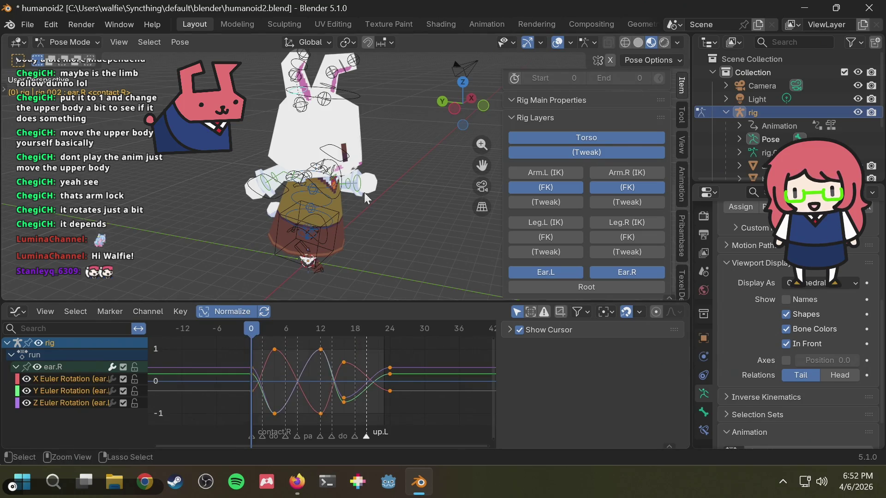
key("ctrl+c")
left_click(330, 87)
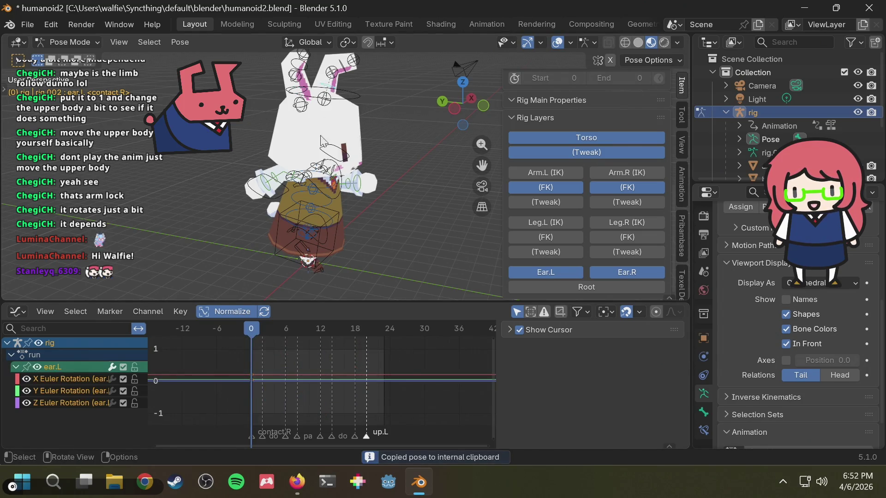
Paste the right ear's keys onto ear.L, shift them about -1.12 frames, and play to compare the ears.
key("ctrl+v")
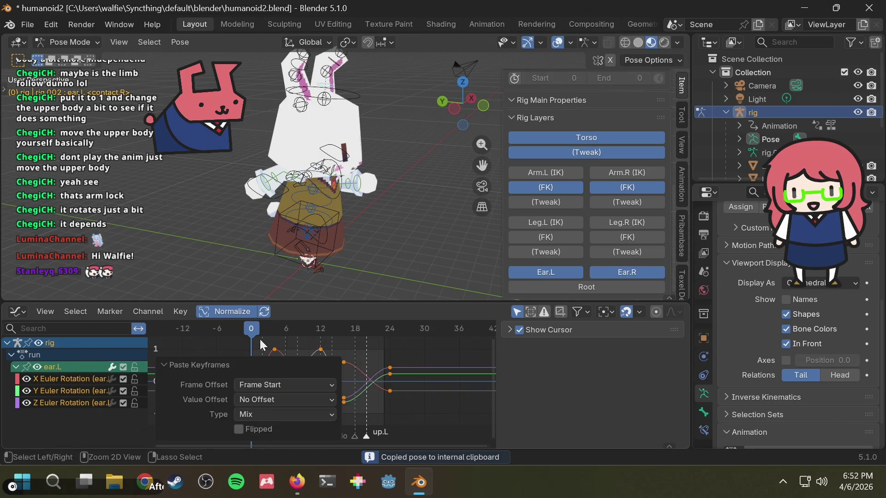
left_click_drag(287, 328, 252, 335)
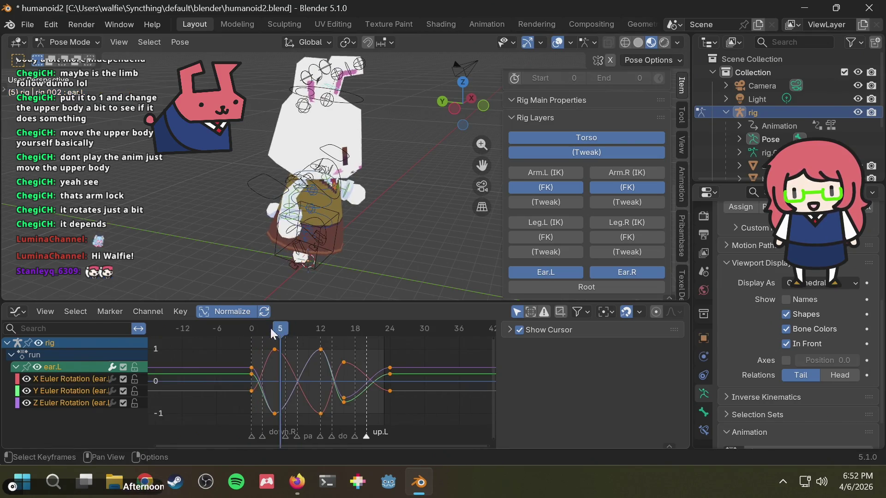
key("g")
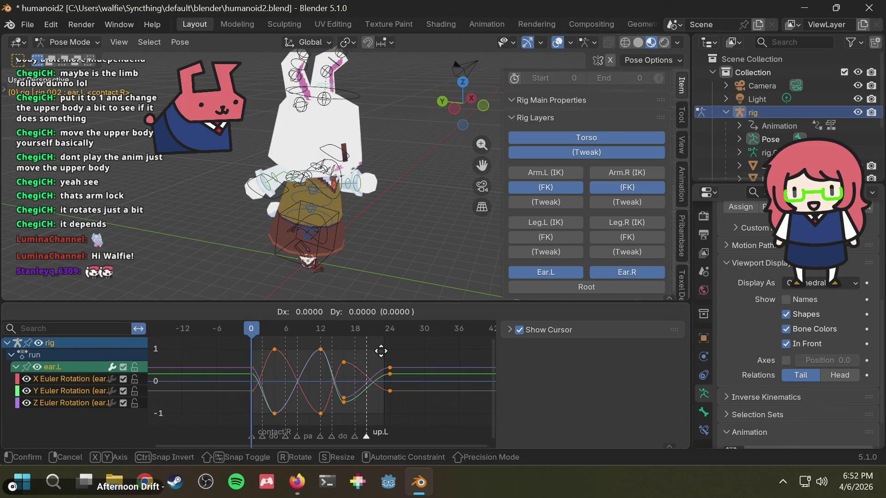
left_click(380, 339)
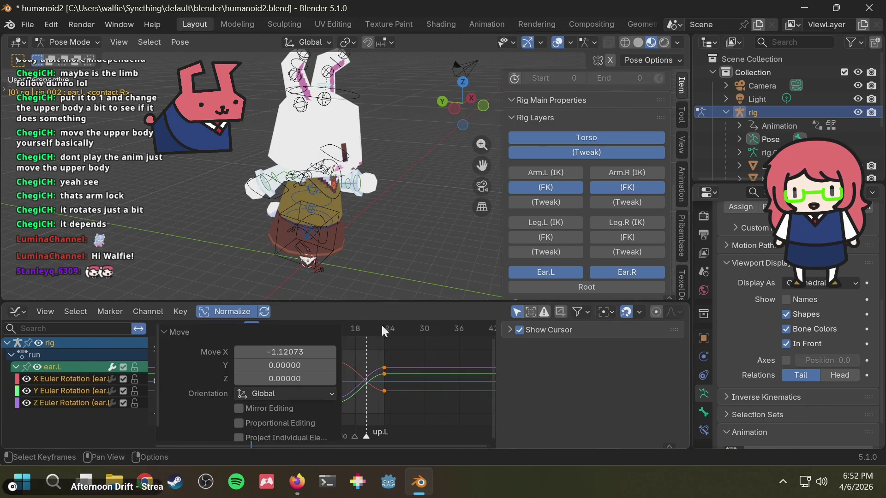
key("space")
mouse_move(410, 184)
middle_mouse_down()
mouse_move(149, 173)
mouse_move(250, 198)
middle_mouse_up()
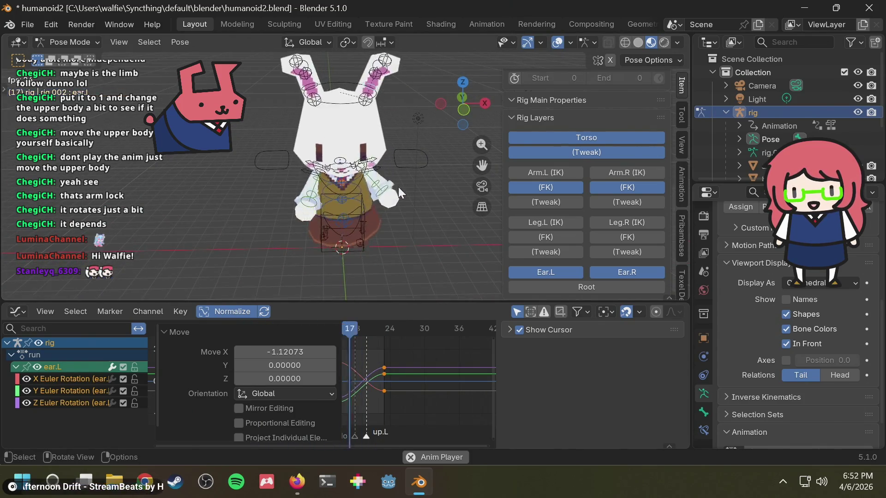
Review the ear loop playing from front, X-axis, Y-axis and right-side views, saving the file.
middle_click_drag(396, 196, 452, 188)
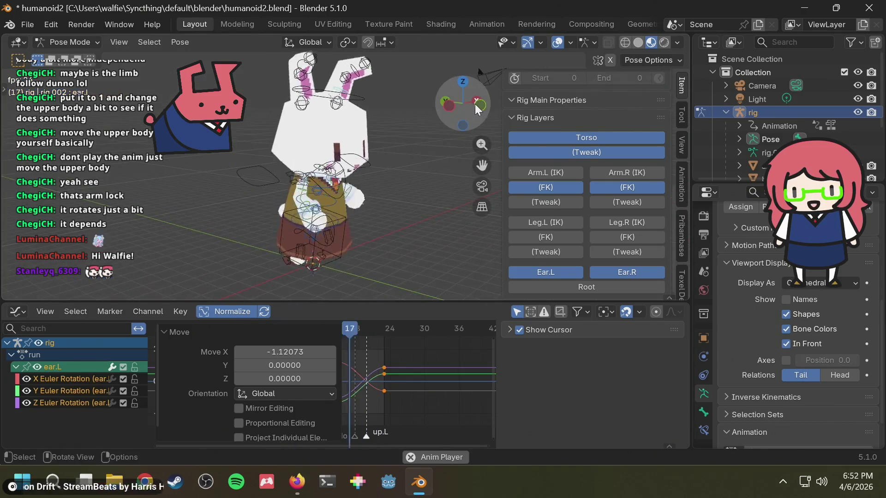
mouse_move(478, 105)
left_mouse_down()
mouse_move(409, 223)
mouse_move(330, 183)
left_mouse_up()
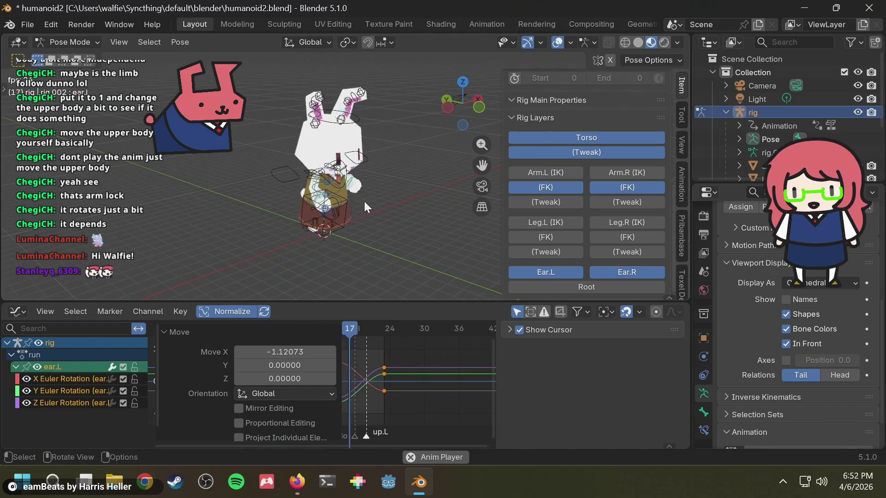
left_click_drag(330, 183, 323, 156)
key("space")
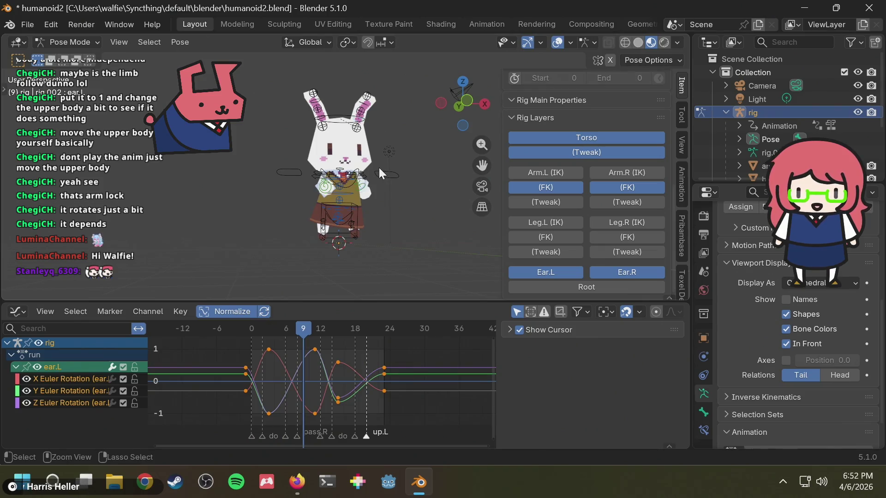
key("ctrl+s")
middle_click_drag(366, 205, 486, 85)
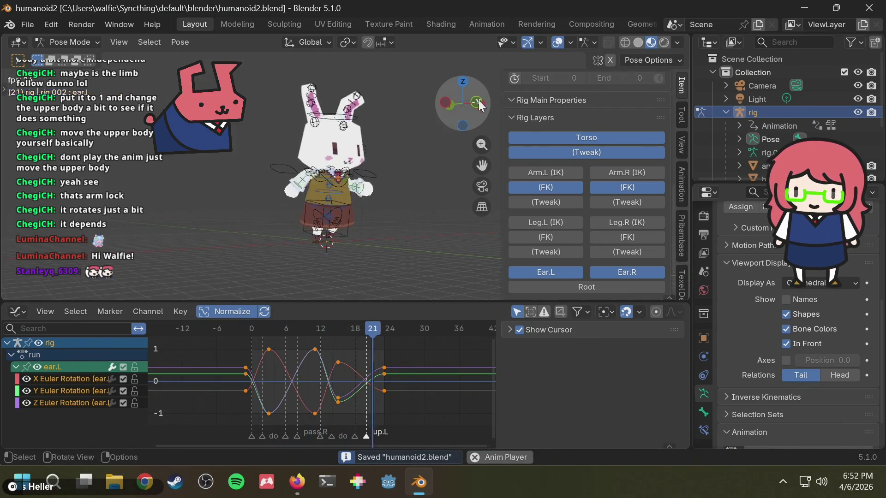
left_click(441, 104)
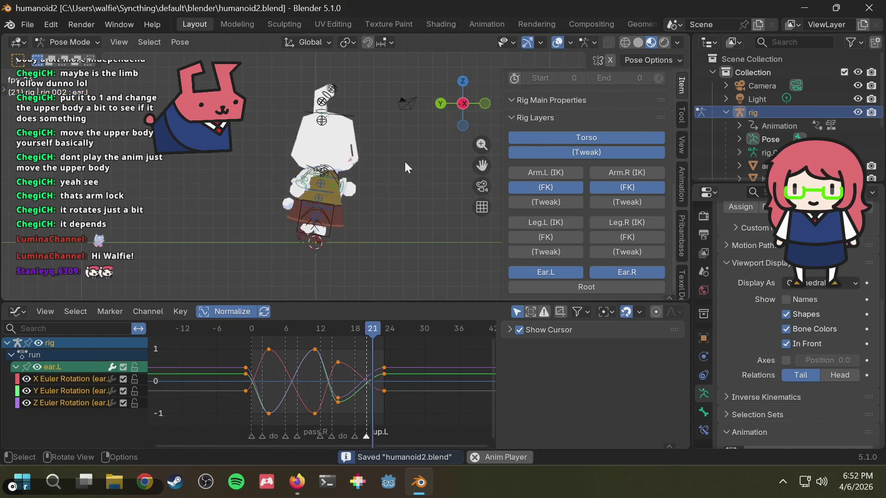
middle_click_drag(404, 162, 340, 167)
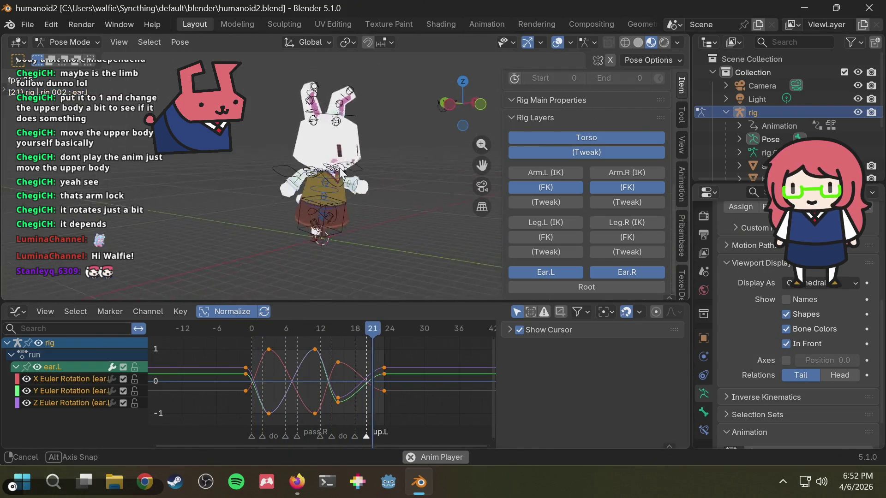
left_click(439, 102)
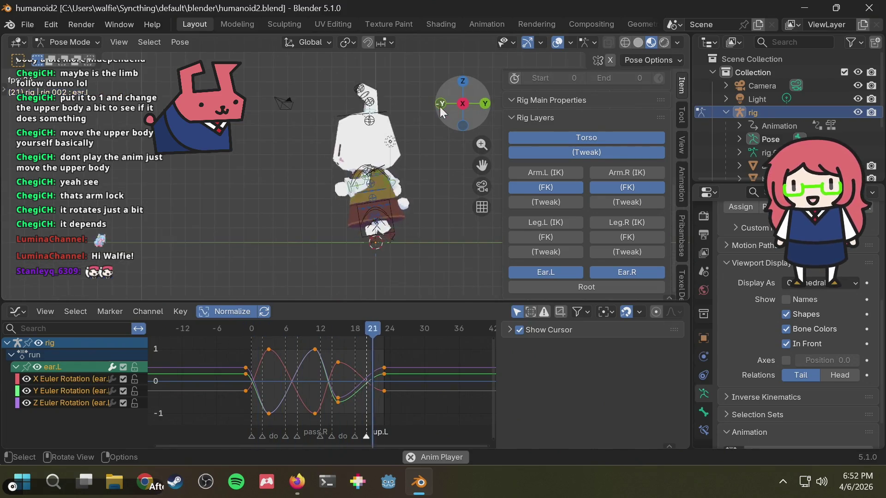
key("KP_3")
scroll(374, 207, "up", 3)
scroll(374, 206, "down", 3)
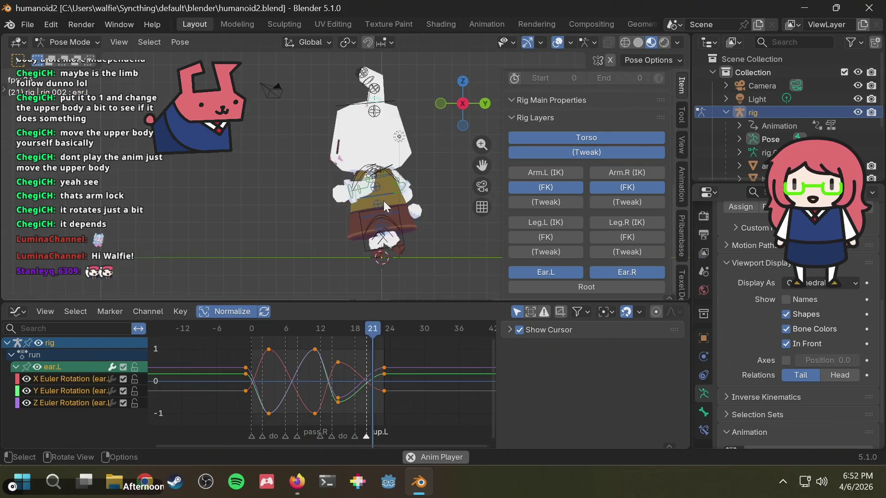
Check the cycle from the left side with short playbacks, save again, and select the torso control.
left_click(466, 104)
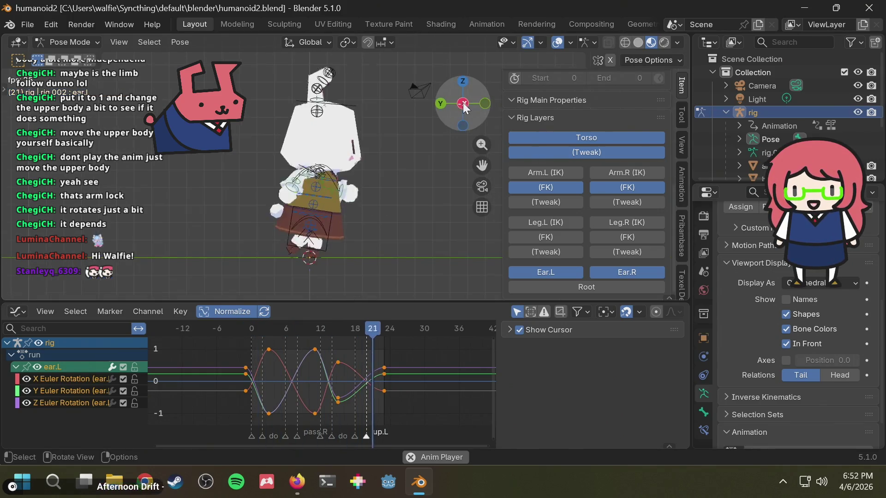
key("Right")
key("Right")
key("Right")
key("ctrl+s")
key("Left")
key("Left")
key("Left")
key("space")
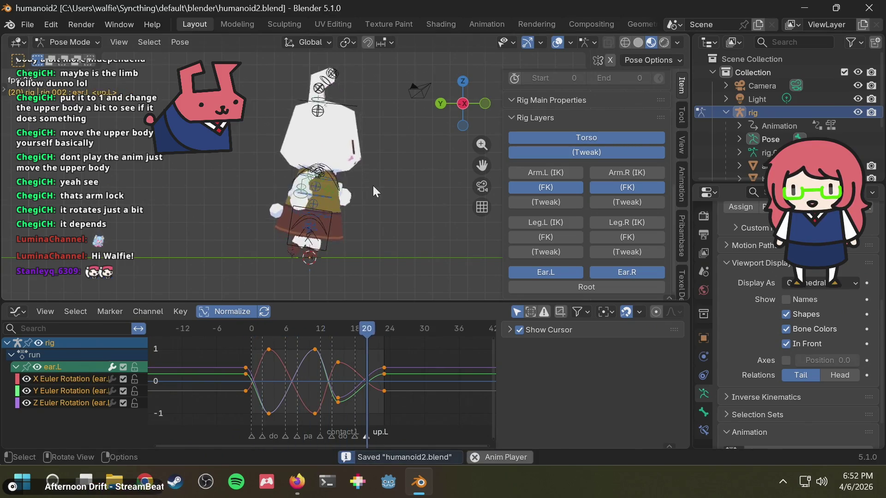
key("space")
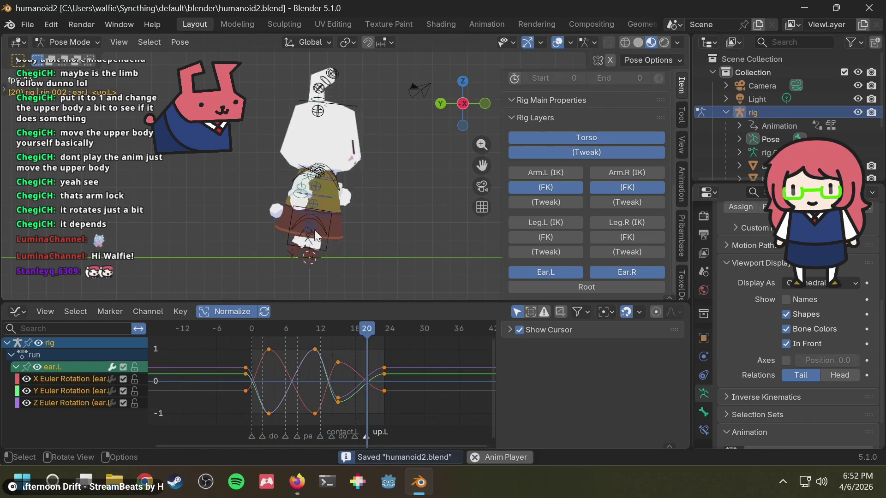
mouse_move(327, 220)
middle_mouse_down()
mouse_move(348, 200)
mouse_move(319, 196)
middle_mouse_up()
key("space")
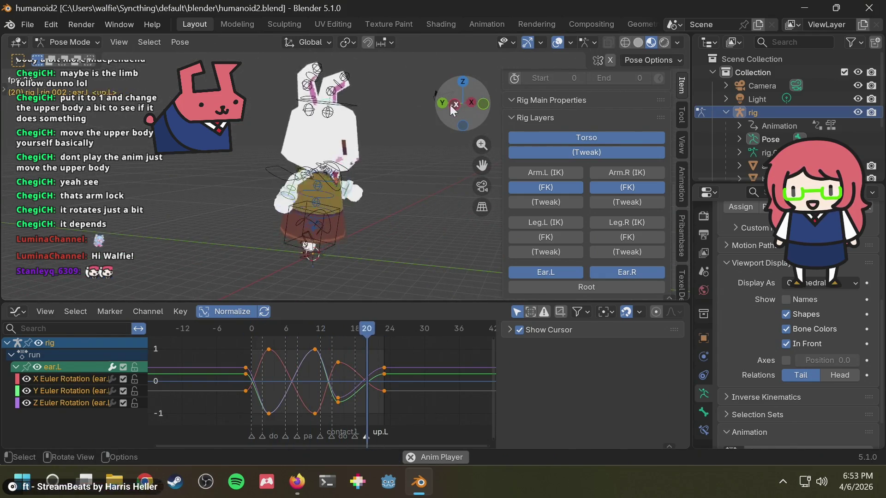
left_click(450, 104)
key("space")
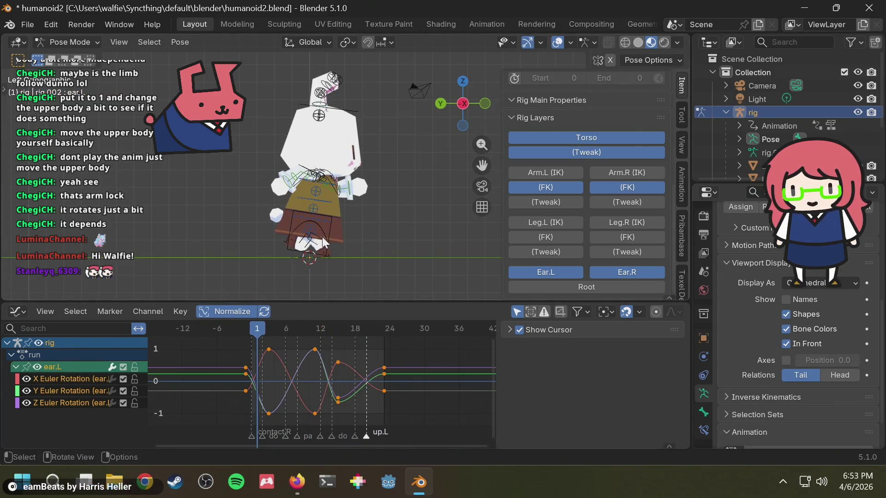
left_click(330, 224)
Scrub around frames 8-10 and adjust the torso's vertical height at frame 8 with G then Z.
left_click_drag(298, 327, 308, 330)
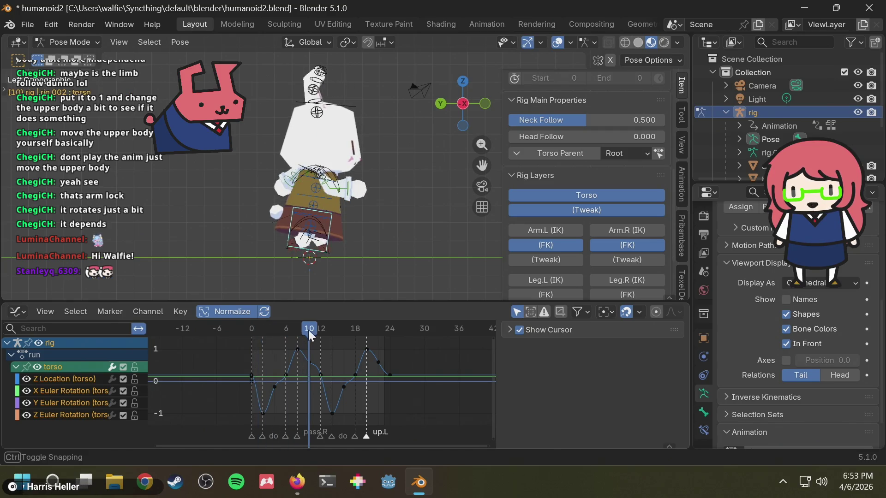
middle_click_drag(332, 291, 381, 179, "ctrl")
left_click_drag(299, 331, 296, 333)
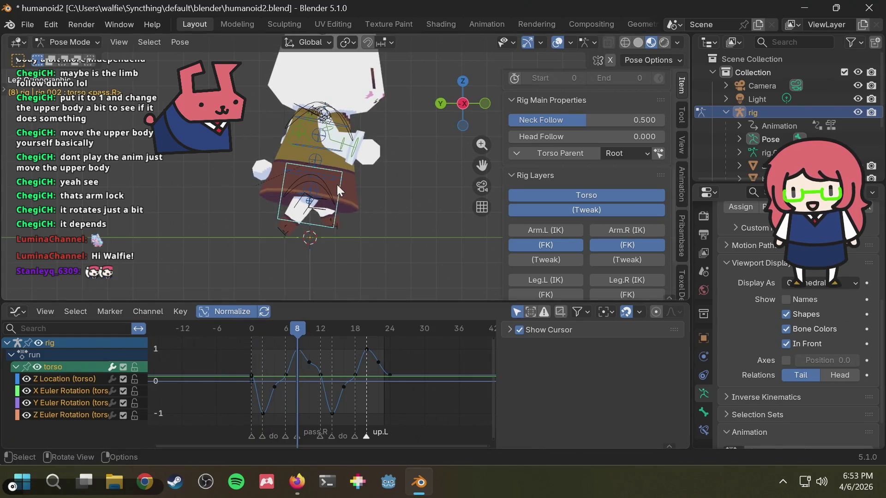
key("g")
key("z")
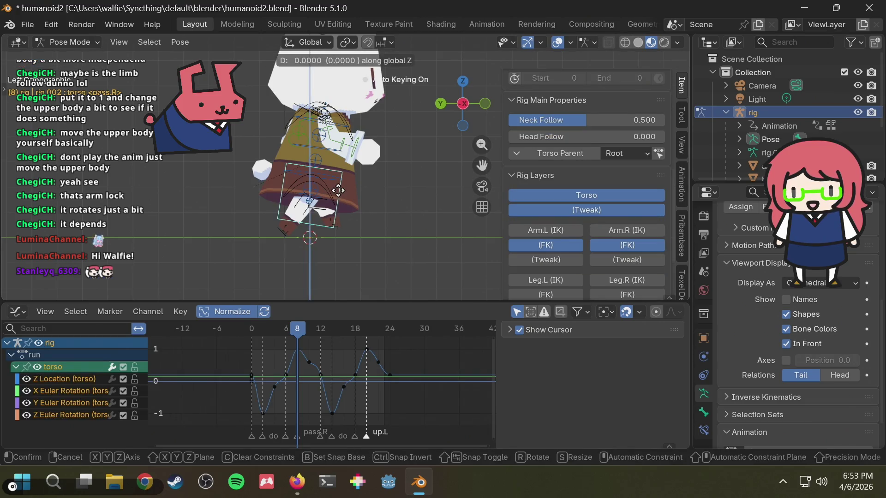
key("Escape")
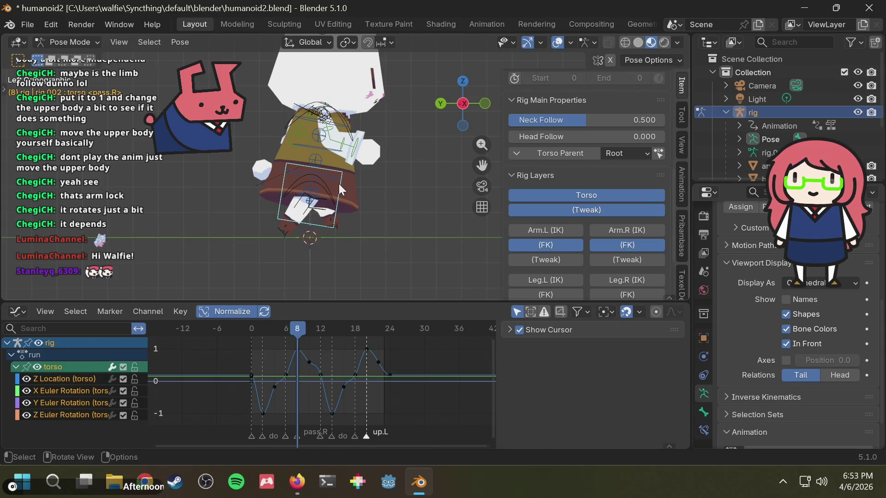
Play the run to check the torso bounce from a recentred angle and save the file.
left_click_drag(281, 330, 381, 319)
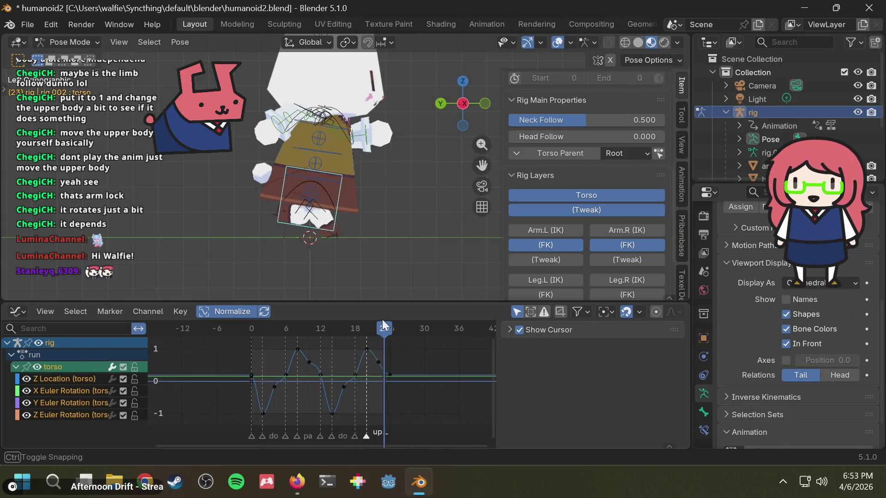
key("space")
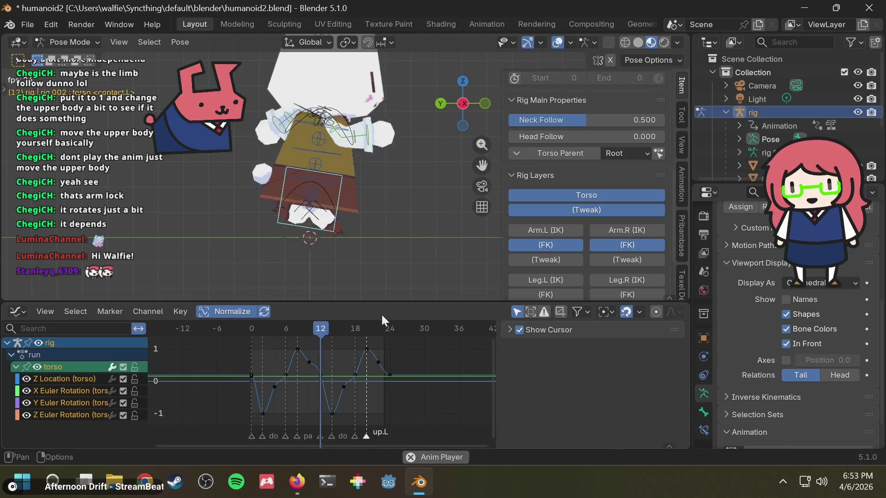
scroll(394, 225, "down", 2)
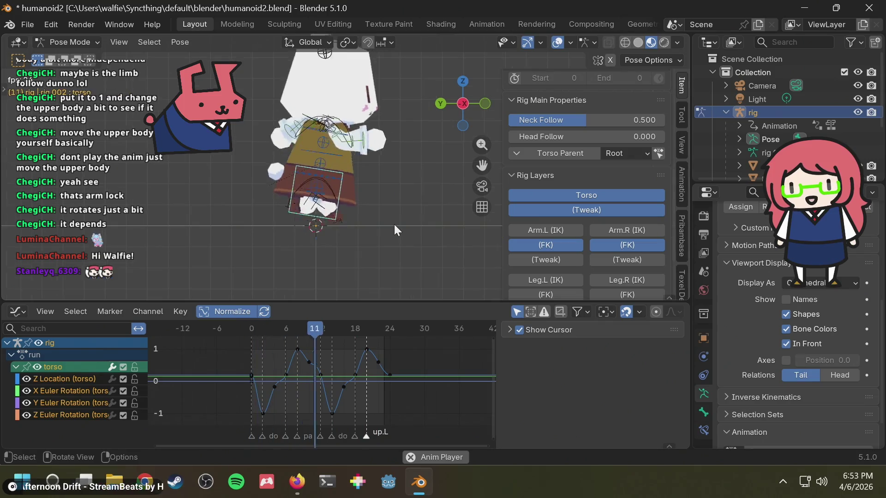
middle_click_drag(409, 196, 394, 239, "shift")
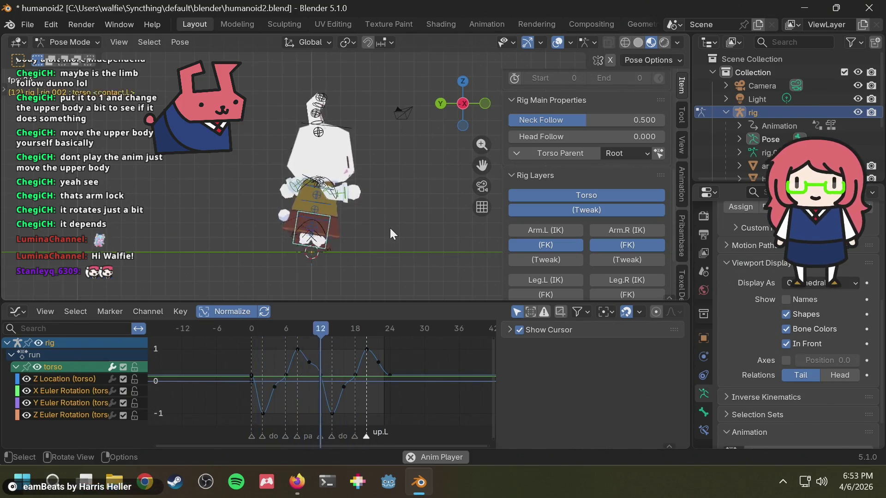
mouse_move(390, 227)
middle_mouse_down()
mouse_move(386, 206)
mouse_move(333, 205)
mouse_move(414, 206)
mouse_move(269, 208)
mouse_move(456, 191)
middle_mouse_up()
key("ctrl+s")
scroll(333, 206, "up", 3)
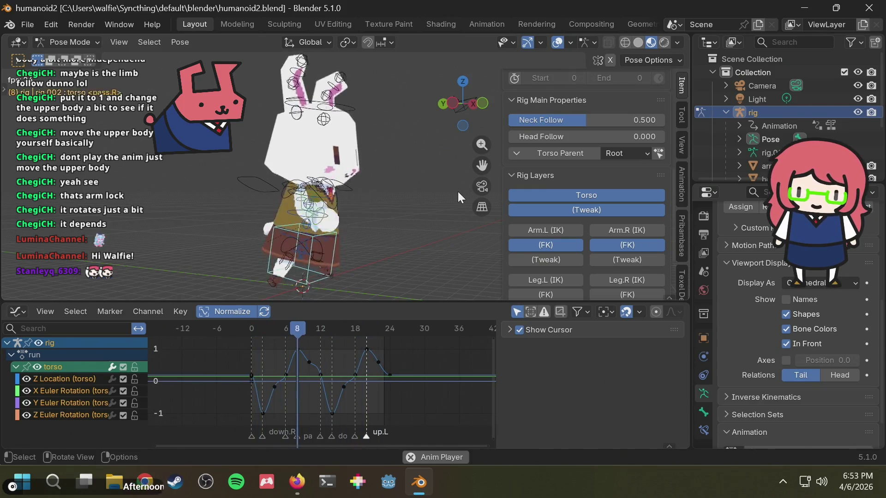
Orbit around the running bunny to a left-side view, save humanoid2.blend, and stop playback.
mouse_move(453, 195)
middle_mouse_down()
mouse_move(361, 181)
mouse_move(411, 166)
middle_mouse_up()
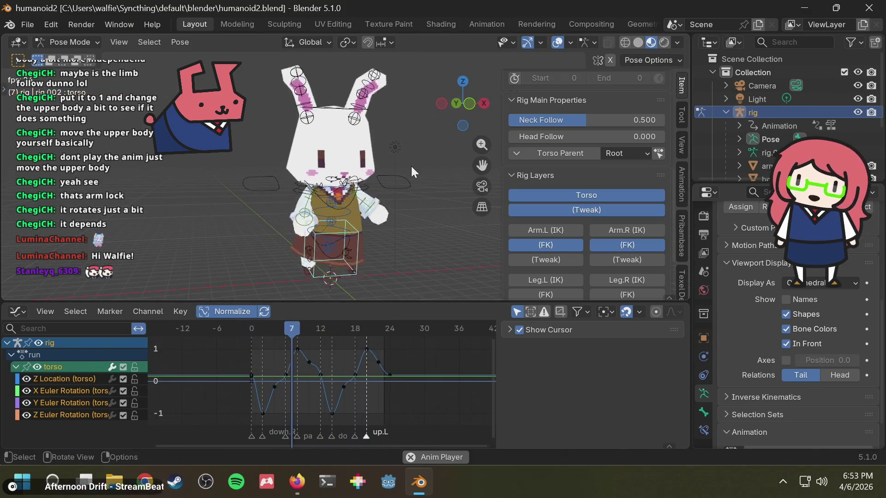
middle_click_drag(407, 165, 422, 154)
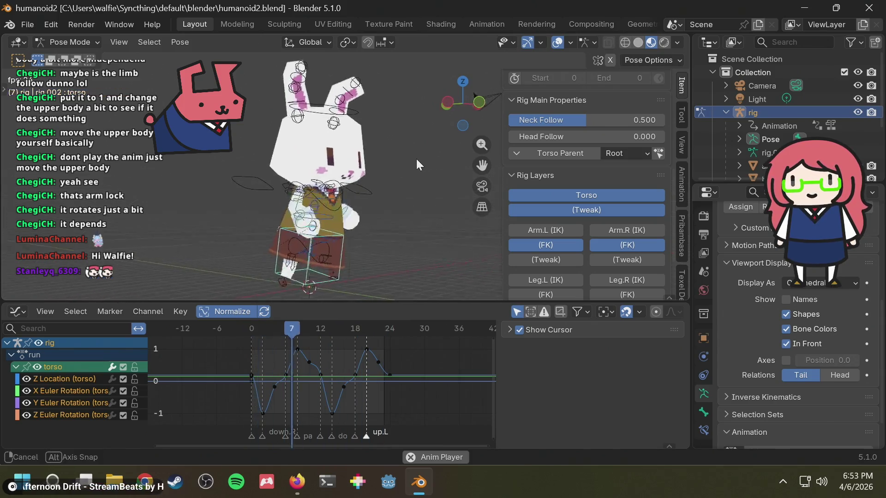
left_click(450, 100)
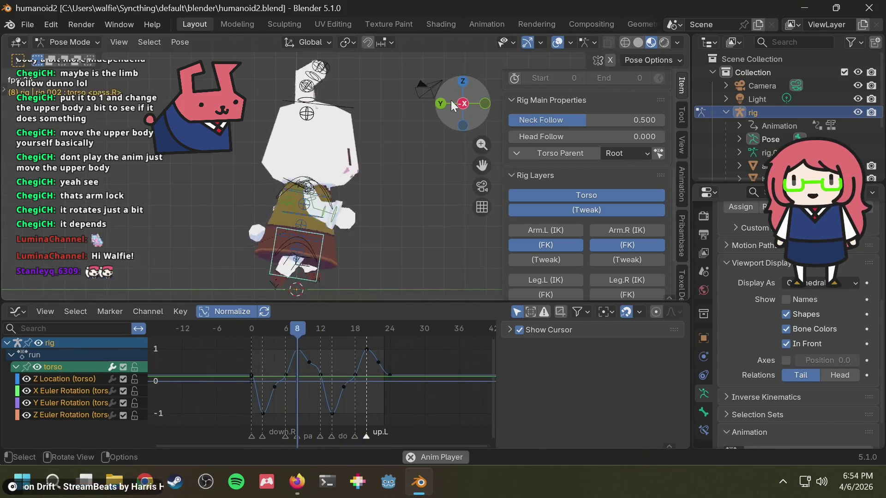
key("ctrl+s")
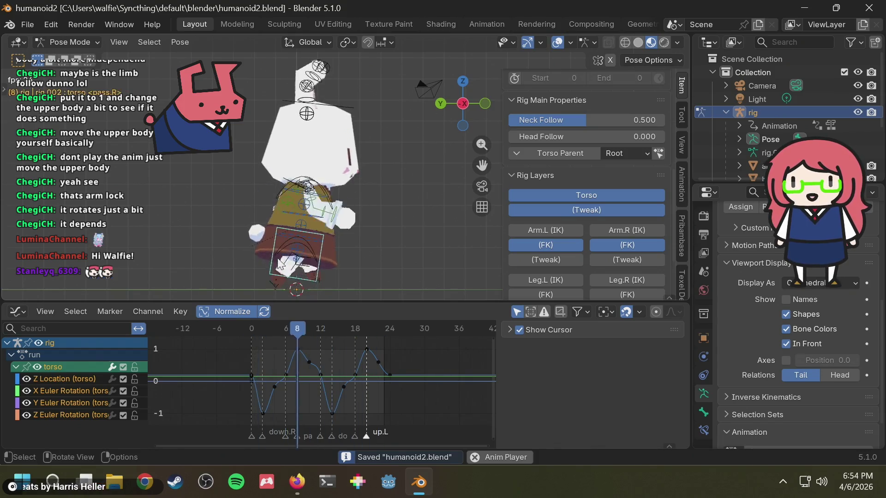
key("space")
Select the hips control, scrub to frame 0, and snap to front then left orthographic views.
left_click(309, 257)
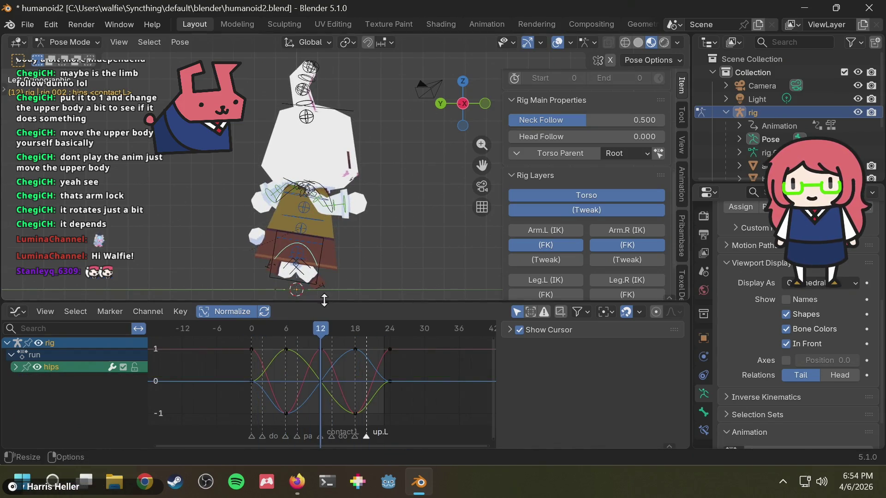
mouse_move(322, 326)
left_mouse_down()
mouse_move(261, 334)
mouse_move(310, 330)
left_mouse_up()
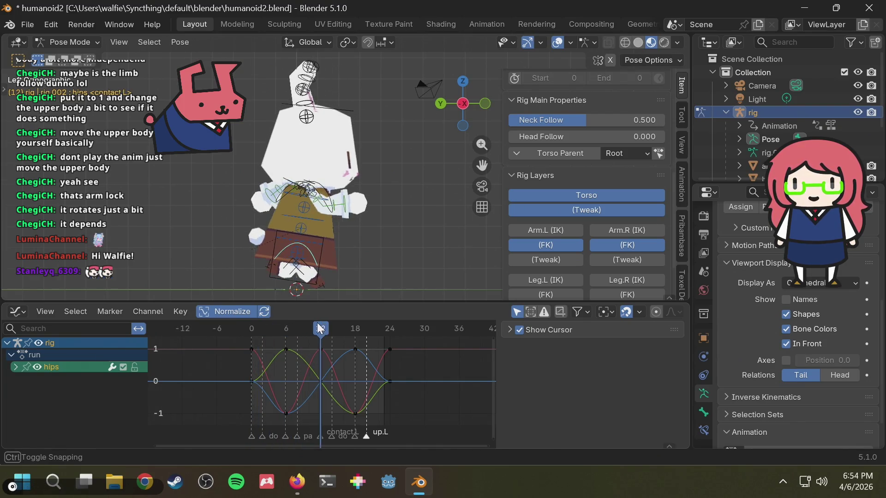
left_click_drag(309, 330, 236, 329)
mouse_move(337, 252)
middle_mouse_down()
mouse_move(266, 224)
mouse_move(298, 239)
middle_mouse_up()
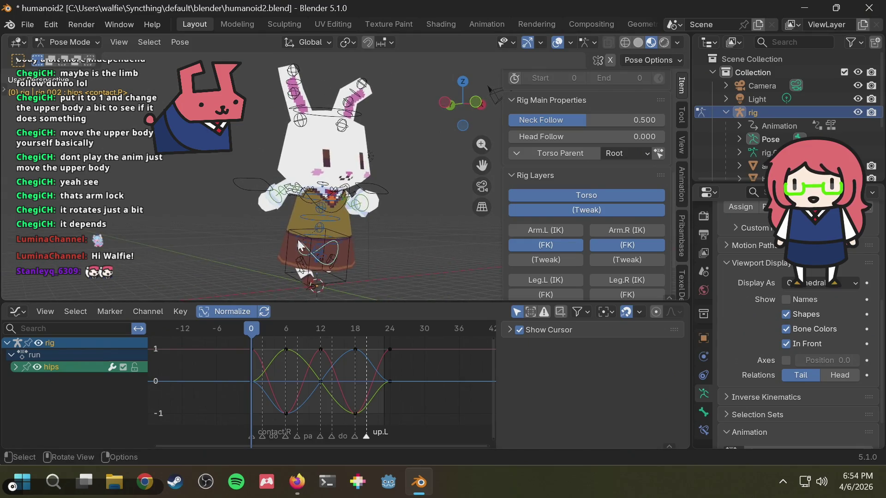
left_click(471, 103)
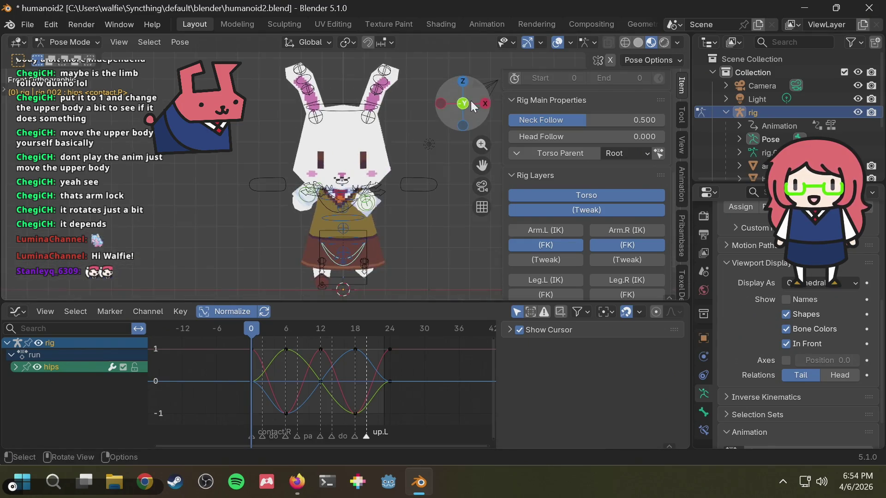
left_click(442, 104)
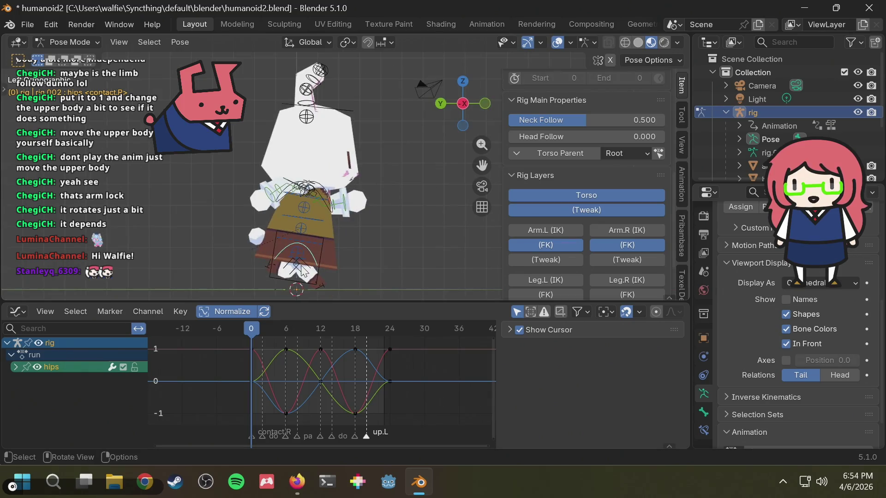
Try tilting the hips twice and cancel, then confirm a near-zero rotation and scrub the first frames.
key("r")
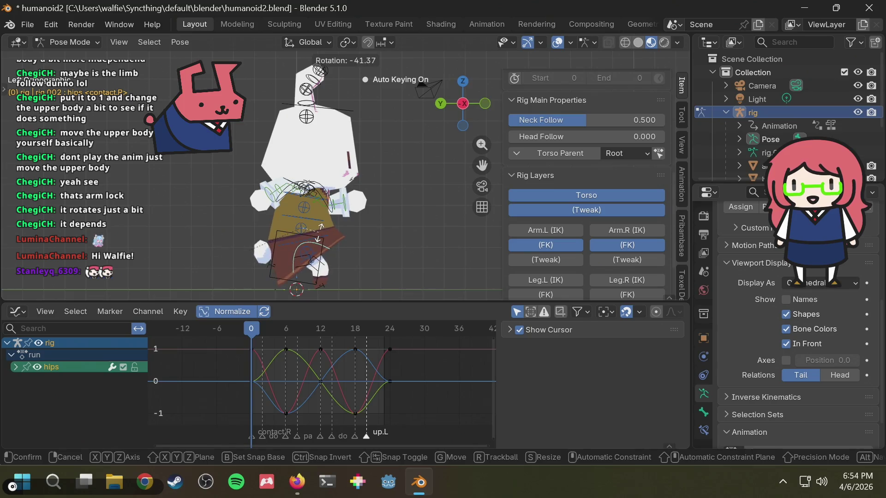
right_click(316, 251)
key("r")
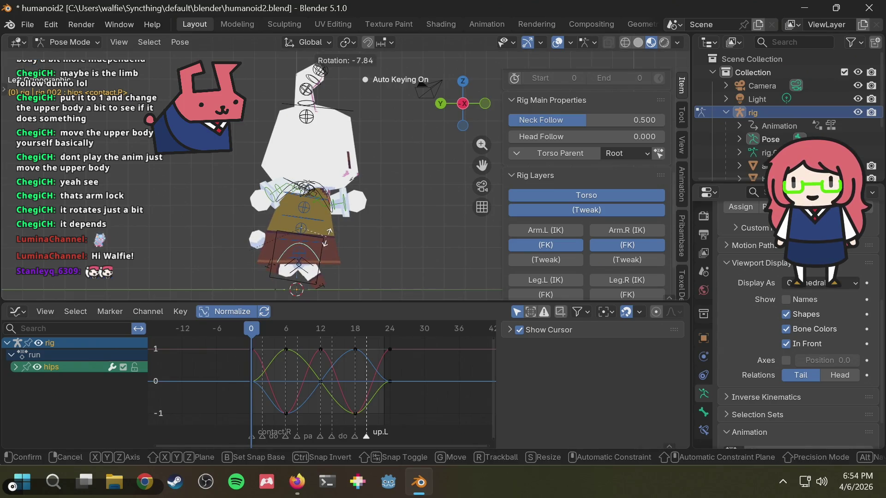
right_click(327, 237)
key("r")
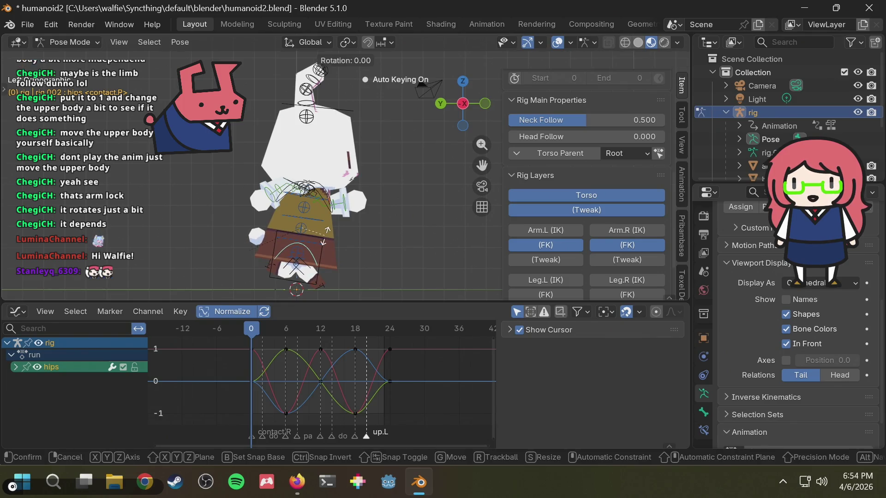
left_click(324, 235)
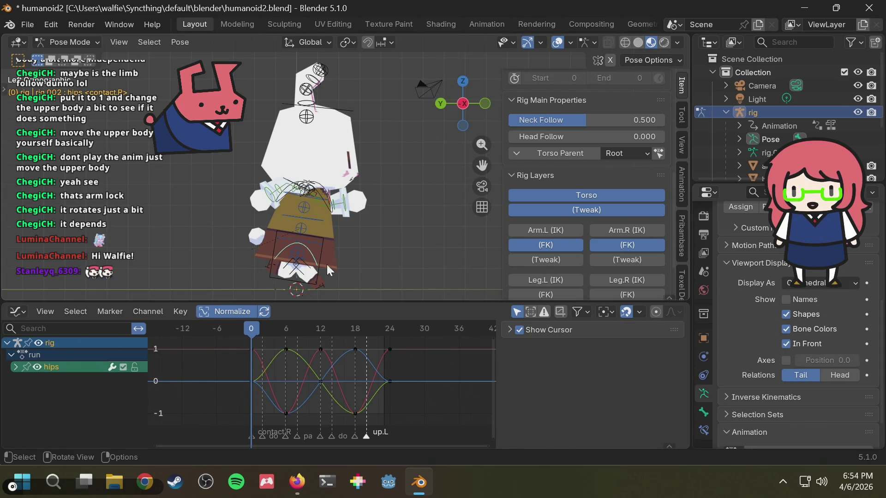
mouse_move(276, 333)
left_mouse_down()
mouse_move(246, 332)
mouse_move(376, 334)
mouse_move(242, 344)
left_mouse_up()
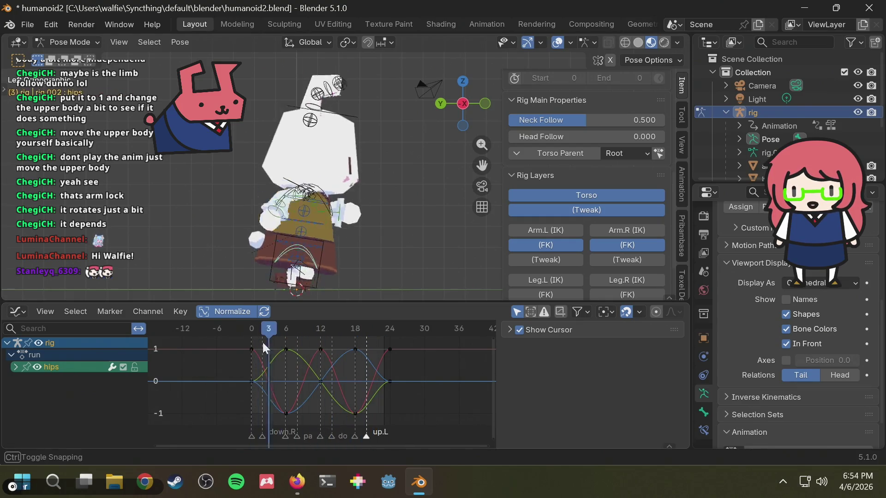
Rotate the hips into a sideways sway keyed at frame 0 and scrub to check it.
key("r")
left_click(315, 259)
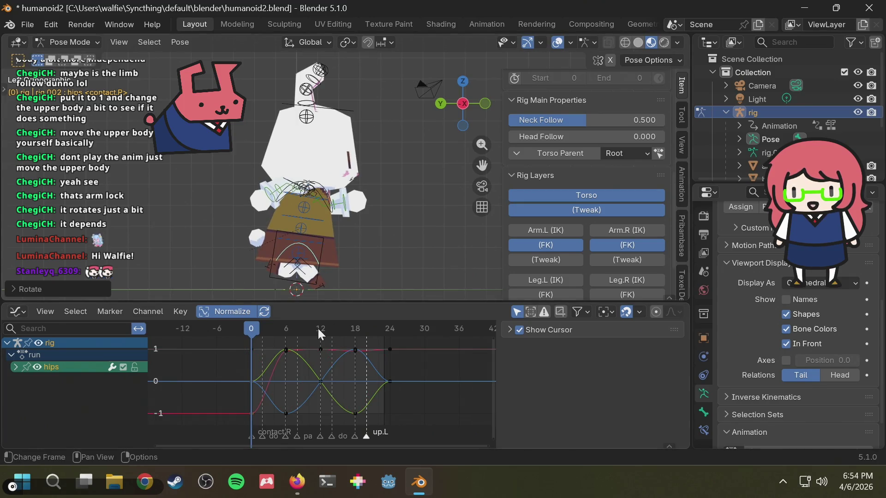
left_click_drag(306, 329, 258, 348)
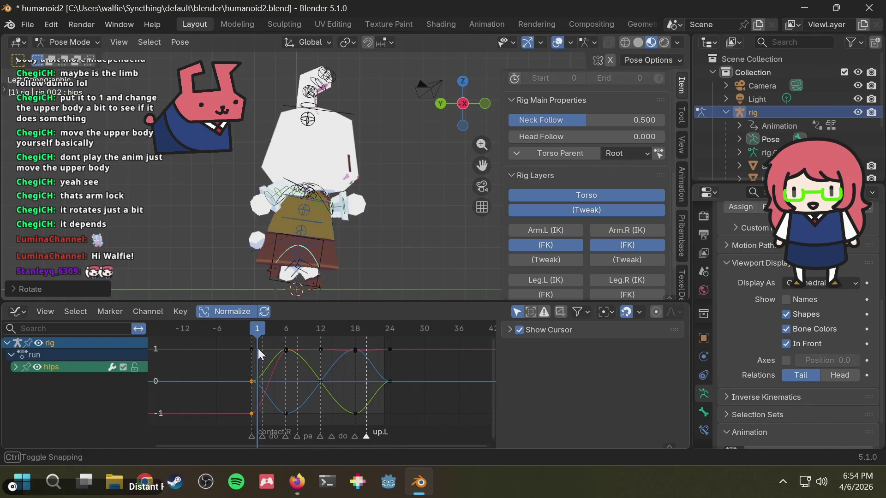
left_click_drag(254, 328, 249, 332)
Copy the frame 0 hips key to frame 24 so the sway loops, then review playback.
left_click_drag(240, 404, 260, 417)
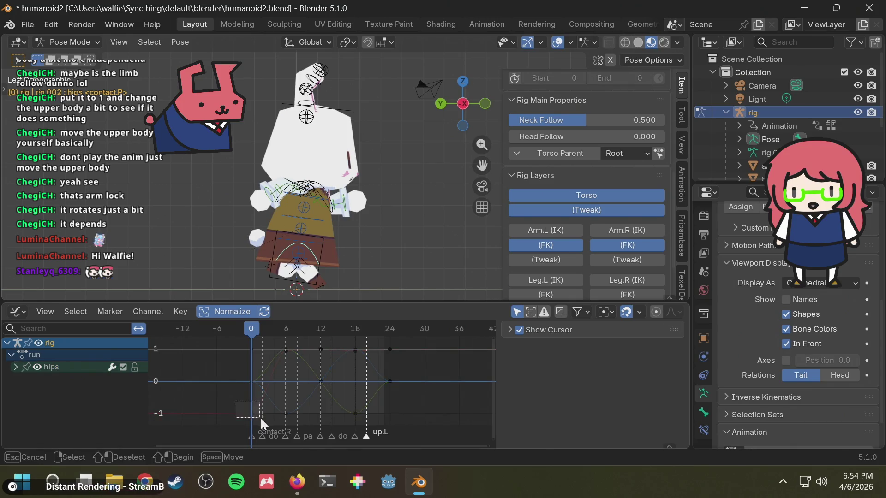
left_click_drag(377, 328, 390, 332)
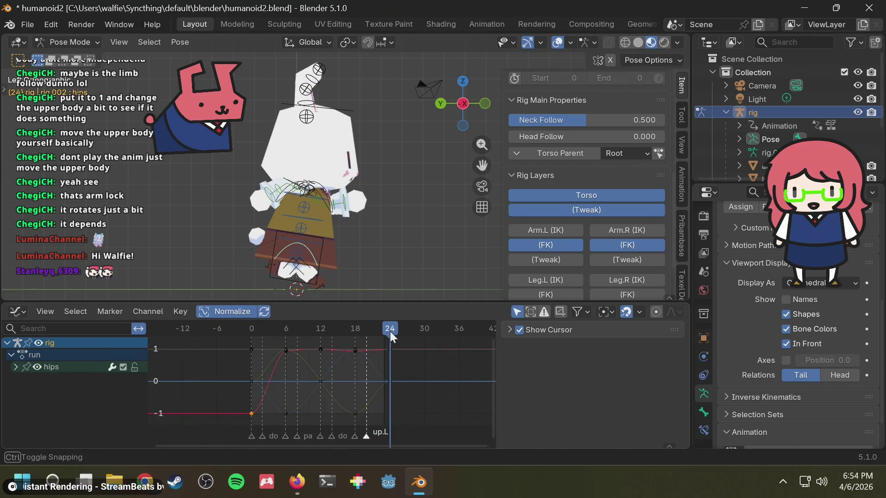
key("ctrl+v")
key("space")
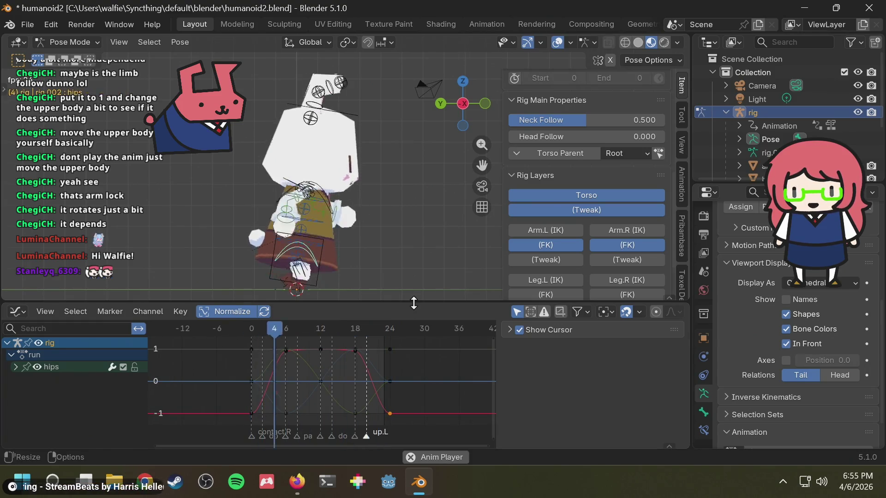
left_click_drag(326, 327, 322, 327)
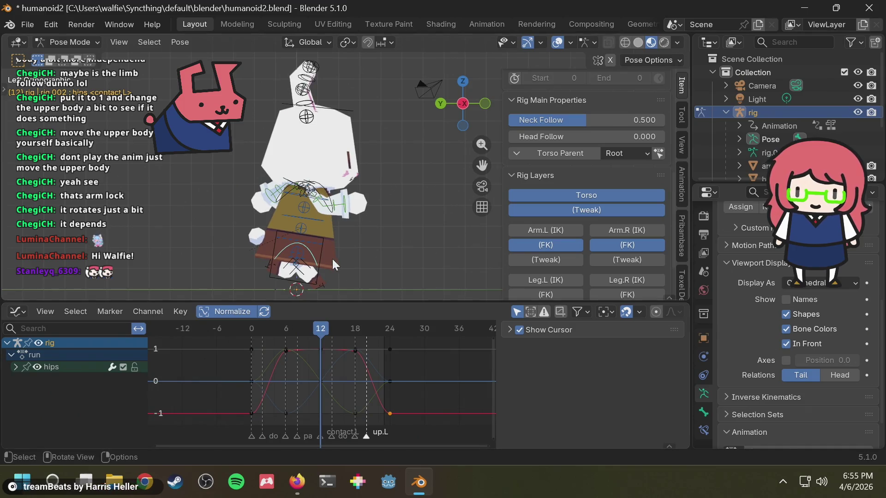
Try and undo hips rotations, then key a first hips sway at frame 12 and play the cycle.
key("r")
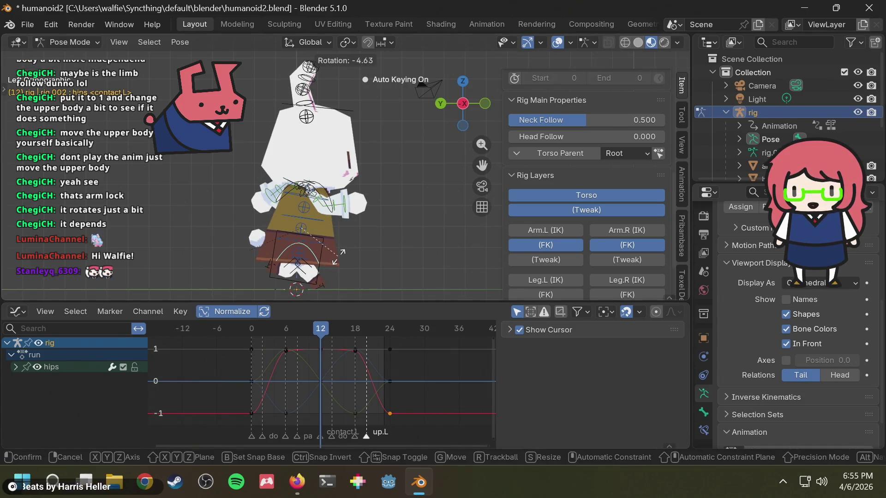
key("Return")
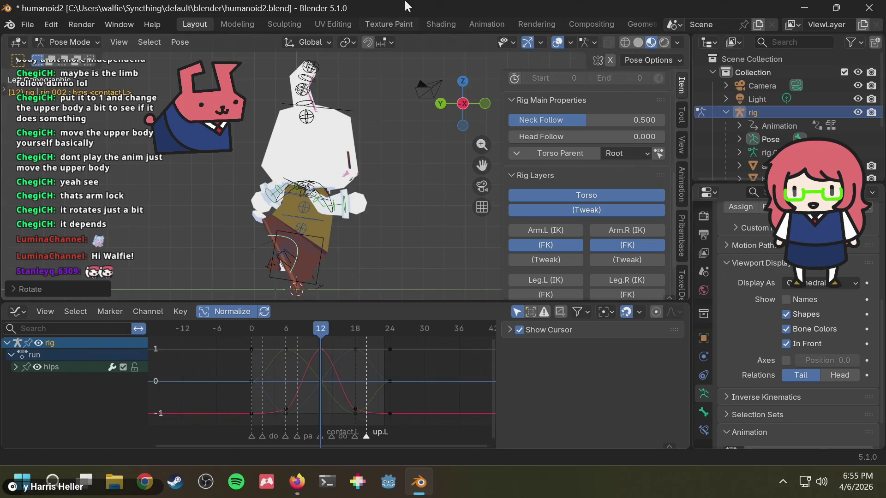
key("ctrl+z")
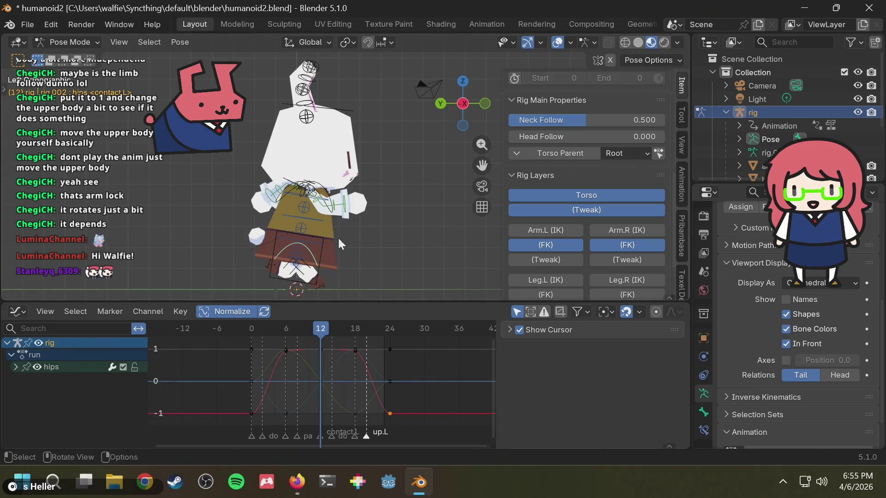
mouse_move(281, 325)
left_mouse_down()
mouse_move(238, 327)
mouse_move(325, 327)
mouse_move(228, 335)
mouse_move(320, 330)
left_mouse_up()
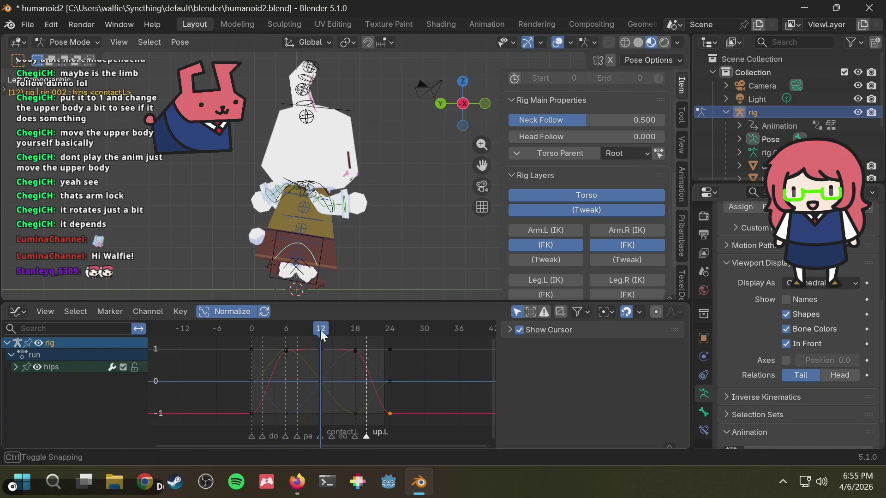
key("r")
left_click(324, 257)
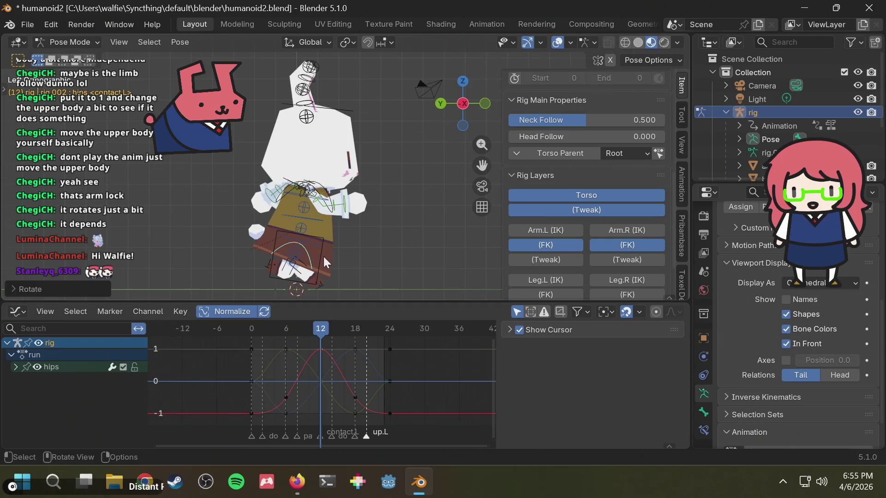
key("ctrl+z")
key("Escape")
left_click(331, 248)
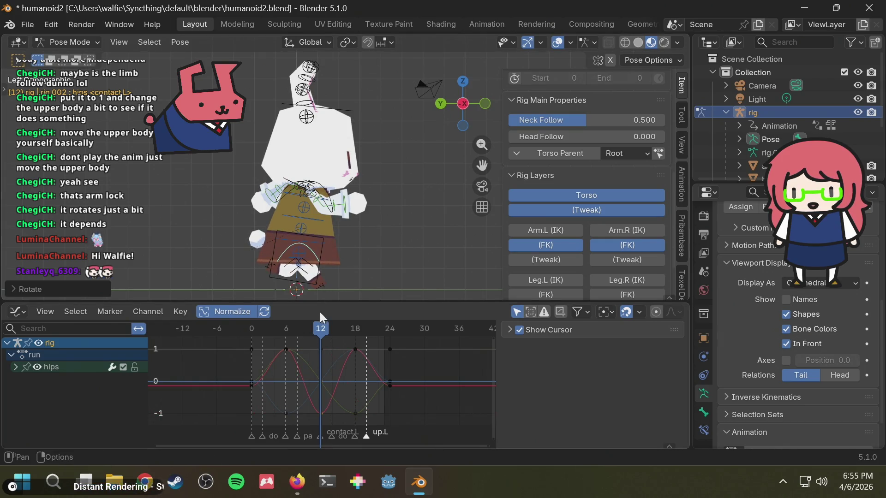
key("space")
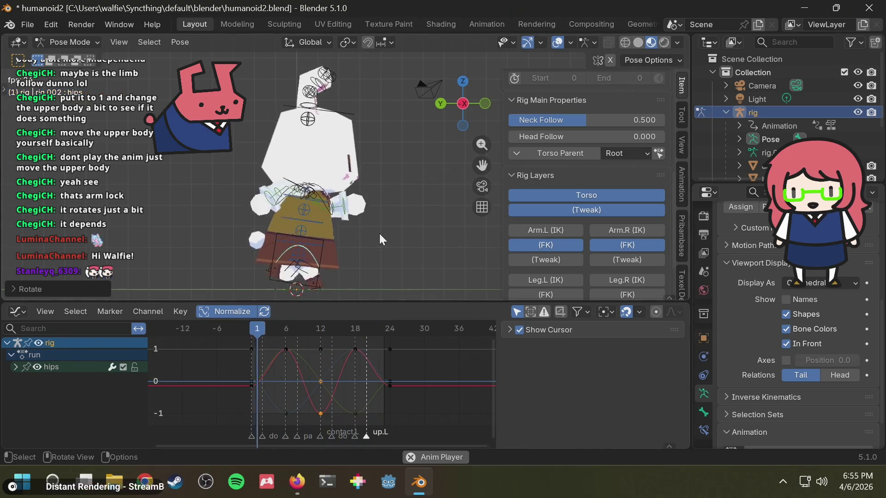
Review the sway from front, angled and side views while scrubbing back to frame 12.
middle_click_drag(379, 234, 415, 157)
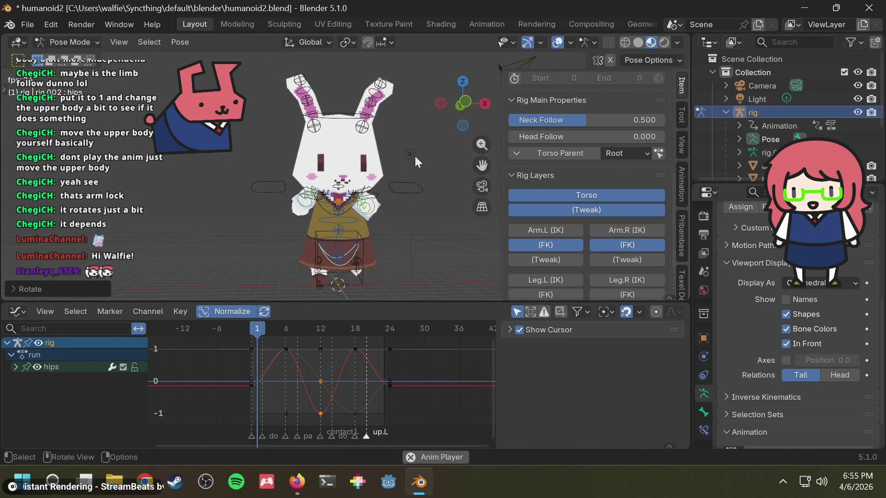
mouse_move(394, 147)
middle_mouse_down()
mouse_move(432, 151)
mouse_move(468, 104)
middle_mouse_up()
left_click(464, 102)
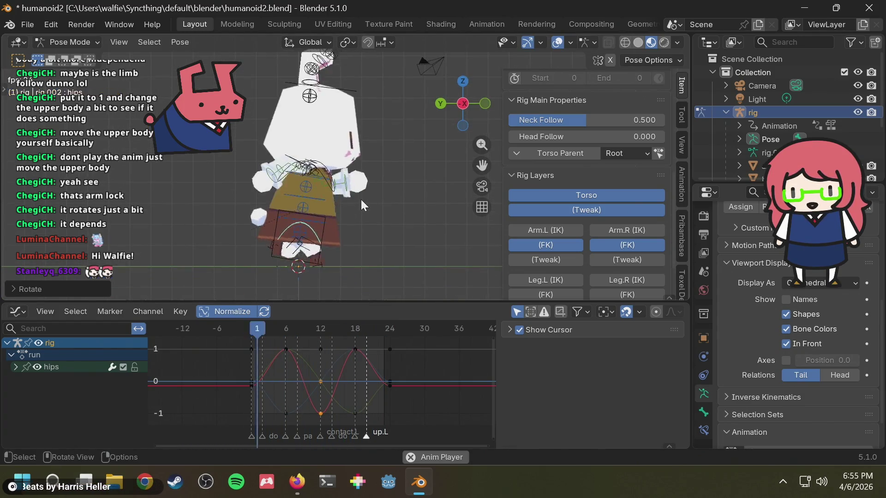
left_click_drag(274, 330, 241, 329)
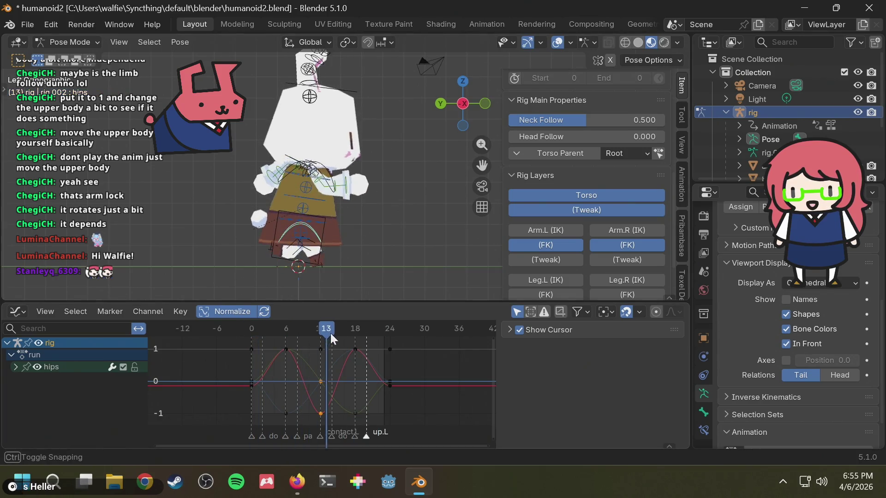
left_click_drag(328, 333, 320, 338)
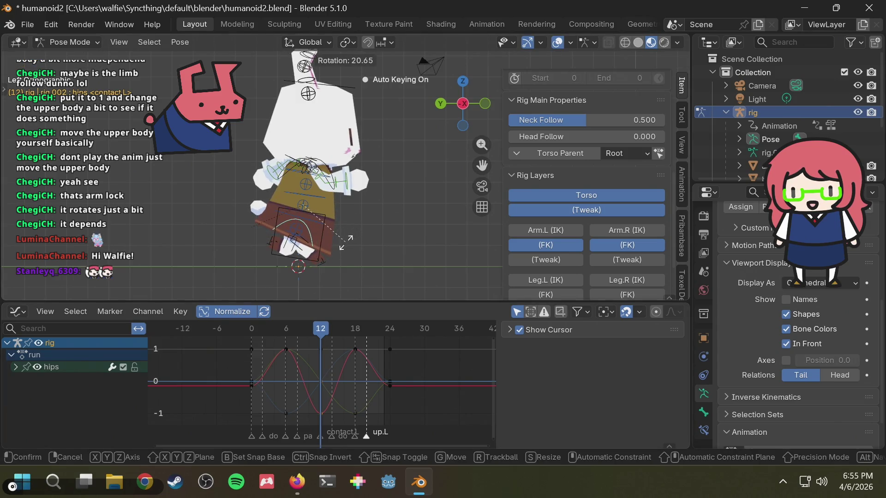
Redo the hips sway rotation at frame 12, check it in playback and save humanoid2.blend.
right_click(345, 242)
key("r")
left_click(348, 251)
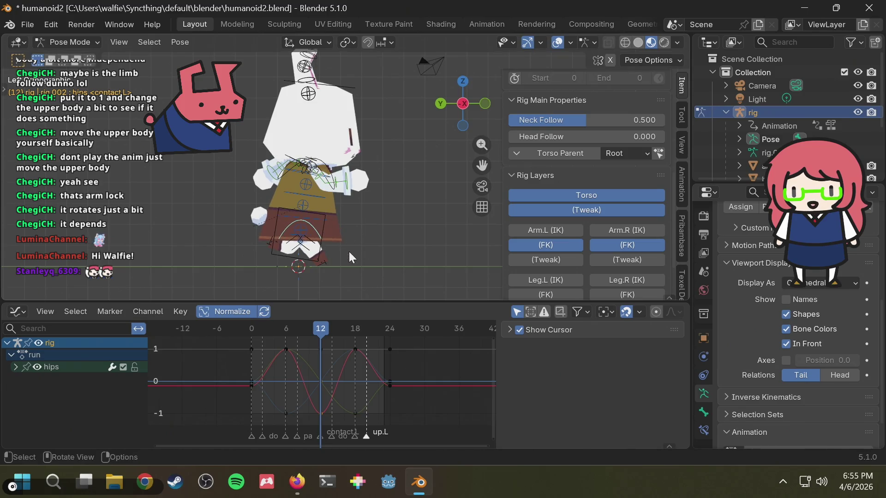
key("space")
scroll(326, 229, "up", 3)
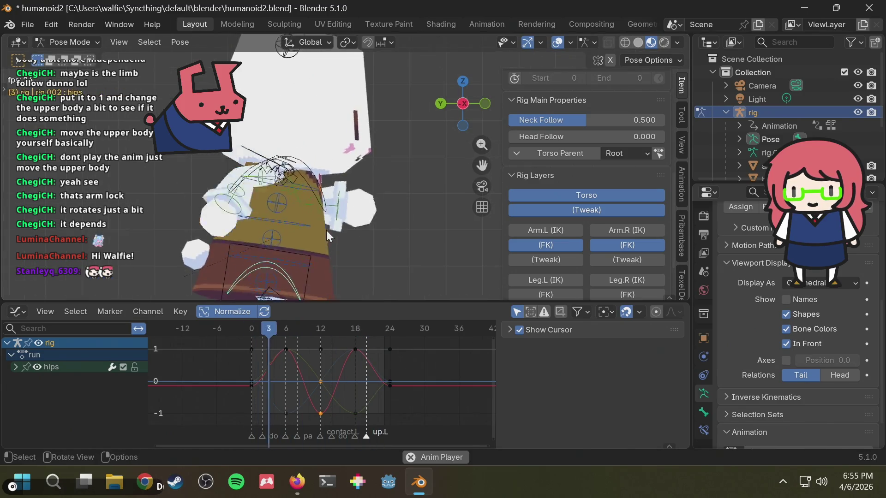
mouse_move(328, 231)
middle_mouse_down()
mouse_move(354, 219)
mouse_move(283, 169)
middle_mouse_up()
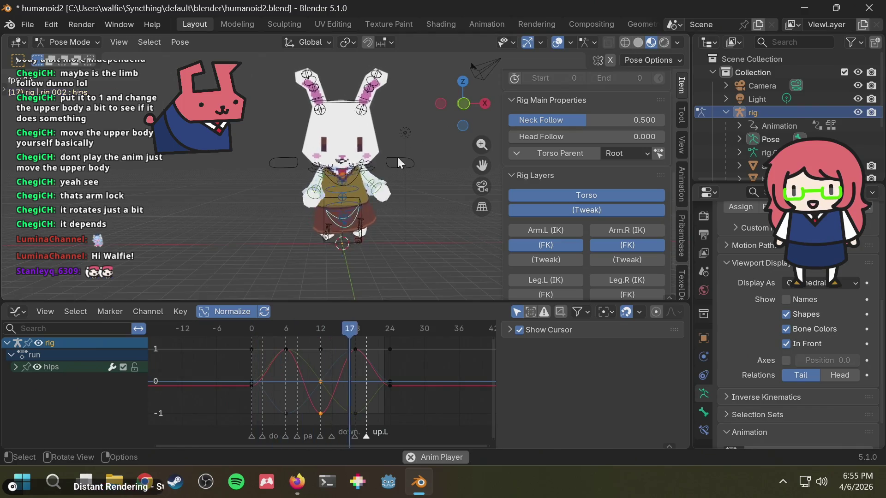
key("ctrl+s")
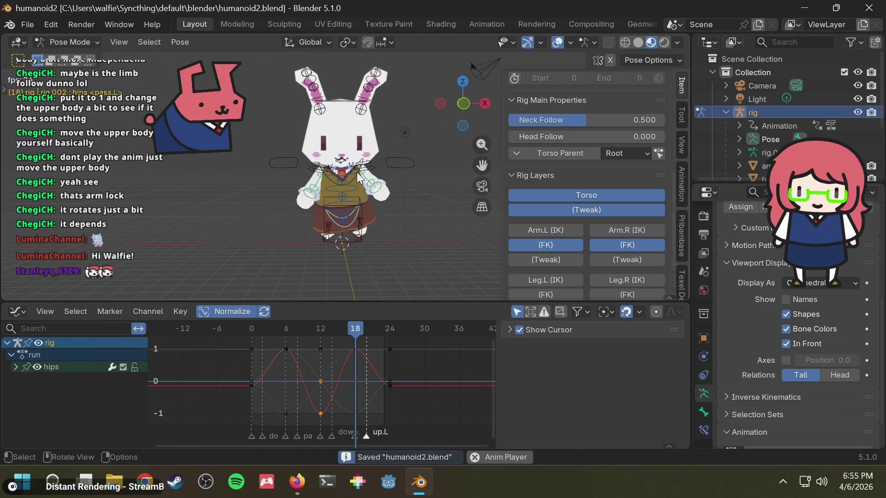
mouse_move(357, 178)
middle_mouse_down()
mouse_move(384, 178)
mouse_move(222, 164)
middle_mouse_up()
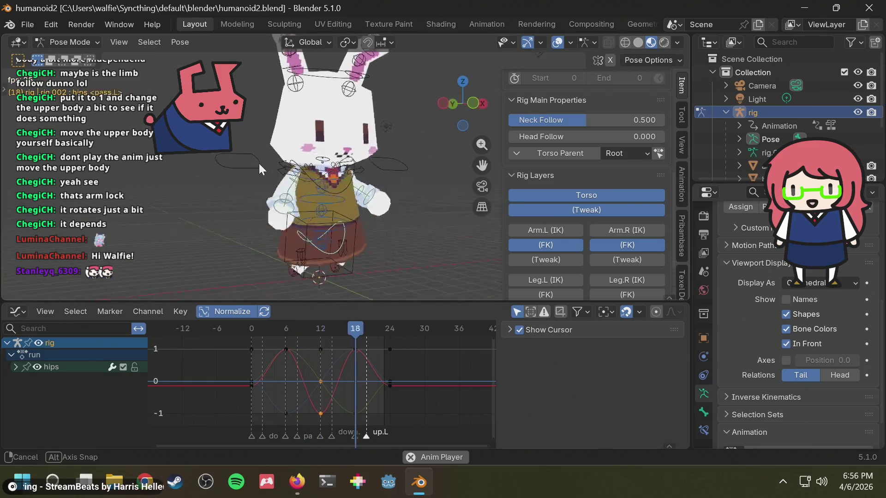
mouse_move(222, 163)
middle_mouse_down()
mouse_move(313, 173)
mouse_move(223, 177)
middle_mouse_up()
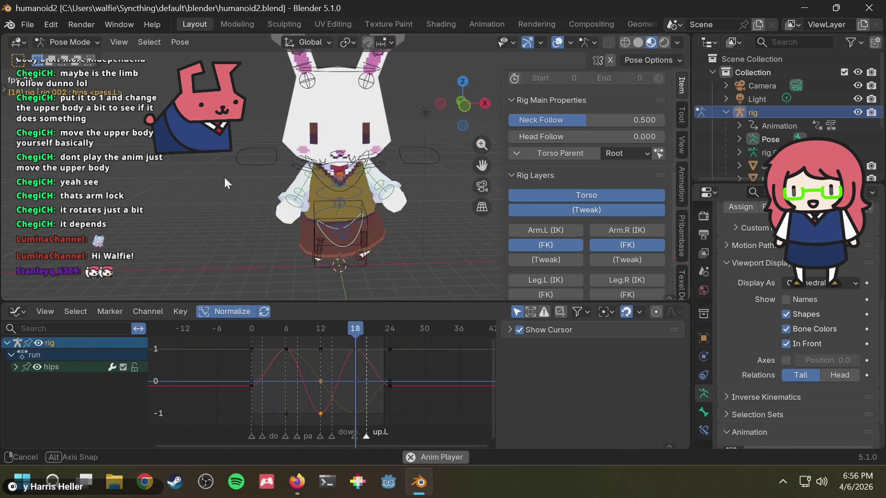
mouse_move(223, 176)
middle_mouse_down()
mouse_move(350, 166)
mouse_move(407, 174)
mouse_move(437, 192)
mouse_move(435, 224)
mouse_move(330, 203)
mouse_move(221, 165)
middle_mouse_up()
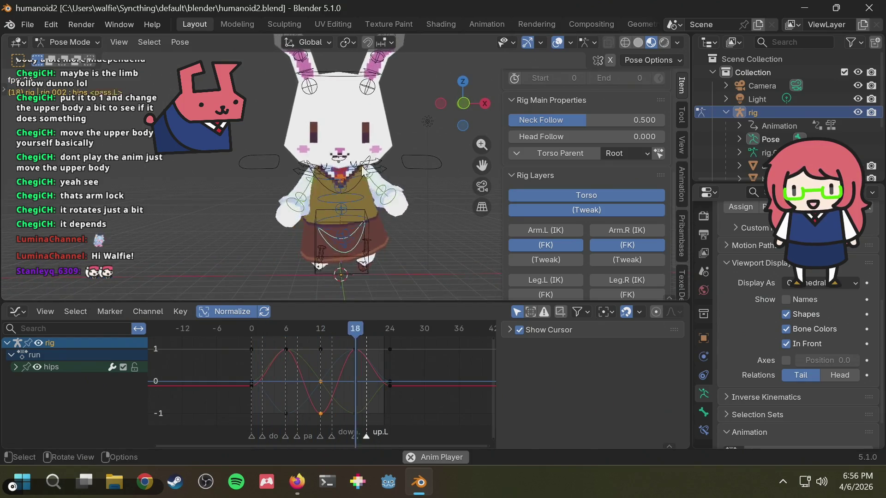
key("space")
key("space")
mouse_move(370, 152)
middle_mouse_down()
mouse_move(421, 183)
mouse_move(249, 132)
mouse_move(457, 179)
mouse_move(359, 173)
middle_mouse_up()
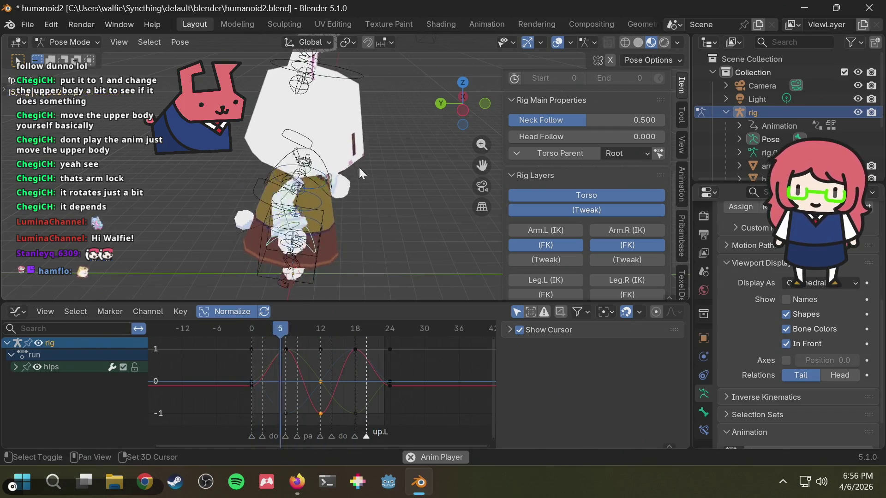
Play the looping run cycle and save humanoid2.blend with Ctrl+S.
key("F3")
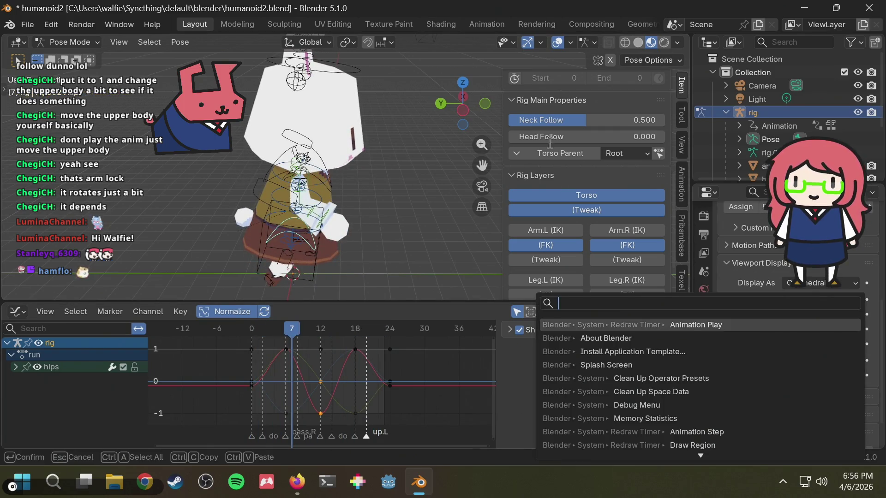
key("space")
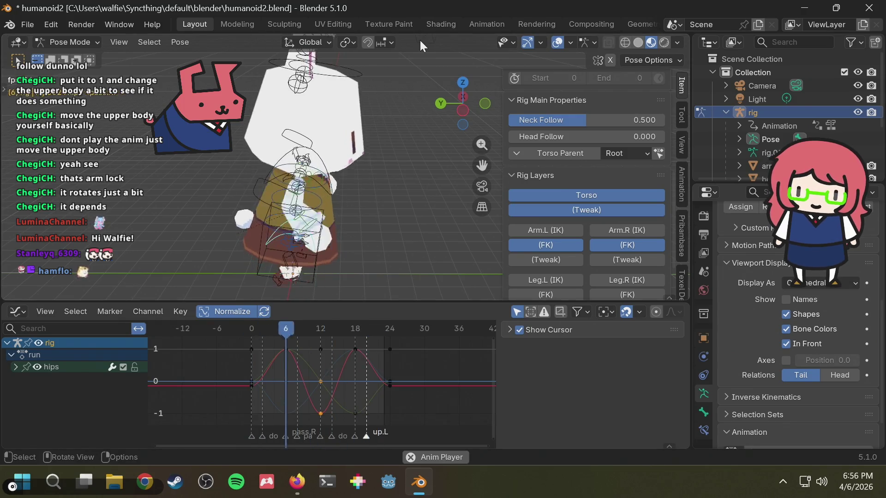
scroll(405, 136, "down", 3)
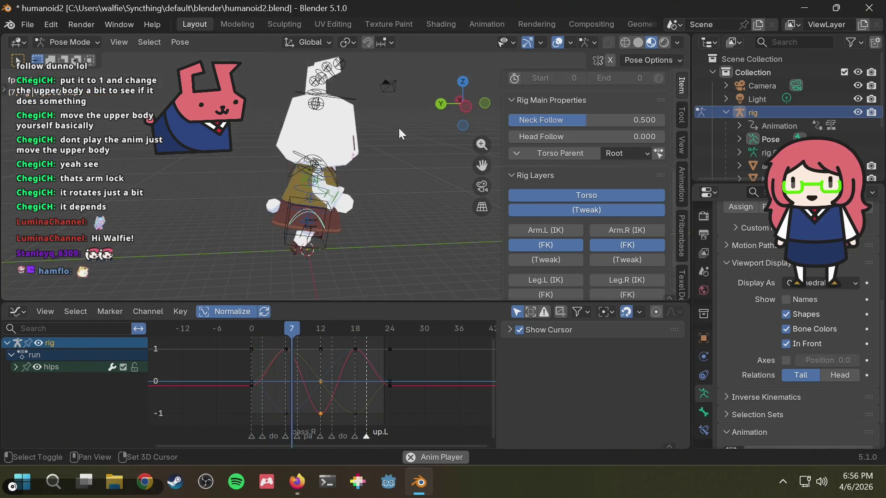
key("ctrl+s")
mouse_move(398, 128)
middle_mouse_down()
mouse_move(309, 136)
mouse_move(235, 124)
mouse_move(432, 152)
middle_mouse_up()
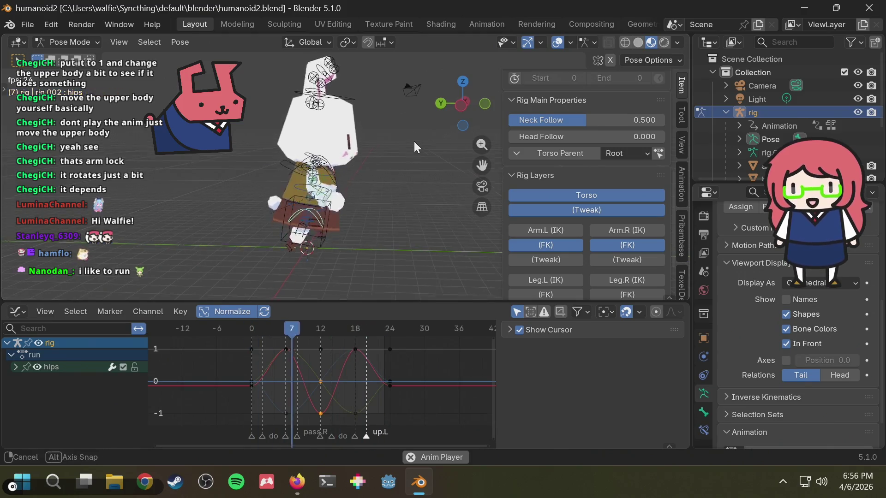
Orbit to a frontal view of the running bunny, then stop playback.
middle_click_drag(436, 138, 403, 154)
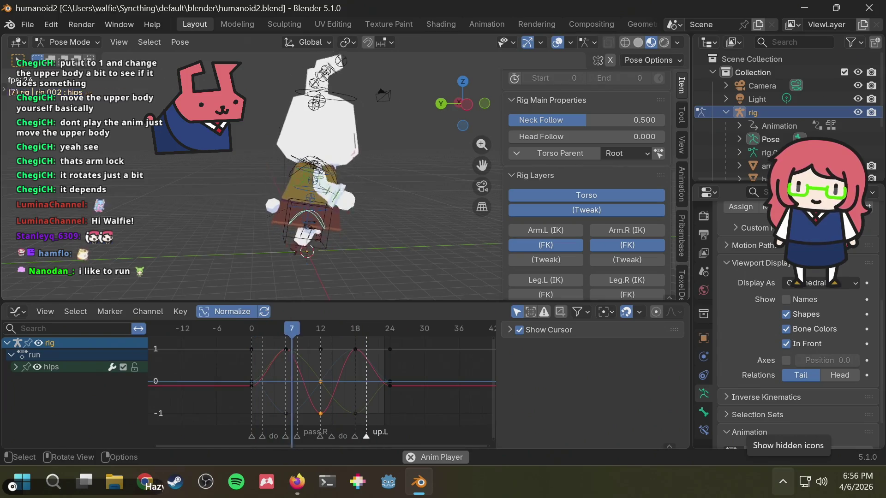
middle_click_drag(416, 207, 443, 207)
mouse_move(357, 197)
middle_mouse_down()
mouse_move(172, 192)
mouse_move(238, 189)
middle_mouse_up()
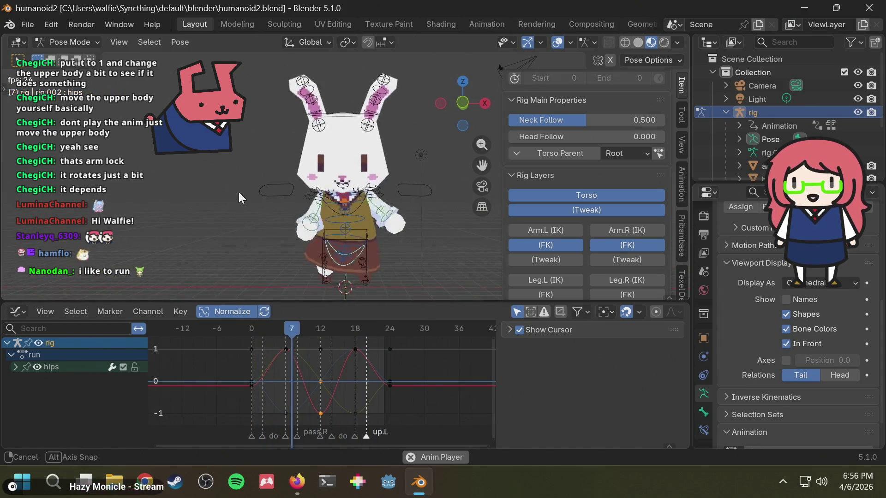
key("space")
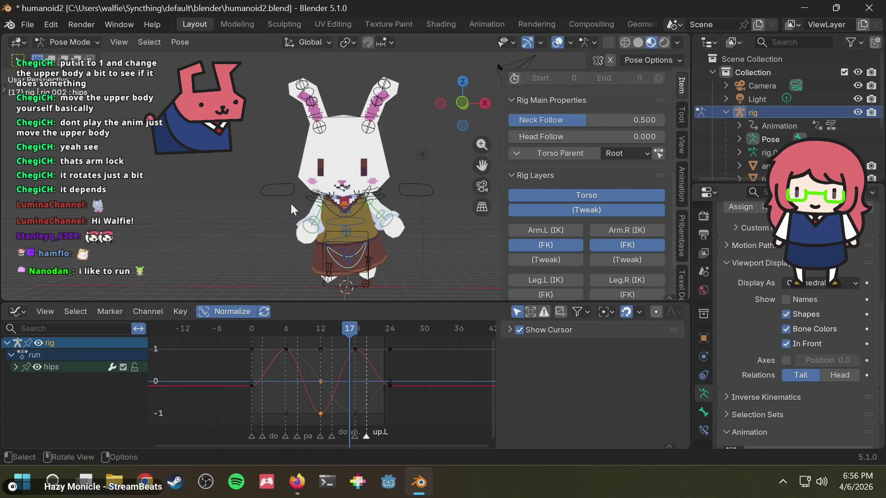
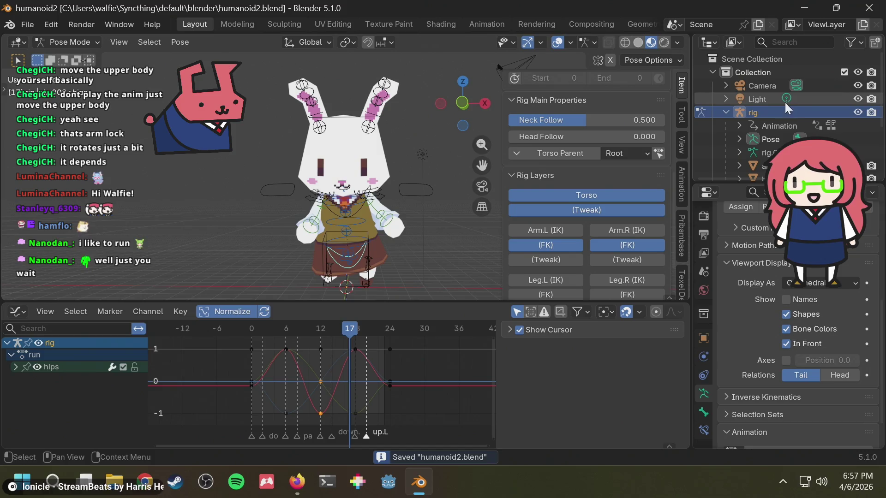
Switch the bottom editor from the Graph Editor to the Dope Sheet and preview playback.
left_click(754, 113)
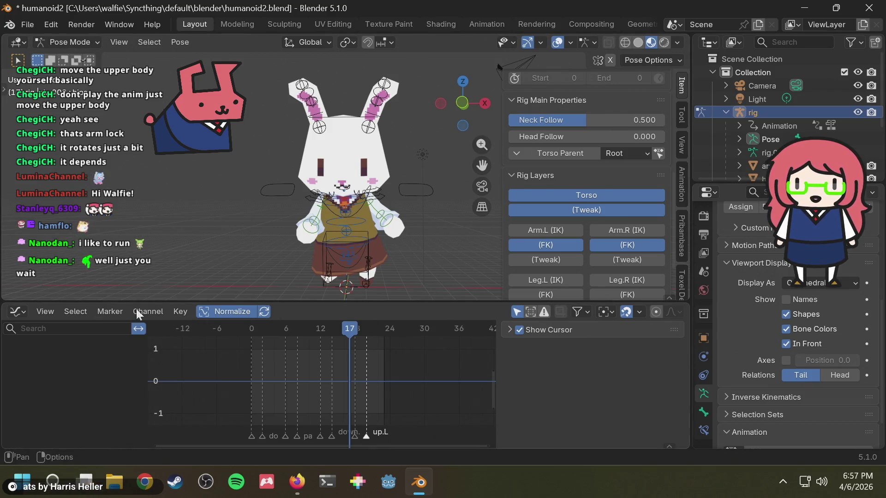
left_click(17, 312)
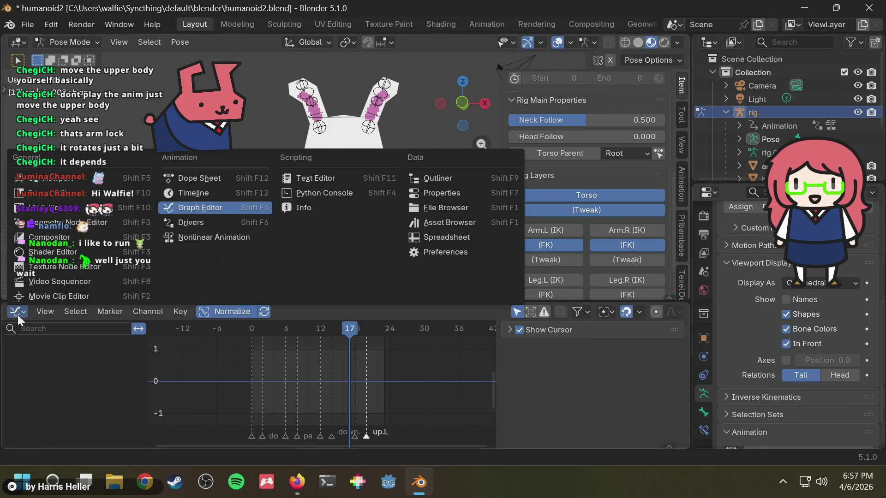
left_click(227, 183)
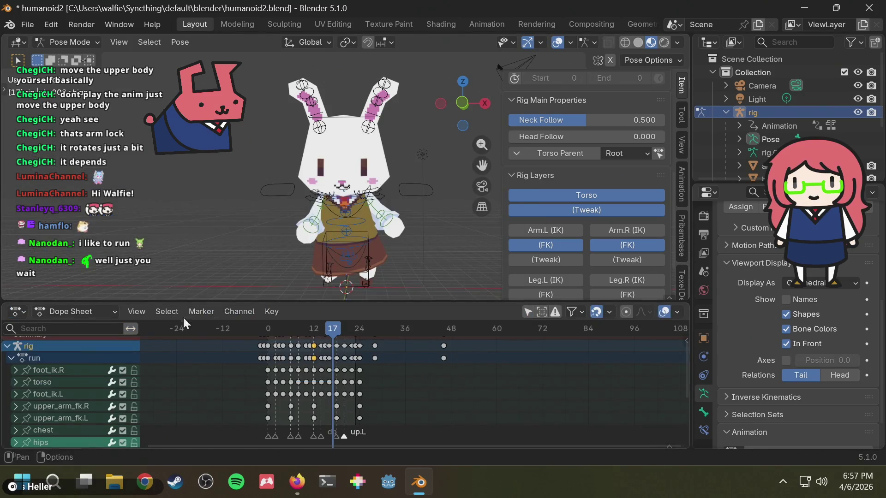
key("space")
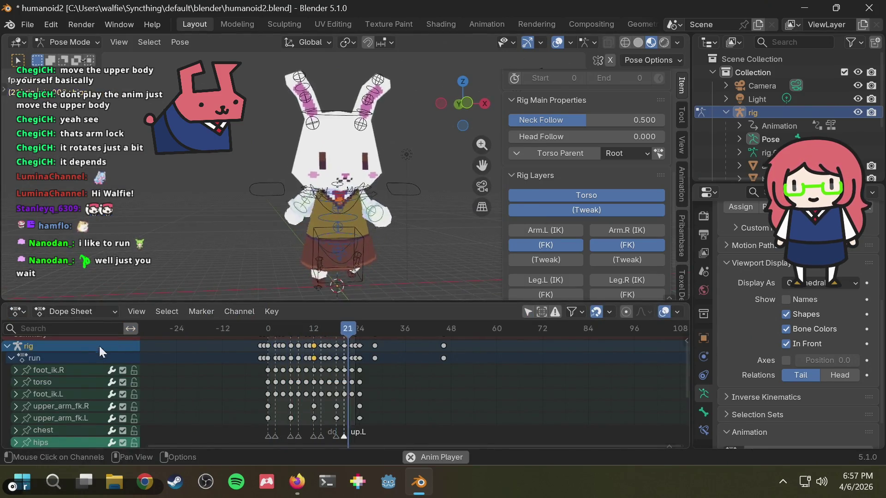
left_click(99, 310)
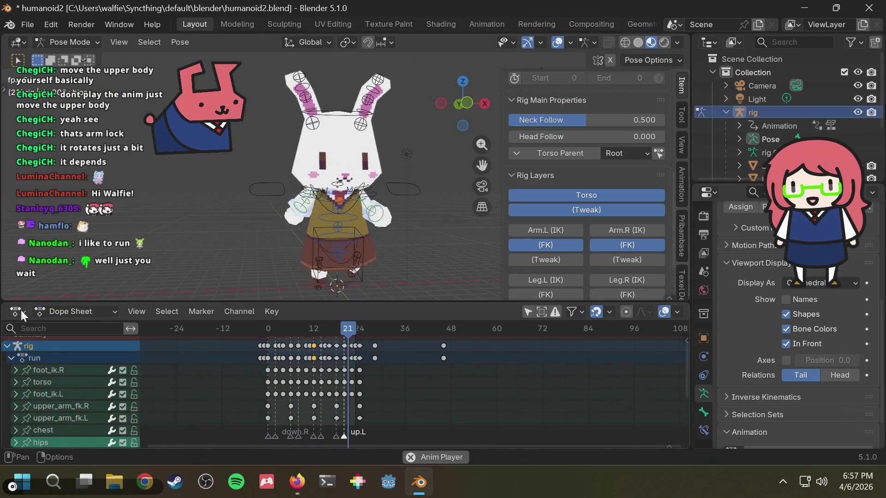
left_click(22, 311)
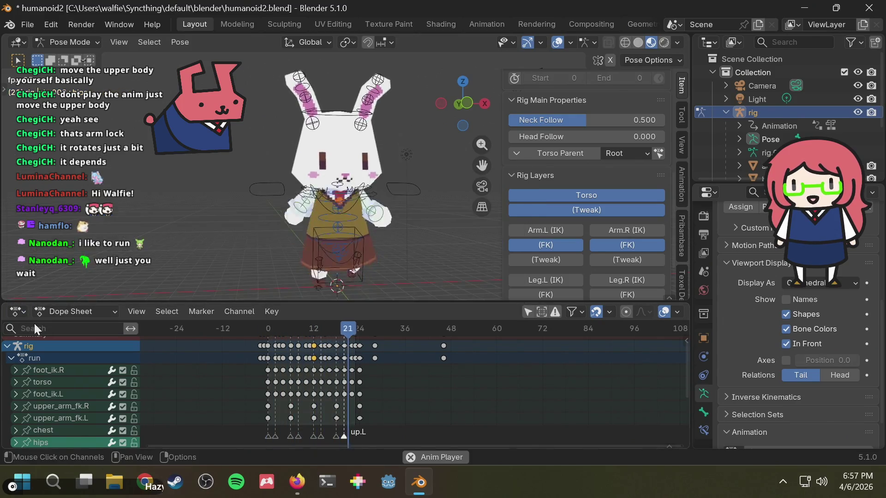
Set the Dope Sheet to Action Editor mode and bring up the rig's action list.
left_click(52, 307)
left_click(58, 355)
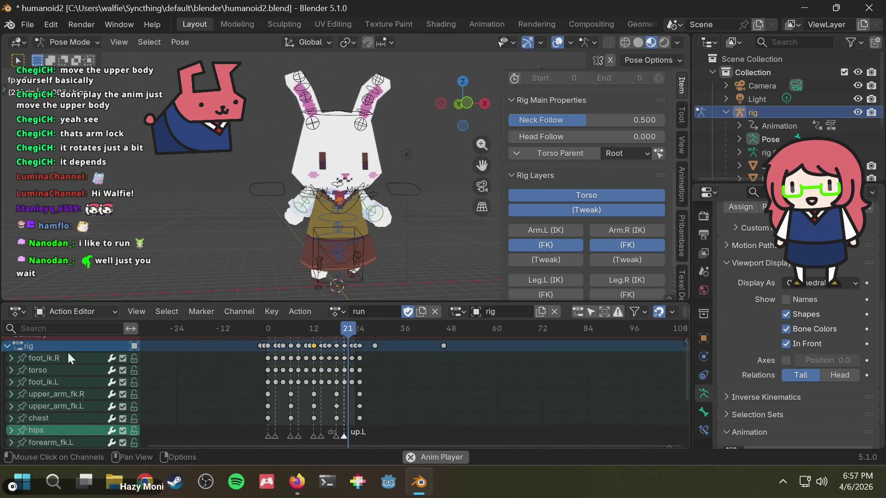
left_click(338, 312)
Load the 'walk' action onto the rig, select the hips channel and return to frame 0.
left_click(361, 198)
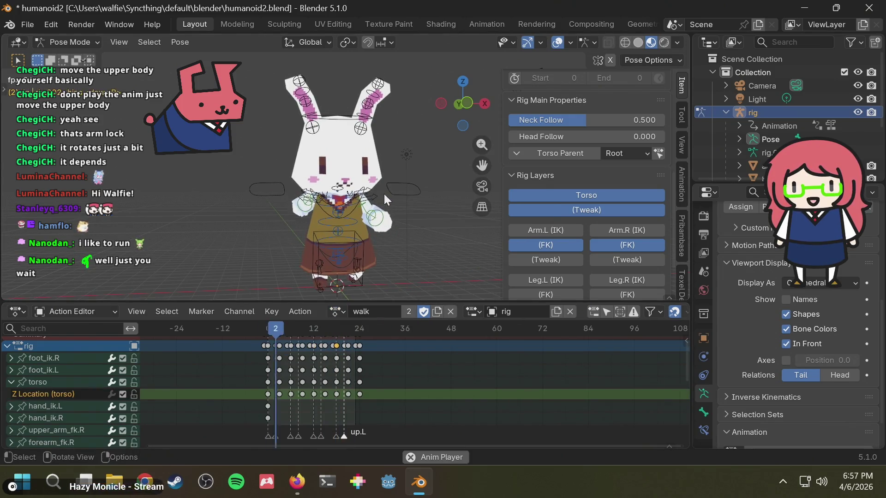
middle_click_drag(376, 190, 479, 209)
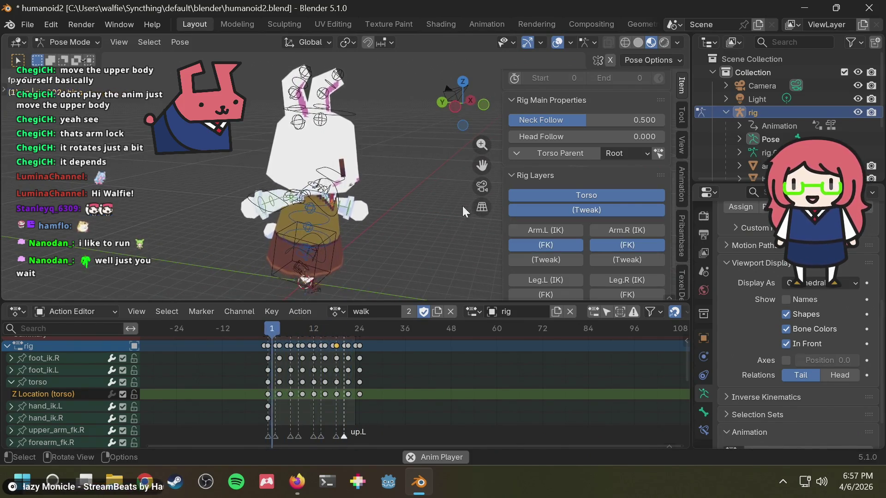
mouse_move(394, 232)
middle_mouse_down()
mouse_move(344, 210)
mouse_move(332, 219)
middle_mouse_up()
scroll(72, 400, "down", 3)
left_click(70, 395)
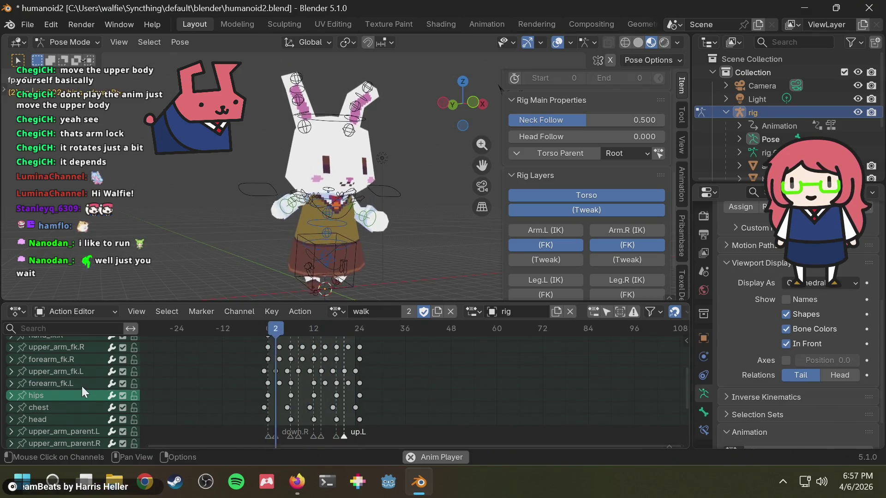
key("space")
left_click_drag(257, 325, 257, 325)
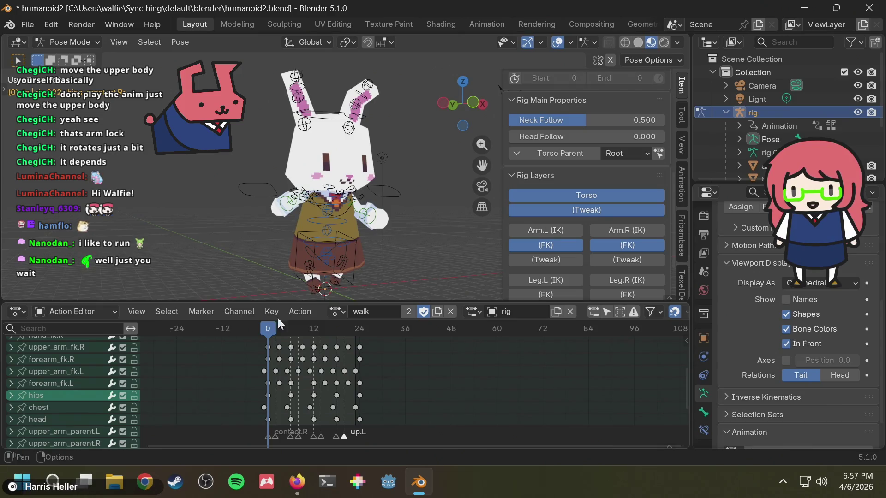
scroll(644, 209, "down", 1)
scroll(655, 207, "down", 1)
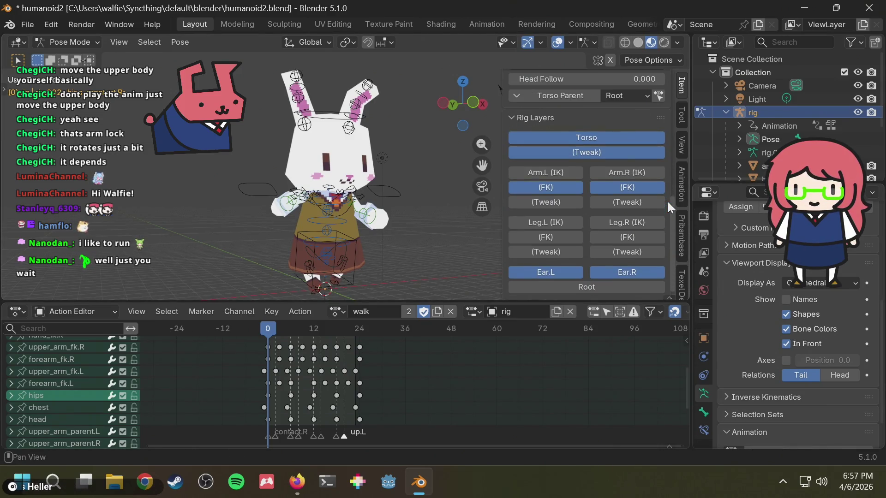
scroll(668, 202, "up", 1)
scroll(664, 203, "up", 5)
scroll(665, 203, "up", 3)
scroll(665, 202, "up", 2)
scroll(664, 201, "down", 5)
scroll(663, 202, "down", 5)
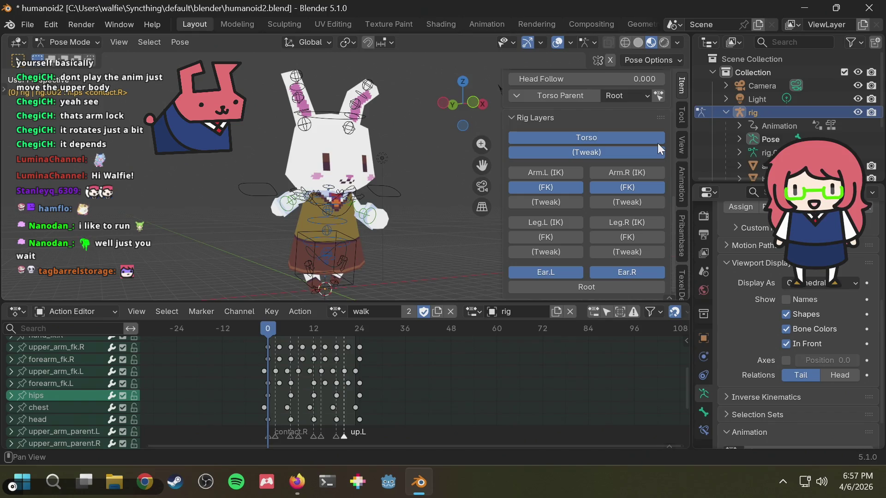
scroll(664, 164, "up", 3)
scroll(664, 164, "up", 4)
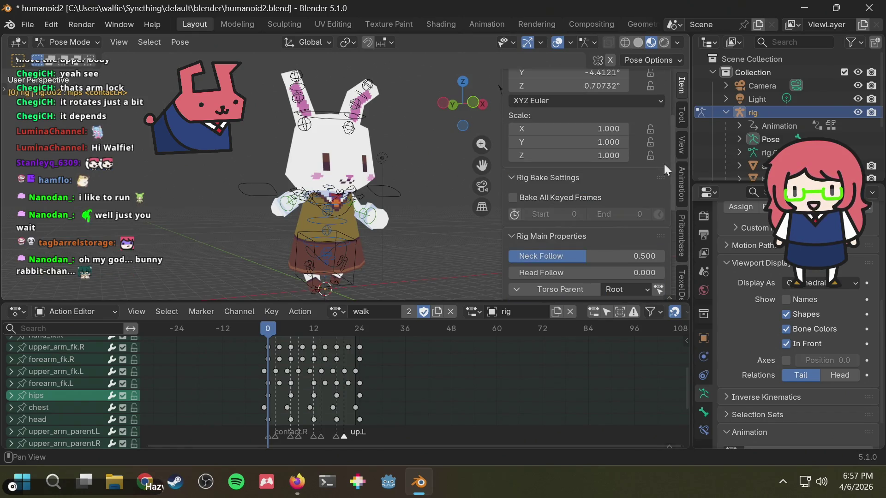
scroll(637, 198, "down", 3)
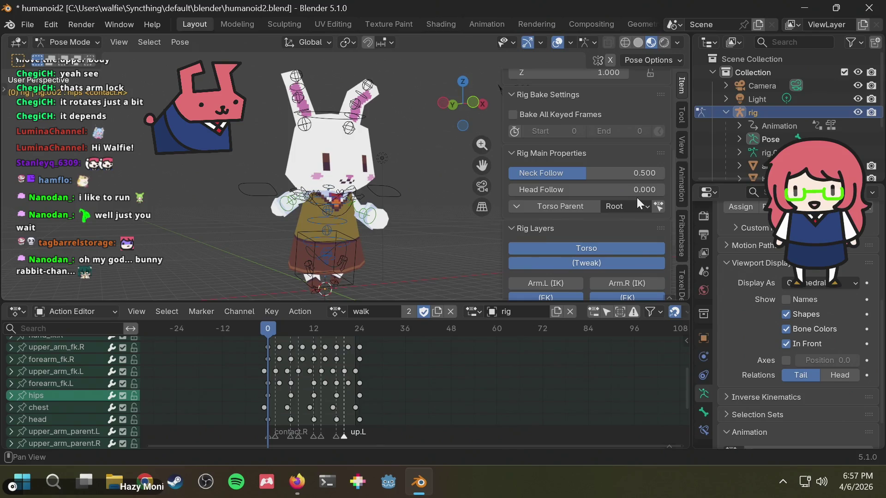
scroll(637, 198, "down", 2)
Select upper_arm_fk.R and hand_ik.R and test the IK-FK (hand.R) blend during playback.
middle_click_drag(285, 211, 360, 241, "ctrl")
left_click(272, 234)
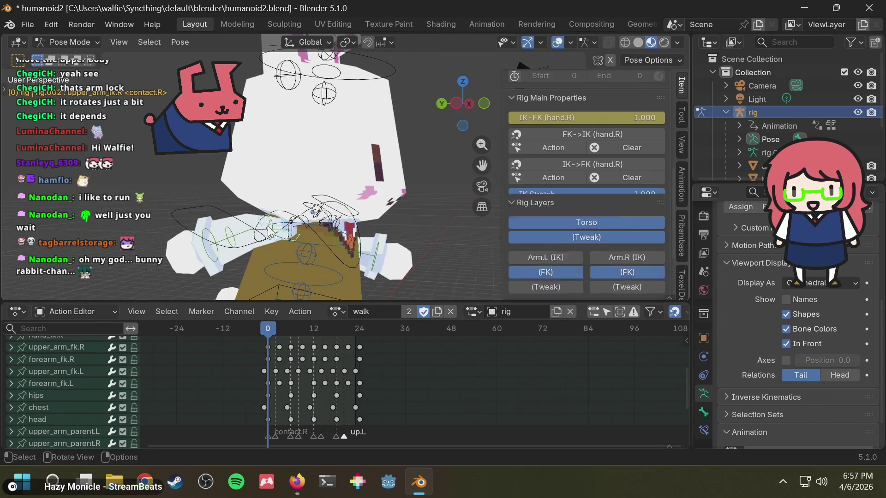
left_click(272, 235)
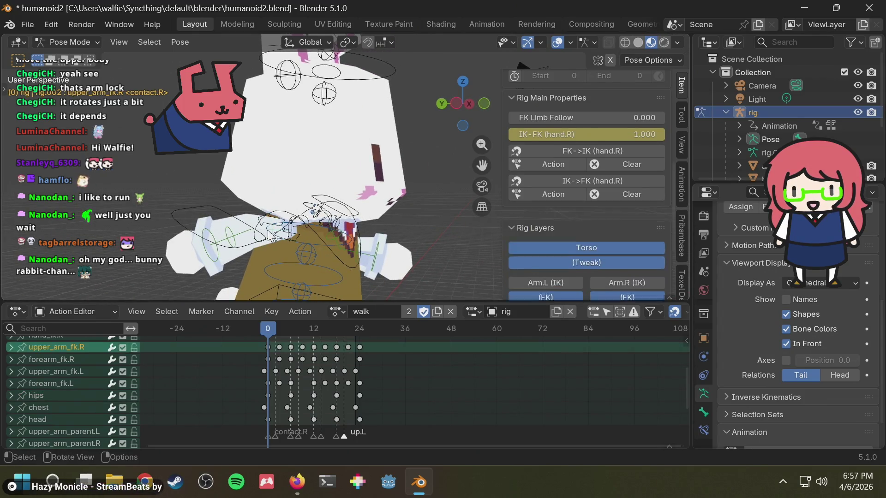
left_click(186, 218)
scroll(588, 210, "down", 3)
scroll(621, 210, "down", 1)
scroll(620, 209, "down", 1)
scroll(620, 209, "up", 5)
scroll(621, 209, "up", 2)
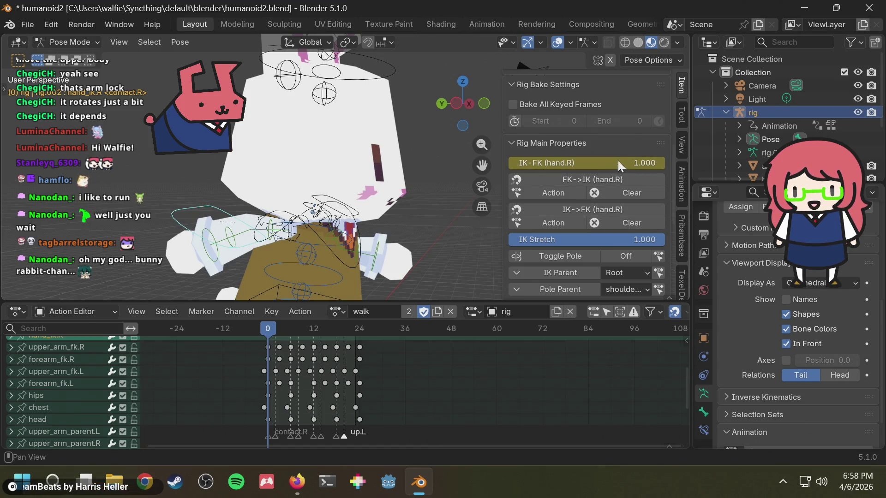
key("space")
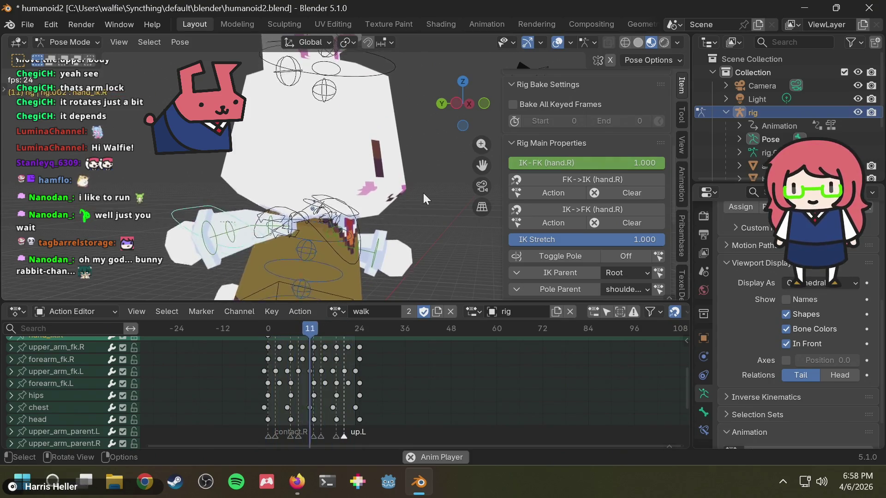
mouse_move(423, 193)
middle_mouse_down()
mouse_move(375, 197)
mouse_move(568, 163)
middle_mouse_up()
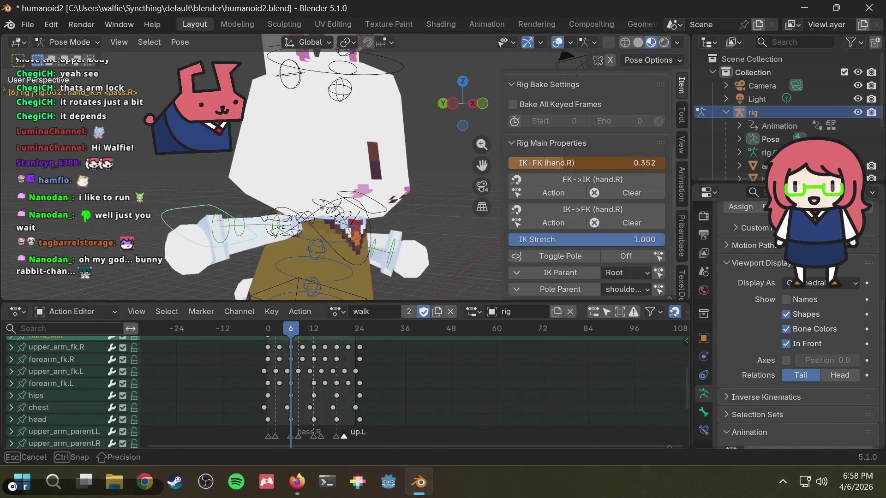
left_click_drag(527, 163, 507, 163)
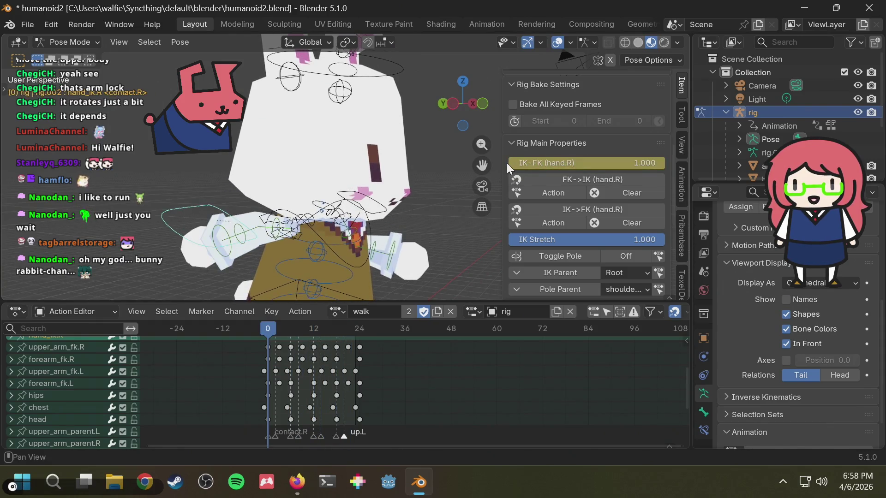
Preview the walk from front and side, select upper_arm_fk.L and bring up the action list.
key("space")
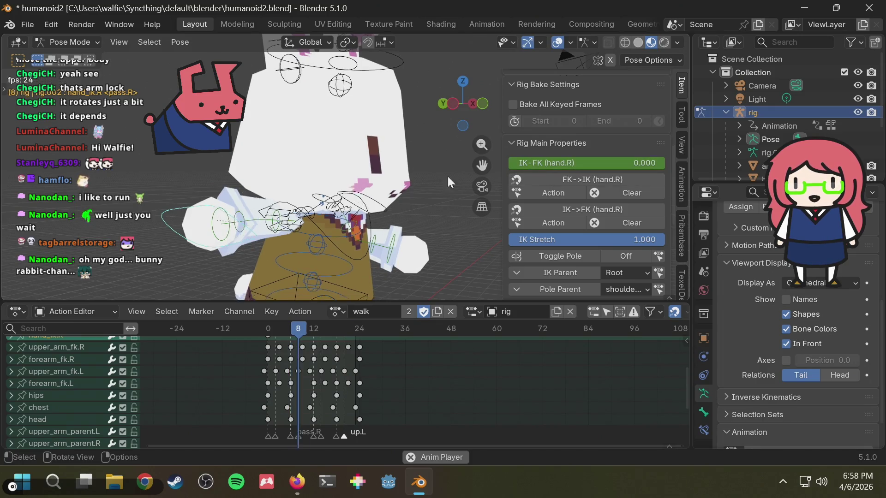
middle_click_drag(400, 187, 232, 179)
key("Escape")
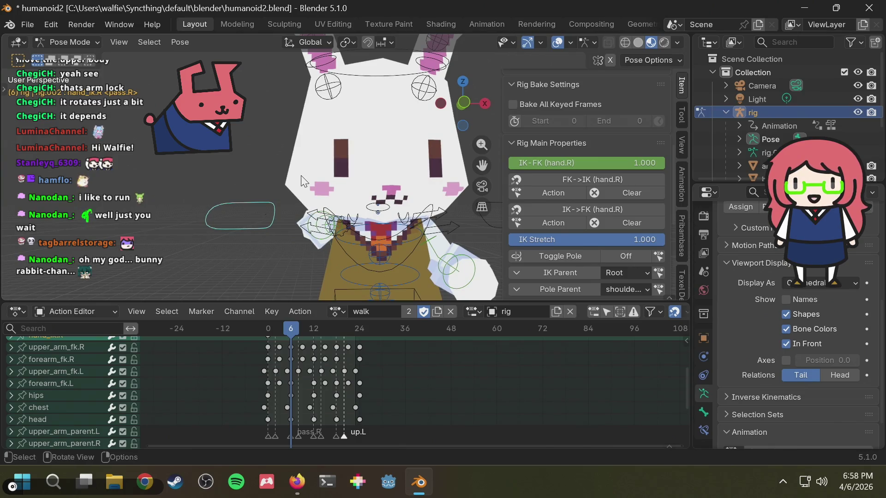
key("space")
middle_click_drag(301, 181, 435, 176)
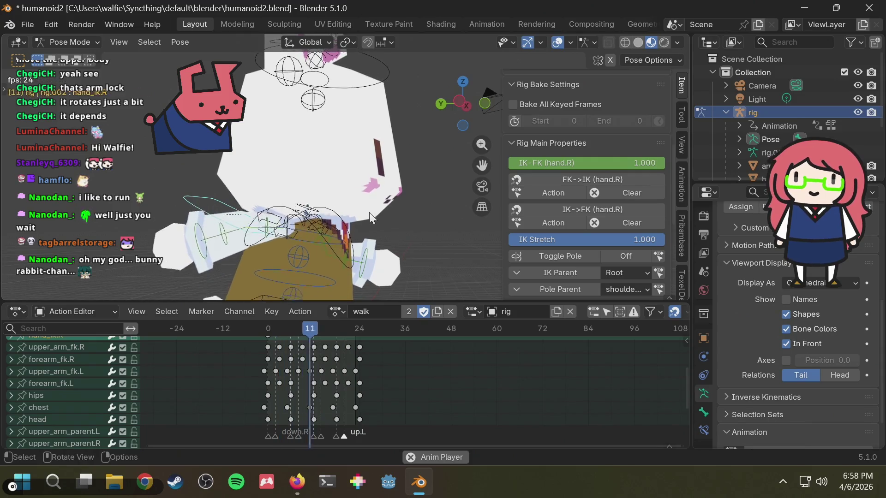
middle_click_drag(377, 214, 376, 214)
key("Escape")
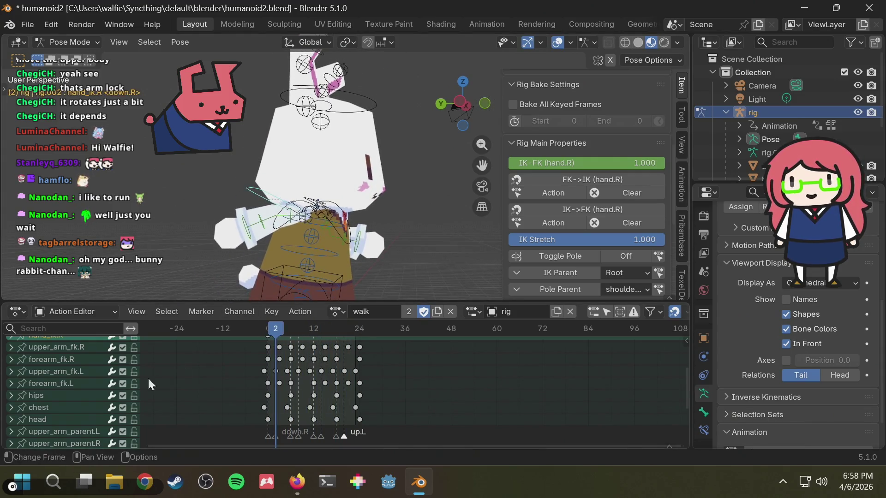
scroll(67, 389, "down", 3)
scroll(55, 409, "up", 2)
scroll(55, 409, "up", 2)
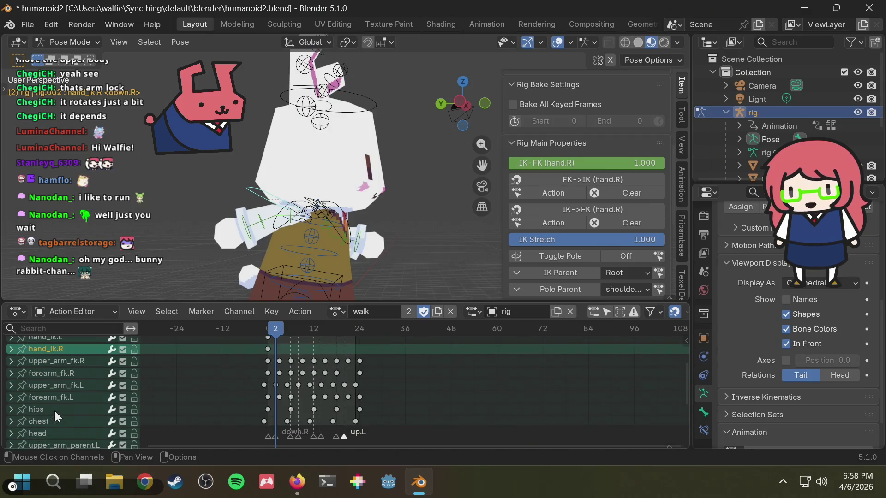
left_click(67, 385)
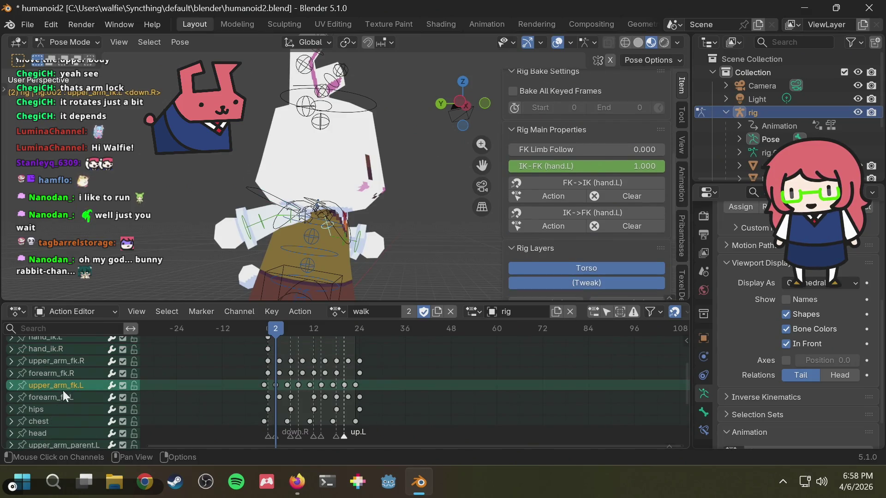
left_click(337, 311)
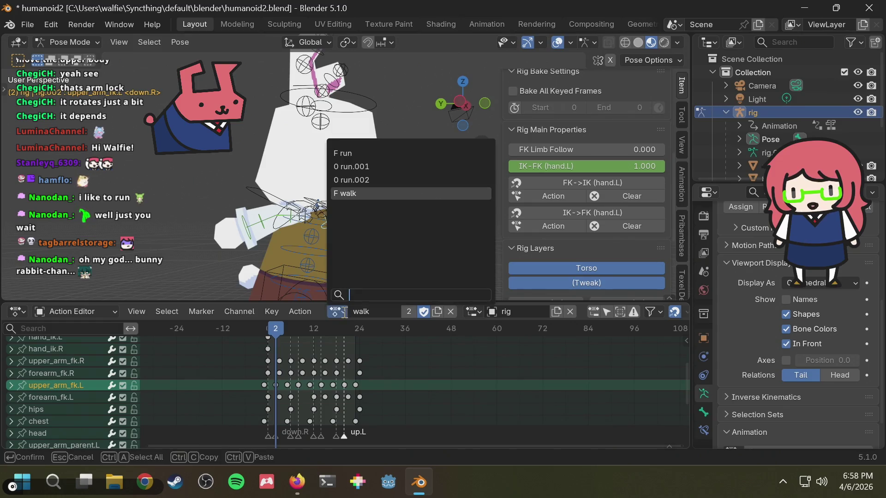
Switch the rig back to the 'run' action and preview it from the front and above.
left_click(376, 153)
key("space")
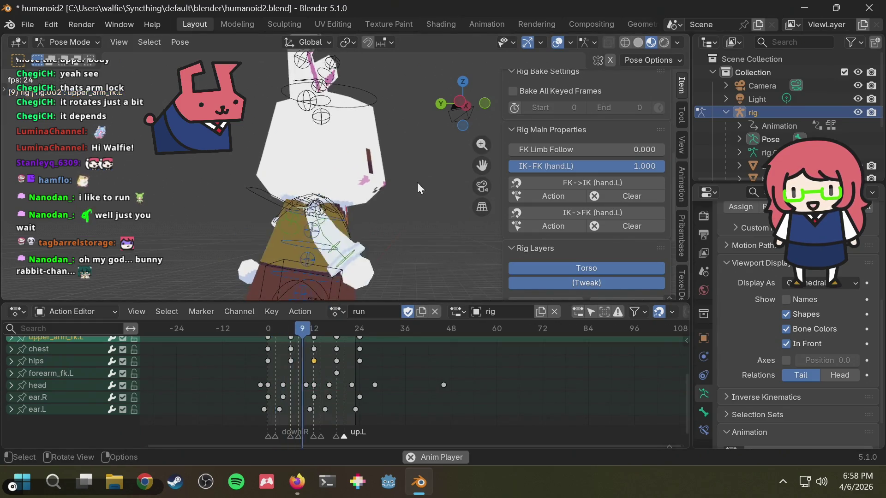
middle_click_drag(417, 184, 280, 201)
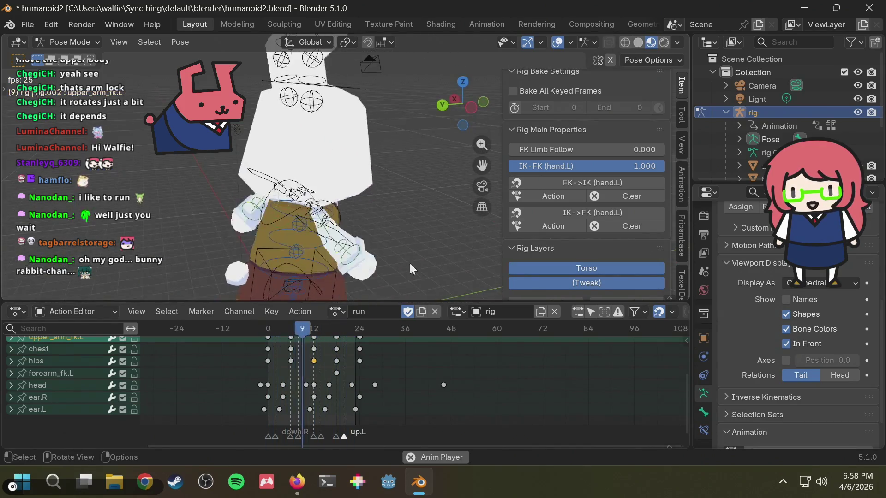
middle_click_drag(280, 201, 322, 271)
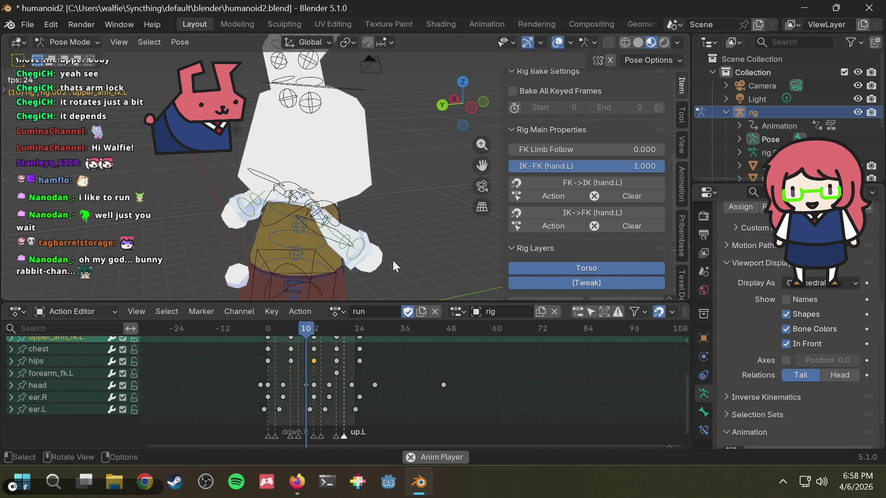
key("Escape")
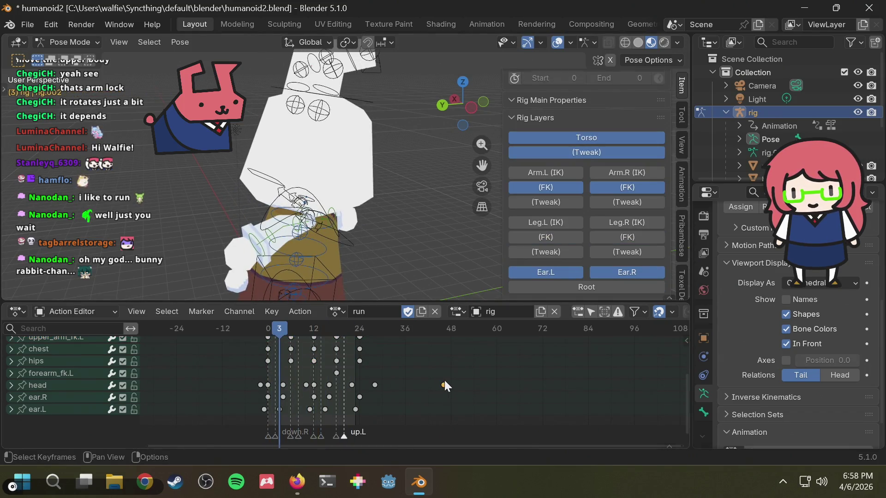
Delete the stray head keyframe at frame 46 and replay the run to check.
left_click(444, 385)
key("Delete")
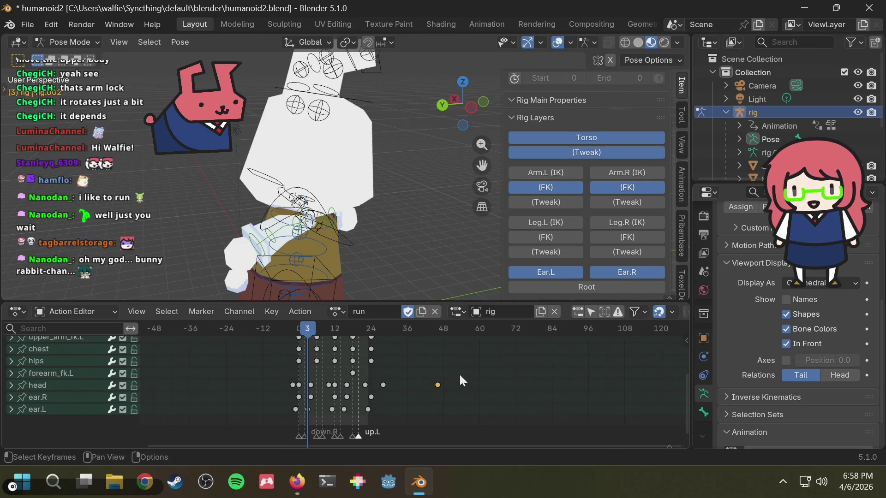
scroll(463, 370, "down", 2)
key("space")
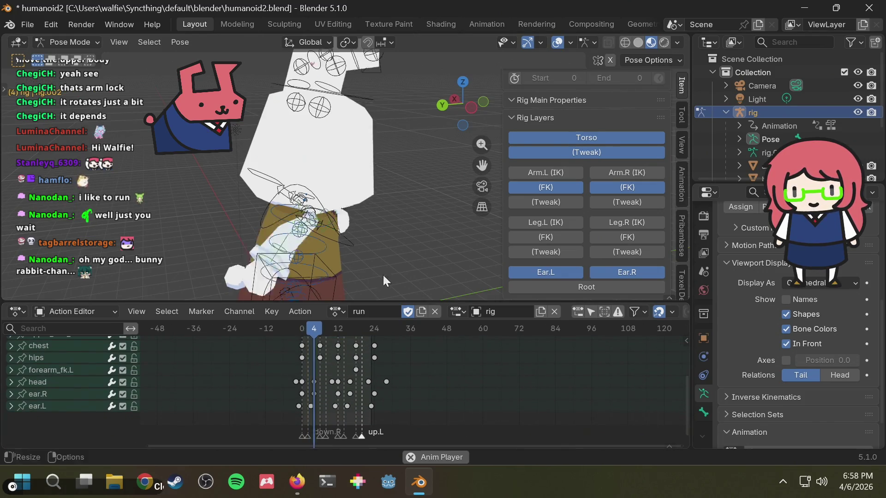
scroll(419, 140, "up", 2)
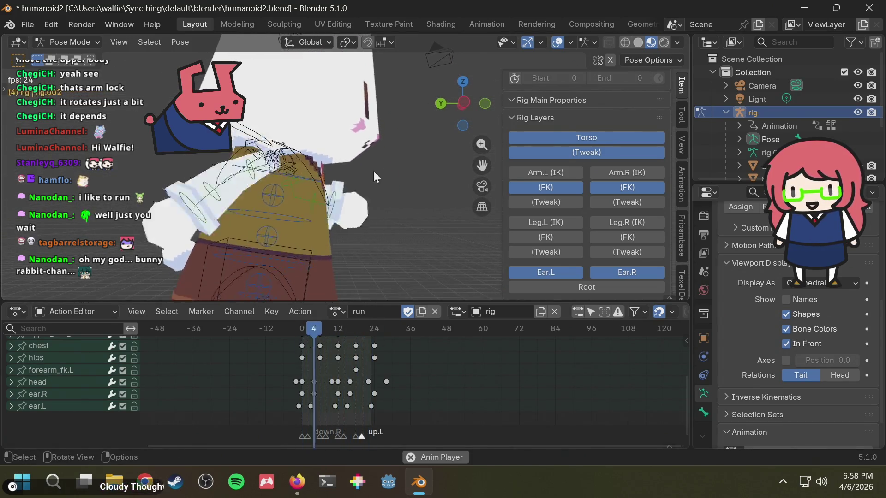
middle_click_drag(373, 171, 277, 235)
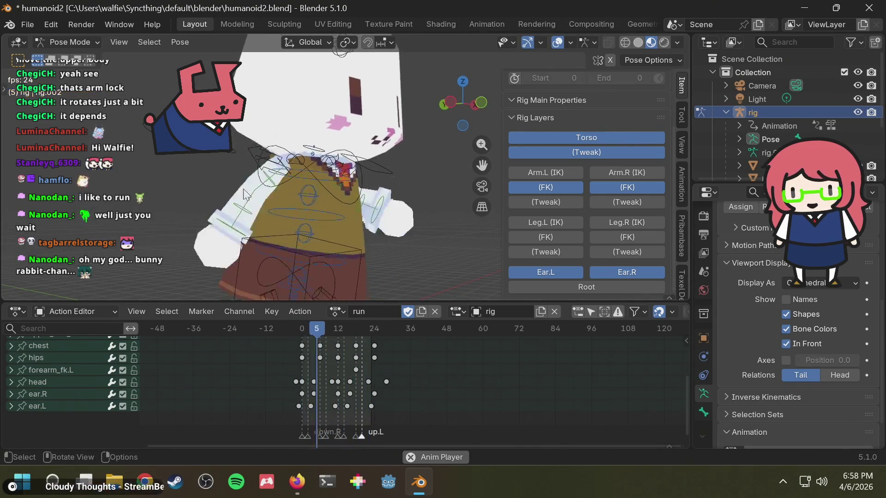
key("space")
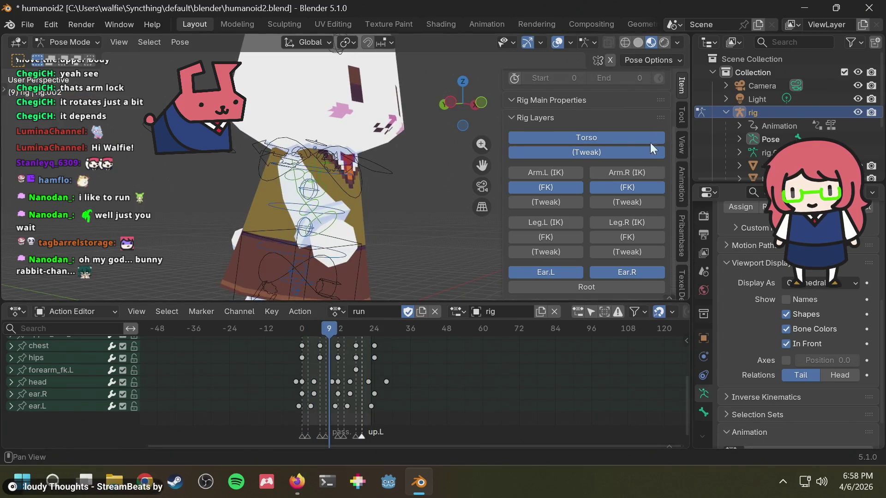
scroll(602, 169, "up", 3)
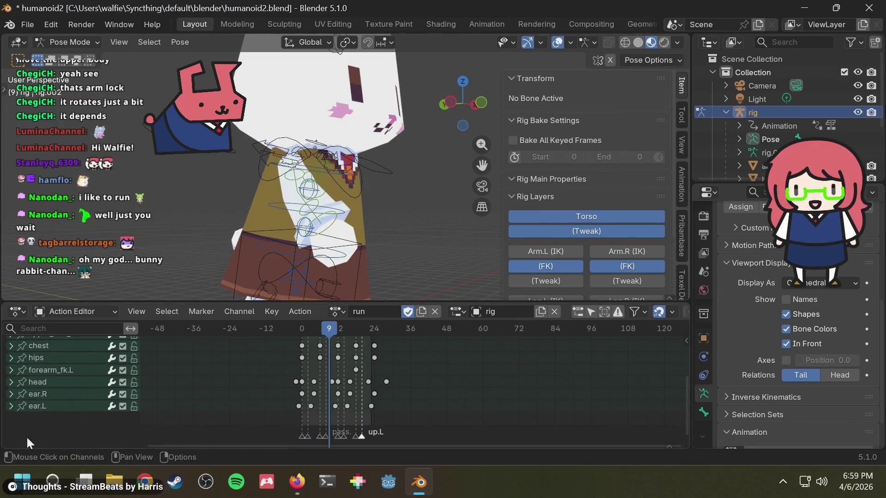
At frame 0, keyframe the IK-FK (hand.R) switch at 1.000 for the right arm.
left_click(299, 177)
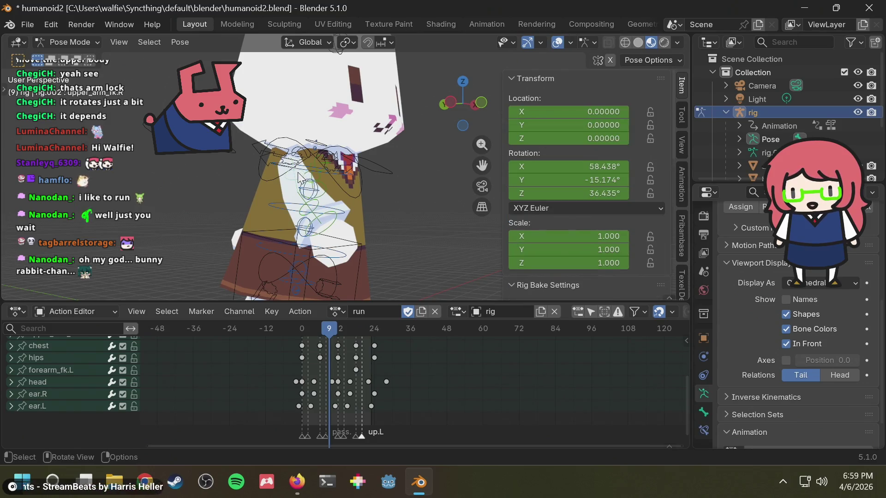
scroll(590, 205, "down", 6)
scroll(589, 205, "down", 2)
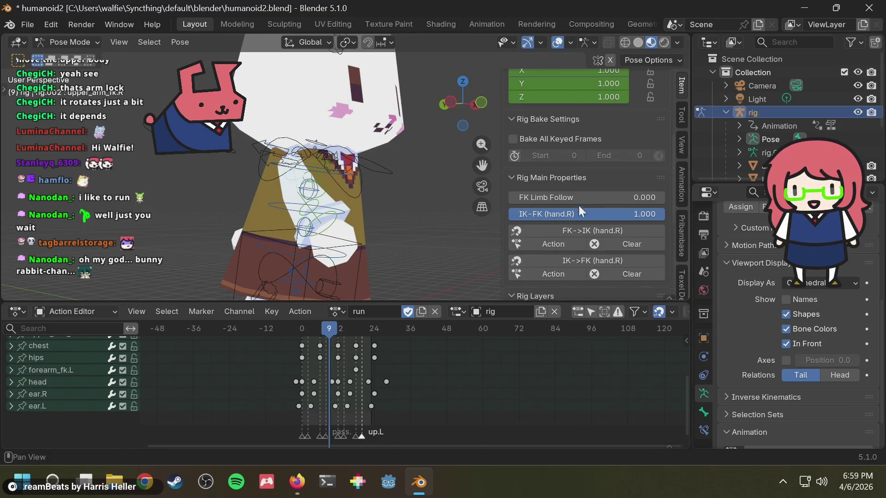
middle_click_drag(410, 228, 416, 204)
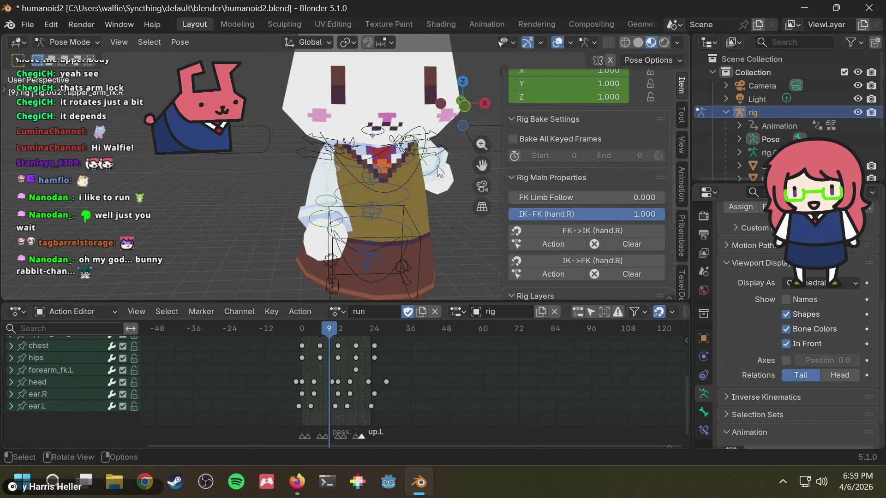
mouse_move(415, 205)
middle_mouse_down()
mouse_move(414, 174)
mouse_move(434, 185)
middle_mouse_up()
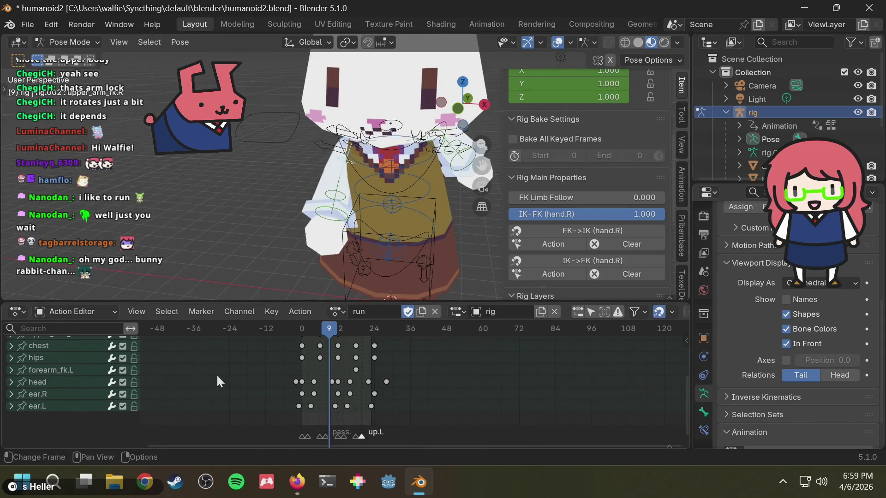
left_click_drag(307, 327, 292, 327)
middle_click_drag(383, 228, 576, 200)
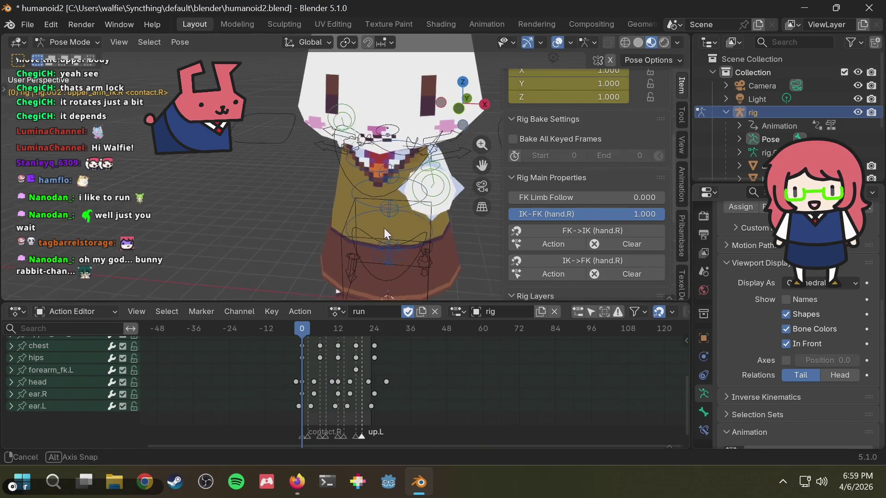
mouse_move(570, 217)
left_mouse_down()
mouse_move(562, 217)
mouse_move(664, 220)
left_mouse_up()
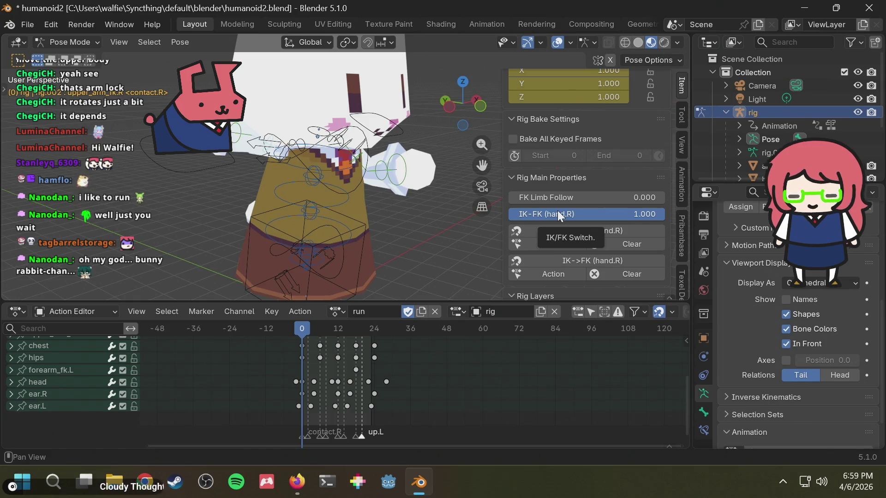
key("i")
Keyframe the IK-FK (hand.L) switch at 1.000 for the left arm at frame 0.
middle_click_drag(399, 189, 445, 190)
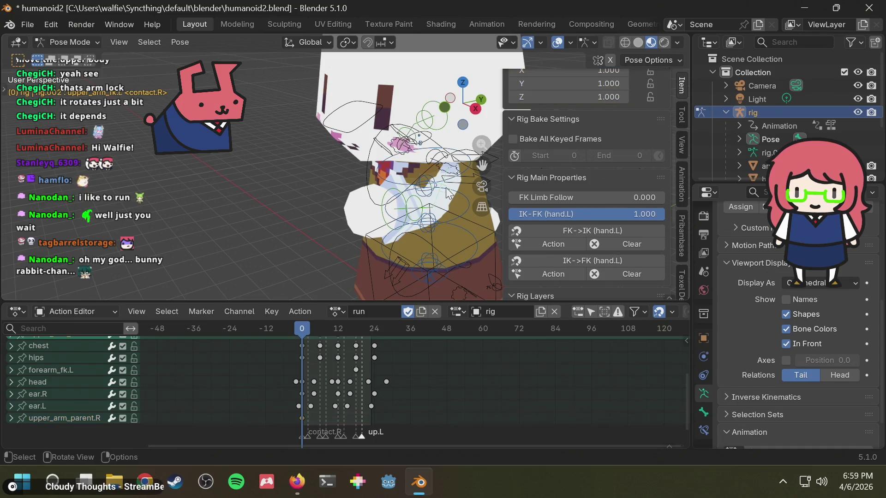
left_click(449, 192)
mouse_move(593, 215)
left_mouse_down()
mouse_move(513, 215)
mouse_move(593, 214)
left_mouse_up()
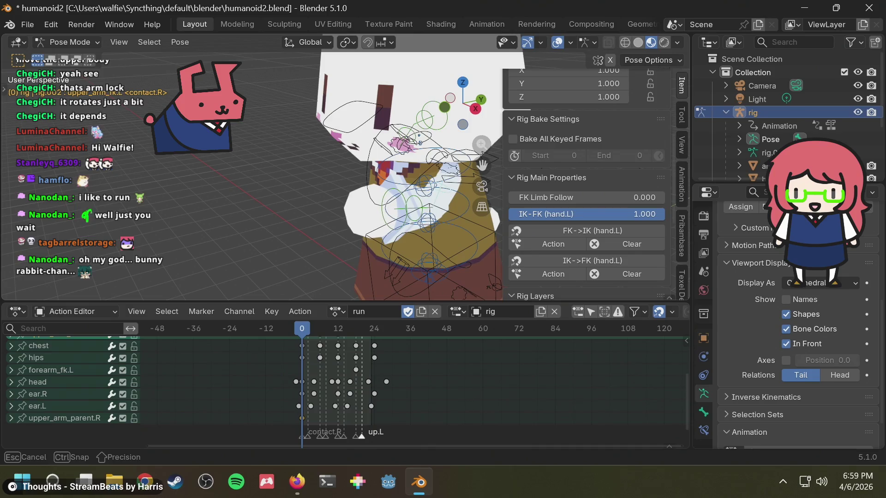
middle_click_drag(340, 214, 374, 207)
mouse_move(592, 215)
left_mouse_down()
mouse_move(510, 215)
mouse_move(665, 214)
left_mouse_up()
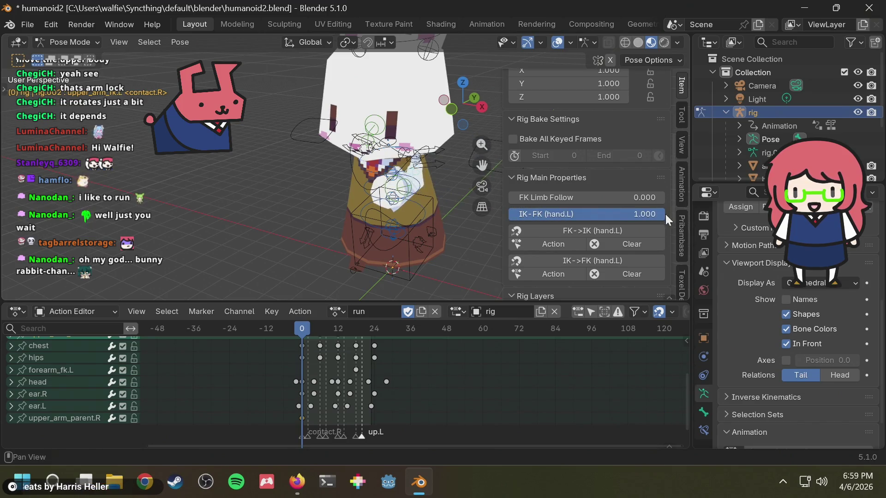
key("i")
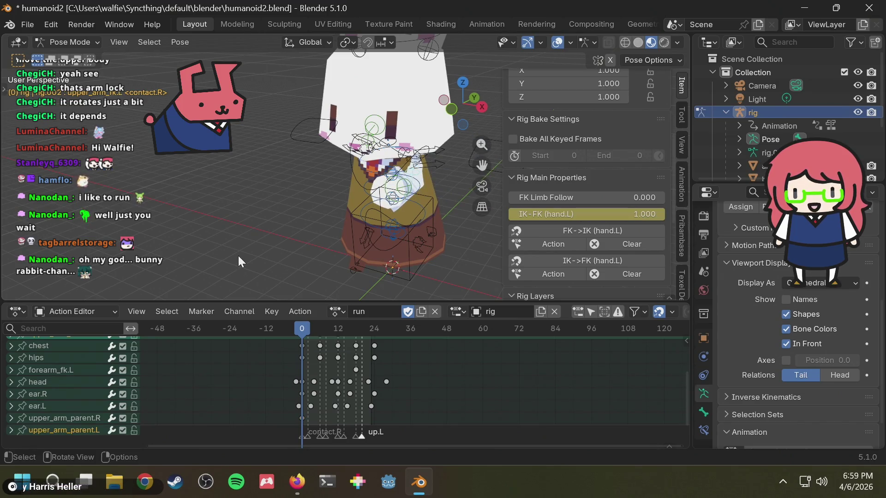
Play back the run to check, then bring up the editor type choices.
key("space")
middle_click_drag(345, 213, 369, 207)
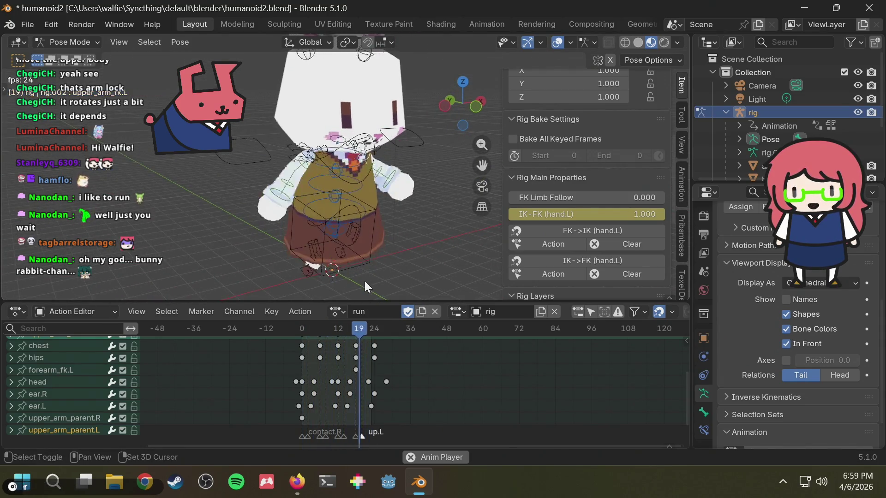
key("space")
left_click(67, 312)
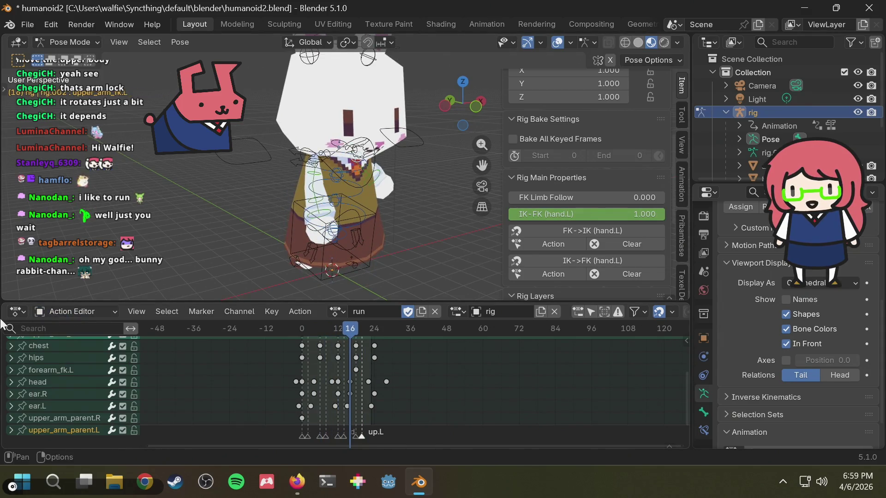
left_click(18, 312)
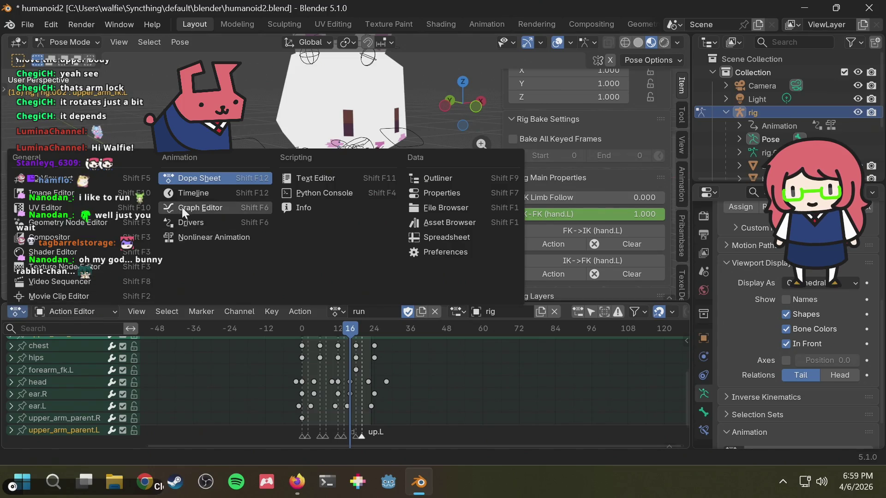
Switch to the Graph Editor and delete upper_arm_fk.R's Scale and Location channels.
left_click(182, 208)
left_click(321, 173)
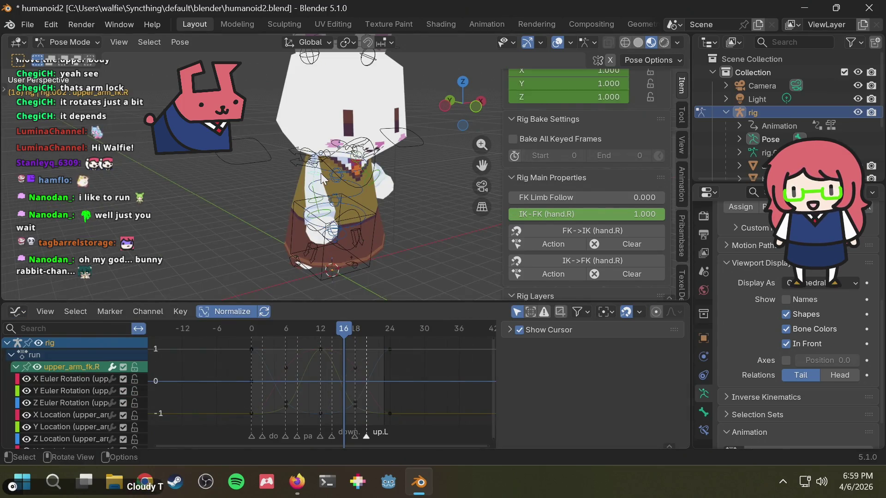
scroll(64, 394, "down", 2)
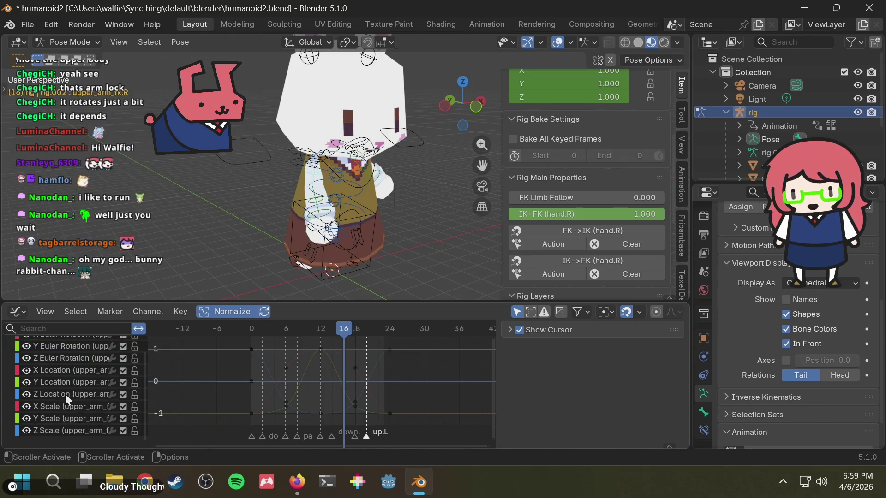
scroll(65, 395, "up", 1)
scroll(66, 394, "down", 3)
left_click(72, 405)
left_click(63, 429, "shift")
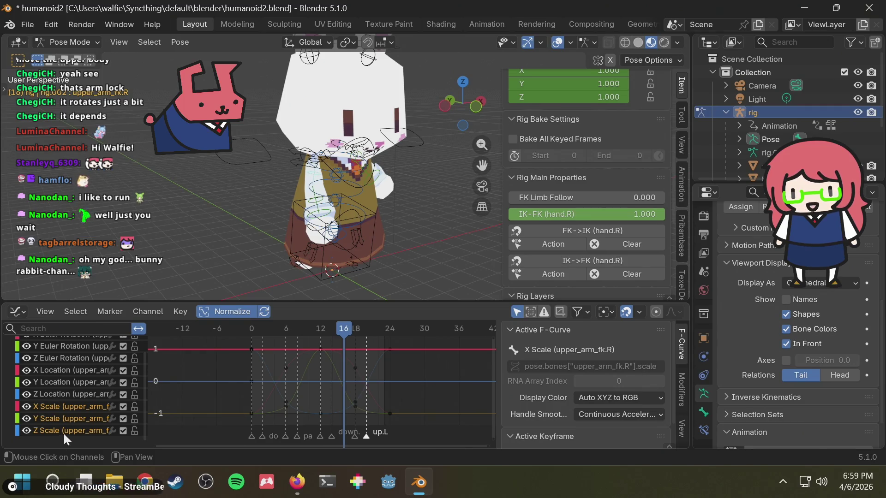
key("Delete")
left_click(63, 430)
left_click(69, 402, "shift")
key("Delete")
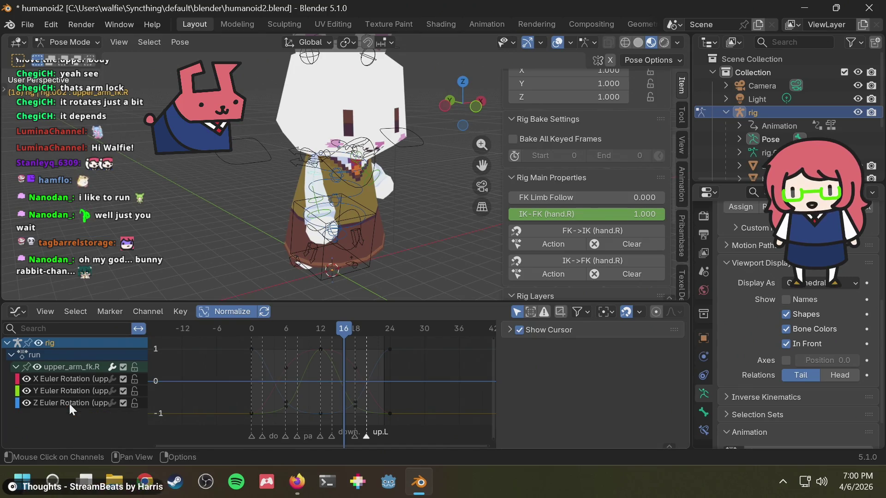
Select upper_arm_fk.L, show its Z Euler Rotation curve and replay from the first frame.
key("space")
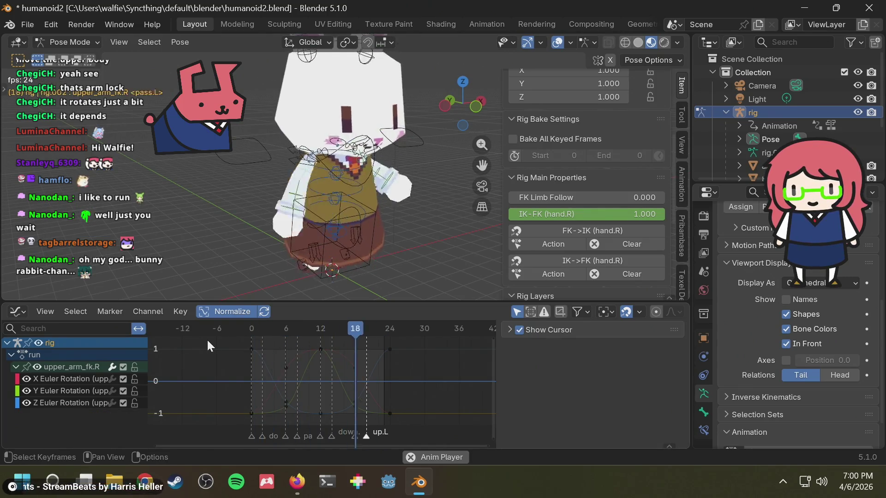
mouse_move(457, 215)
middle_mouse_down()
mouse_move(395, 222)
mouse_move(360, 192)
middle_mouse_up()
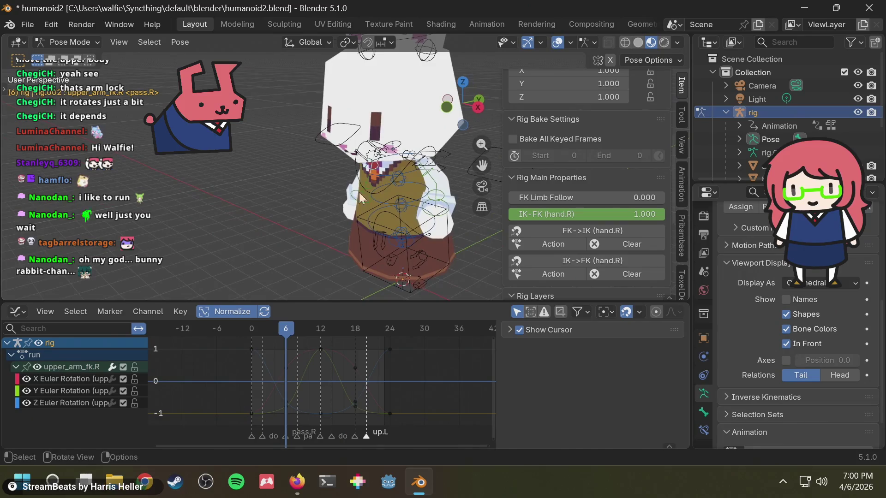
left_click(430, 178)
left_click(423, 176)
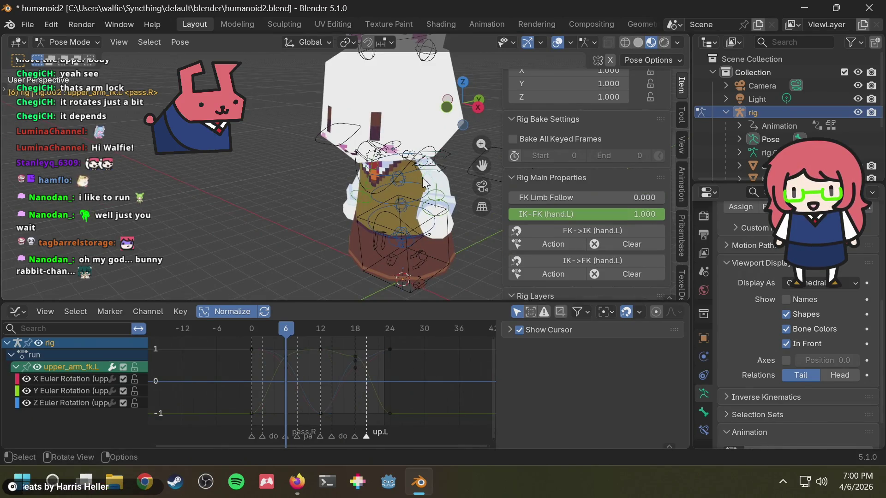
left_click(78, 402)
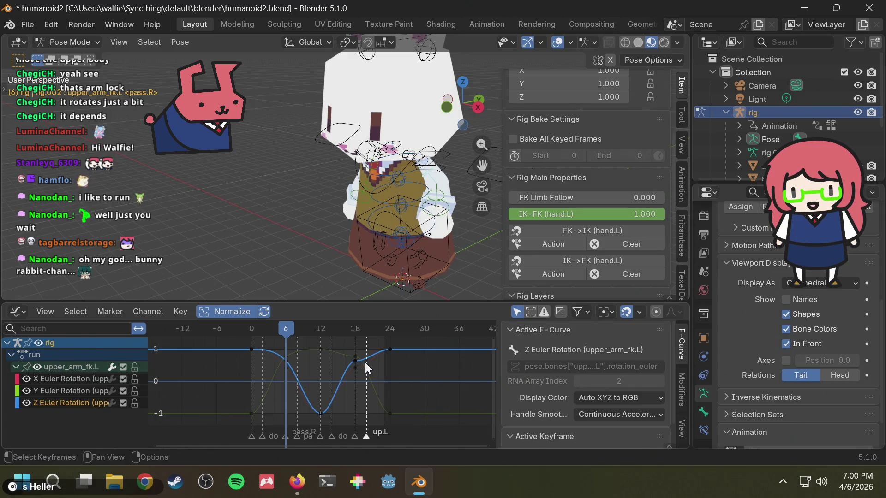
scroll(369, 361, "up", 1)
scroll(369, 362, "down", 1)
scroll(369, 363, "down", 1)
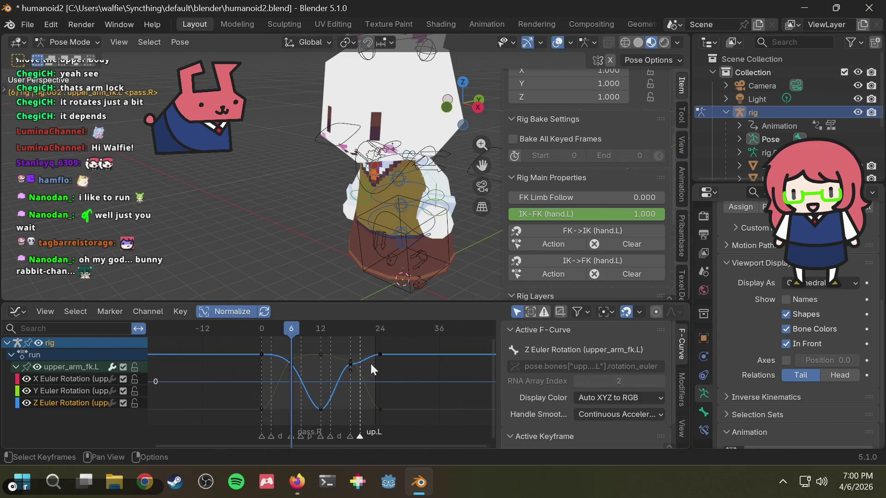
key("shift+Left")
key("space")
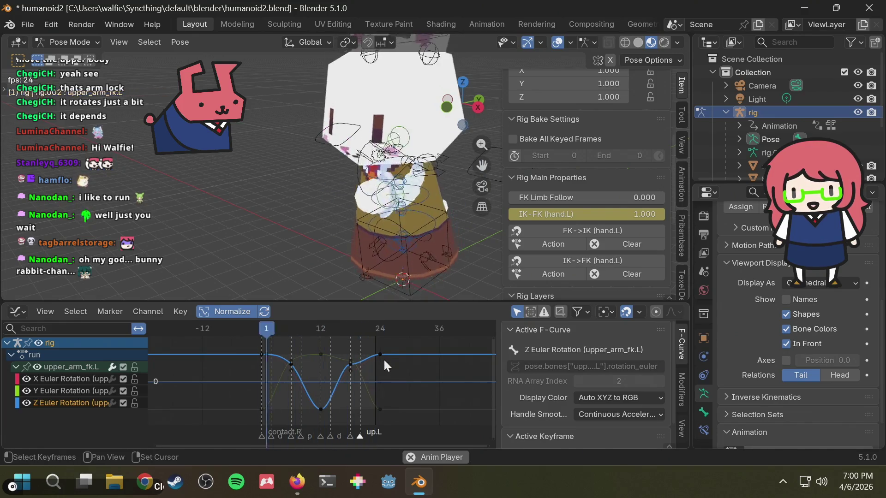
key("space")
Show upper_arm_fk.L's X, Y and Z Euler Rotation curves together, cancelling an accidental key nudge.
left_click(414, 170)
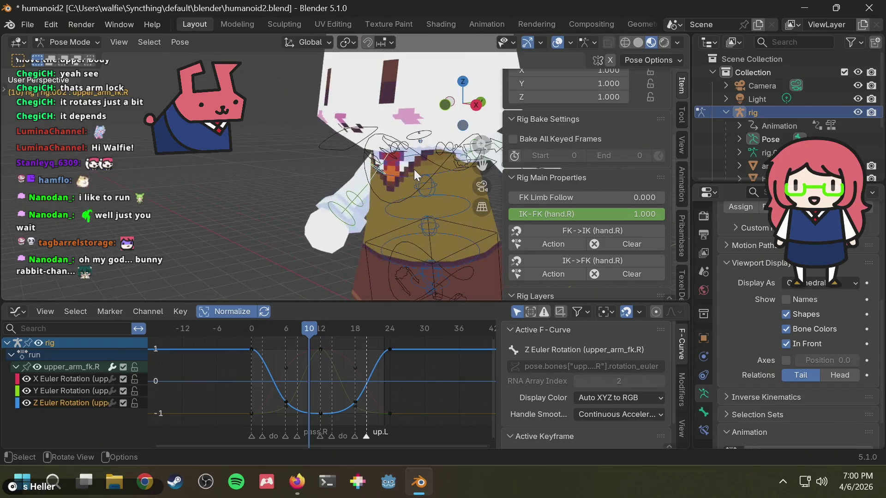
scroll(324, 191, "up", 3)
left_click(384, 178)
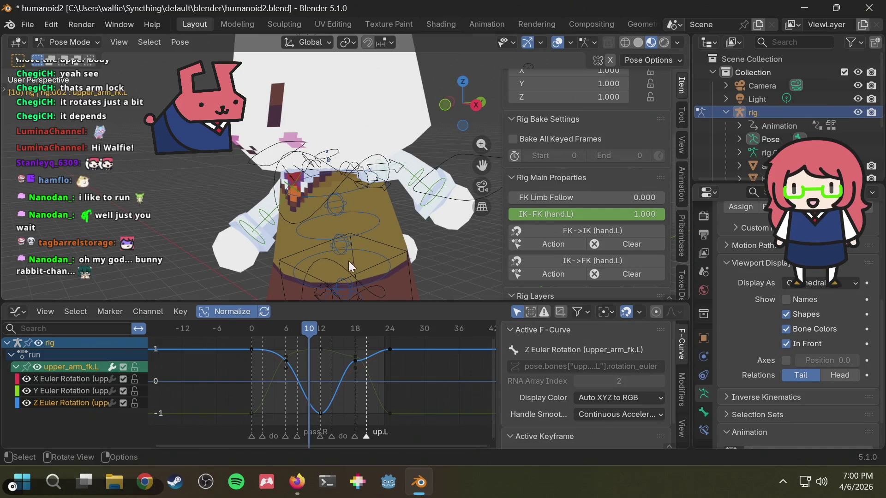
left_click(58, 378)
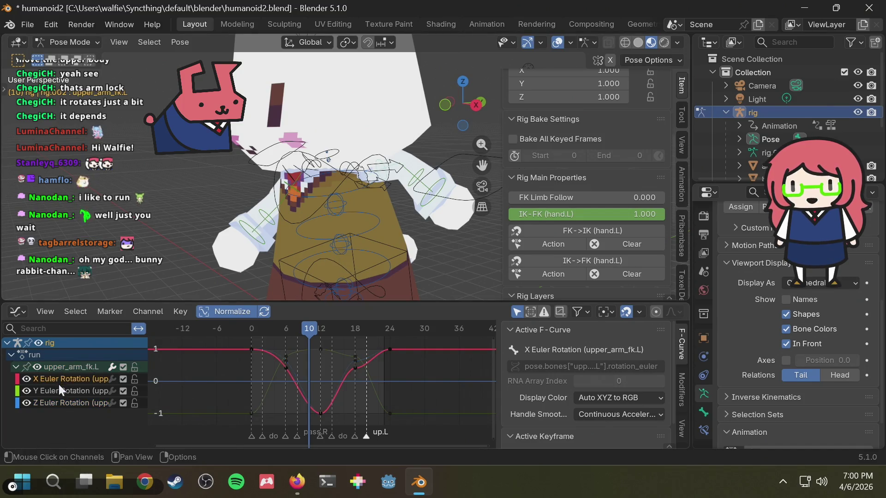
left_click(62, 401)
left_click(67, 380)
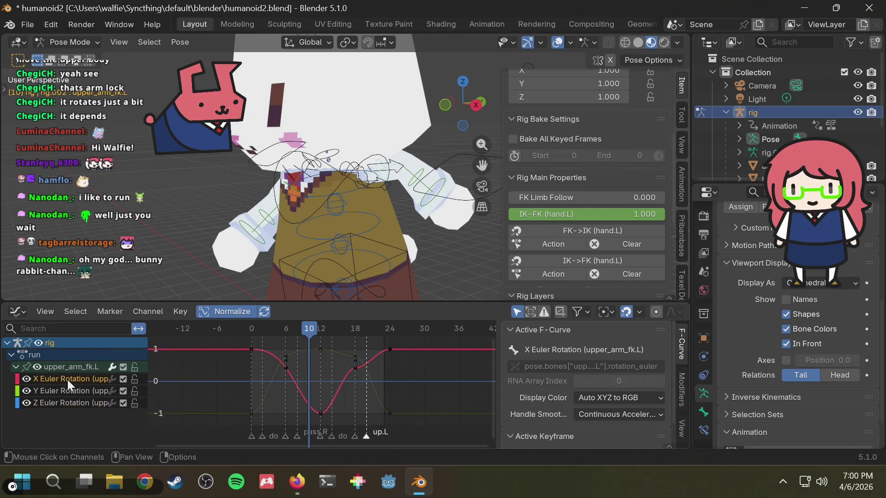
left_click(77, 404, "shift")
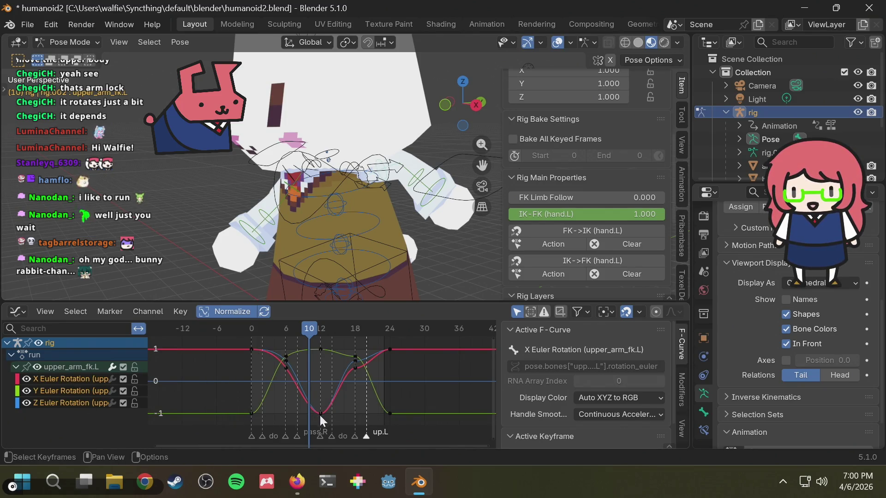
left_click_drag(320, 414, 395, 363)
right_click(388, 371)
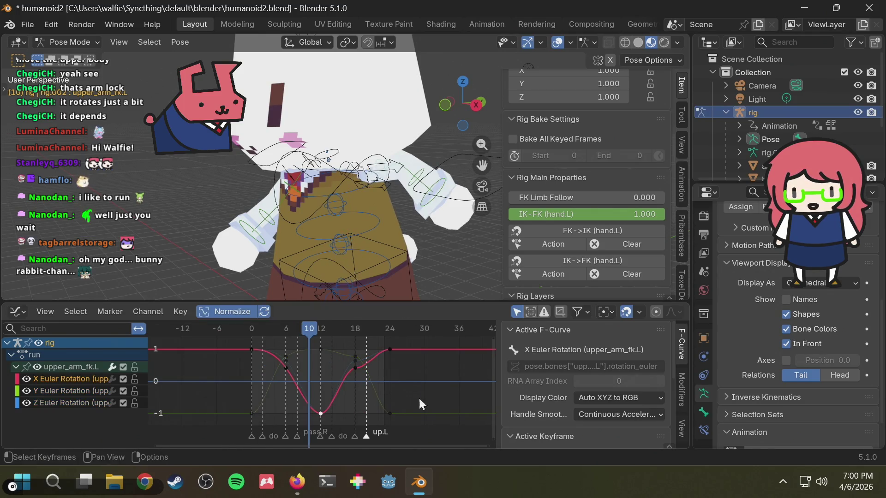
Copy upper_arm_fk.L's rotation keyframes and paste them onto upper_arm_fk.R at frame 0.
left_click(407, 420)
mouse_move(407, 418)
left_mouse_down()
mouse_move(312, 331)
mouse_move(315, 337)
left_mouse_up()
key("ctrl+c")
middle_click_drag(197, 214, 336, 221)
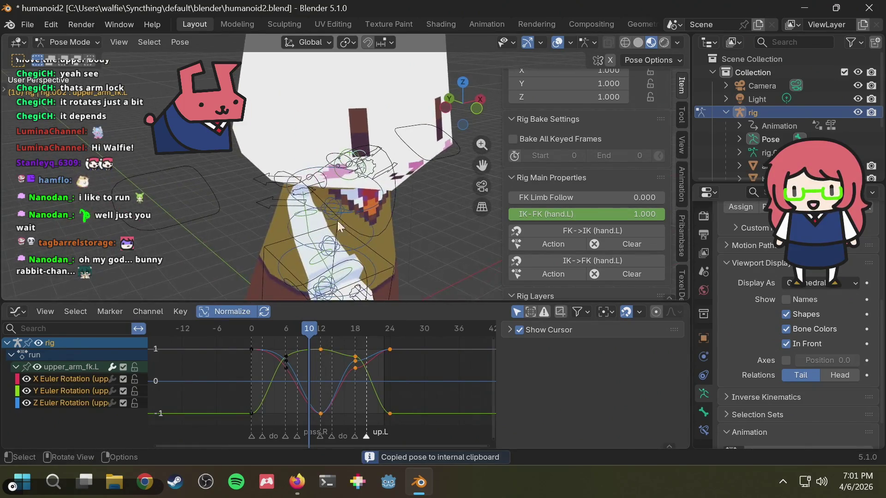
left_click(312, 212)
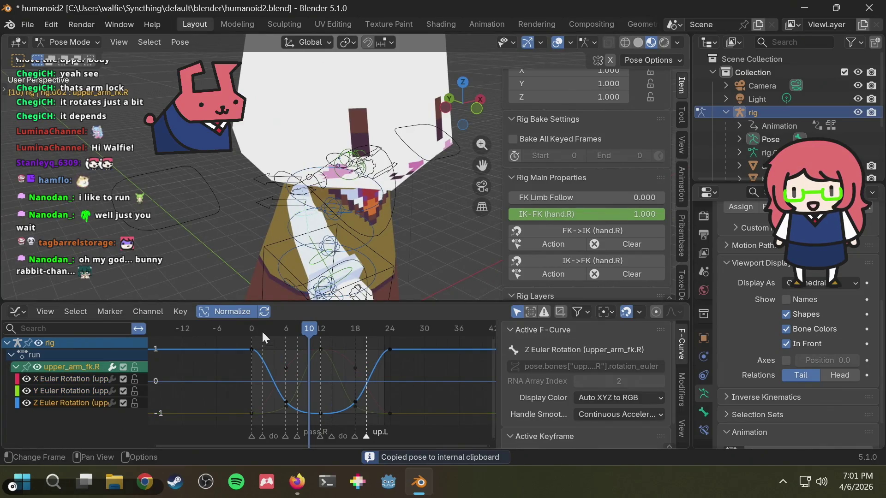
left_click_drag(262, 330, 250, 330)
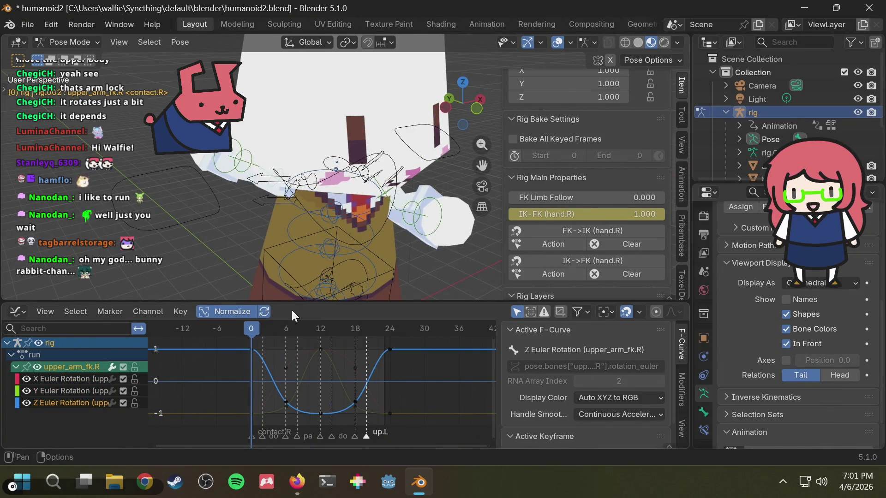
key("ctrl+v")
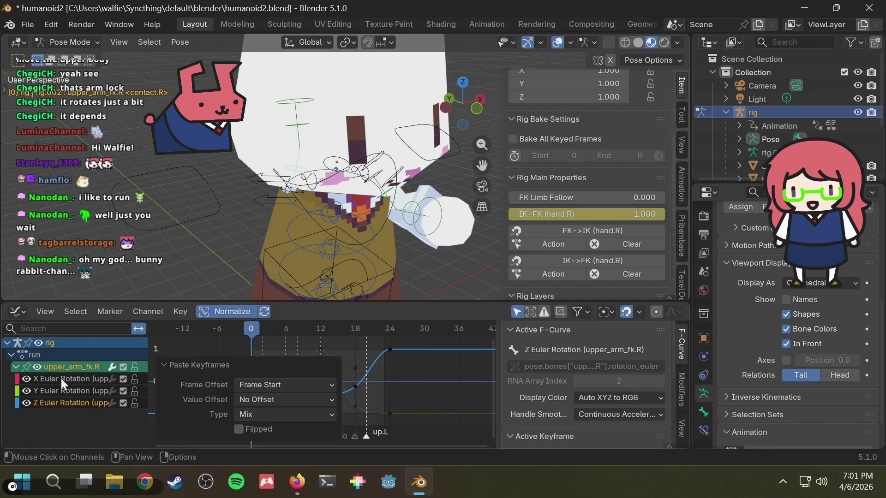
Paste the keys flipped onto upper_arm_fk.R's rotation curves at frame 0 and scrub to check.
left_click(279, 330)
left_click_drag(279, 330, 242, 331)
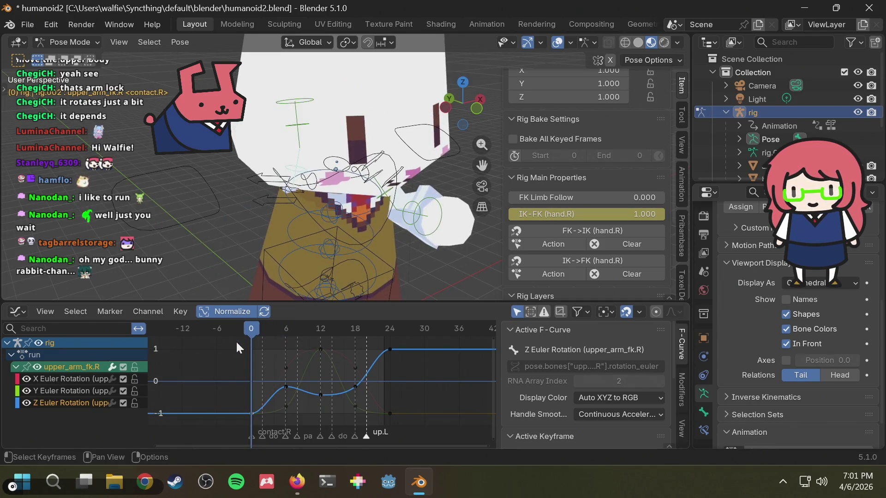
left_click(58, 375)
left_click(59, 390, "shift")
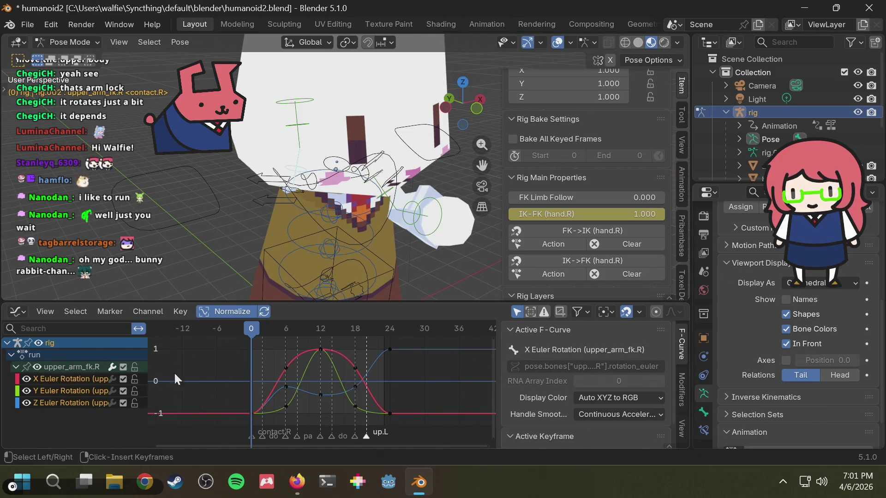
key("ctrl+shift+v")
mouse_move(329, 325)
left_mouse_down()
mouse_move(245, 337)
mouse_move(314, 334)
left_mouse_up()
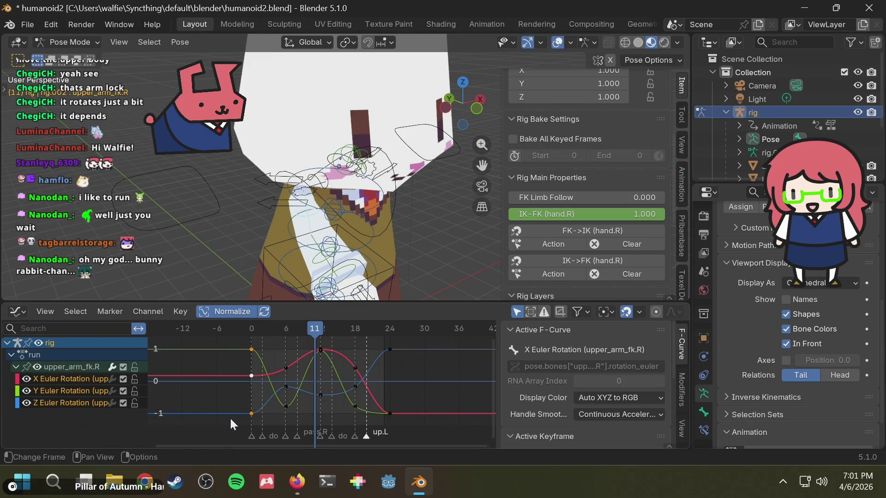
Paste the frame-0 keys at frame 24 and the frame-6 keys at frame 18.
left_click_drag(236, 418, 253, 338)
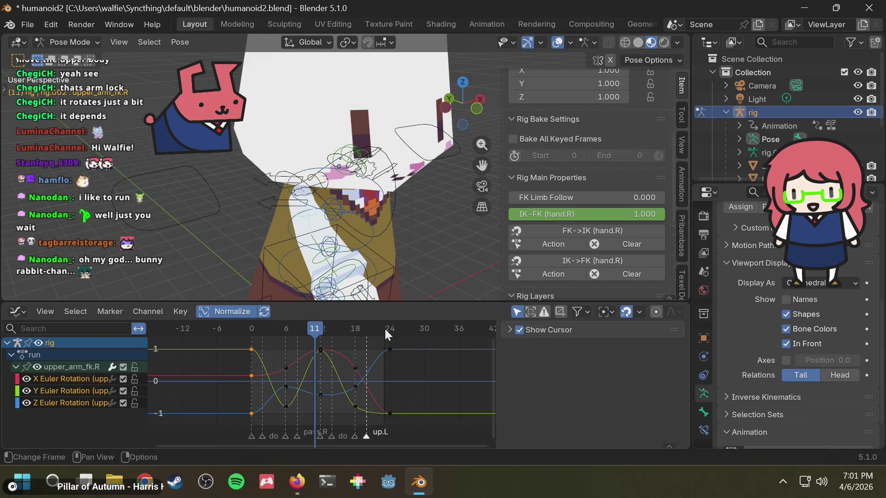
left_click_drag(384, 327, 392, 337)
key("ctrl+v")
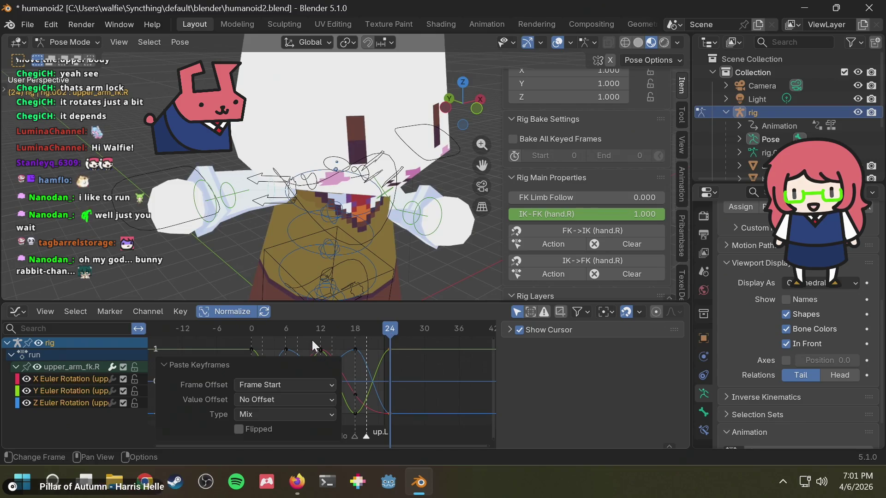
mouse_move(286, 340)
left_mouse_down()
mouse_move(279, 348)
mouse_move(301, 421)
left_mouse_up()
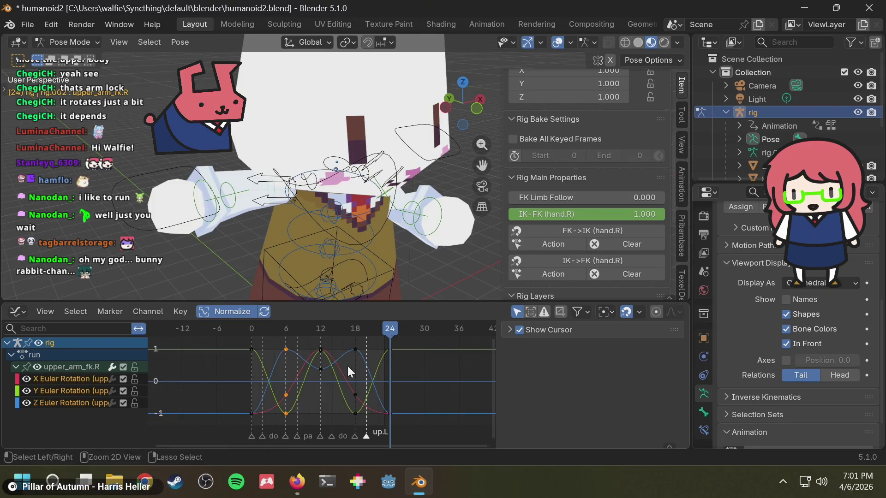
left_click(355, 330)
key("ctrl+v")
key("ctrl+v")
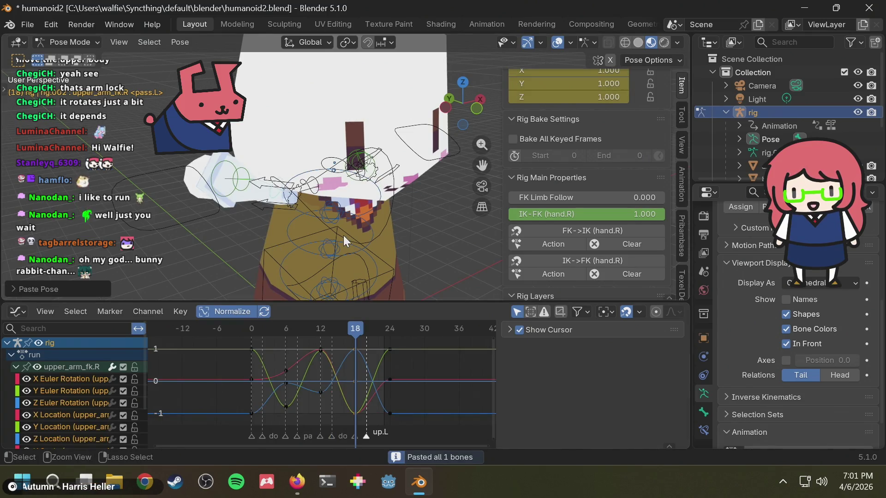
Undo the stray pose paste, then play and scrub the run to check the mirrored arm swing.
key("ctrl+z")
key("space")
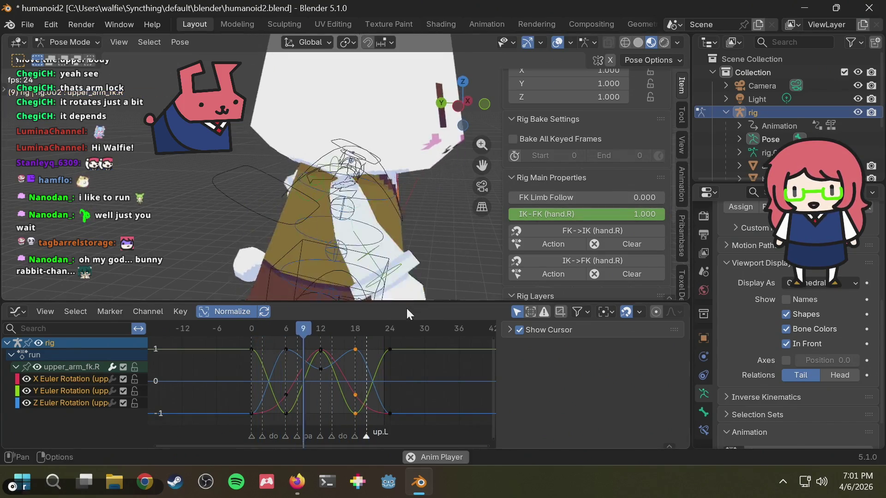
key("space")
key("shift+Left")
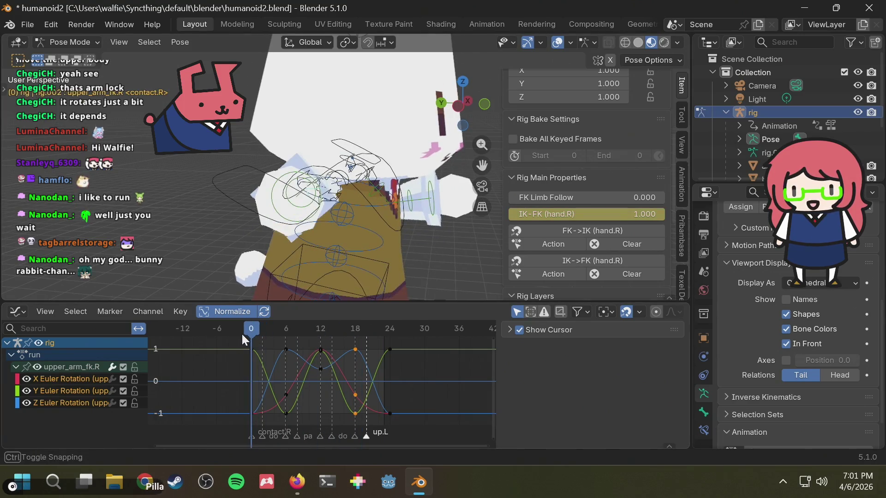
mouse_move(278, 295)
middle_mouse_down()
mouse_move(268, 233)
mouse_move(260, 233)
middle_mouse_up()
mouse_move(267, 329)
left_mouse_down()
mouse_move(336, 329)
mouse_move(261, 338)
left_mouse_up()
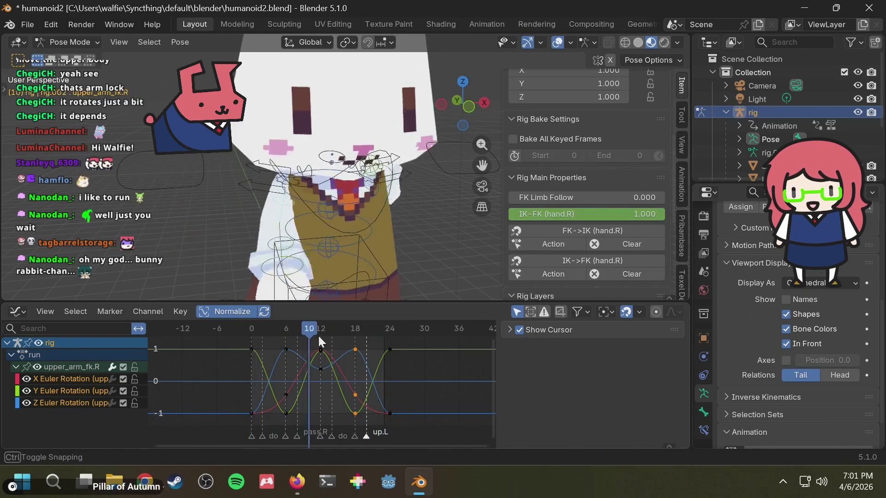
mouse_move(261, 339)
left_mouse_down()
mouse_move(282, 345)
mouse_move(251, 347)
left_mouse_up()
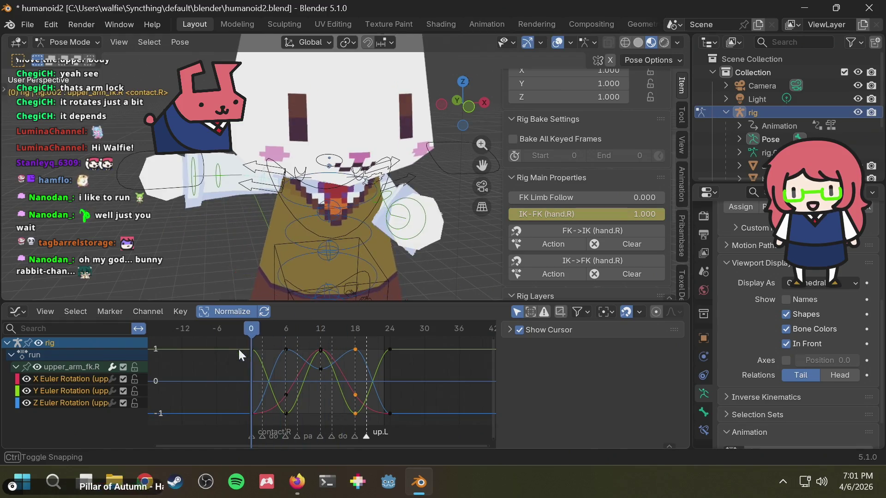
left_click(221, 176)
middle_click_drag(320, 199, 333, 239)
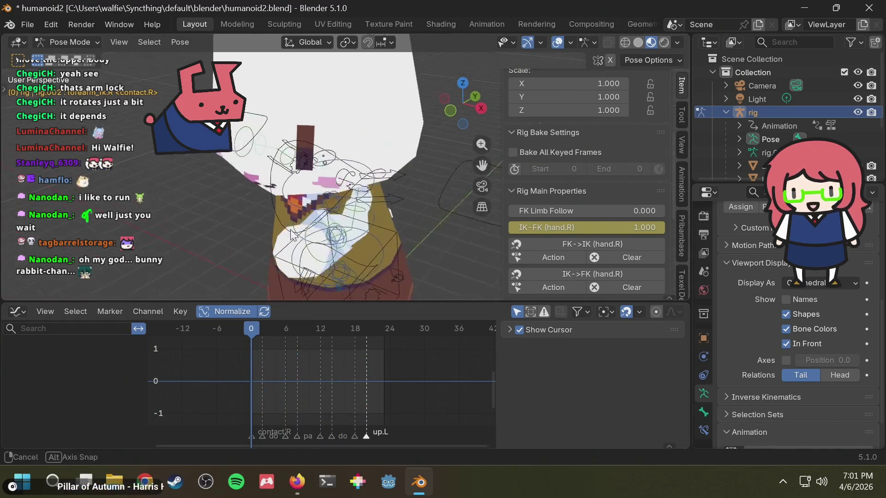
Select forearm_fk.L, expand its channels and inspect its keys around frame 18.
left_click(352, 244)
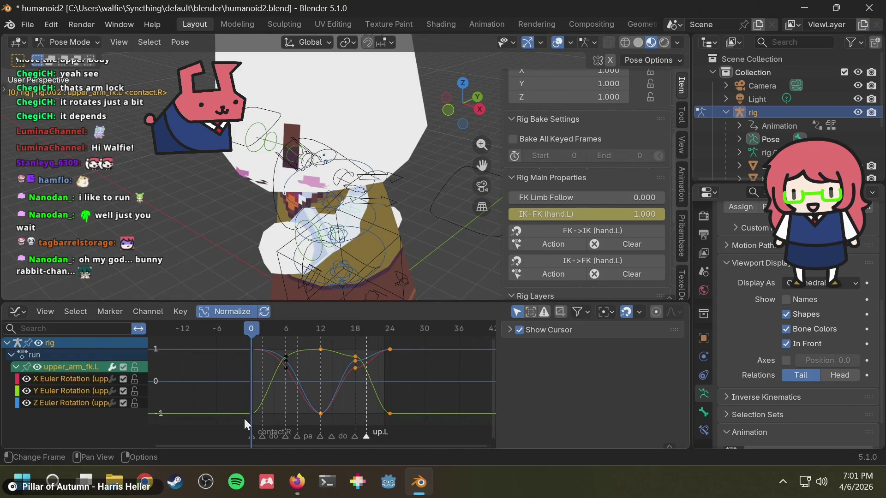
left_click_drag(245, 420, 415, 334)
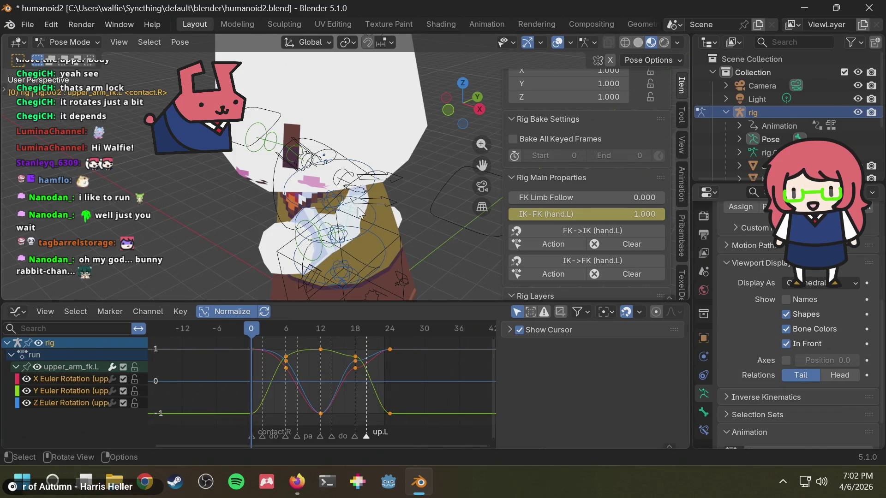
mouse_move(324, 220)
middle_mouse_down()
mouse_move(300, 221)
mouse_move(345, 335)
middle_mouse_up()
left_click(316, 212)
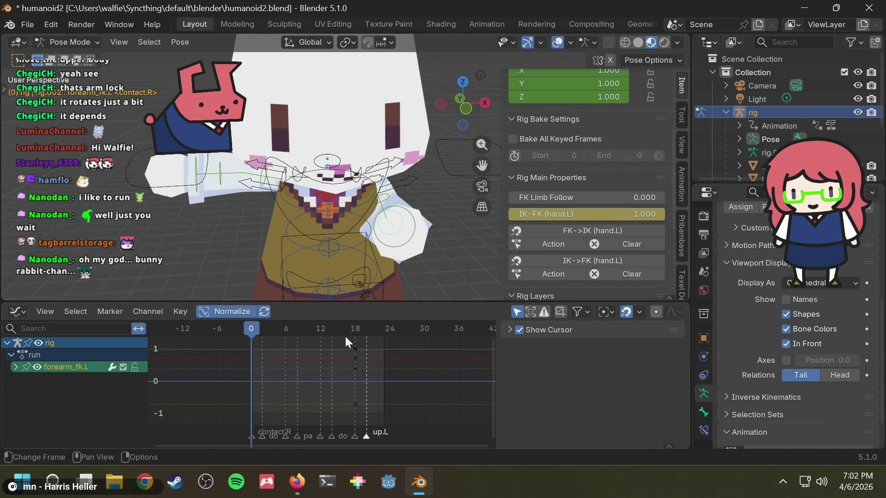
left_click_drag(348, 335, 353, 351)
left_click(353, 350)
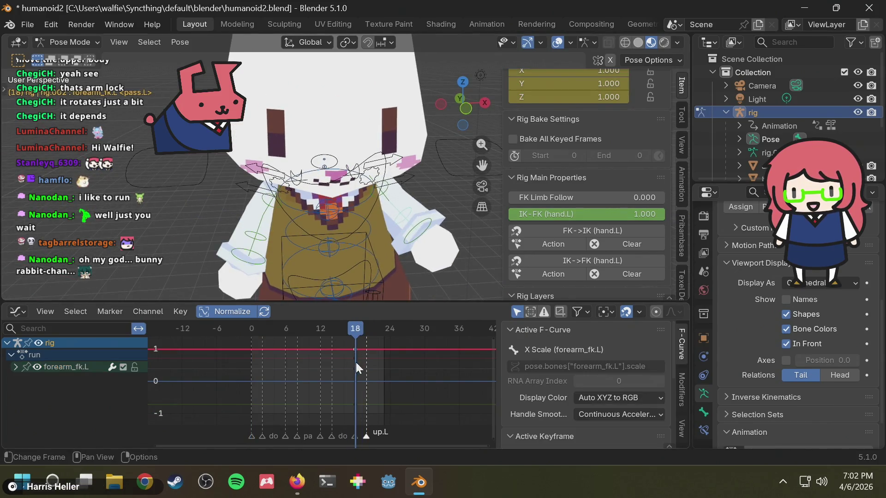
left_click(12, 366)
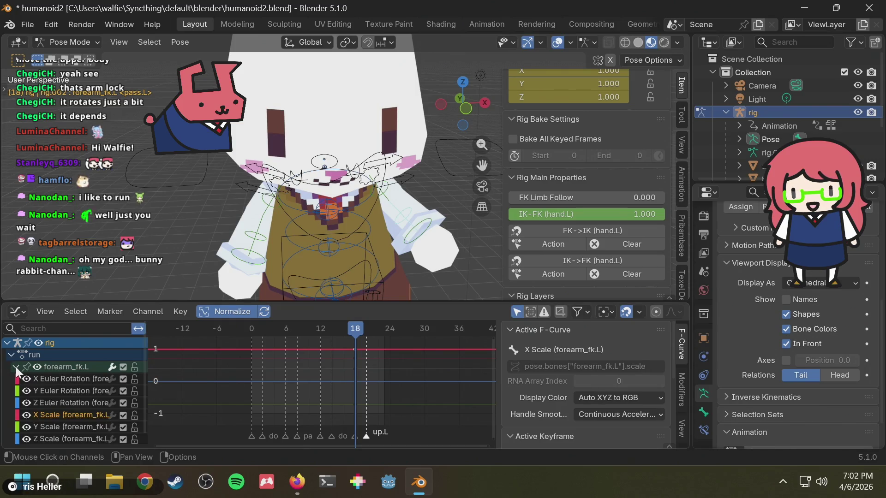
key("space")
key("space")
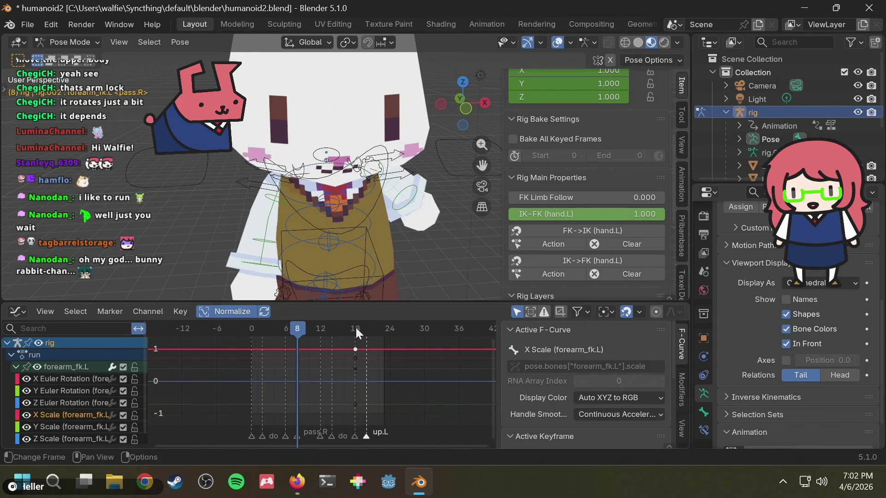
left_click_drag(356, 328, 238, 329)
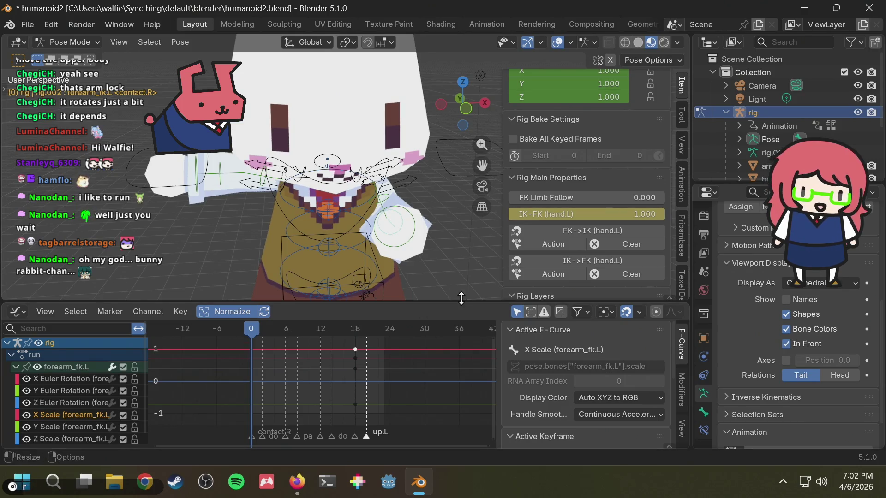
Move forearm_fk.L's frame-18 keyframes back to frame 0 and replay the run.
left_click_drag(344, 407, 367, 343)
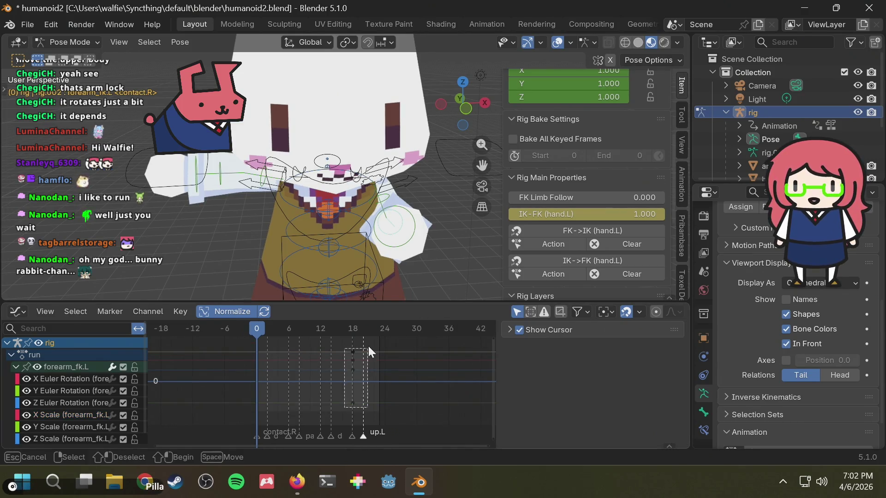
key("g")
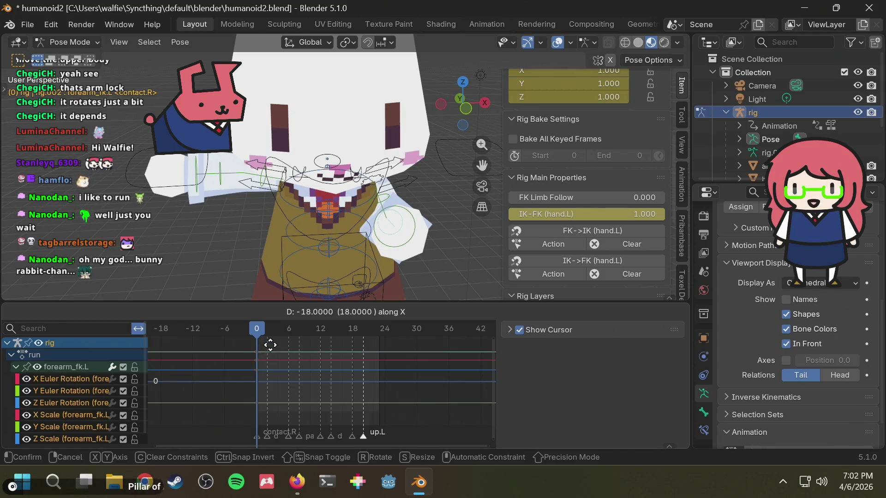
left_click(273, 345)
key("space")
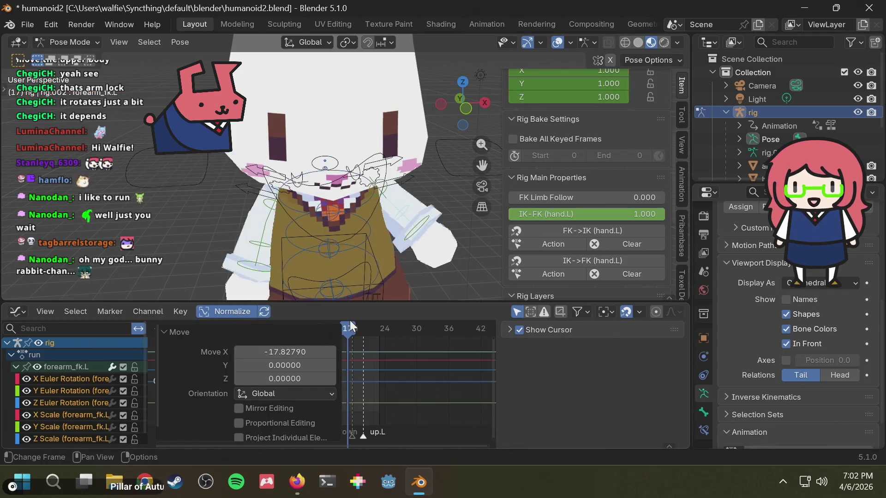
mouse_move(403, 259)
middle_mouse_down()
mouse_move(240, 239)
mouse_move(406, 240)
middle_mouse_up()
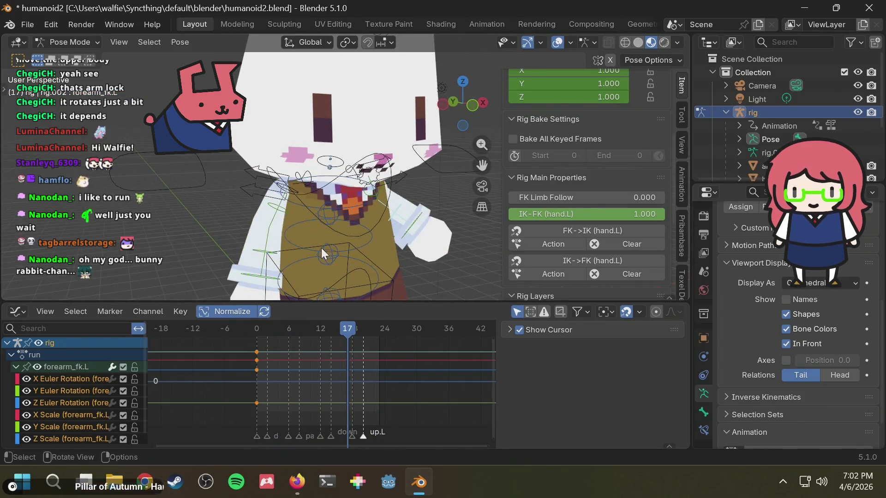
Copy the left forearm's frame-0 pose to the clipboard and select the right arm bone.
mouse_move(275, 399)
left_mouse_down()
mouse_move(260, 404)
mouse_move(235, 339)
left_mouse_up()
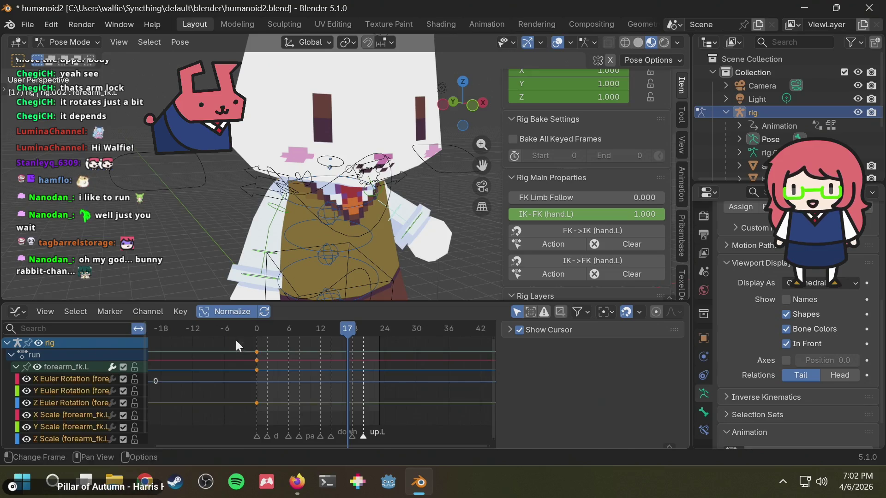
key("ctrl+c")
left_click(264, 256)
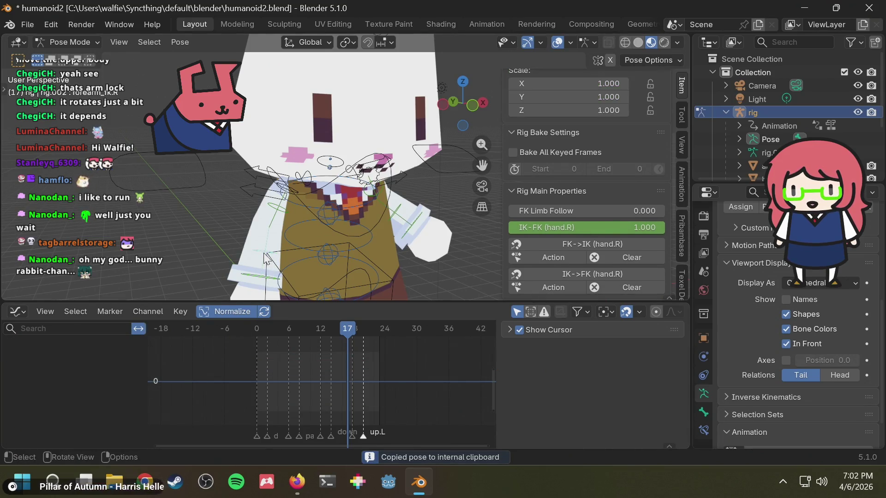
At frame 0, undo an accidental forearm move and select the right forearm bone.
left_click(256, 329)
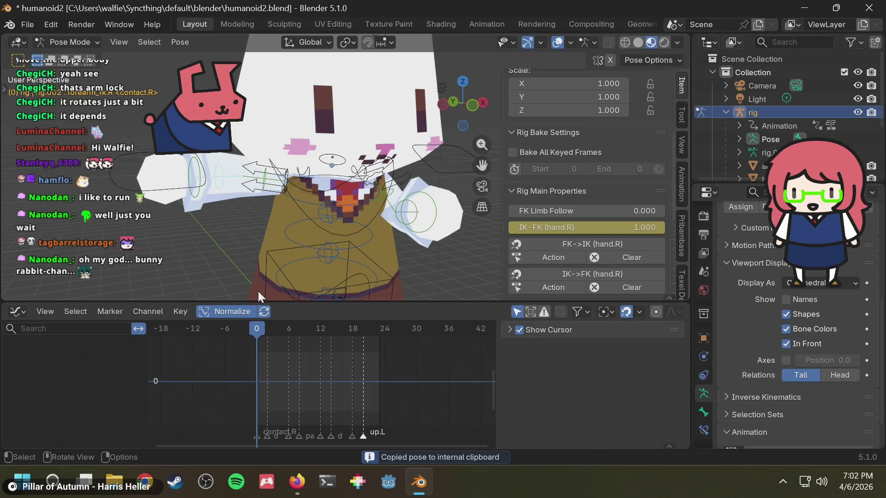
left_click_drag(220, 174, 229, 177)
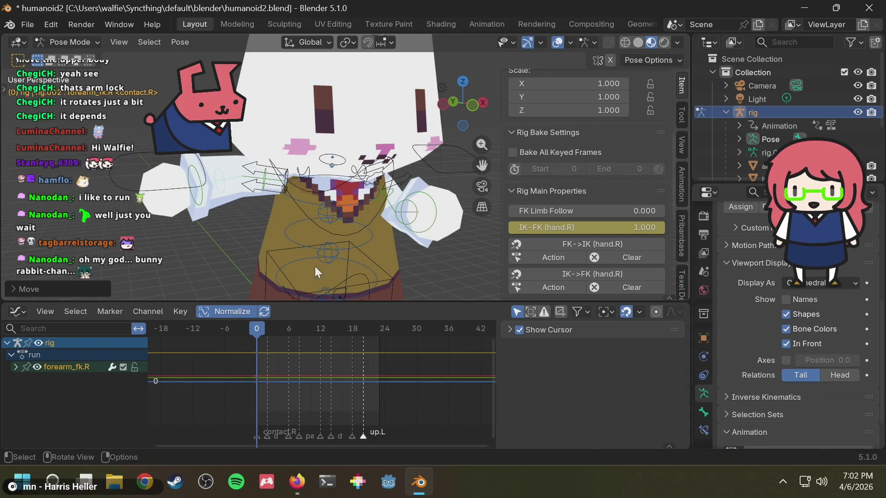
key("ctrl+z")
middle_click_drag(395, 195, 314, 208)
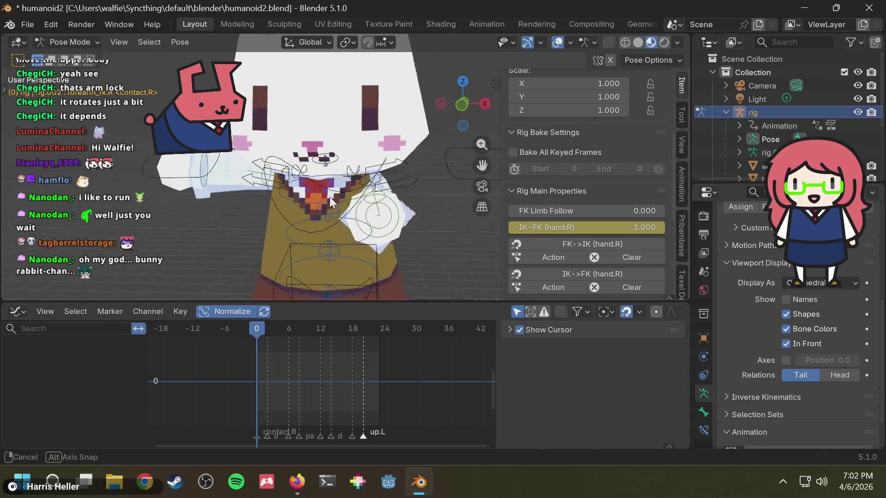
left_click(323, 219)
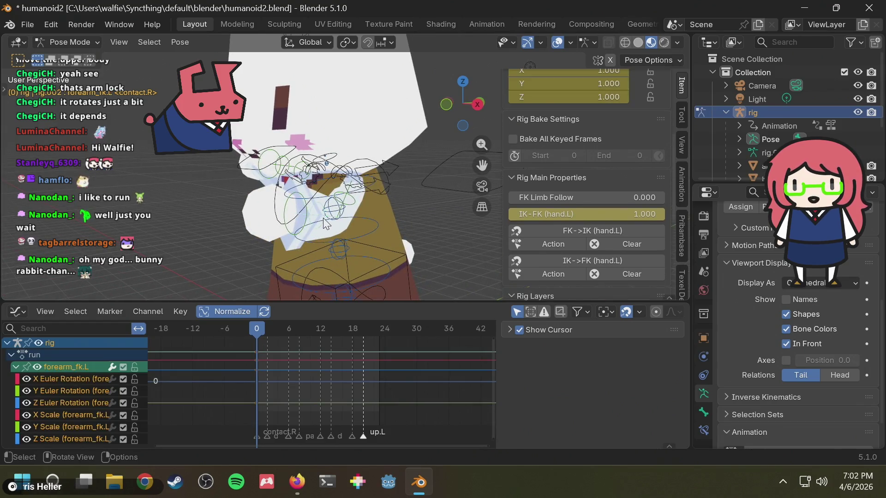
middle_click_drag(324, 218, 187, 166)
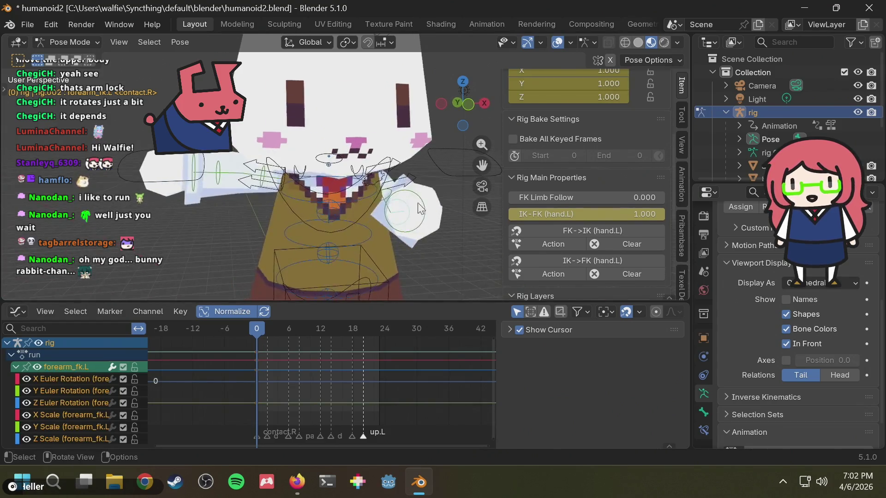
left_click(223, 178)
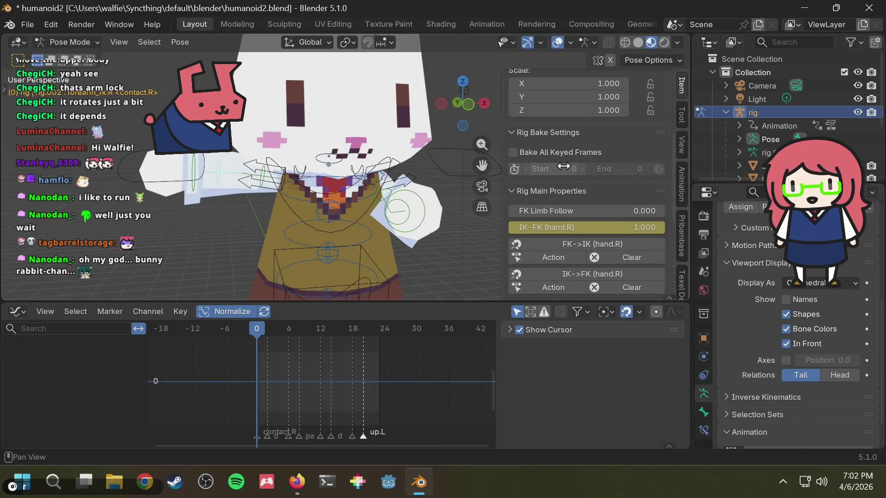
scroll(554, 170, "up", 5)
Set the right forearm's Rotation Mode from quaternion to XYZ Euler.
left_click(572, 214)
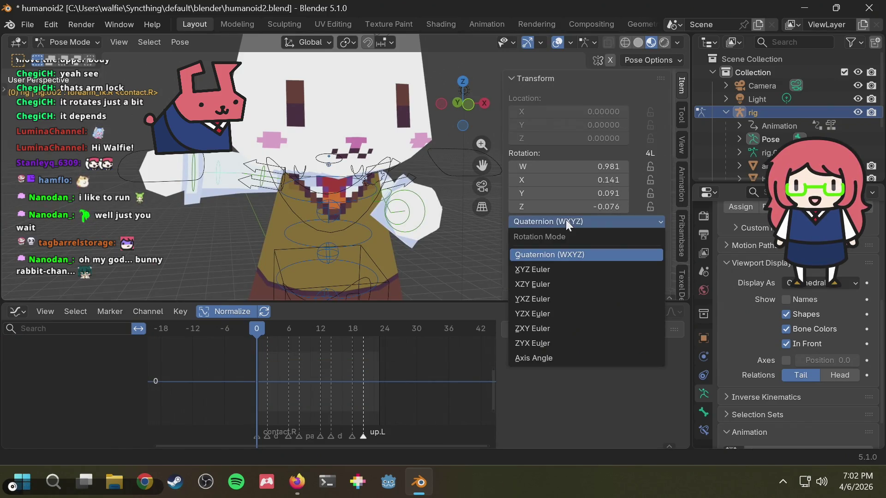
left_click(543, 267)
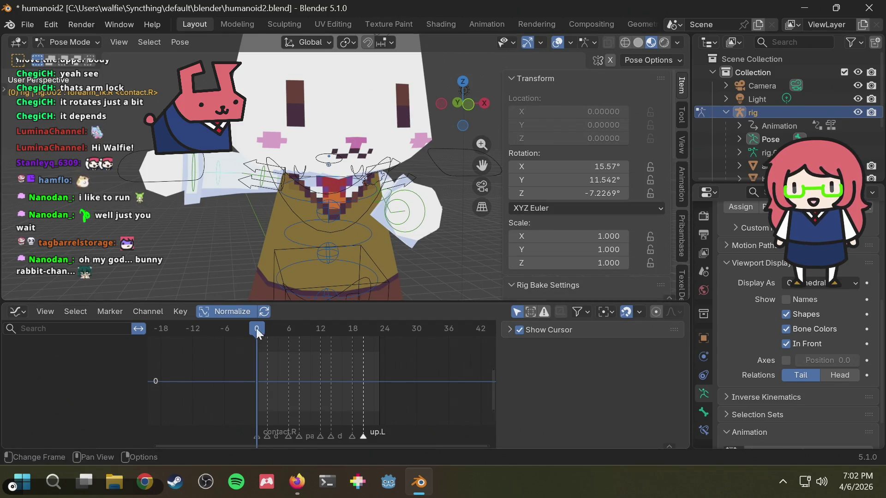
Copy the left FK forearm pose, keyframe the right FK forearm and paste the pose onto it.
middle_click_drag(371, 223, 349, 224)
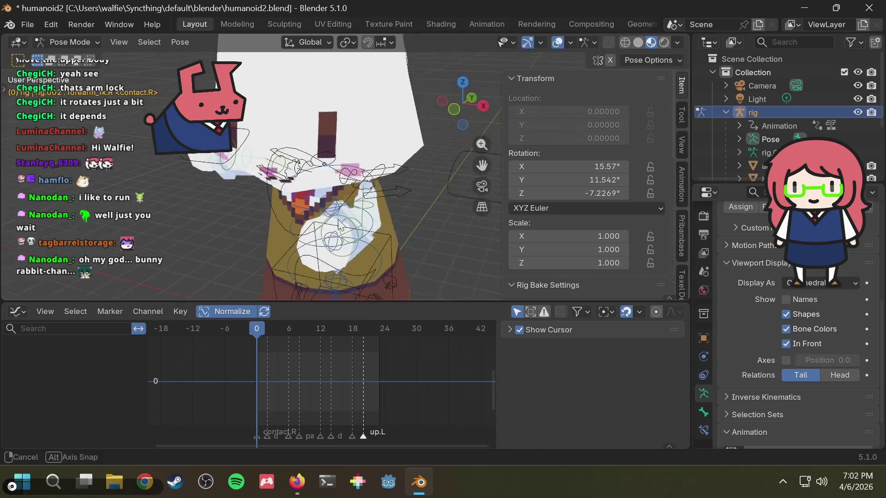
left_click(365, 204)
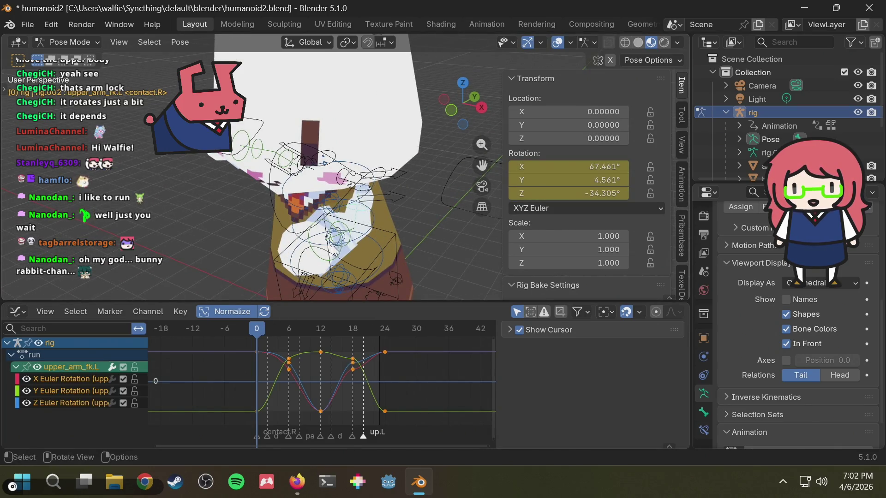
left_click(352, 237)
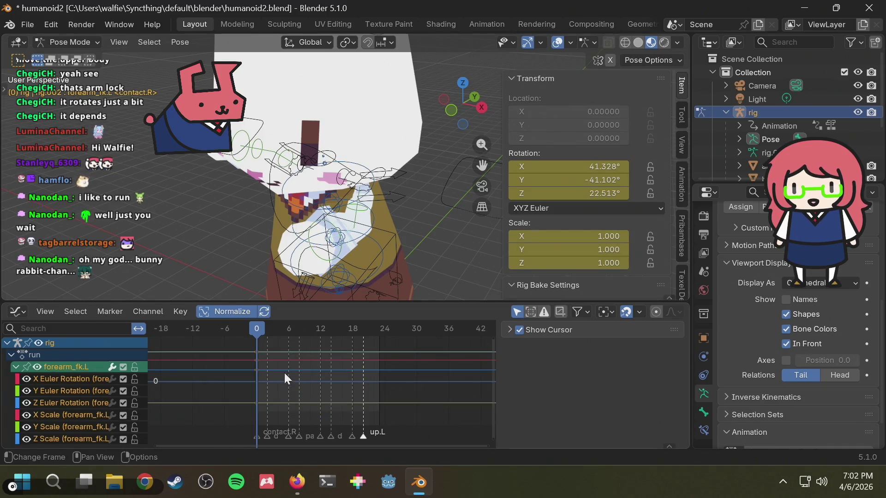
left_click(287, 404)
key("ctrl+c")
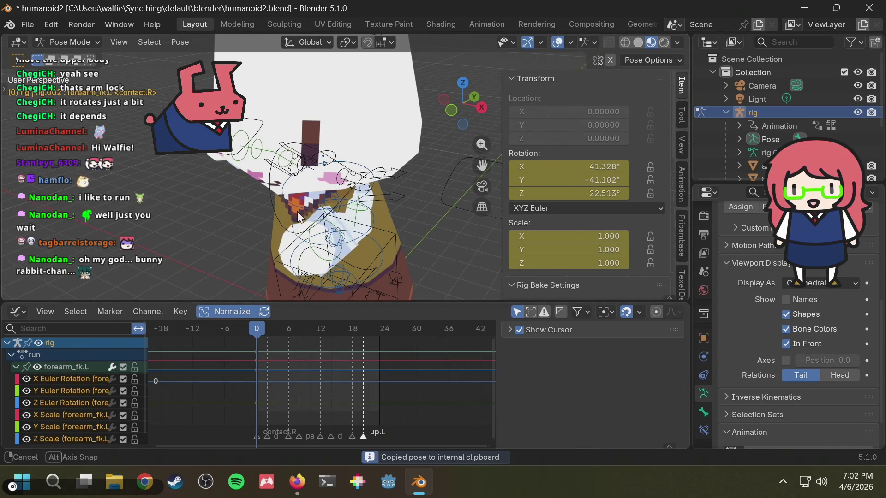
middle_click_drag(297, 210, 284, 196)
left_click(247, 193)
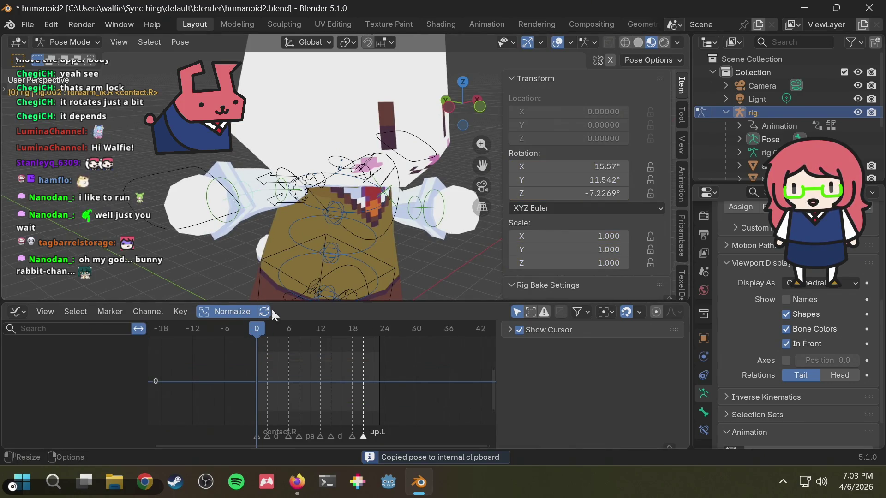
key("i")
key("ctrl+v")
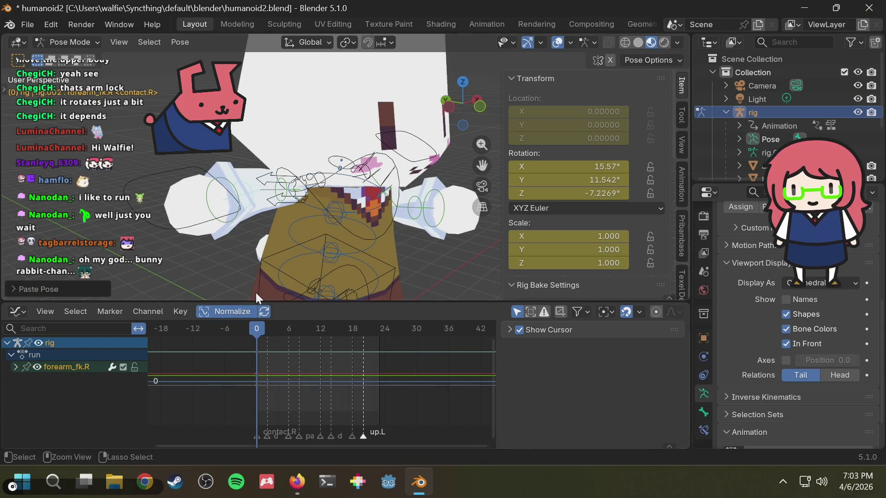
left_click(14, 368)
scroll(63, 389, "down", 2)
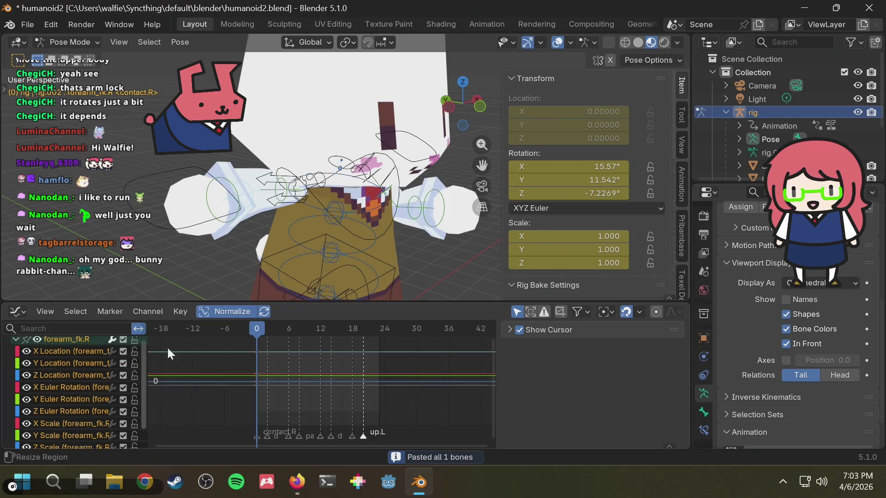
Copy the left forearm's frame-0 keys and paste them unflipped onto the right FK forearm.
middle_click_drag(346, 219, 350, 228)
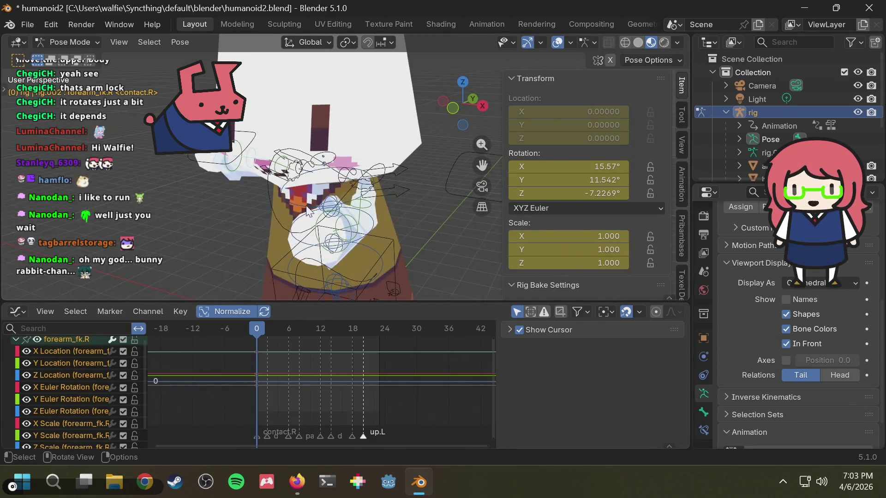
left_click(353, 233)
left_click_drag(268, 413, 234, 312)
key("ctrl+c")
mouse_move(208, 241)
middle_mouse_down()
mouse_move(322, 241)
mouse_move(258, 201)
middle_mouse_up()
left_click(240, 192)
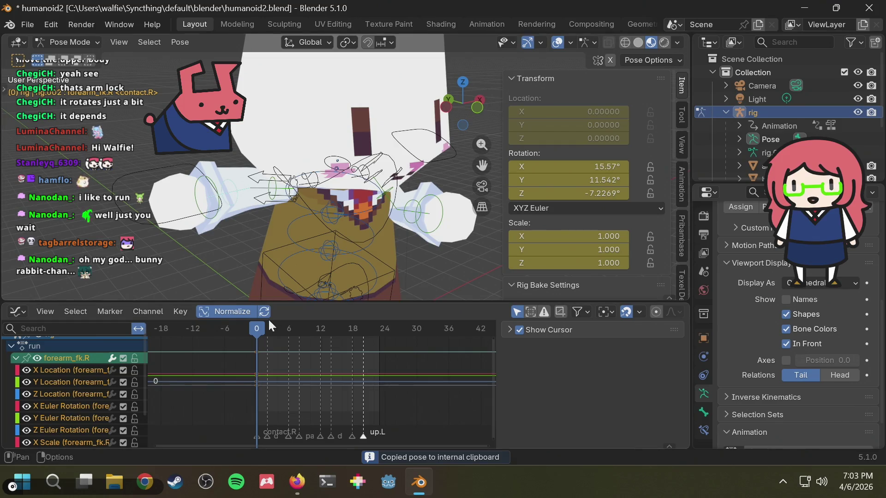
key("ctrl+v")
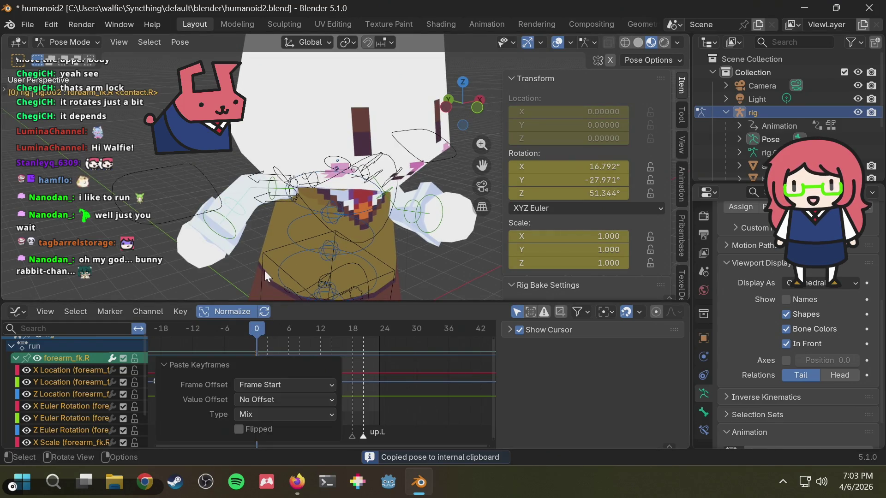
Play the run from frame 0 to check the right forearm's pasted keys.
key("space")
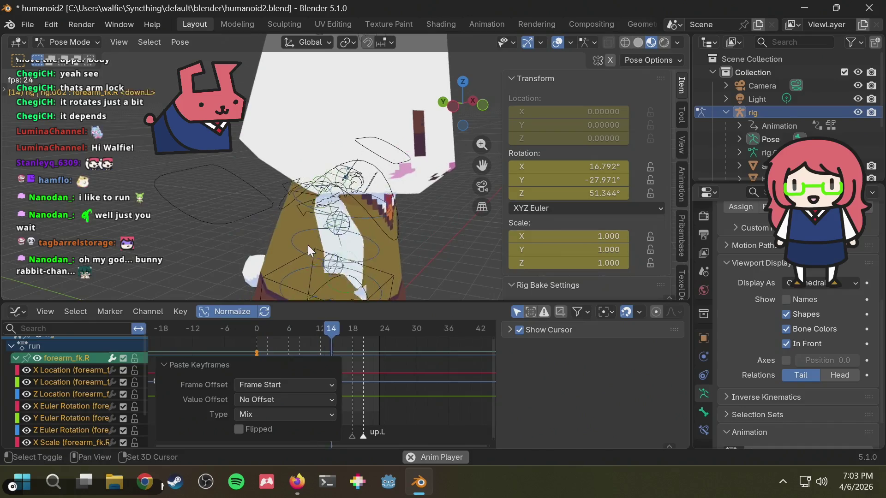
key("space")
left_click_drag(294, 328, 227, 327)
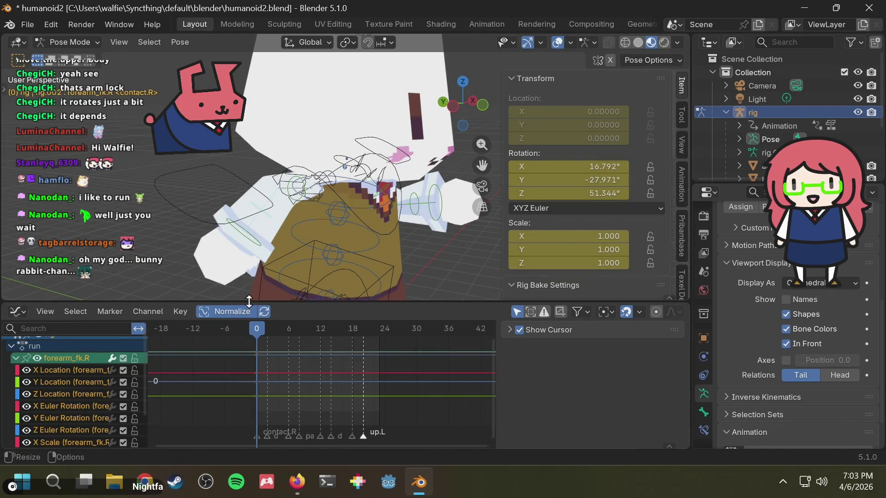
key("space")
key("space")
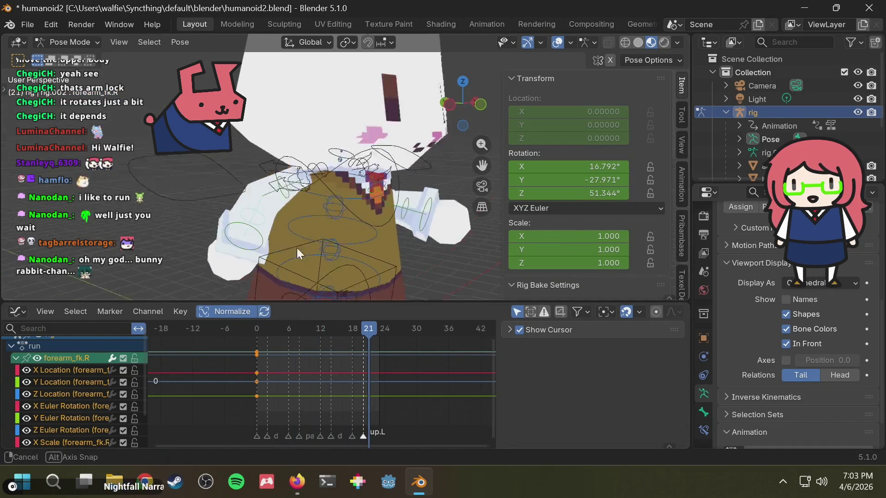
mouse_move(412, 206)
middle_mouse_down()
mouse_move(362, 232)
mouse_move(290, 291)
middle_mouse_up()
Copy the left forearm's frame-0 keys and paste them flipped onto the right FK forearm at frame 0.
left_click(362, 229)
left_click_drag(270, 409, 244, 343)
key("ctrl+c")
middle_click_drag(254, 254, 303, 250)
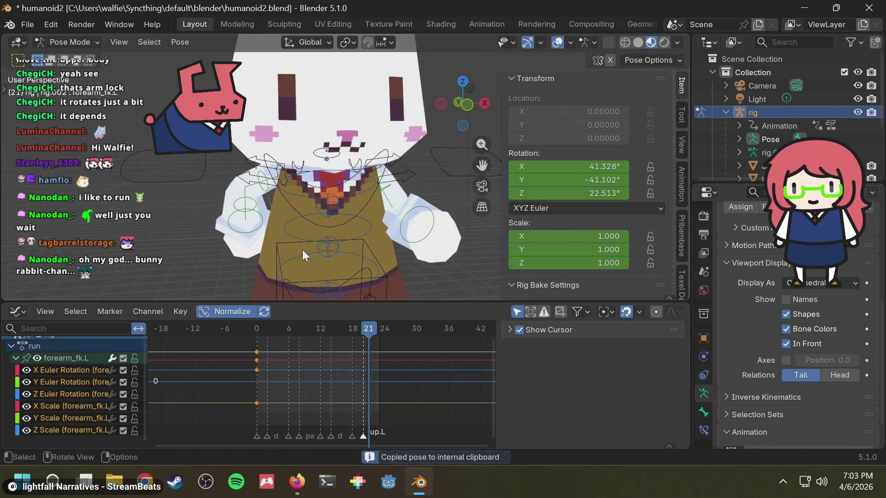
left_click(248, 205)
mouse_move(324, 329)
left_mouse_down()
mouse_move(246, 329)
mouse_move(248, 337)
left_mouse_up()
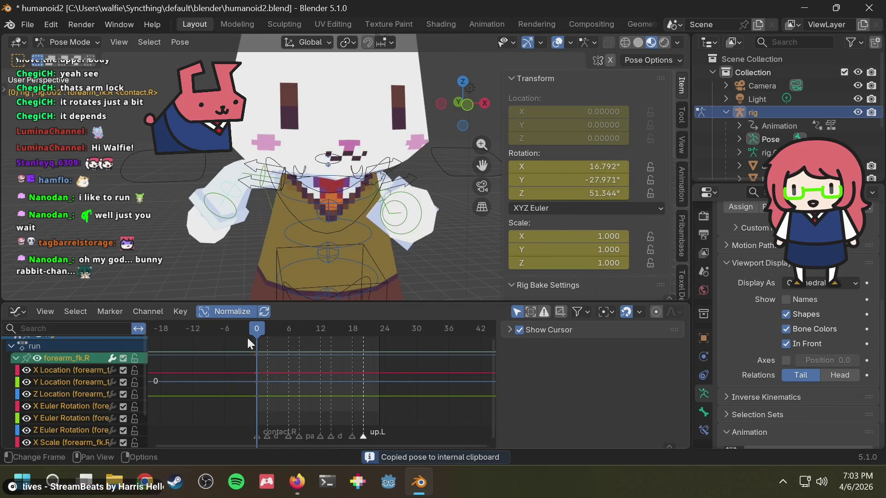
left_click(264, 347)
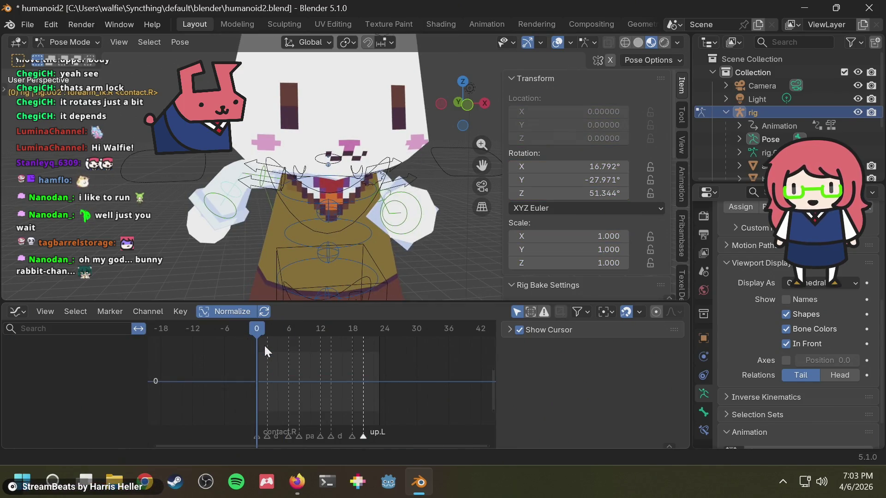
key("ctrl+shift+v")
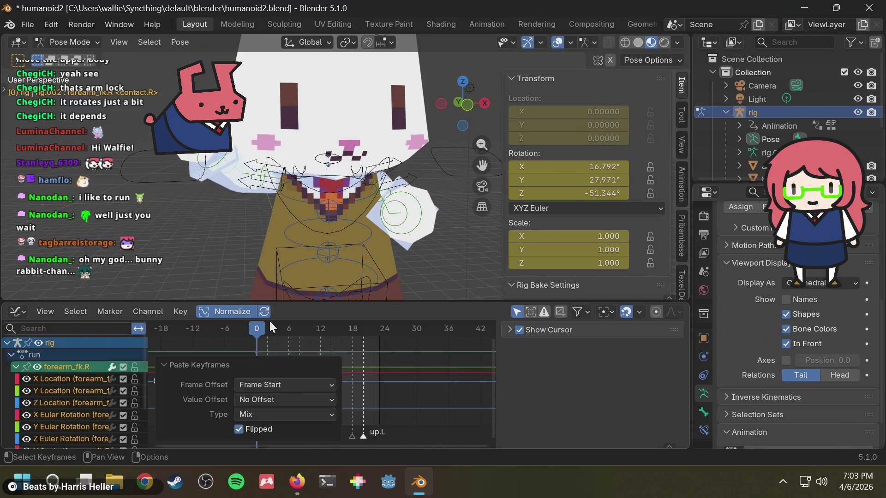
Play the run to review the mirrored right forearm.
key("space")
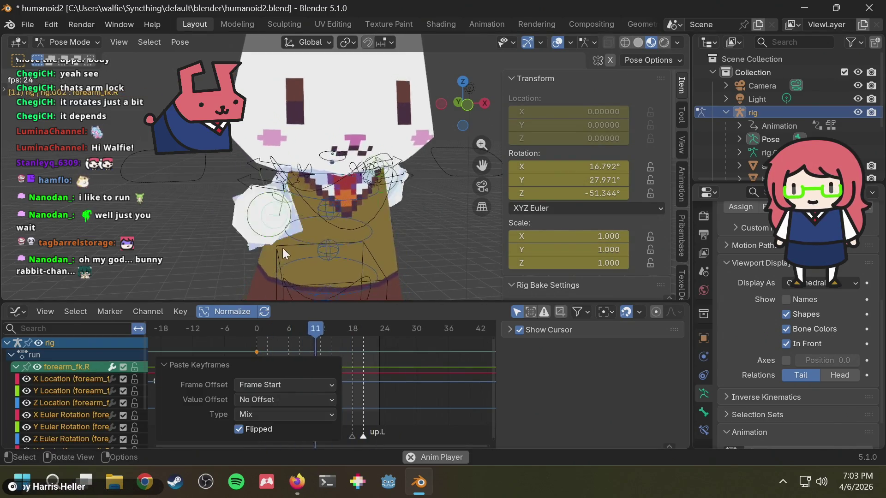
key("space")
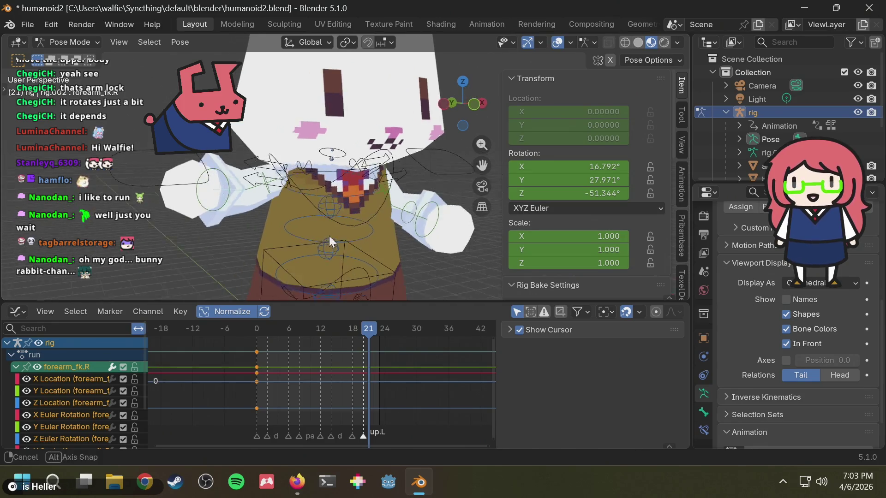
mouse_move(340, 243)
middle_mouse_down()
mouse_move(404, 207)
mouse_move(272, 219)
mouse_move(296, 201)
mouse_move(239, 199)
mouse_move(313, 199)
middle_mouse_up()
scroll(285, 204, "up", 3)
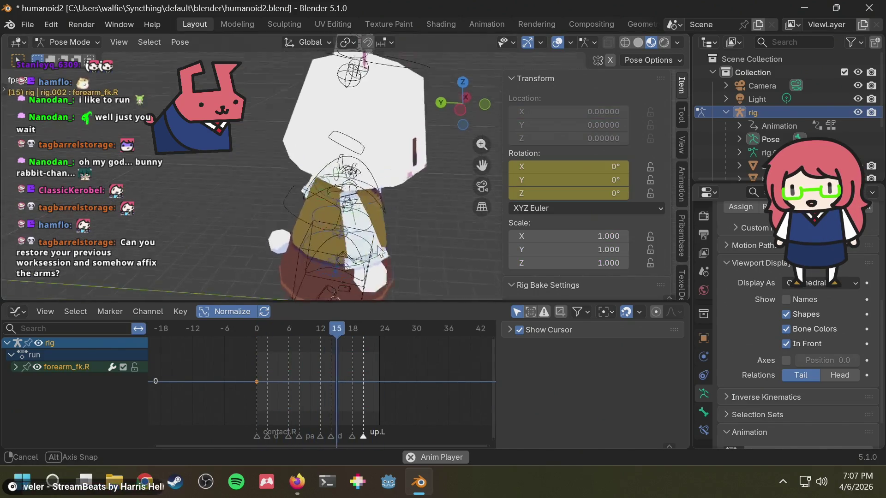
Return to frame 0, make the left FK forearm active and begin rotating it.
mouse_move(288, 230)
middle_mouse_down()
mouse_move(297, 197)
mouse_move(441, 222)
mouse_move(289, 213)
middle_mouse_up()
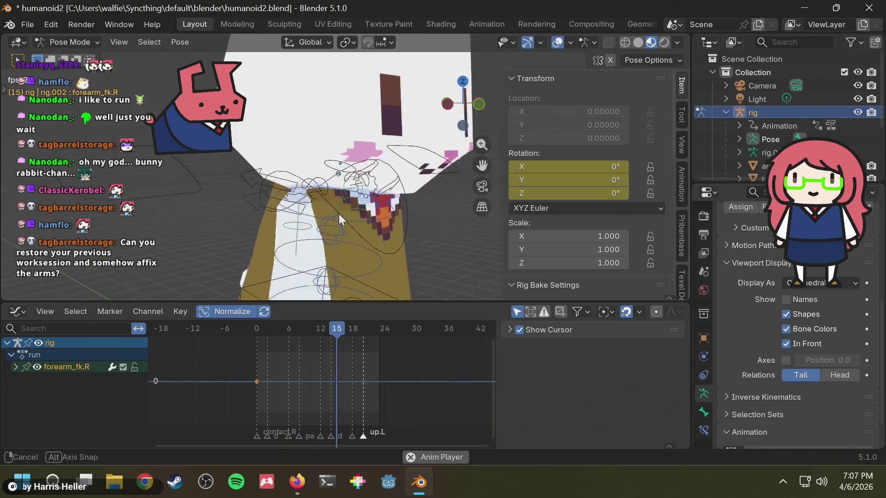
middle_click_drag(289, 212, 339, 199)
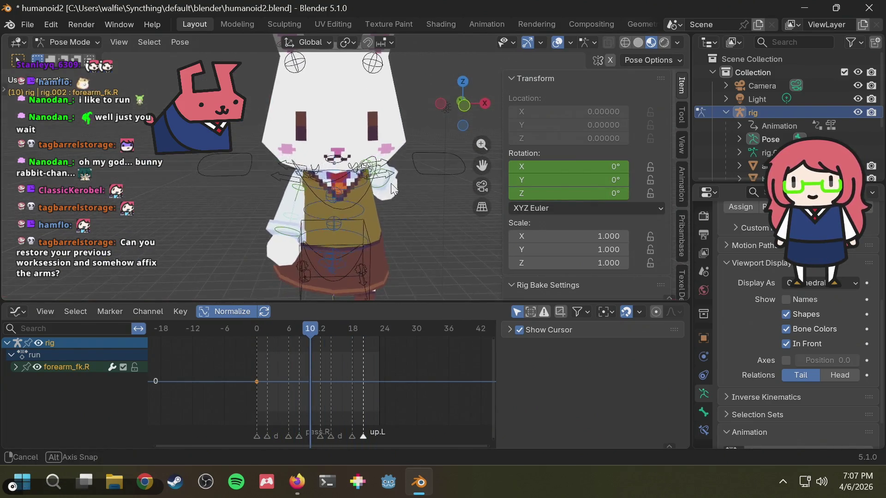
scroll(240, 202, "up", 1)
left_click(270, 239)
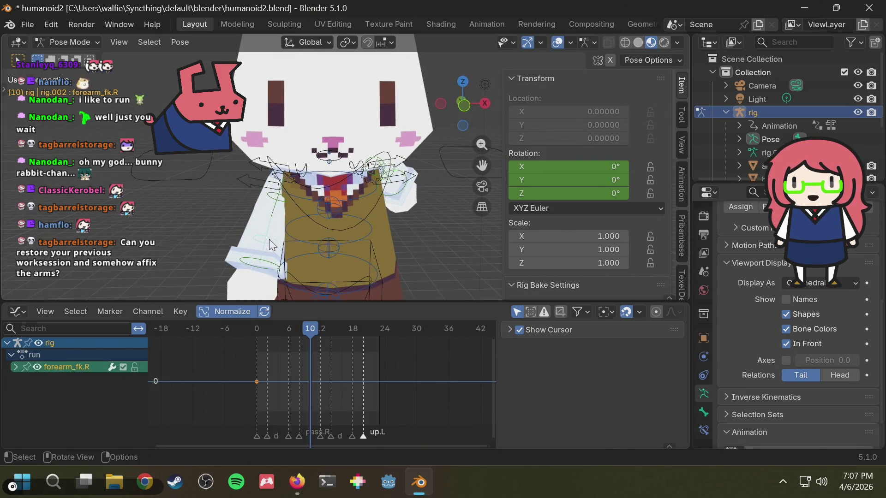
left_click(257, 328)
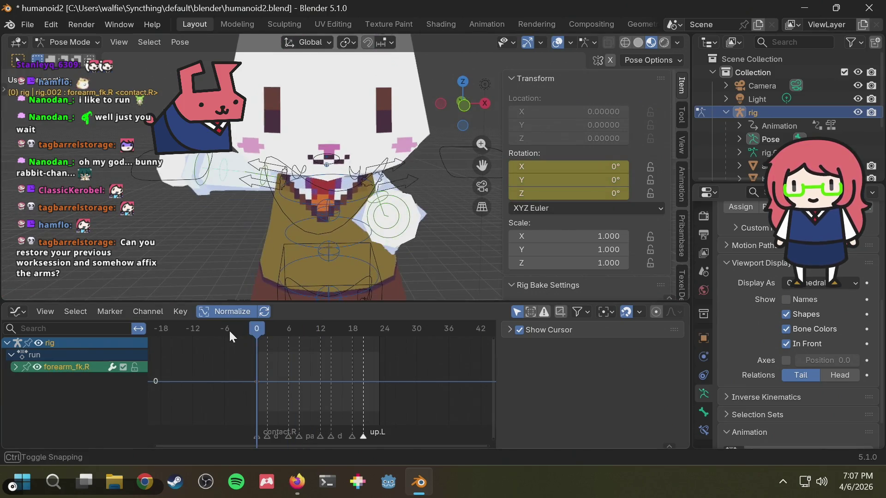
middle_click_drag(257, 257, 361, 211)
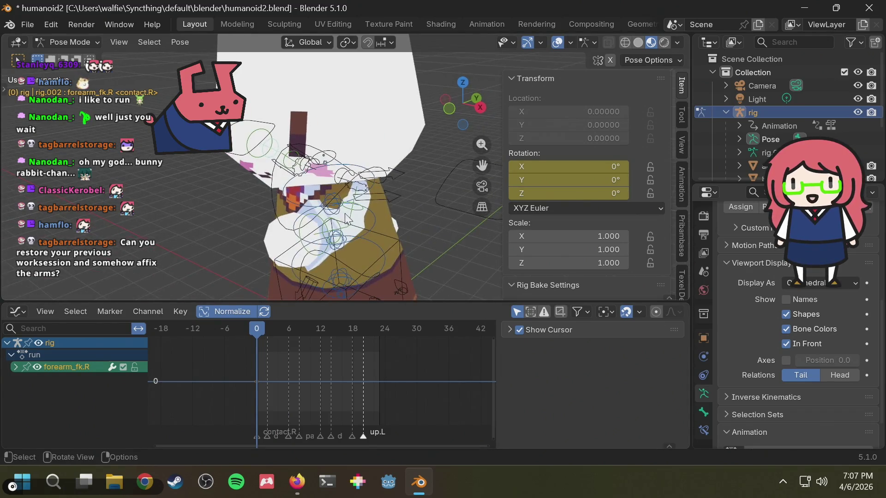
left_click(362, 212)
key("r")
key("r")
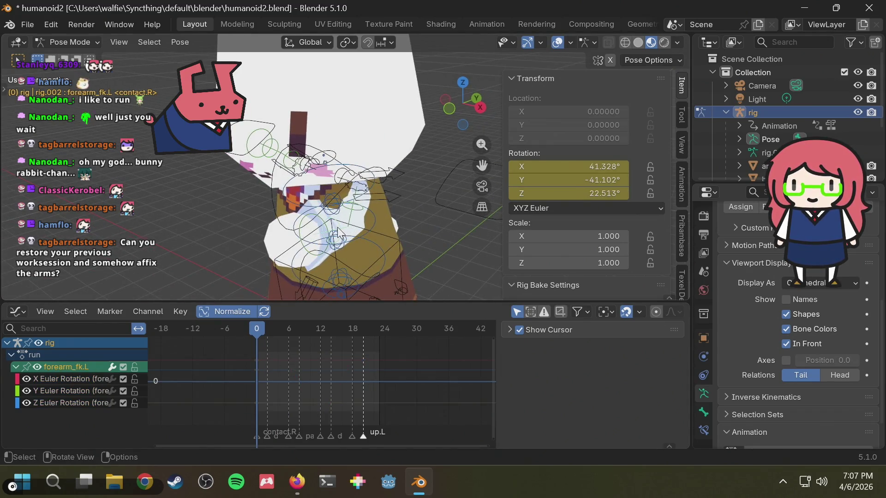
Keyframe the left forearm rotation at frame 0 and preview the run.
left_click(244, 234)
key("i")
key("space")
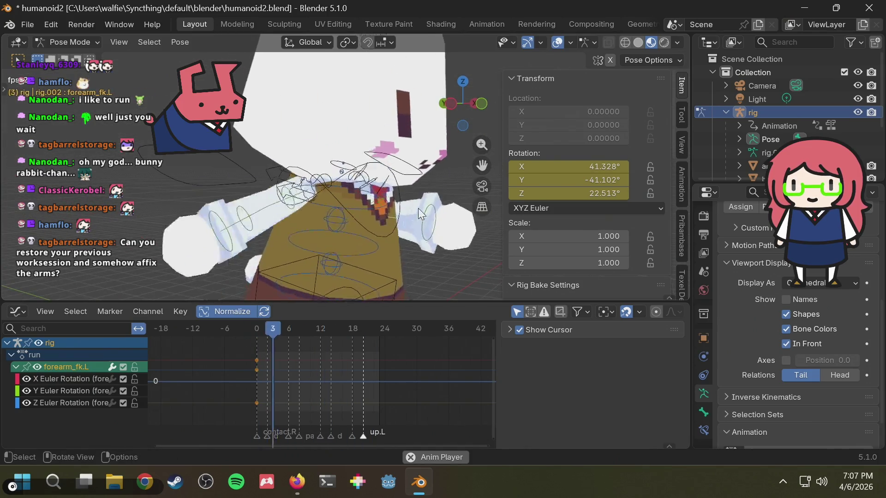
mouse_move(291, 167)
middle_mouse_down()
mouse_move(386, 167)
mouse_move(391, 224)
middle_mouse_up()
key("space")
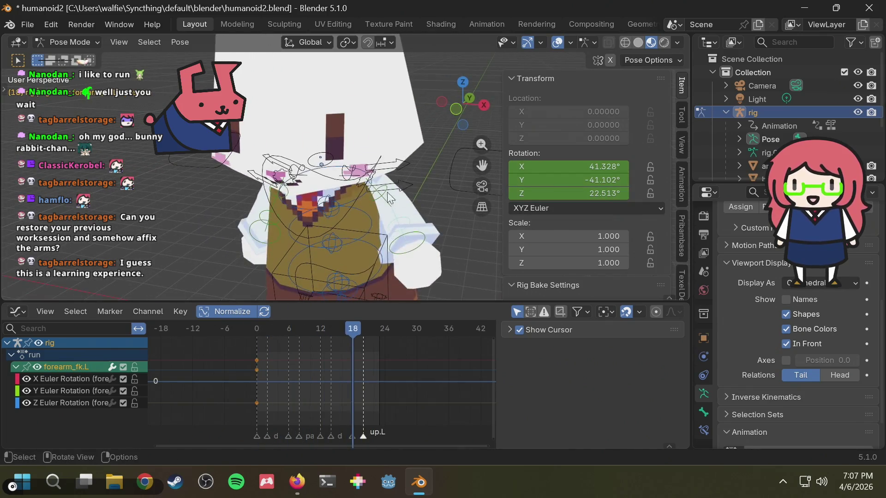
Paste the left forearm's frame-0 keys mirrored onto the right forearm (41.3°, 41.1°, −22.5°), deleting the scale channels.
left_click_drag(275, 352, 219, 430)
key("ctrl+c")
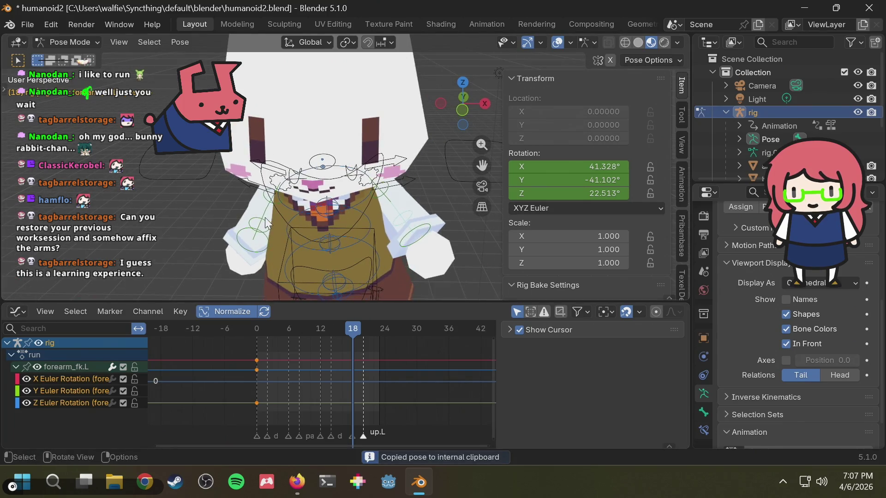
left_click(262, 221)
left_click(256, 328)
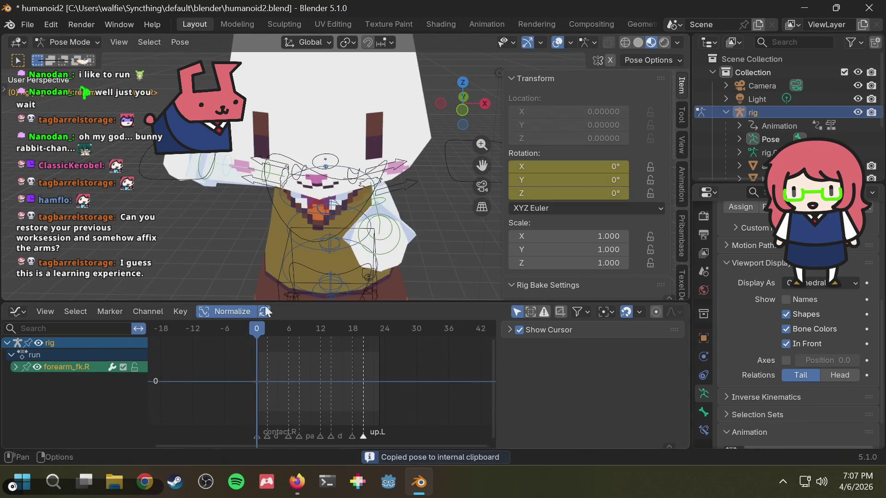
left_click(14, 366)
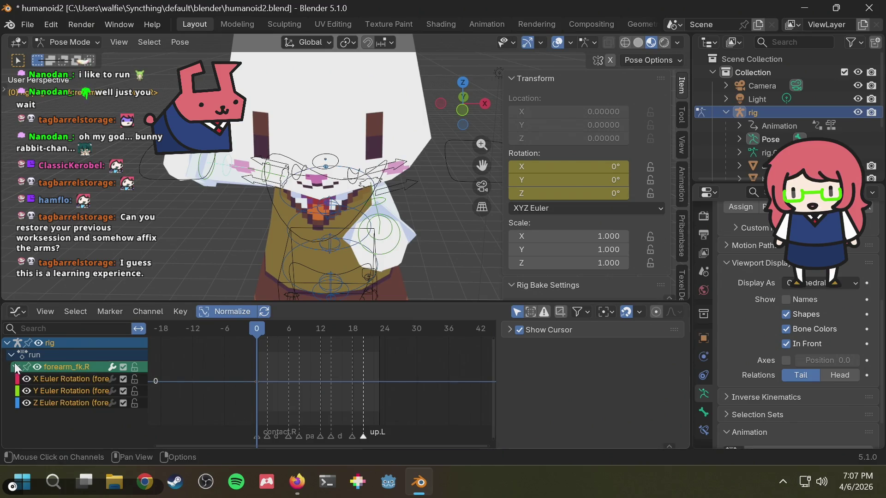
left_click(60, 379)
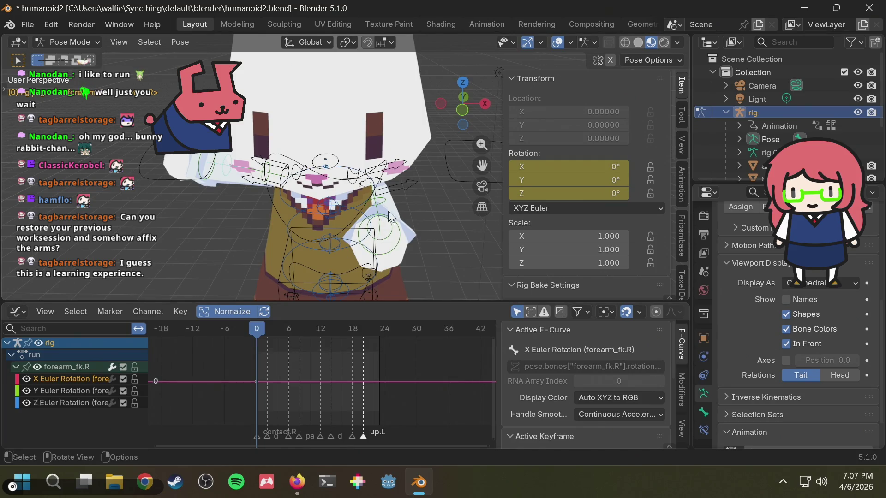
key("ctrl+v")
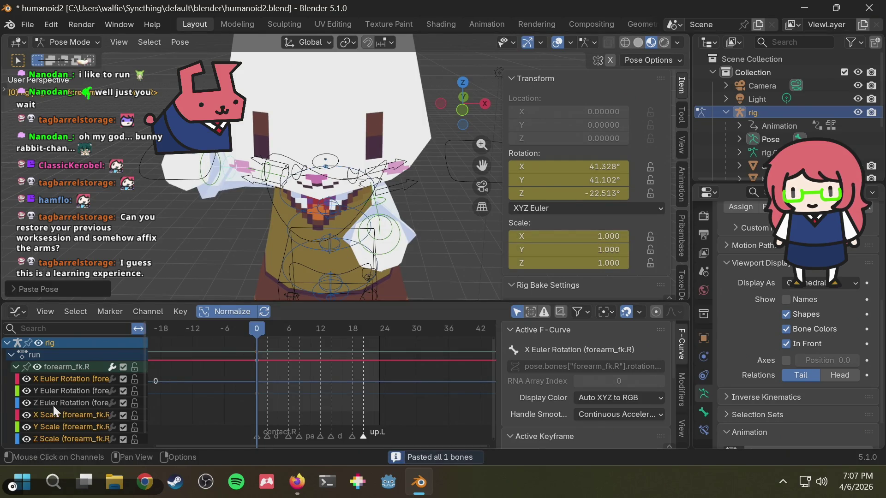
left_click(54, 413)
key("x")
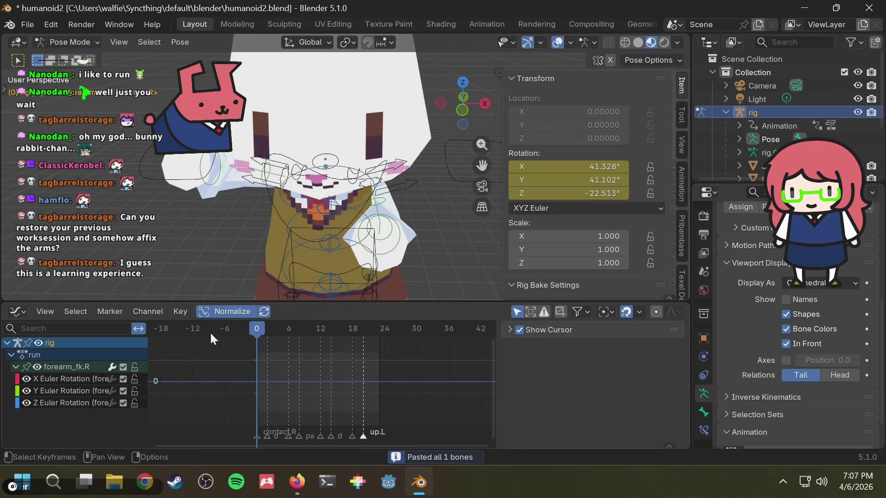
Preview the run and inspect the right forearm's X, Y and Z Euler rotation curves.
key("space")
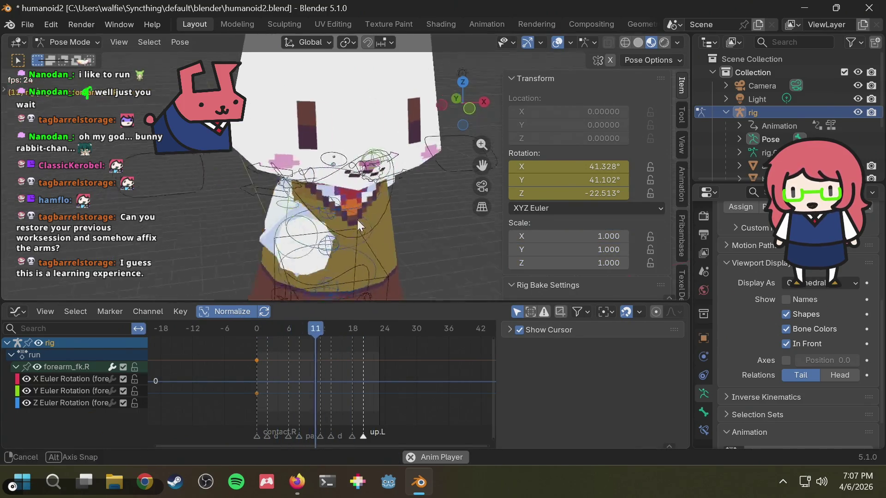
middle_click_drag(379, 226, 236, 211)
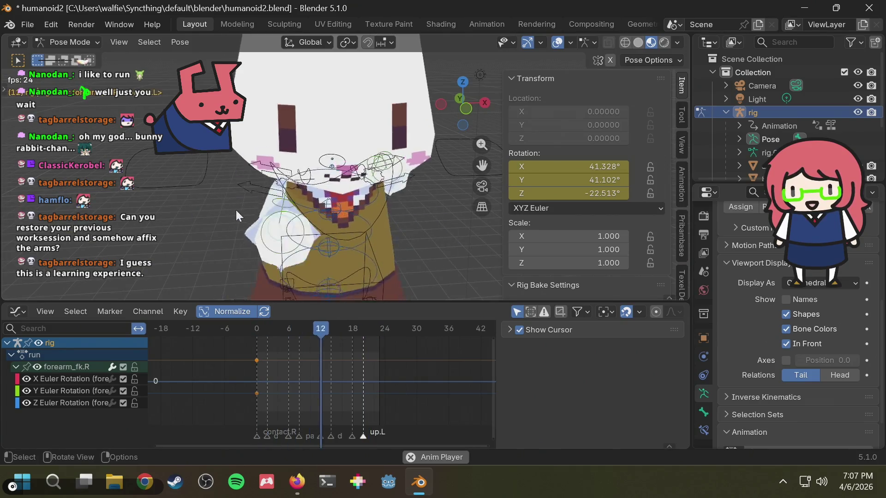
scroll(279, 209, "down", 3)
mouse_move(288, 212)
middle_mouse_down()
mouse_move(402, 194)
mouse_move(297, 231)
mouse_move(280, 211)
middle_mouse_up()
scroll(281, 212, "up", 2)
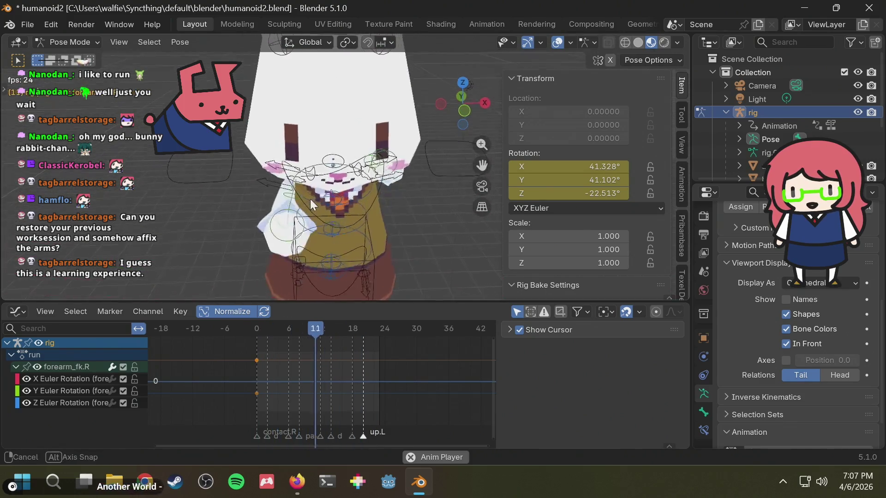
left_click_drag(317, 329, 239, 327)
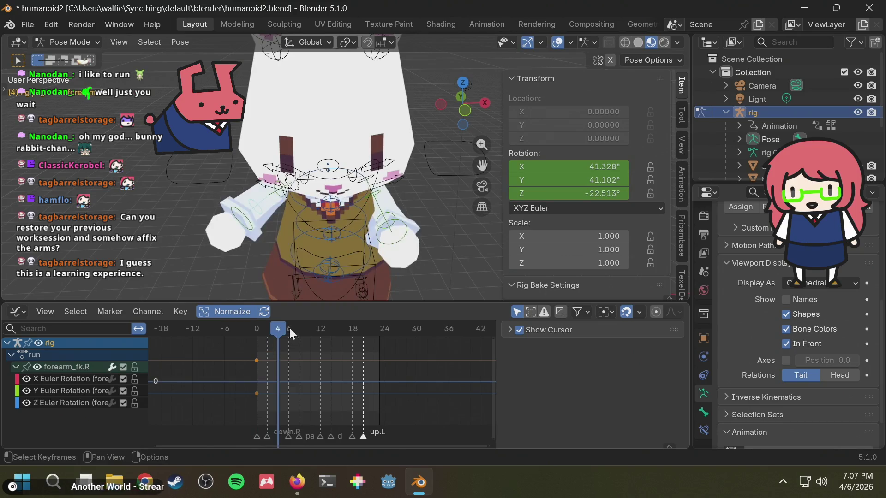
left_click(65, 378)
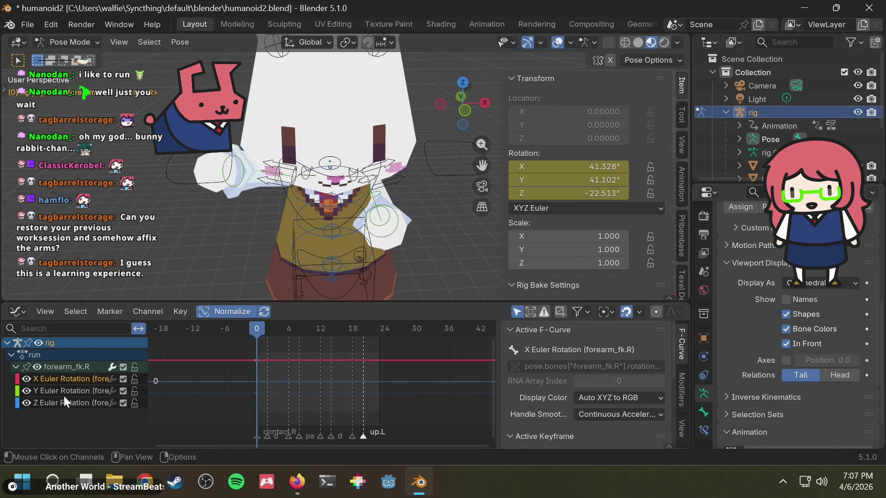
left_click(76, 390)
left_click(69, 403)
left_click(71, 391)
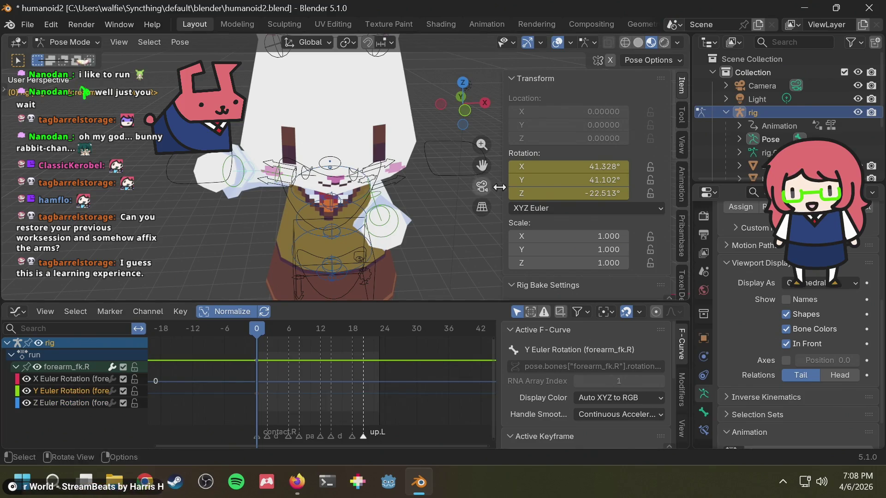
middle_click_drag(422, 183, 355, 184)
key("space")
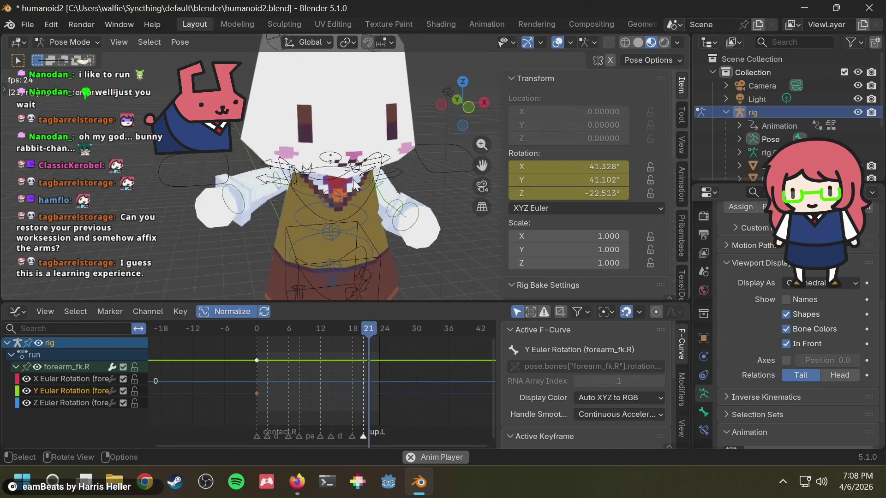
key("space")
middle_click_drag(386, 186, 333, 195)
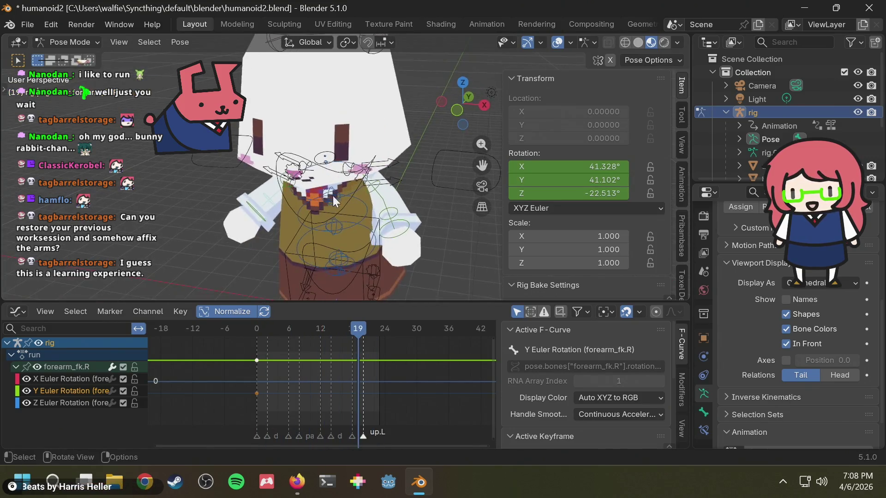
left_click(395, 220)
Copy the left forearm's frame-0 rotation keys and attempt a flipped paste on the right forearm.
left_click(263, 375)
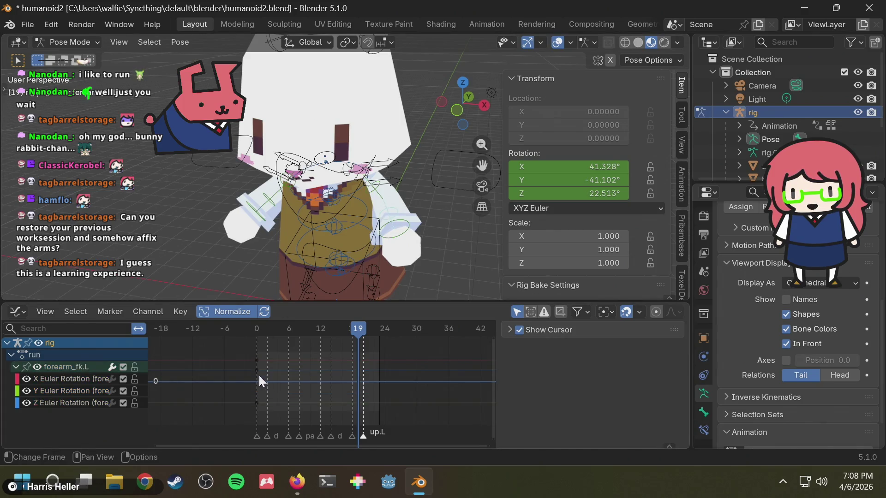
left_click(94, 377)
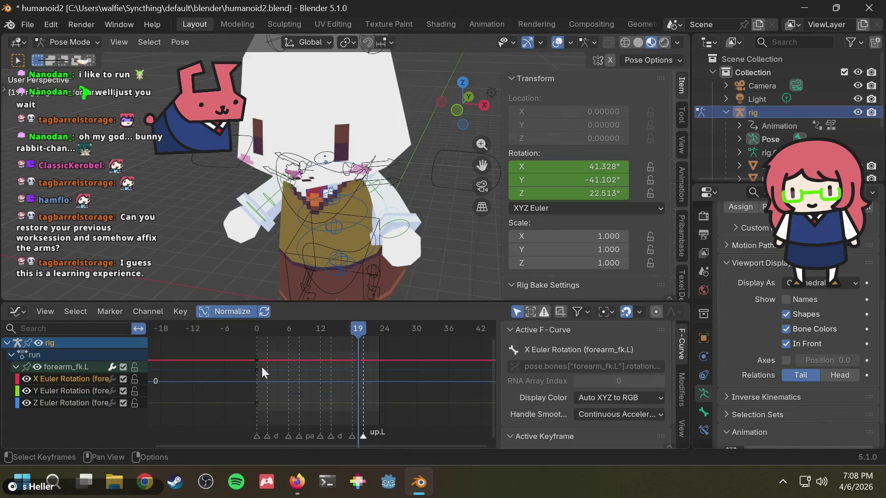
left_click_drag(236, 348, 259, 379)
left_click_drag(268, 409, 236, 347)
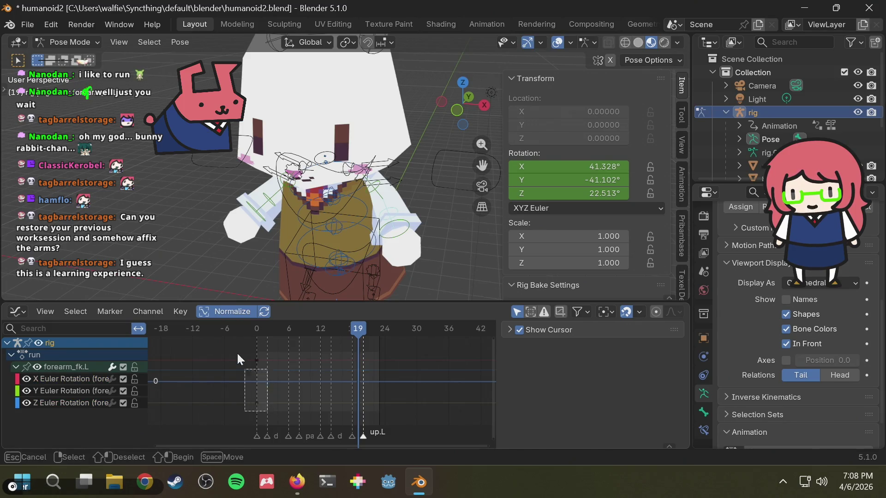
key("ctrl+c")
left_click(261, 233)
key("ctrl+shift+v")
middle_click_drag(280, 239, 295, 226)
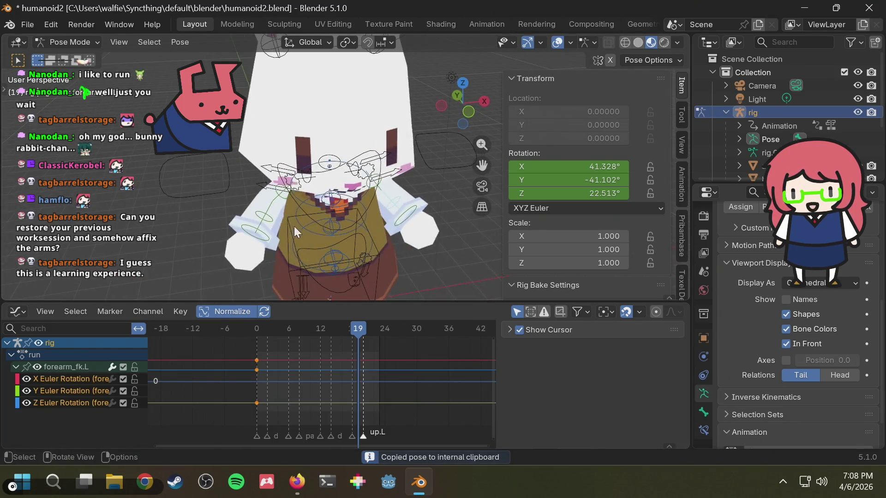
Paste the keys onto the right forearm's rotation channels at frame 0, try the flipped paste, then revert it.
left_click(75, 400)
left_click(76, 377, "shift")
left_click_drag(291, 331, 253, 332)
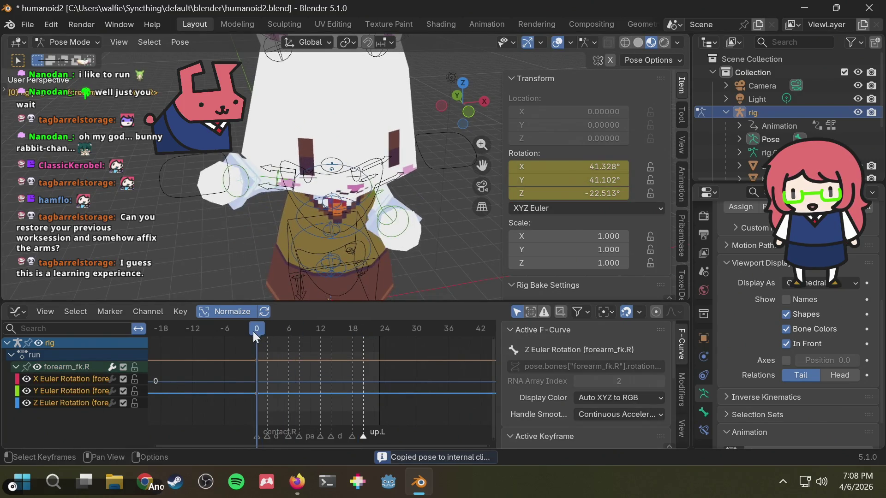
key("ctrl+v")
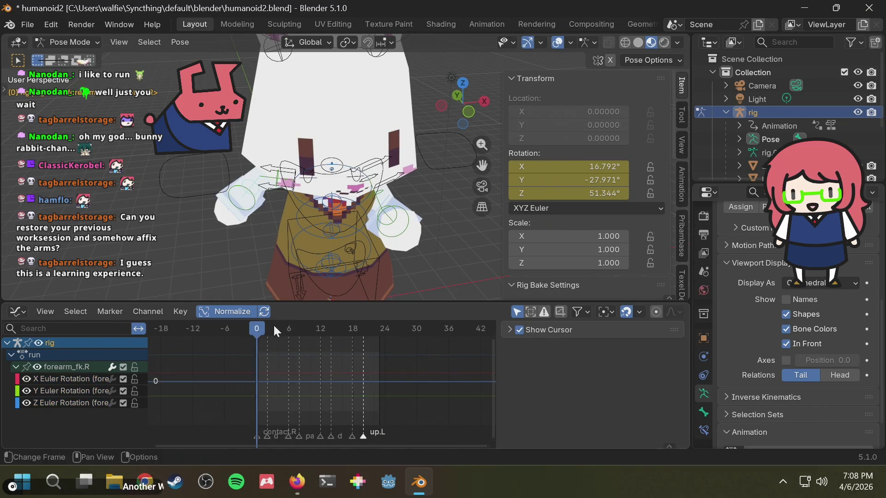
mouse_move(258, 328)
left_mouse_down()
mouse_move(295, 327)
mouse_move(250, 333)
mouse_move(325, 330)
left_mouse_up()
key("ctrl+shift+v")
key("Escape")
Scrub the run, reselect the left FK forearm and cancel a rotation on it.
mouse_move(253, 330)
left_mouse_down()
mouse_move(325, 329)
mouse_move(251, 340)
mouse_move(247, 352)
left_mouse_up()
mouse_move(379, 252)
middle_mouse_down()
mouse_move(355, 237)
mouse_move(345, 299)
middle_mouse_up()
left_click(408, 239)
left_click(355, 238)
key("r")
right_click(333, 242)
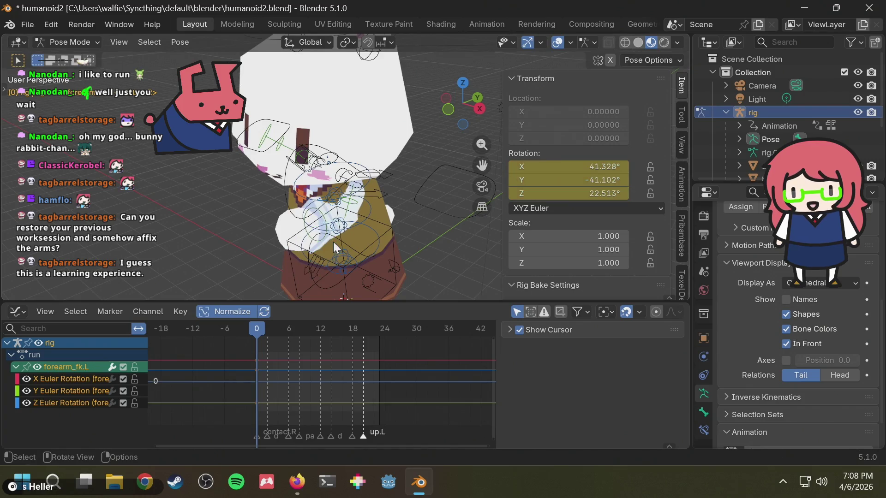
middle_click_drag(337, 238, 459, 140)
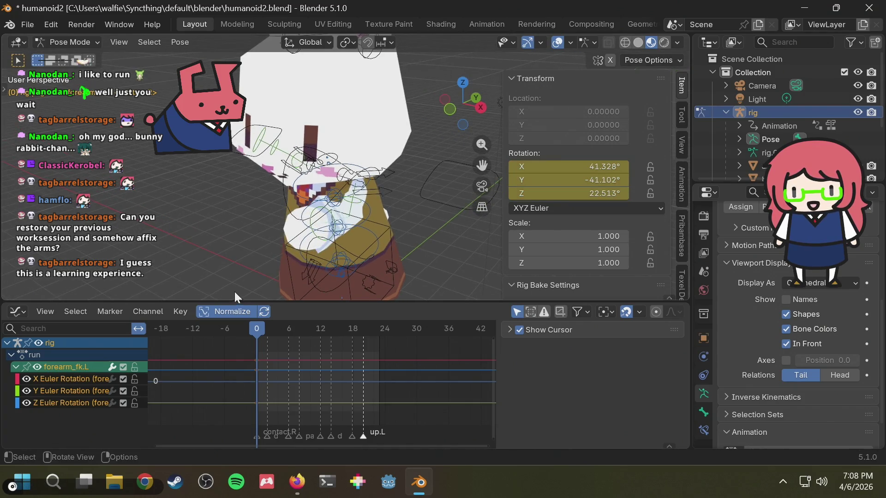
middle_click_drag(242, 263, 205, 251)
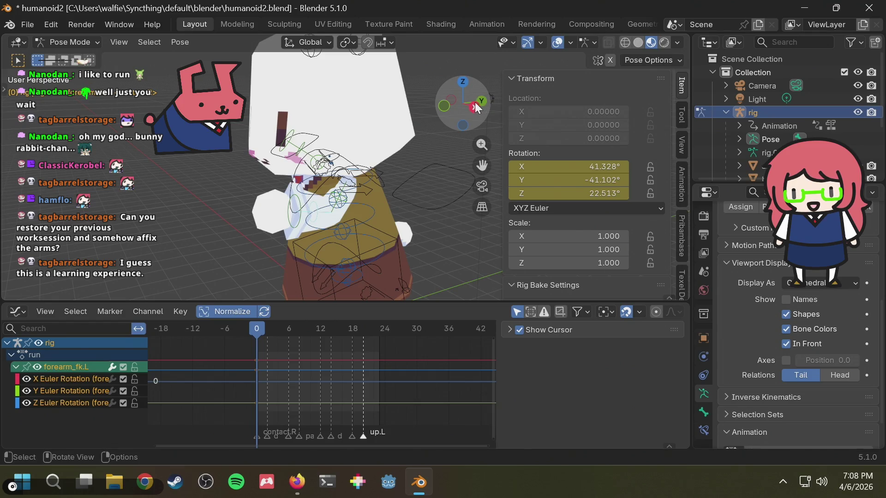
left_click(490, 101)
key("r")
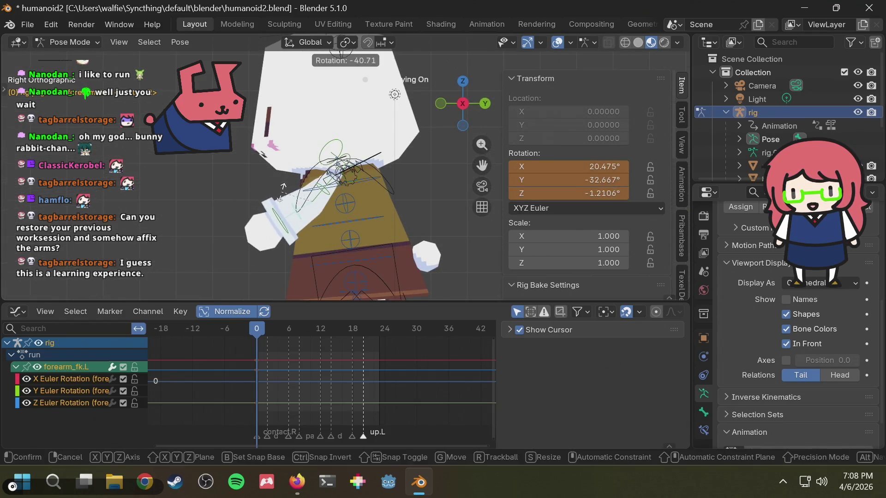
left_click(282, 199)
key("ctrl+z")
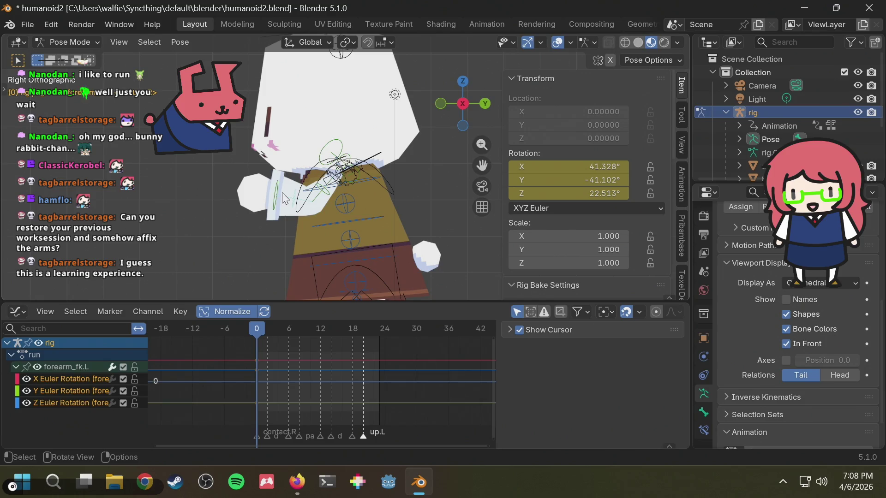
key("r")
left_click(270, 229)
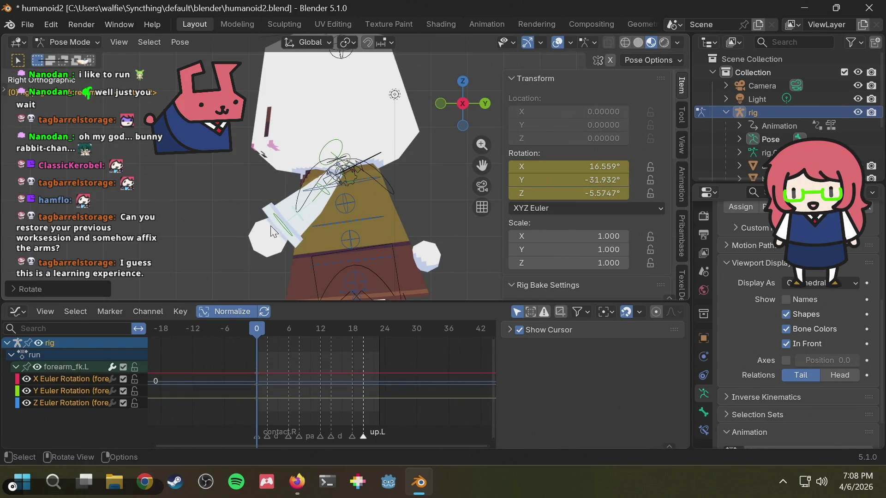
key("ctrl+z")
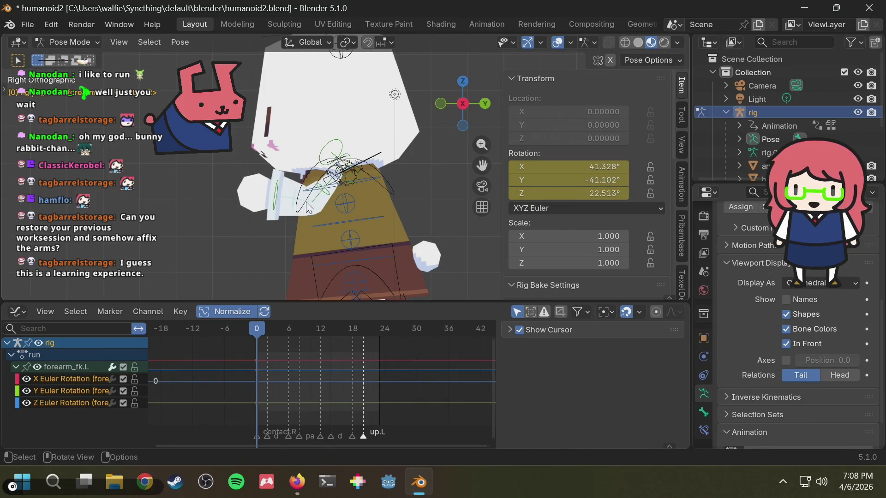
key("r")
left_click(289, 229)
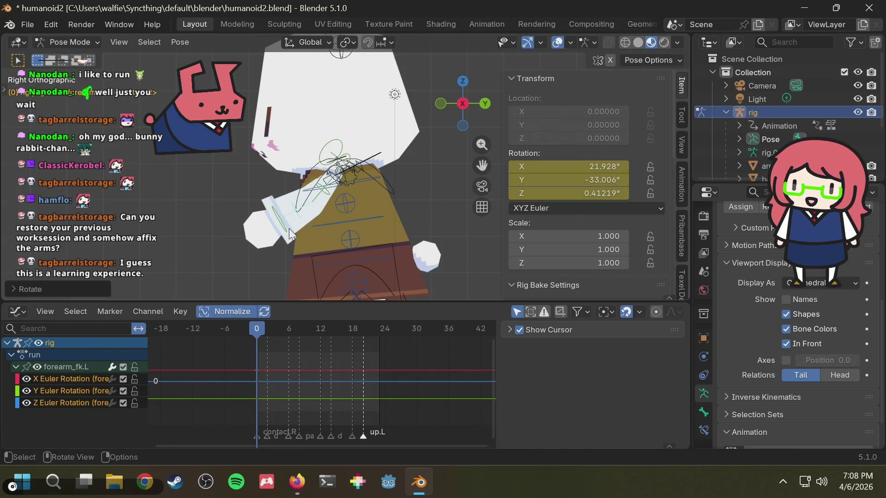
key("ctrl+z")
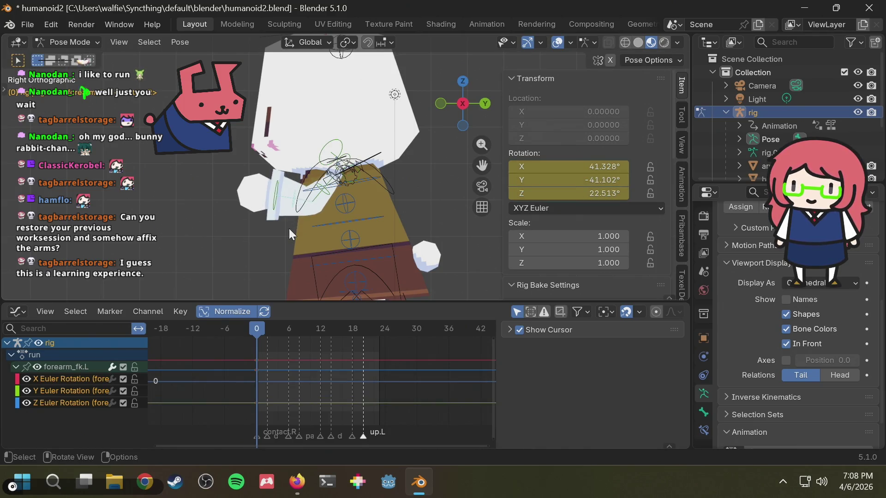
mouse_move(270, 217)
middle_mouse_down()
mouse_move(263, 234)
mouse_move(251, 214)
middle_mouse_up()
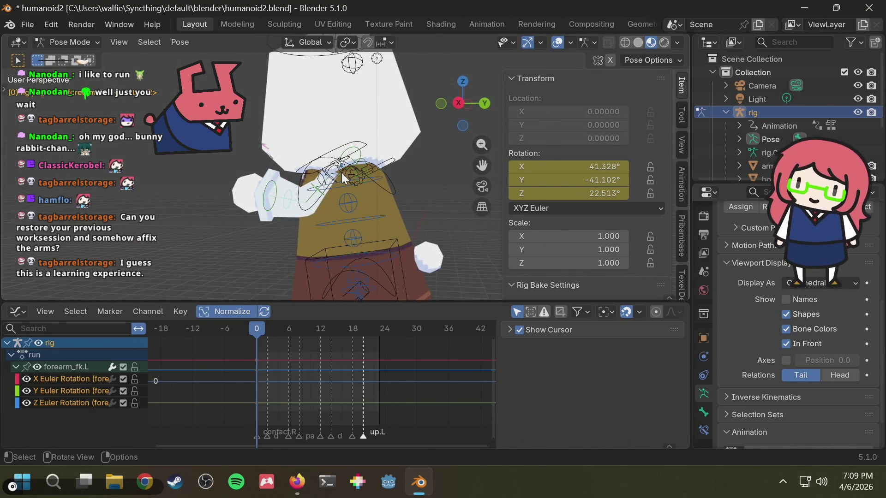
middle_click_drag(303, 198, 361, 197)
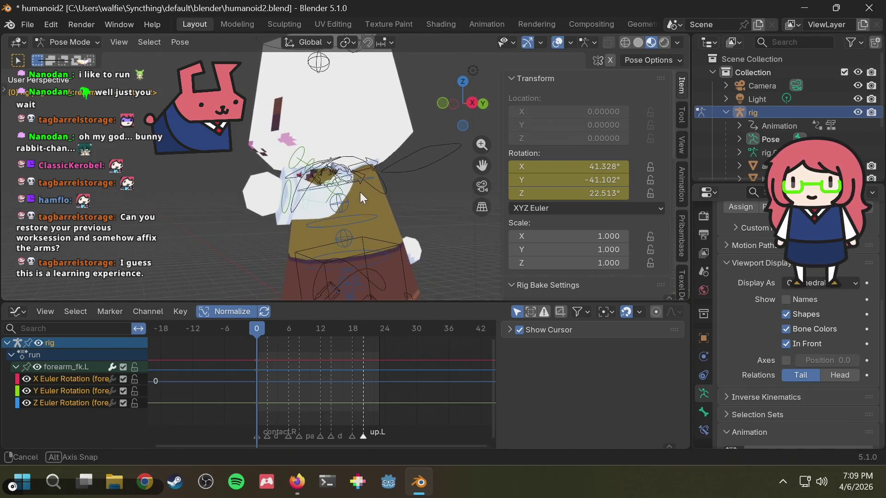
left_click(113, 26)
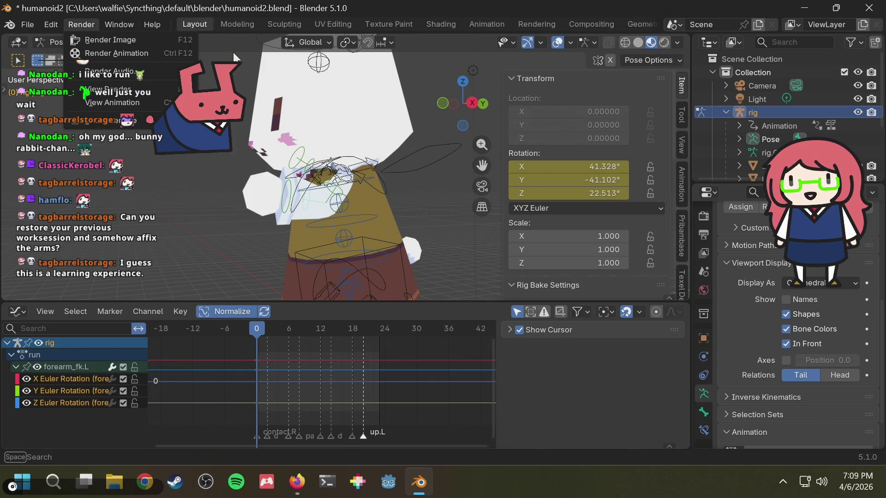
Convert the left forearm's run rotation keys to Quaternion via Convert Rotation Modes.
left_click(180, 42)
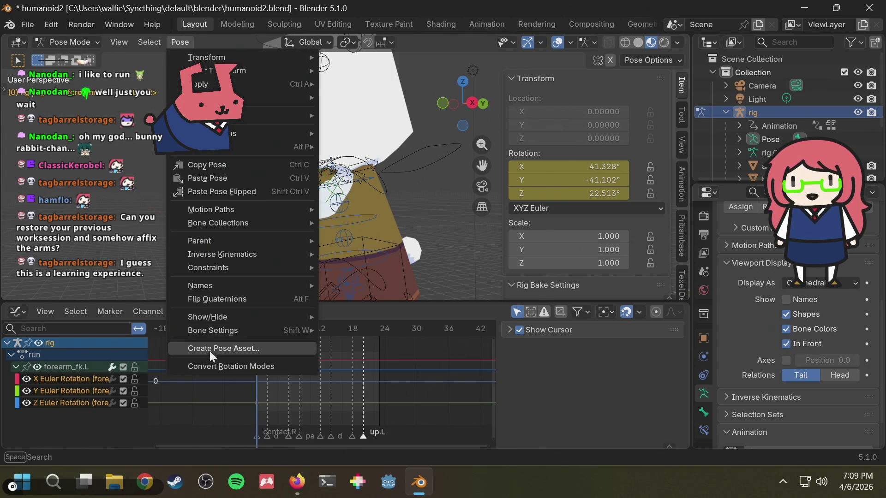
left_click(210, 367)
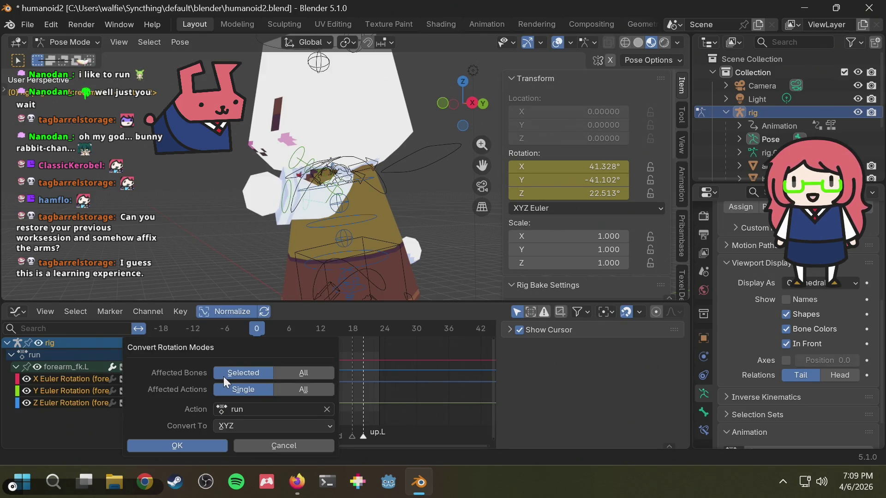
left_click(225, 424)
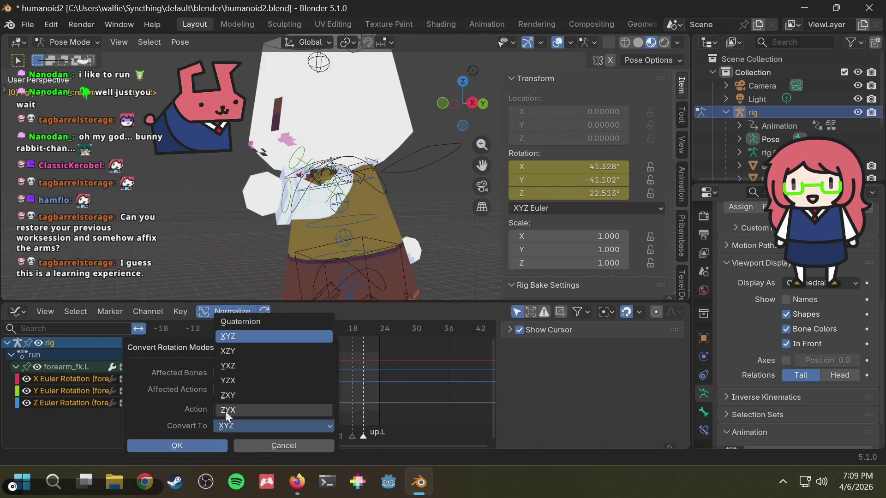
left_click(234, 321)
left_click(177, 443)
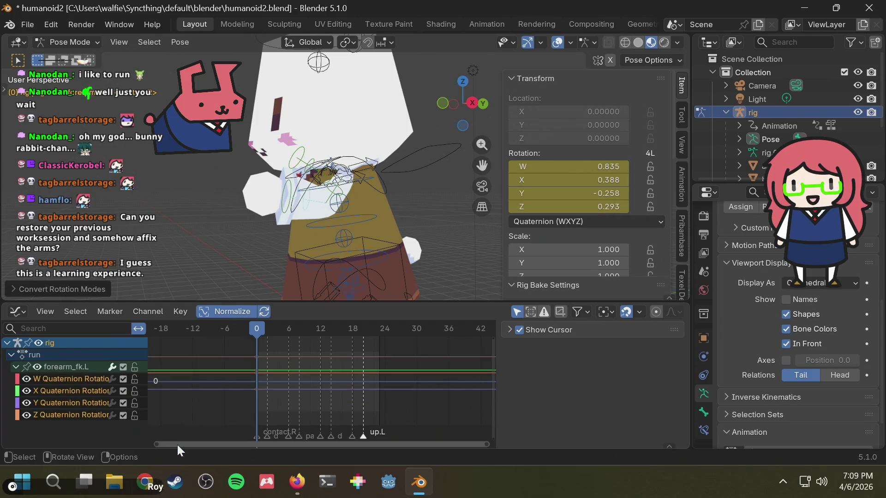
Preview the run, copy the left forearm's pose and make the right forearm active.
key("space")
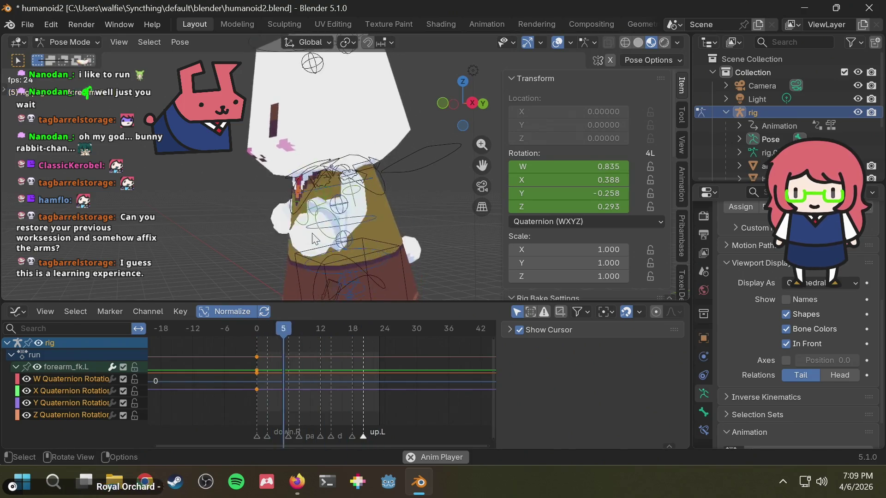
middle_click_drag(313, 238, 367, 231)
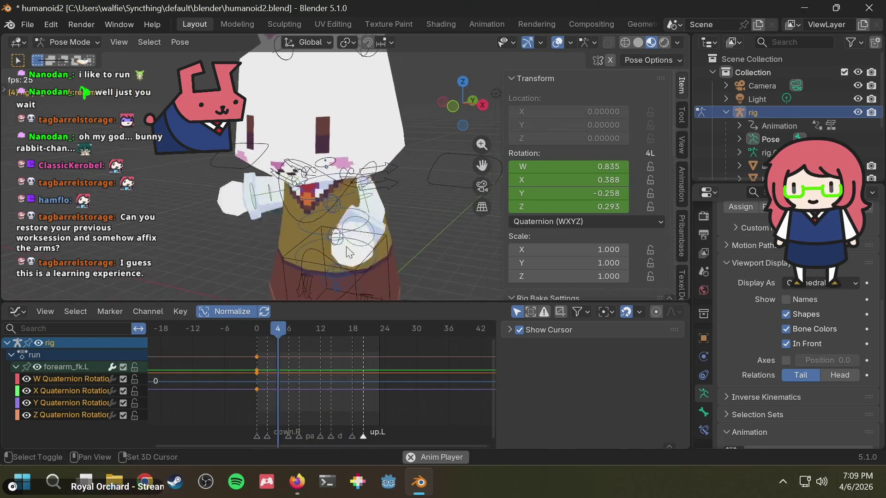
key("space")
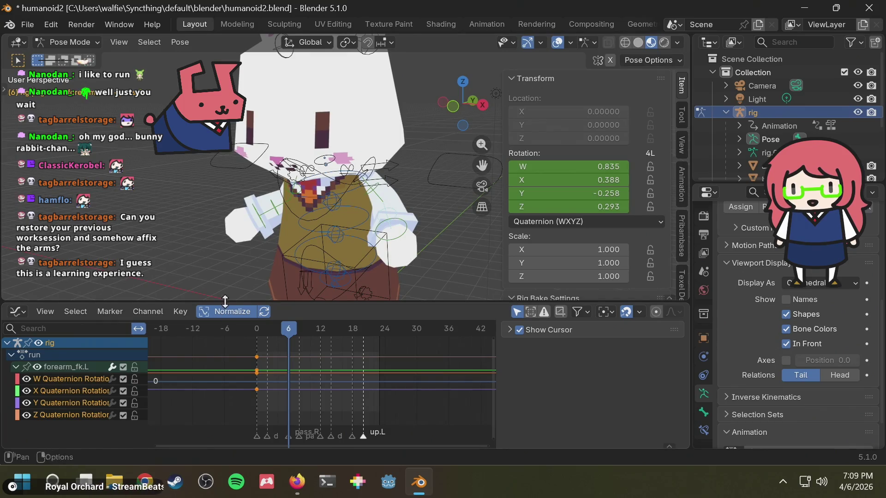
key("ctrl+c")
left_click(275, 206)
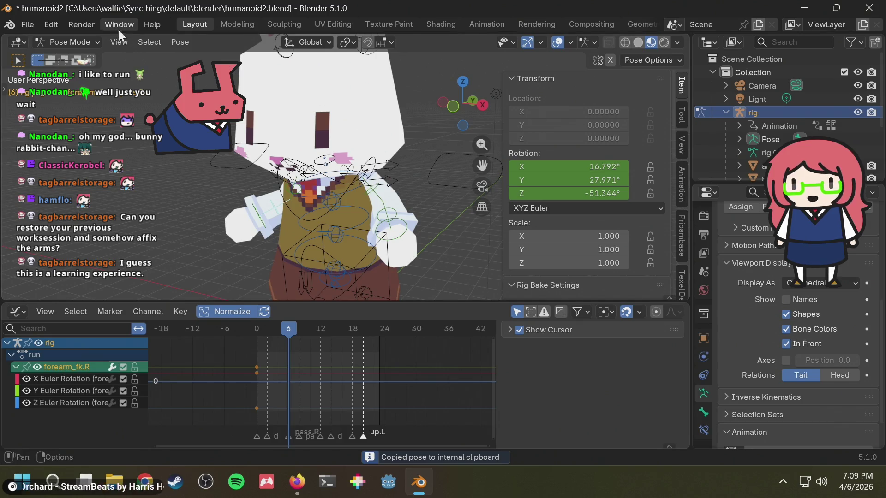
Convert the right forearm to Quaternion rotation and key it at frame 0.
left_click(179, 42)
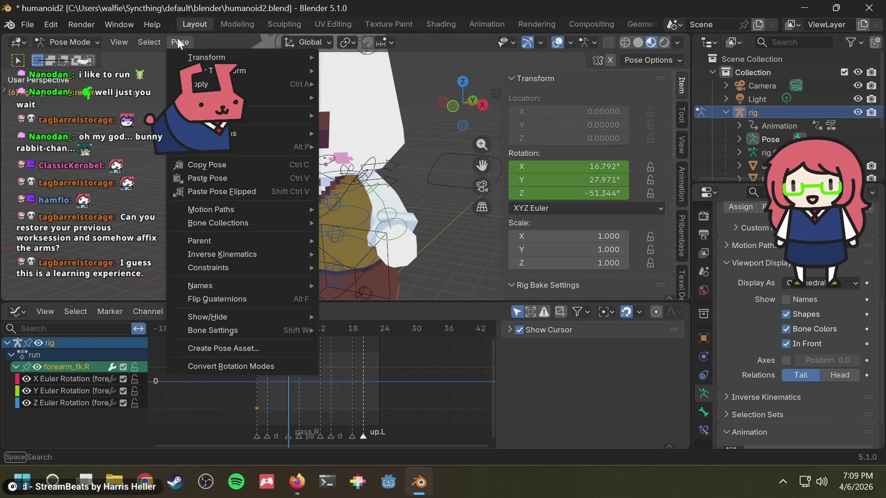
left_click(243, 364)
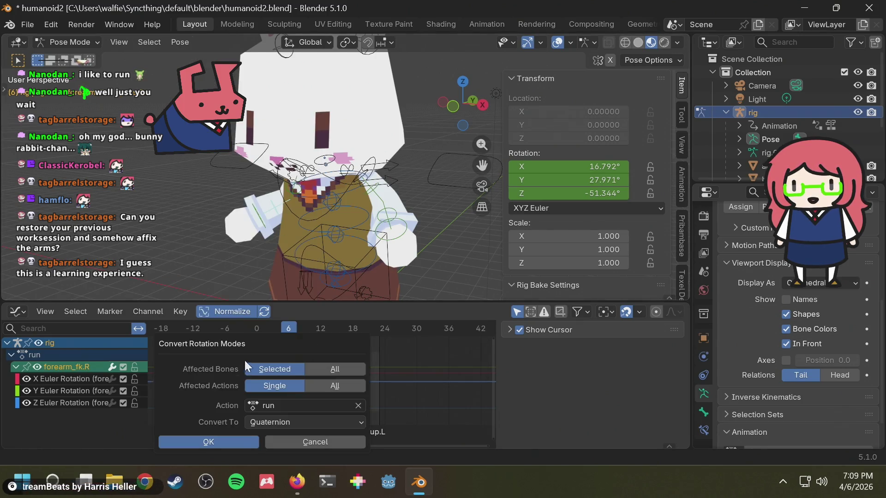
left_click(180, 441)
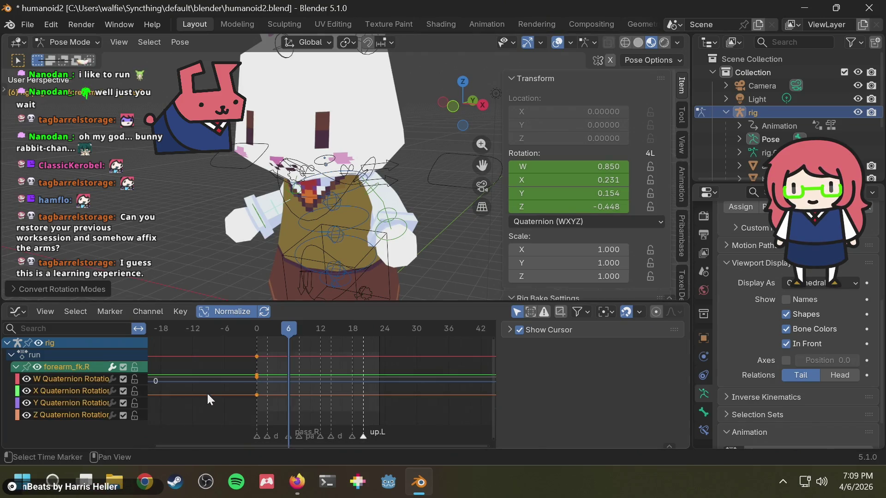
left_click(256, 331)
key("i")
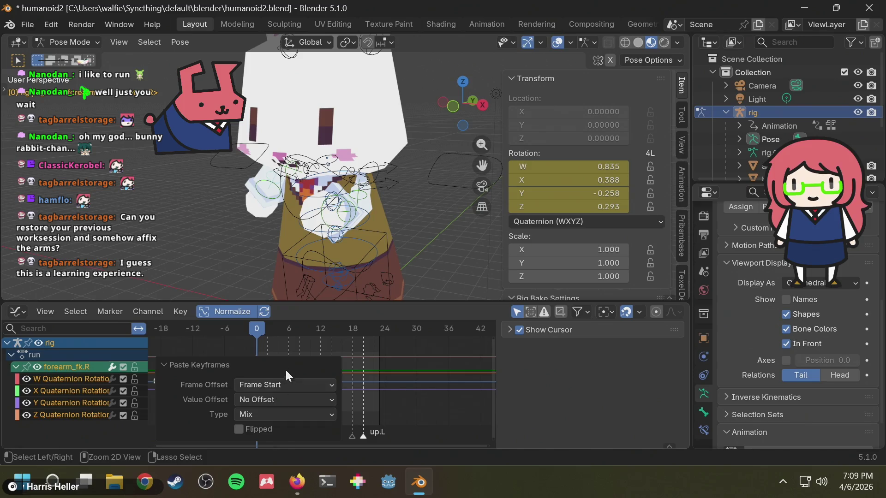
left_click(297, 324)
Scrub back to frame 0 and paste the left pose mirrored onto the right forearm (Z −0.293).
left_click_drag(296, 325, 246, 322)
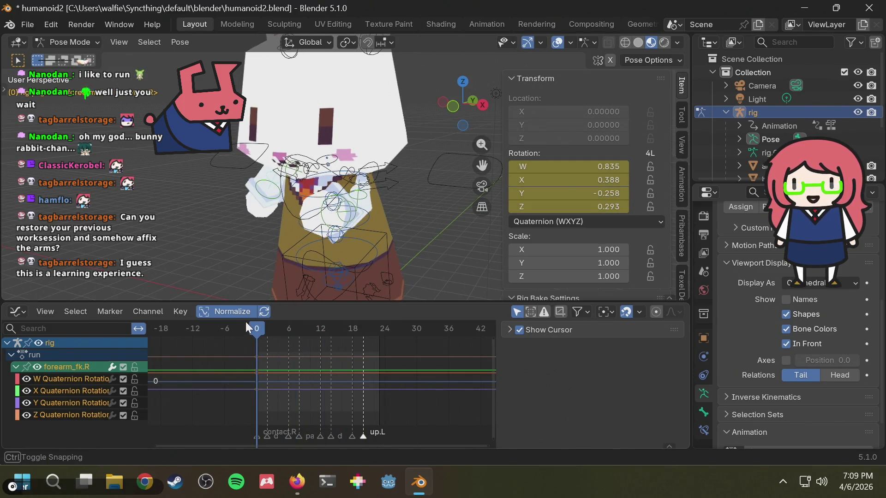
middle_click_drag(283, 239, 339, 234)
left_click_drag(291, 324, 206, 325)
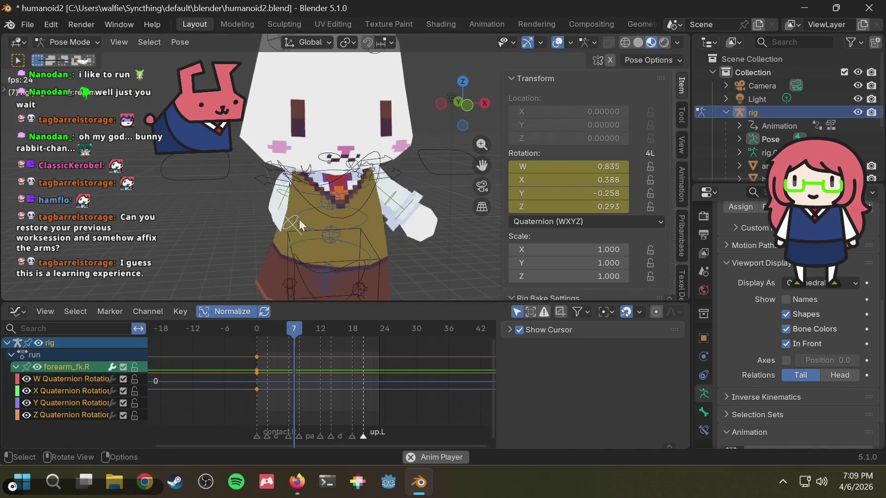
key("ctrl+shift+v")
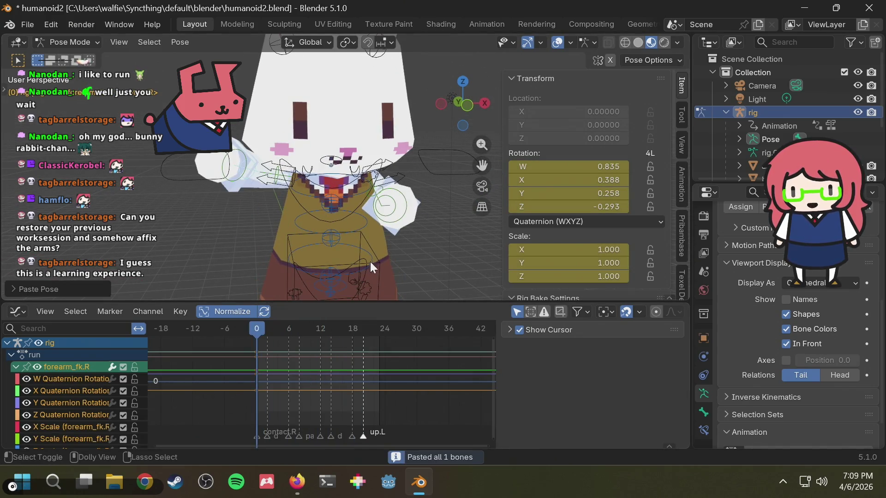
Remove the right forearm's unneeded scale channels and preview the run.
key("space")
mouse_move(303, 232)
middle_mouse_down()
mouse_move(324, 265)
mouse_move(319, 203)
mouse_move(428, 253)
mouse_move(273, 239)
middle_mouse_up()
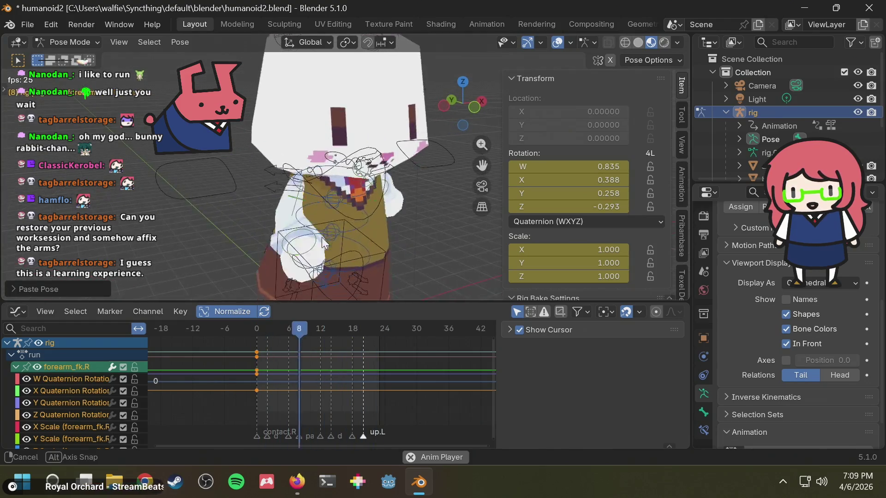
middle_click_drag(274, 240, 257, 279)
left_click(57, 428)
scroll(63, 422, "down", 2)
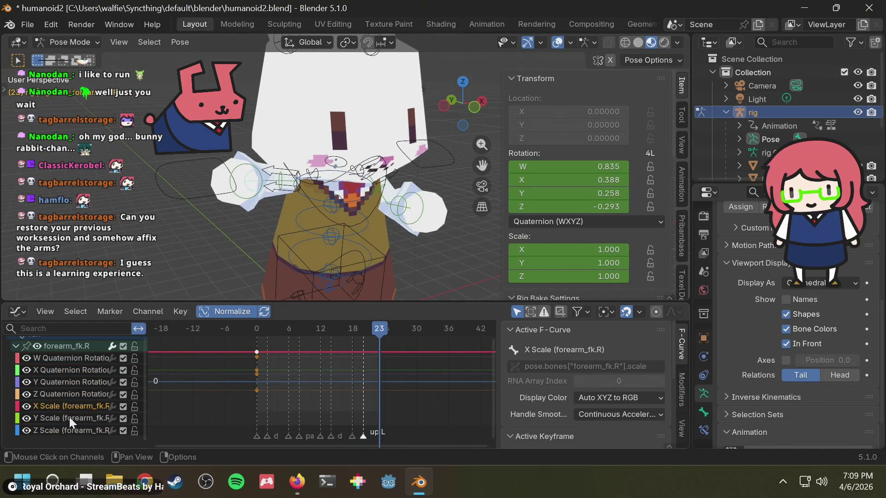
key("x")
key("space")
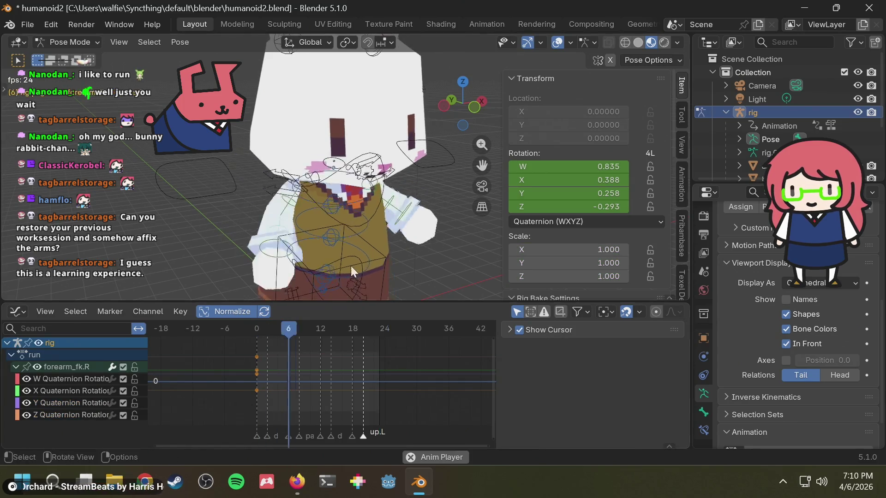
middle_click_drag(359, 234, 312, 237)
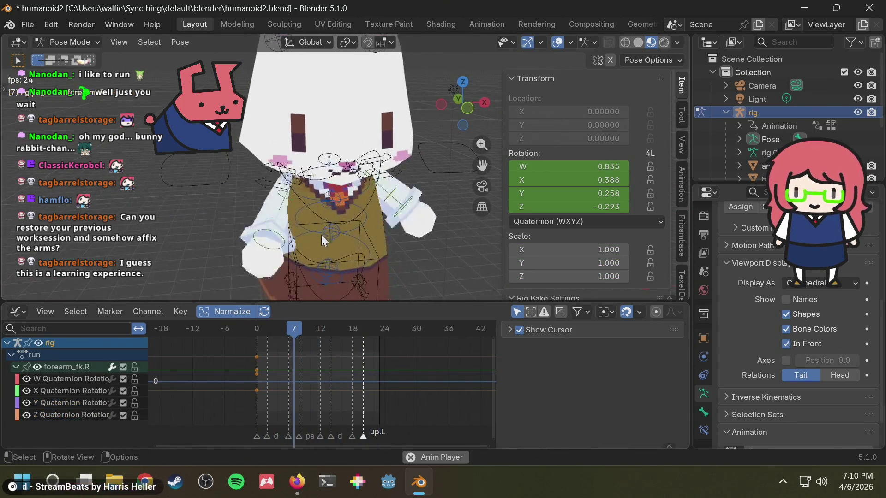
key("space")
Return to frame 0, make the left upper arm FK bone active and deselect all its keyframes.
mouse_move(343, 332)
left_mouse_down()
mouse_move(251, 334)
mouse_move(373, 336)
left_mouse_up()
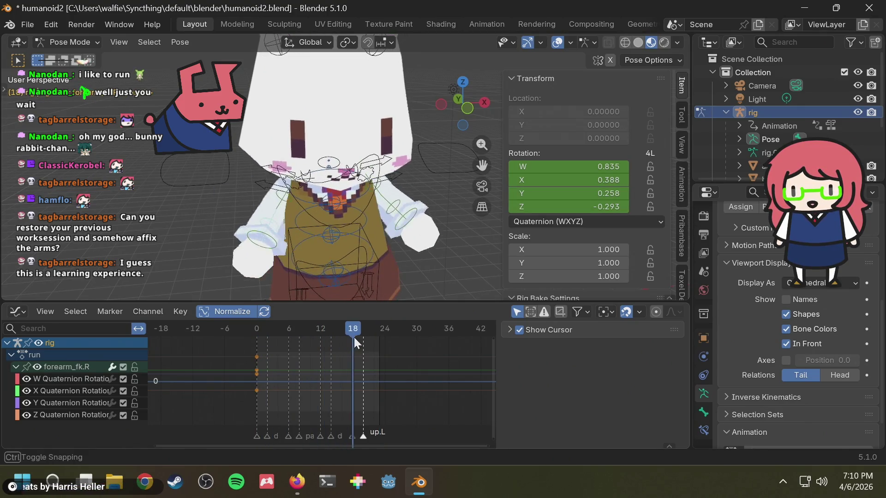
left_click_drag(373, 336, 246, 336)
mouse_move(277, 291)
middle_mouse_down()
mouse_move(459, 239)
mouse_move(436, 242)
middle_mouse_up()
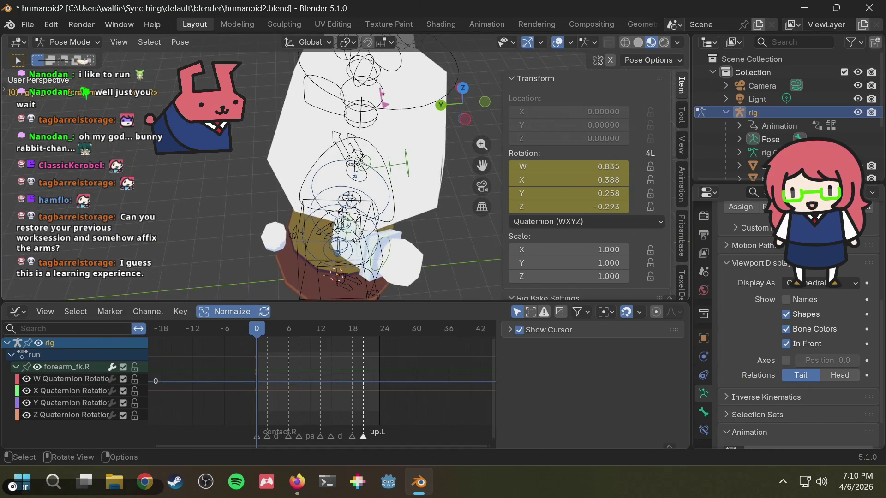
middle_click_drag(392, 261, 368, 201)
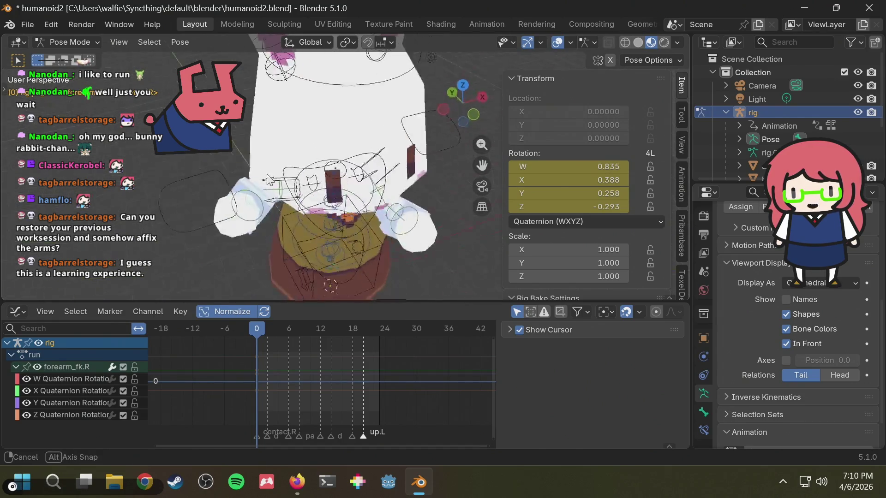
left_click(367, 218)
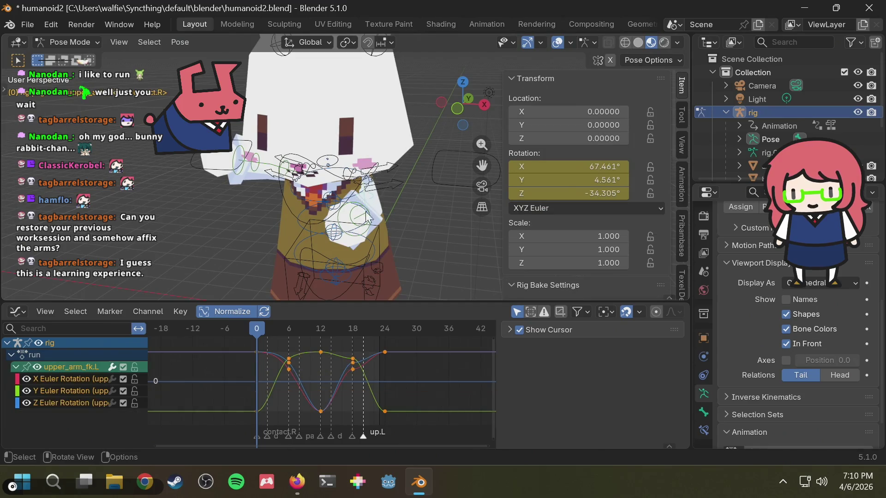
left_click(356, 419)
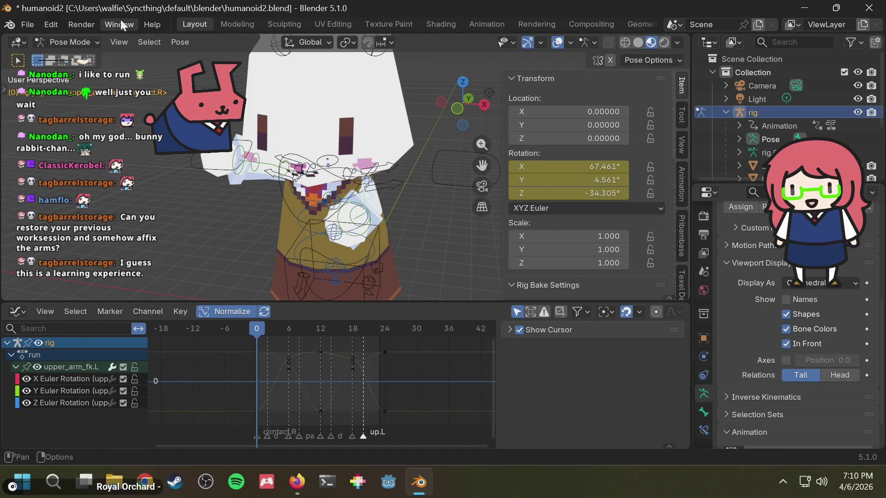
Convert the left upper arm's run keys to Quaternion and copy all its keyframes.
left_click(180, 41)
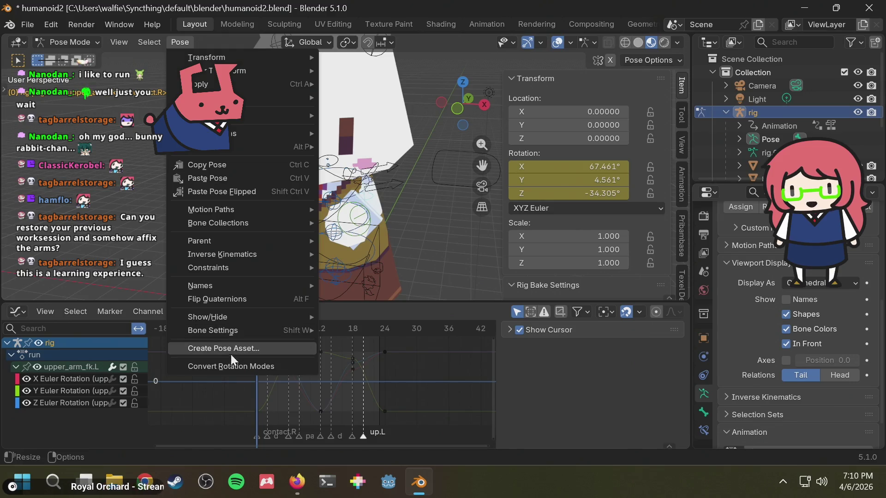
left_click(227, 363)
left_click(207, 438)
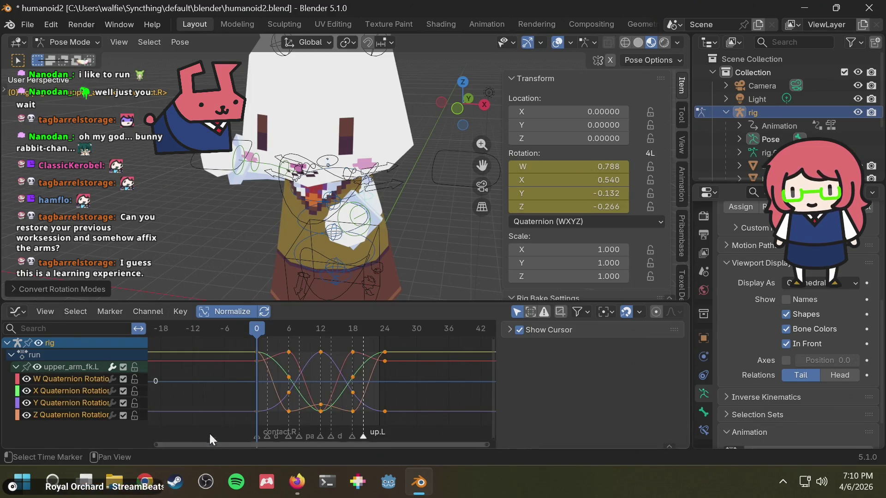
left_click(392, 414)
left_click_drag(395, 417, 209, 321)
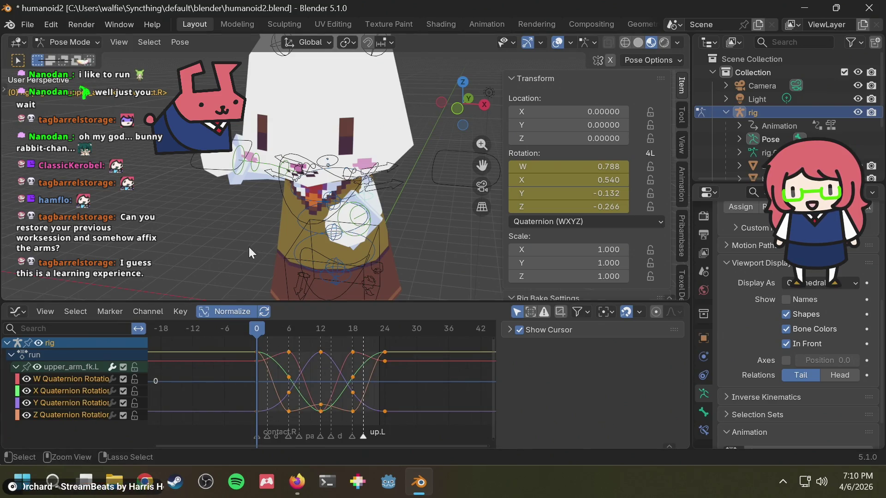
key("ctrl+c")
Make the right upper arm FK bone active and convert its run keys to Quaternion.
mouse_move(243, 230)
middle_mouse_down()
mouse_move(484, 228)
mouse_move(395, 232)
middle_mouse_up()
left_click(388, 216)
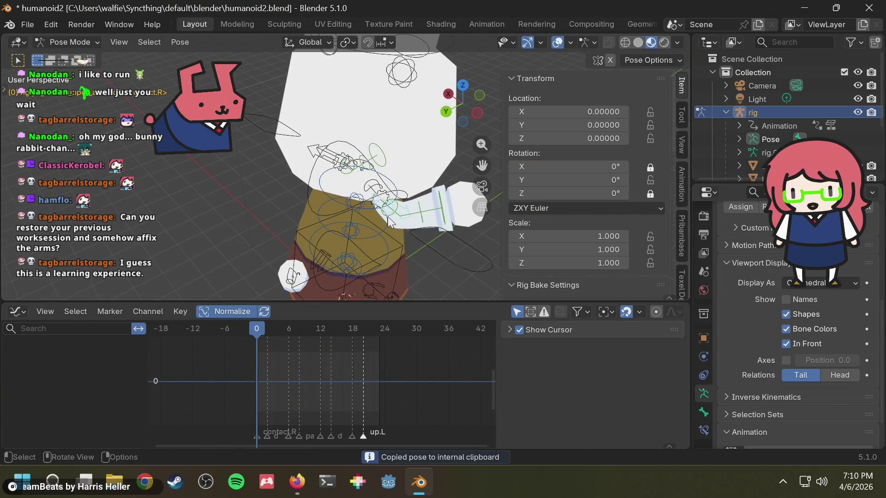
left_click(388, 208)
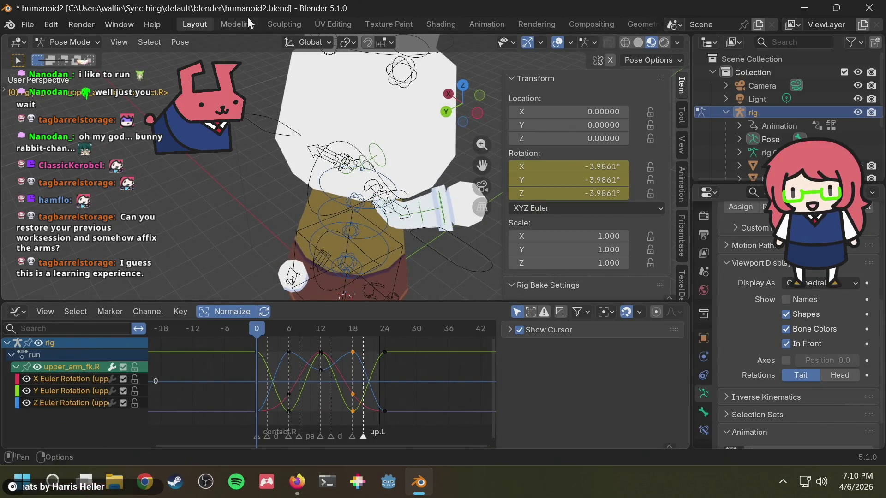
left_click(196, 42)
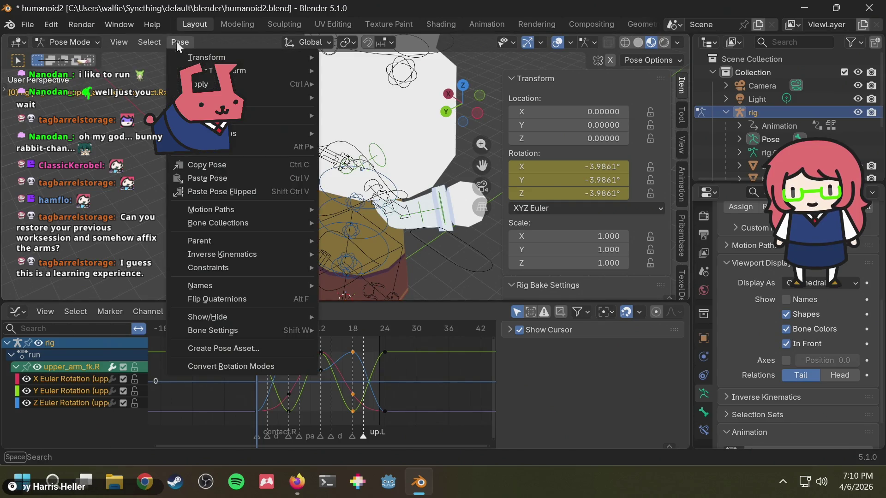
left_click(239, 367)
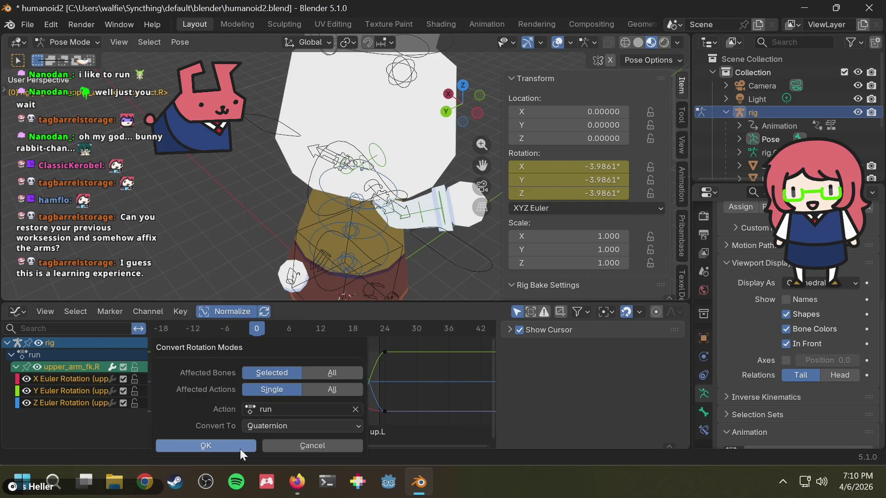
left_click(240, 449)
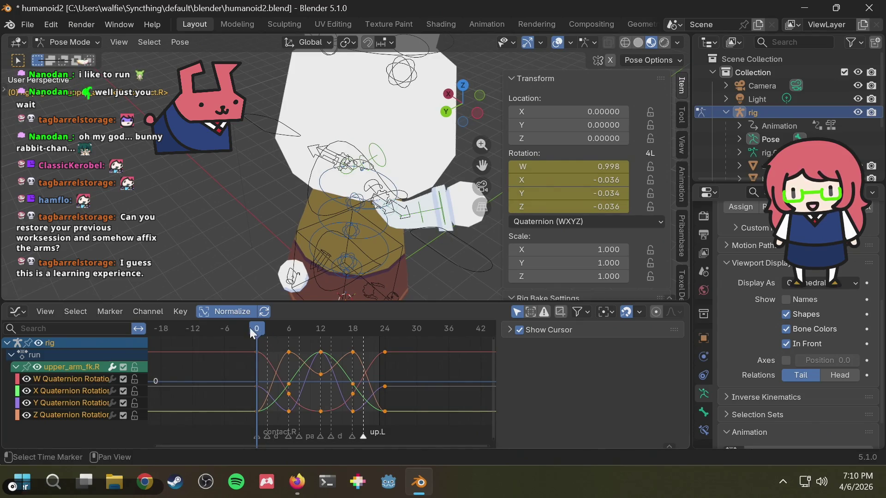
Copy the run rotation keys from the left FK upper arm bone (upper_arm_fk.L).
middle_click_drag(361, 243, 373, 208)
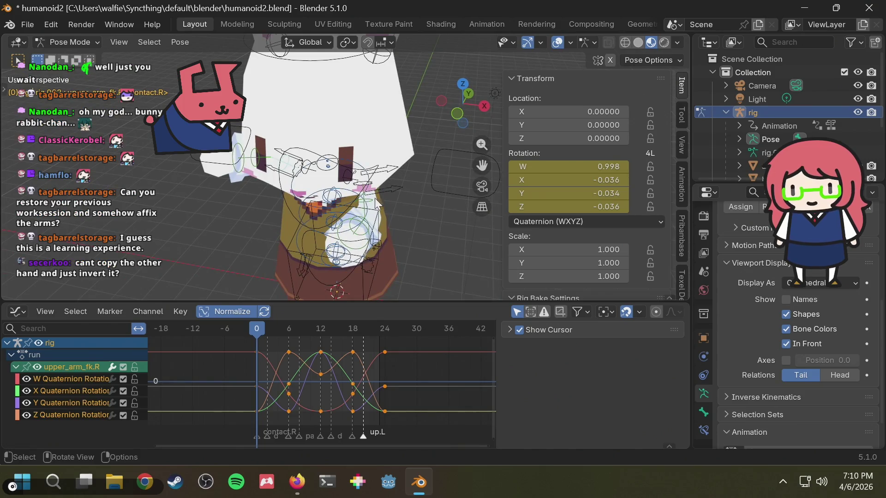
middle_click_drag(391, 192, 354, 195)
left_click(359, 200)
key("ctrl+c")
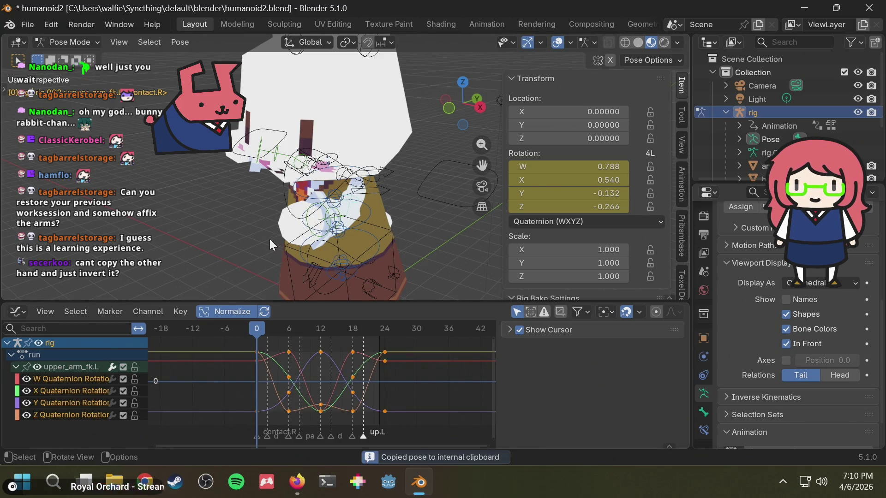
Paste the copied keys flipped onto the right FK upper arm (upper_arm_fk.R).
middle_click_drag(270, 239, 304, 200)
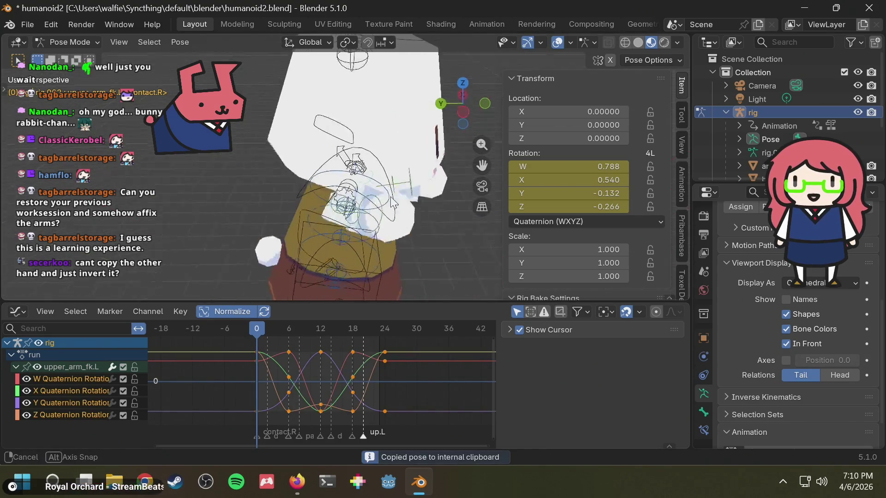
mouse_move(392, 201)
middle_mouse_down()
mouse_move(367, 238)
mouse_move(388, 208)
middle_mouse_up()
scroll(367, 239, "up", 3)
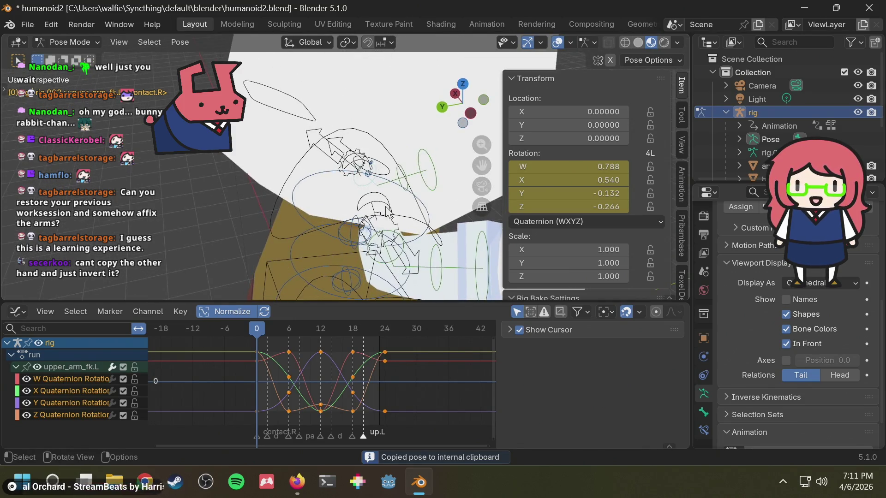
left_click(396, 238)
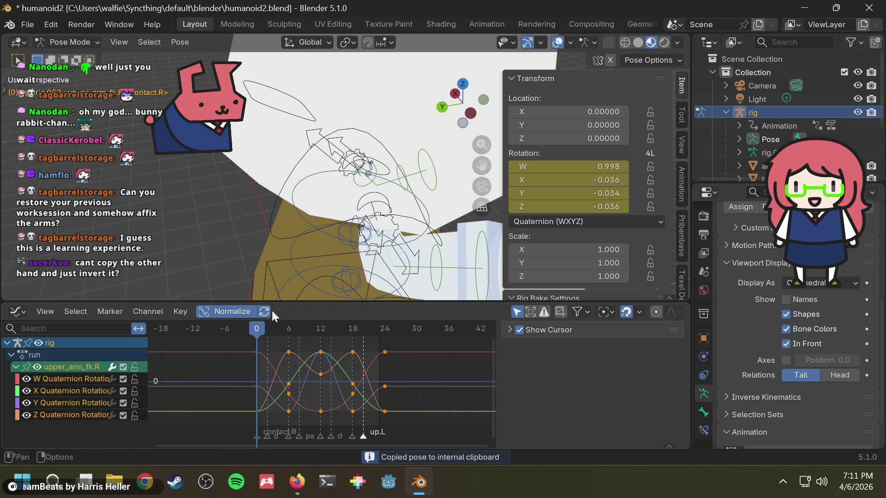
key("ctrl+shift+v")
Review the mirrored arm swing from the front, scrubbing and playing the run cycle.
mouse_move(298, 281)
middle_mouse_down()
mouse_move(309, 218)
mouse_move(392, 195)
middle_mouse_up()
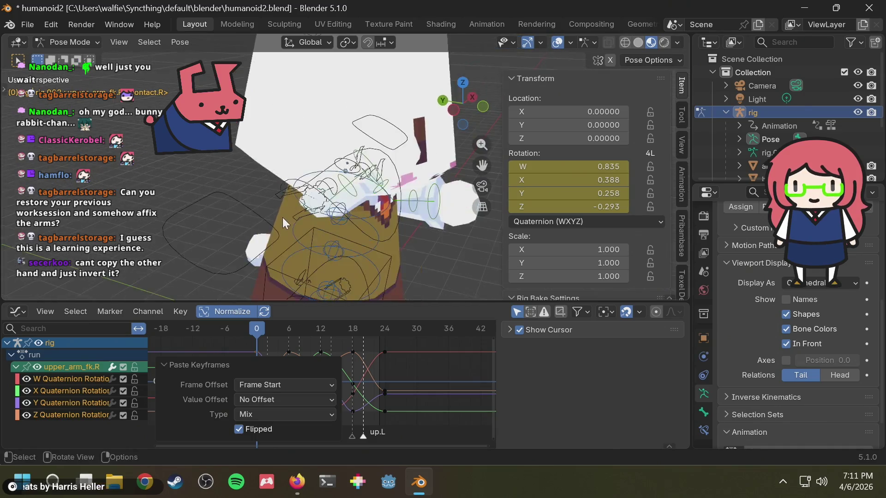
key("KP_1")
left_click_drag(256, 329, 354, 326)
key("space")
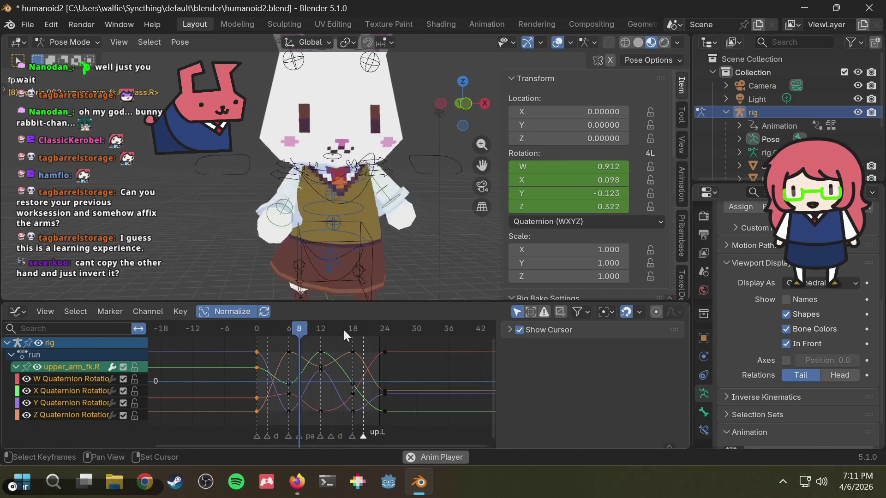
mouse_move(343, 329)
left_mouse_down()
mouse_move(220, 322)
mouse_move(389, 330)
mouse_move(247, 333)
left_mouse_up()
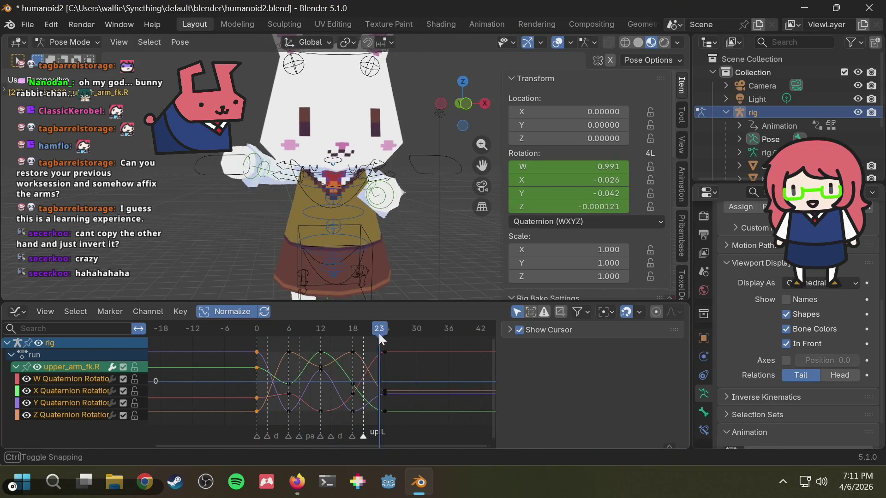
left_click_drag(247, 334, 385, 333)
key("space")
key("space")
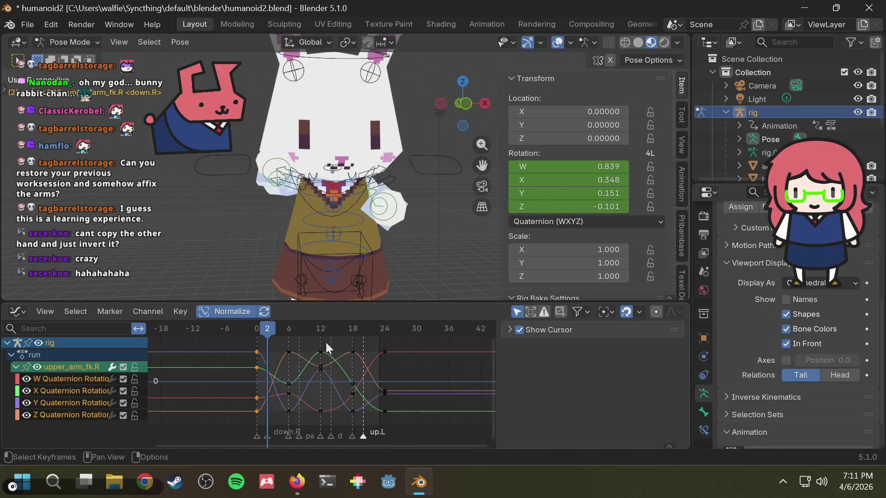
Delete the right arm's keys at frames 0 and 6 and shift the rest 12 frames earlier.
left_click_drag(302, 340, 225, 423)
key("Delete")
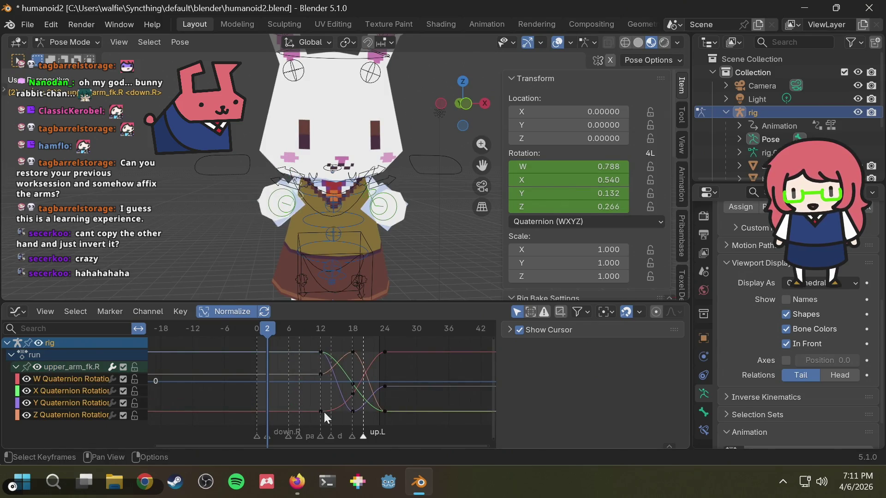
left_click_drag(303, 416, 432, 339)
key("g")
key("x")
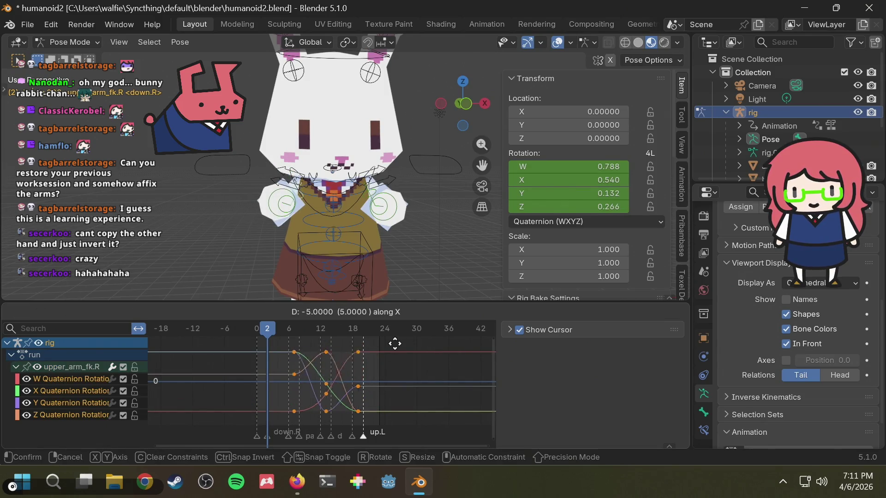
left_click(367, 346)
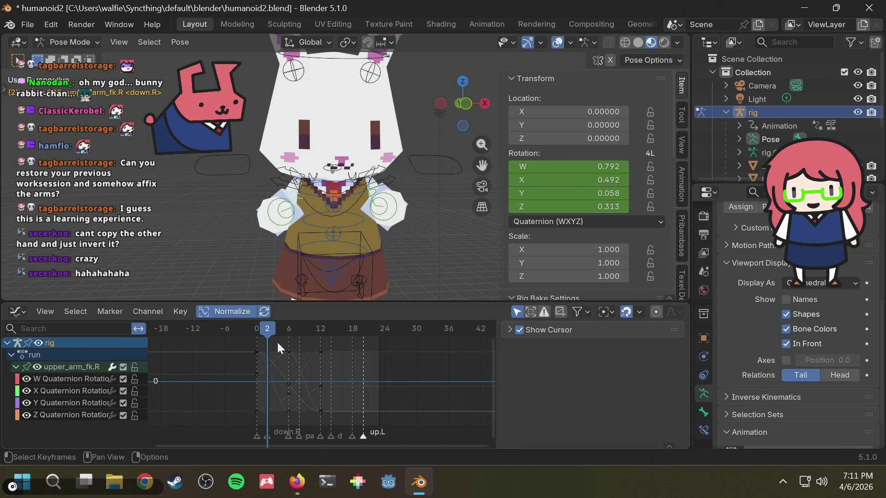
Paste the new frame-0 keys at frame 24 and the frame-6 keys at frame 18 to close the loop.
left_click_drag(275, 340, 240, 413)
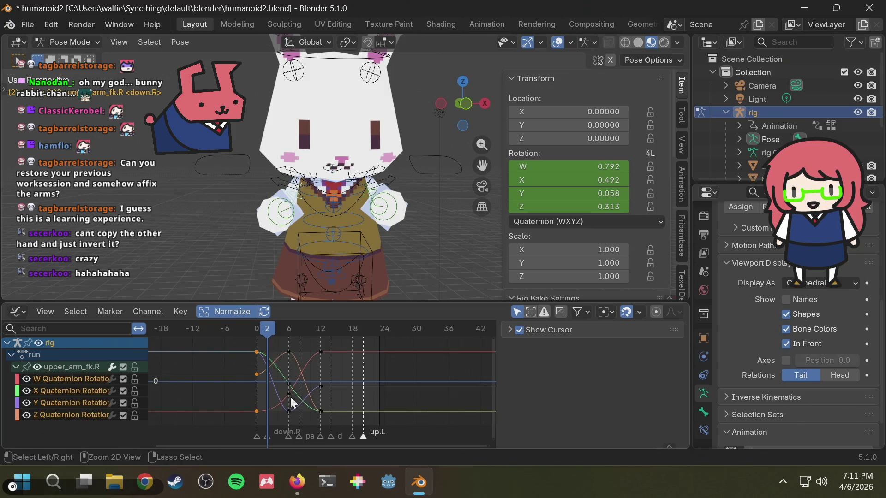
mouse_move(371, 327)
left_mouse_down()
mouse_move(385, 328)
mouse_move(290, 327)
left_mouse_up()
key("ctrl+v")
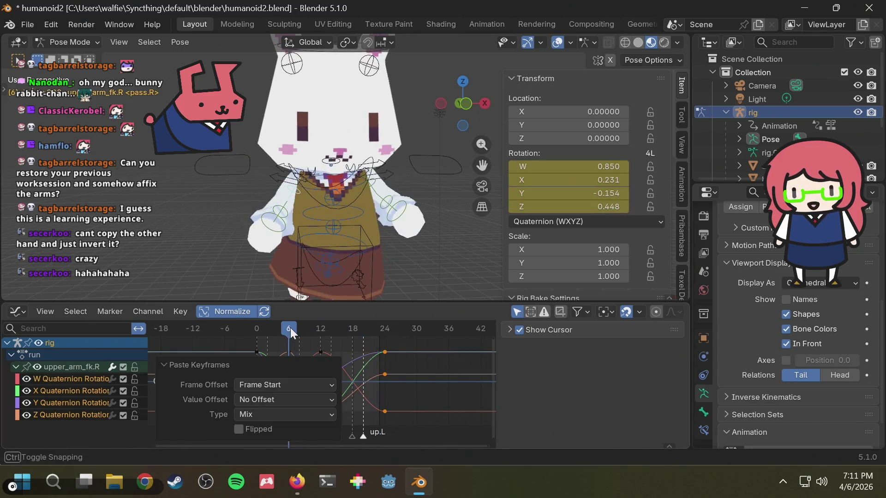
left_click(284, 341)
key("b")
left_click_drag(304, 415, 305, 416)
mouse_move(369, 326)
left_mouse_down()
mouse_move(345, 327)
mouse_move(353, 327)
left_mouse_up()
key("ctrl+v")
Play the run from several angles, then undo the last keyframe pastes.
key("space")
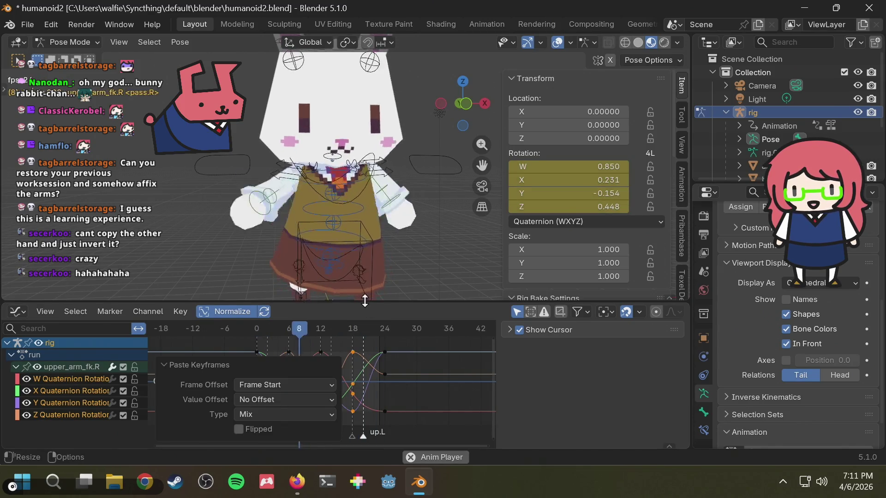
middle_click_drag(387, 235, 425, 251)
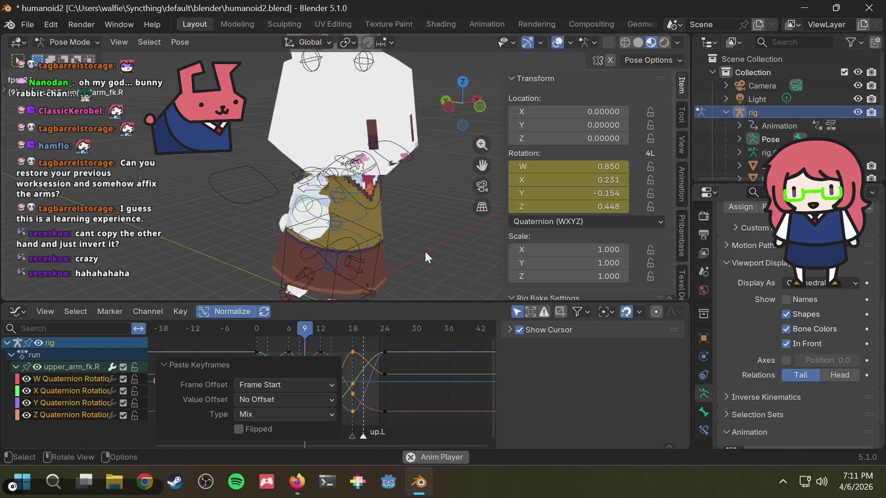
key("Escape")
key("space")
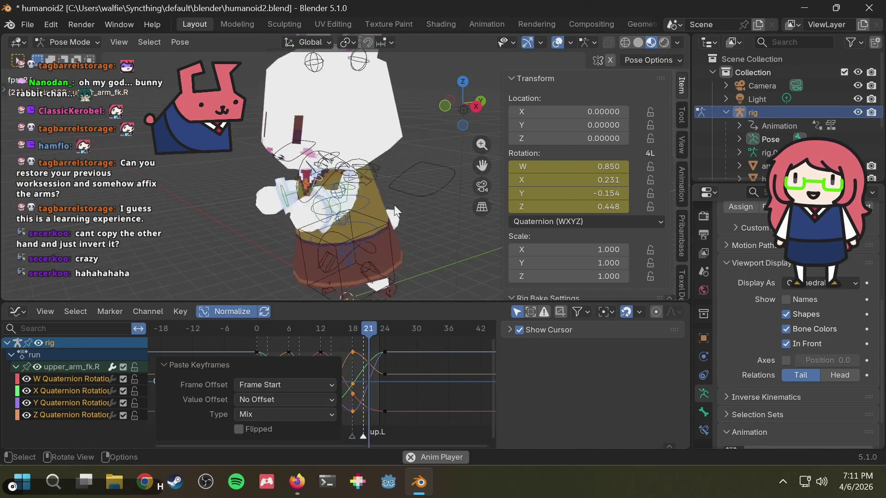
mouse_move(384, 224)
middle_mouse_down()
mouse_move(331, 224)
mouse_move(355, 290)
middle_mouse_up()
key("space")
key("ctrl+z")
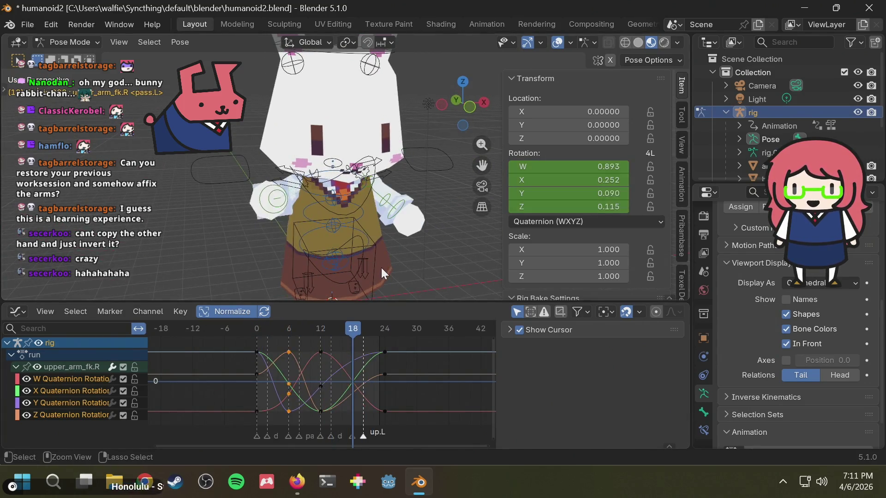
key("ctrl+z")
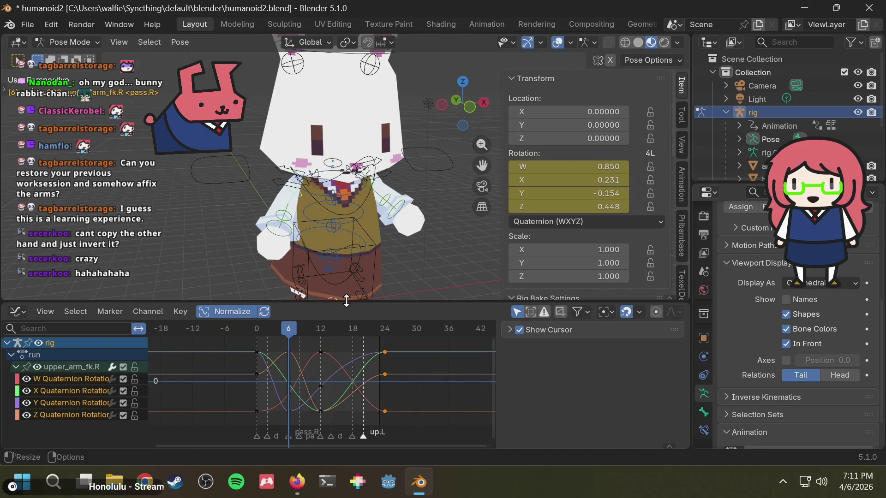
Undo back past the pasted keys, then redo the shifted frame 0 and 6 keys.
key("ctrl+z")
key("ctrl+z")
key("ctrl+z")
key("ctrl+z")
key("ctrl+shift+z")
key("ctrl+z")
key("ctrl+shift+z")
key("ctrl+shift+z")
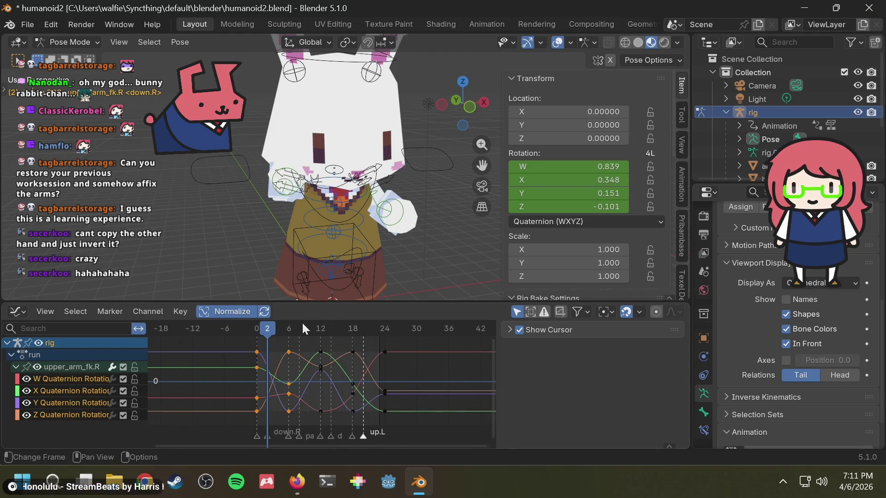
Slide the later upper_arm_fk.R rotation keys earlier so the curves span frames 0 to 18, then scrub.
mouse_move(267, 327)
left_mouse_down()
mouse_move(360, 330)
mouse_move(273, 333)
left_mouse_up()
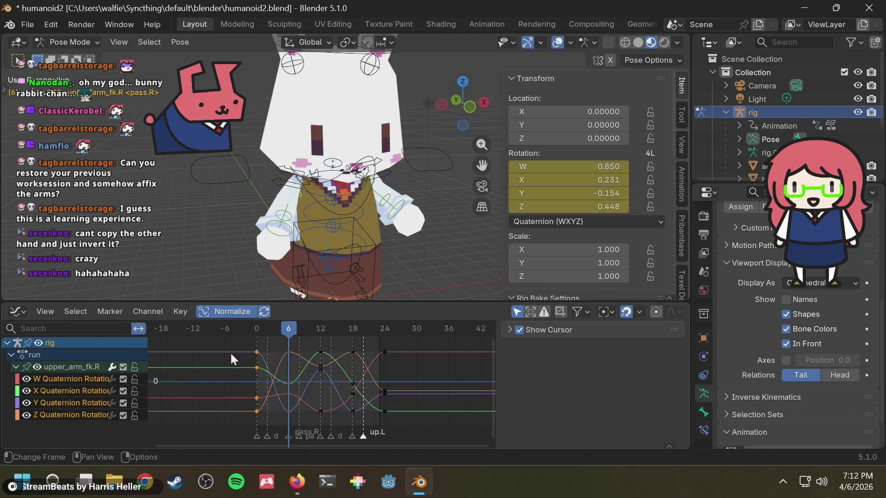
mouse_move(259, 401)
left_mouse_down()
mouse_move(265, 417)
mouse_move(392, 341)
left_mouse_up()
key("g")
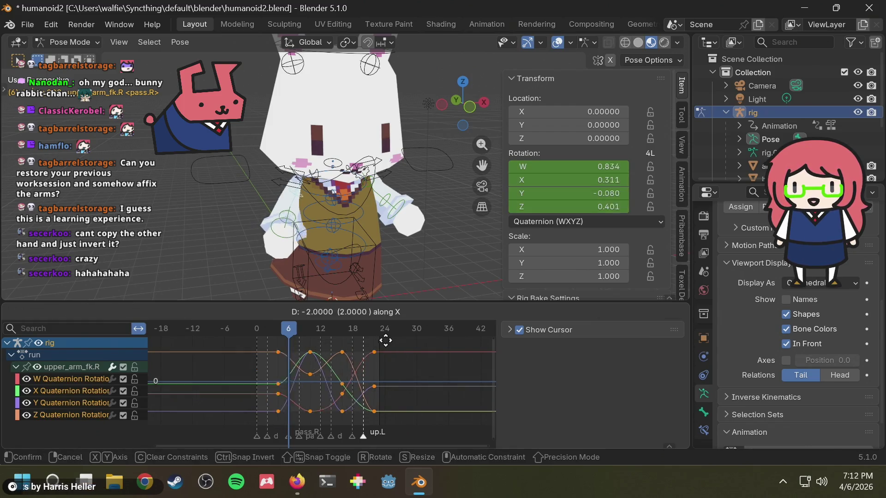
left_click(365, 344)
middle_click_drag(324, 256, 329, 295)
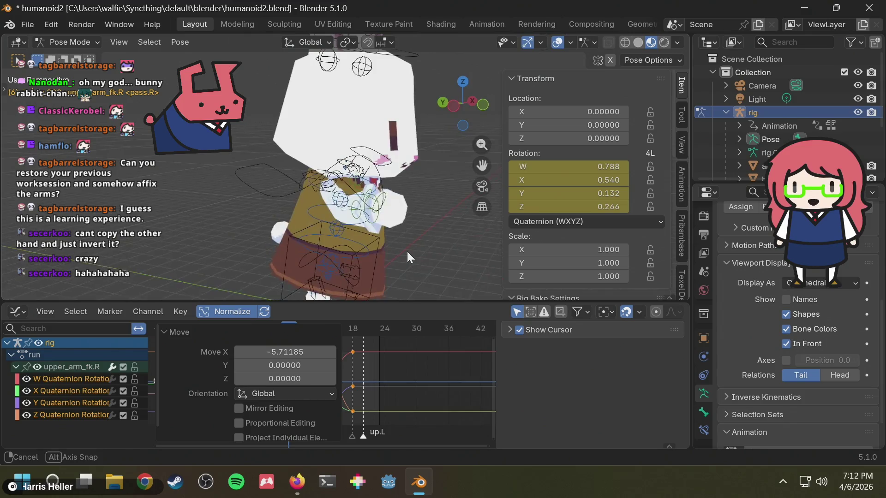
mouse_move(357, 329)
left_mouse_down()
mouse_move(253, 335)
mouse_move(335, 331)
left_mouse_up()
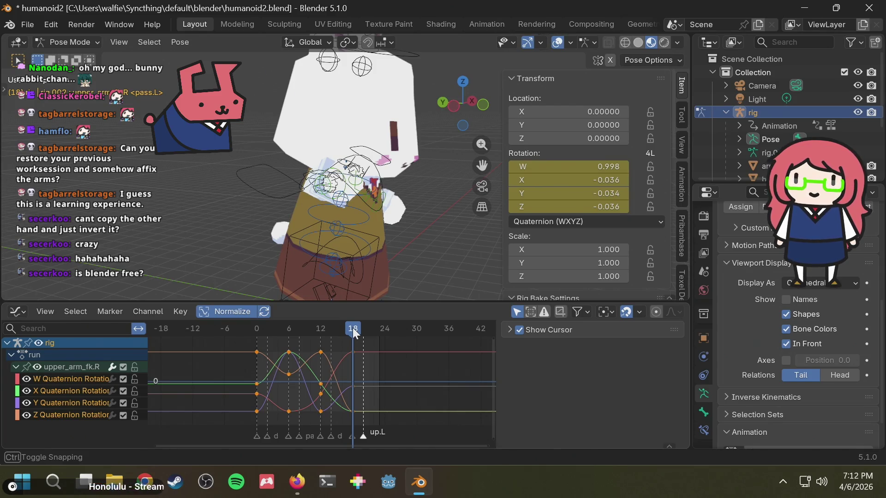
Paste the frame 0 keys at frame 24 so the right arm rotation loops, then play the run.
mouse_move(350, 324)
left_mouse_down()
mouse_move(253, 334)
mouse_move(353, 328)
mouse_move(260, 352)
left_mouse_up()
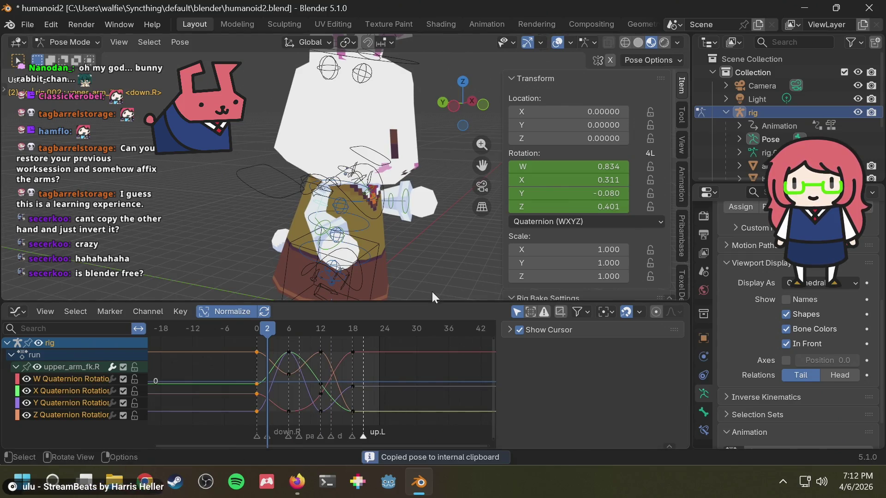
left_click(383, 330)
key("ctrl+v")
left_click_drag(383, 327, 344, 325)
key("space")
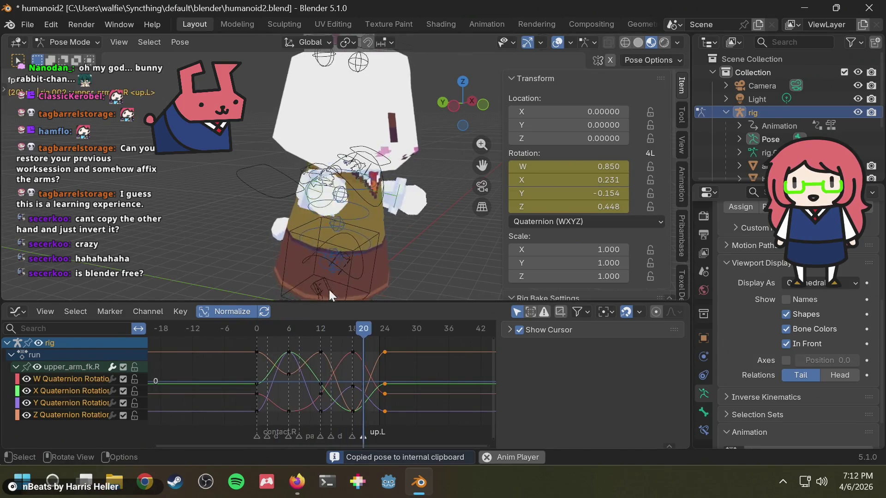
key("space")
scroll(362, 208, "up", 1)
scroll(336, 209, "up", 2)
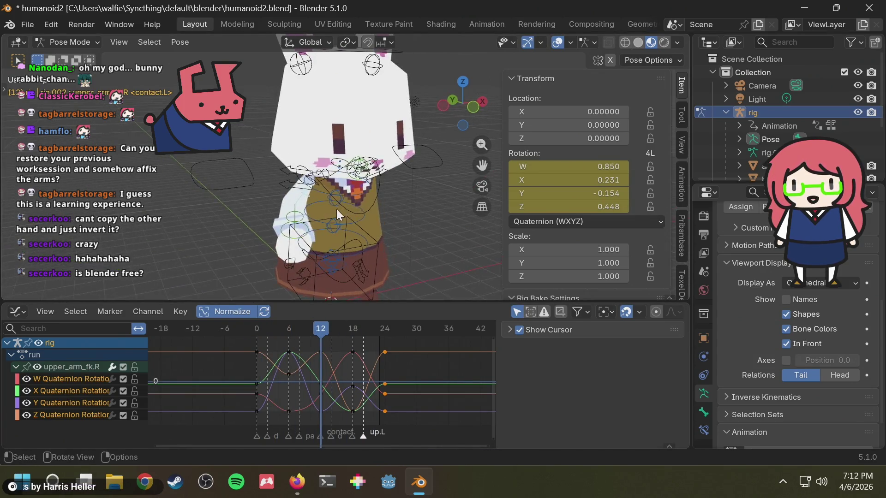
scroll(275, 244, "up", 3)
key("space")
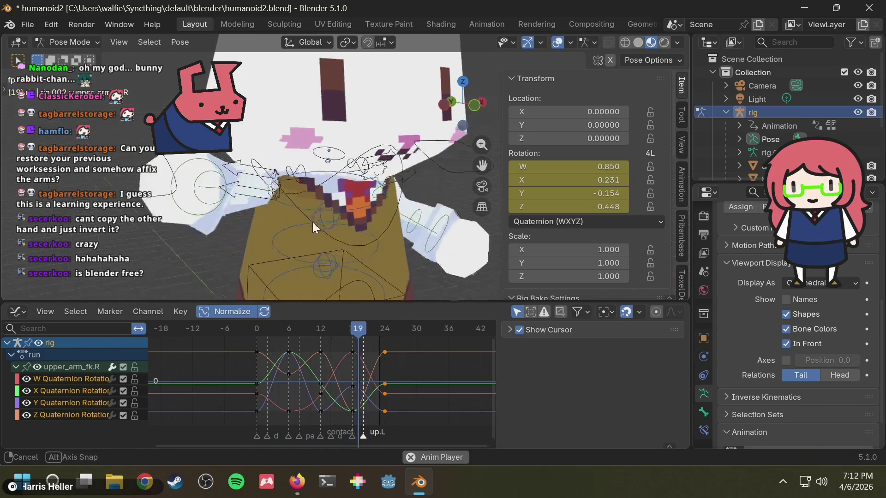
scroll(348, 209, "down", 3)
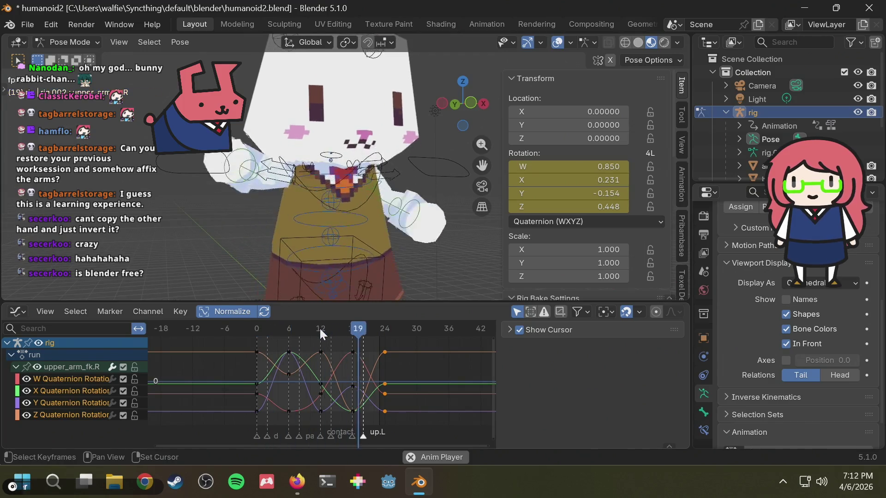
Inspect the right forearm, upper arm and spine bones while orbiting and playing the run.
mouse_move(334, 256)
middle_mouse_down()
mouse_move(245, 264)
mouse_move(378, 252)
mouse_move(318, 251)
middle_mouse_up()
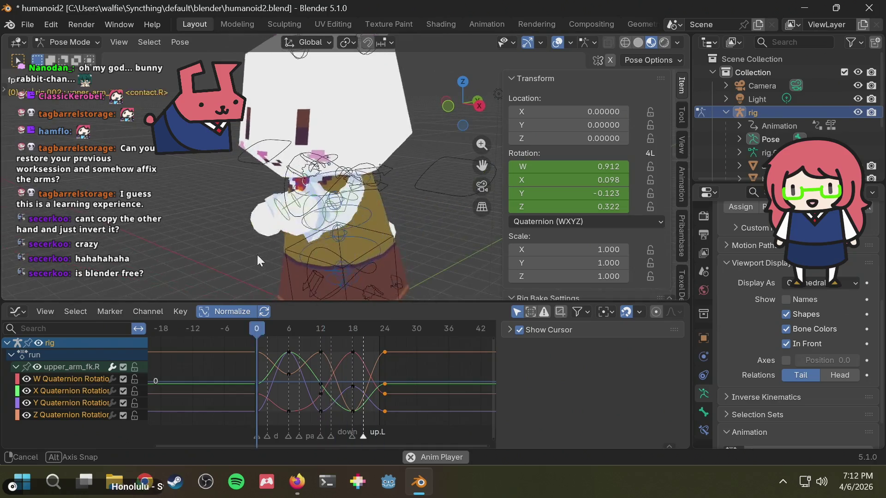
mouse_move(320, 252)
middle_mouse_down()
mouse_move(376, 217)
mouse_move(430, 220)
middle_mouse_up()
left_click(377, 218)
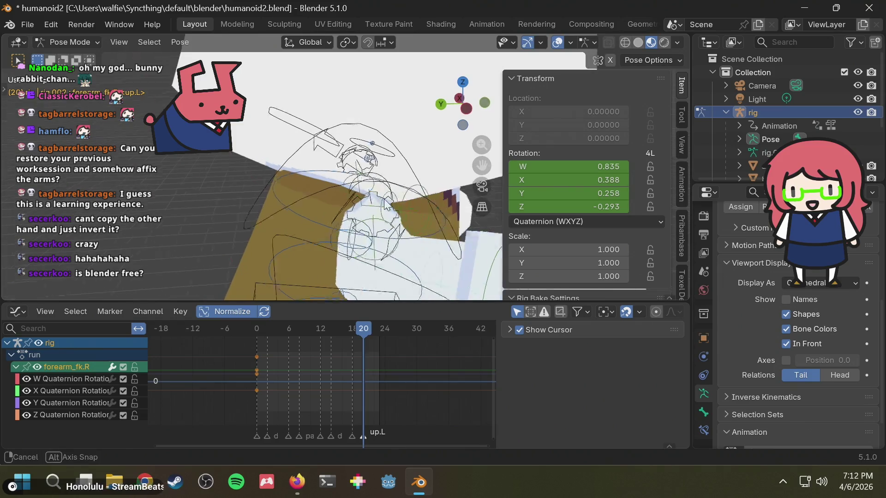
left_click(443, 217)
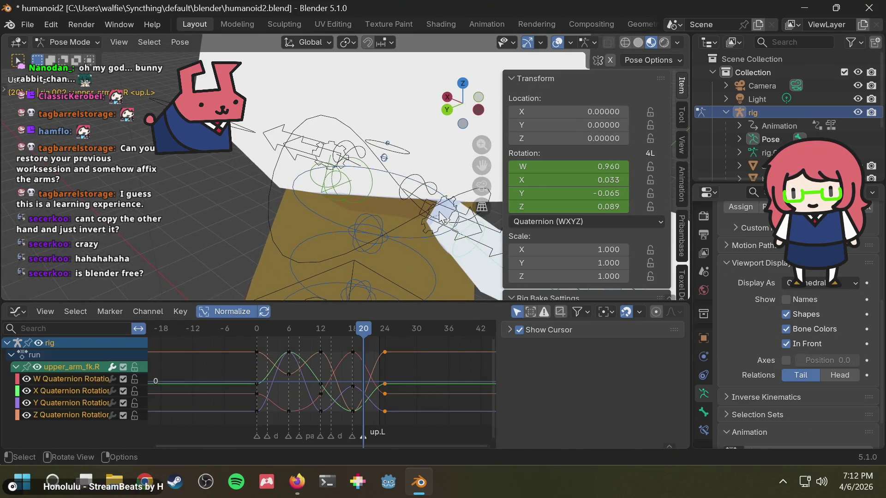
middle_click_drag(431, 228, 403, 237)
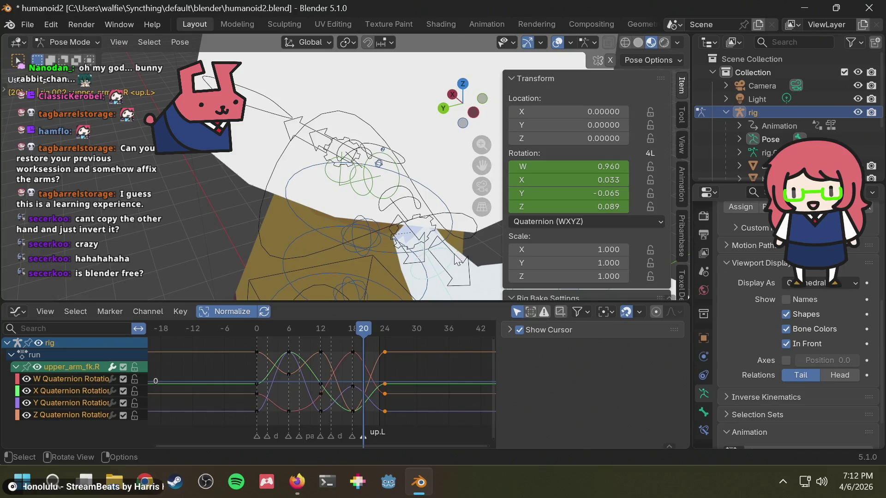
left_click(439, 270)
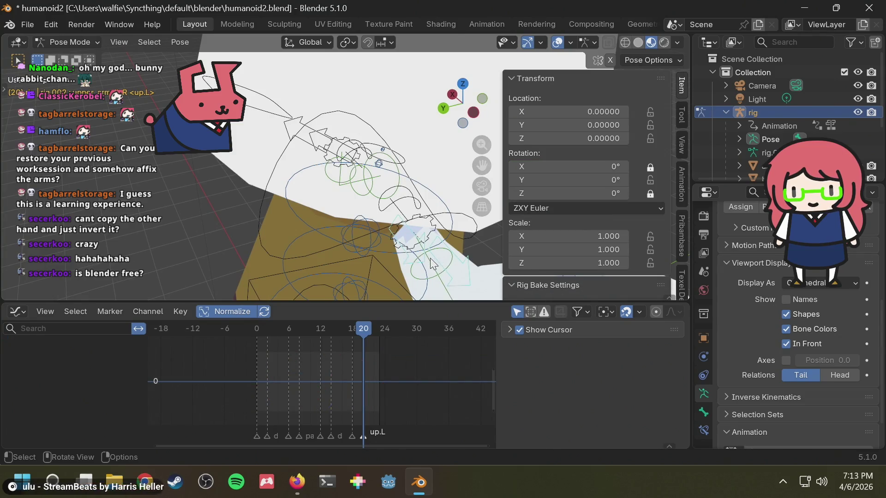
left_click(433, 258)
mouse_move(428, 281)
middle_mouse_down()
mouse_move(373, 262)
mouse_move(447, 255)
middle_mouse_up()
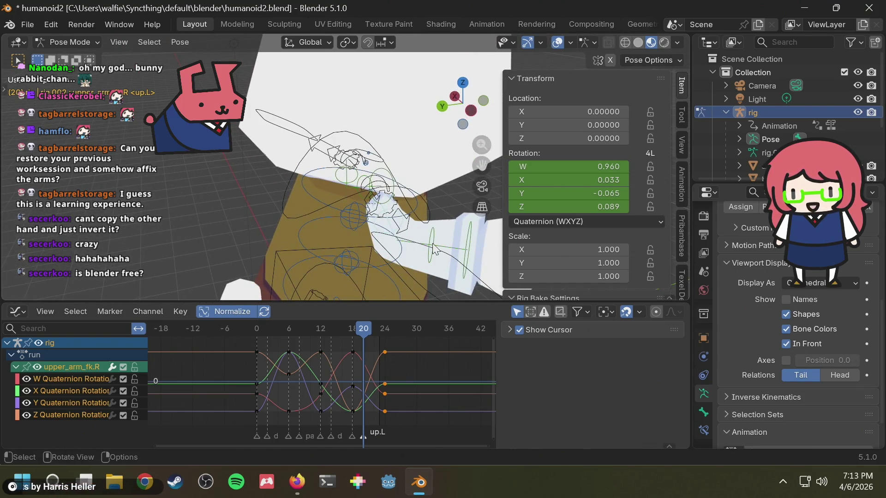
left_click(434, 243)
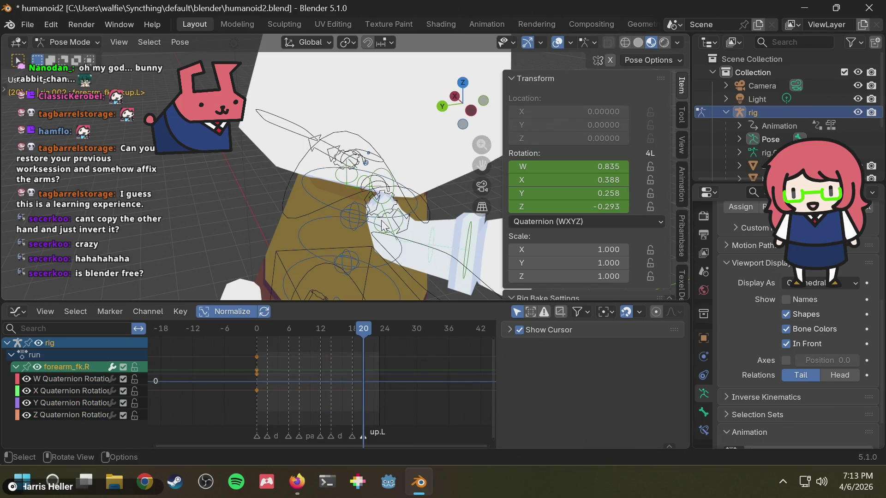
left_click(384, 225)
mouse_move(385, 231)
middle_mouse_down()
mouse_move(426, 230)
mouse_move(367, 238)
mouse_move(223, 216)
middle_mouse_up()
left_click(415, 229)
key("space")
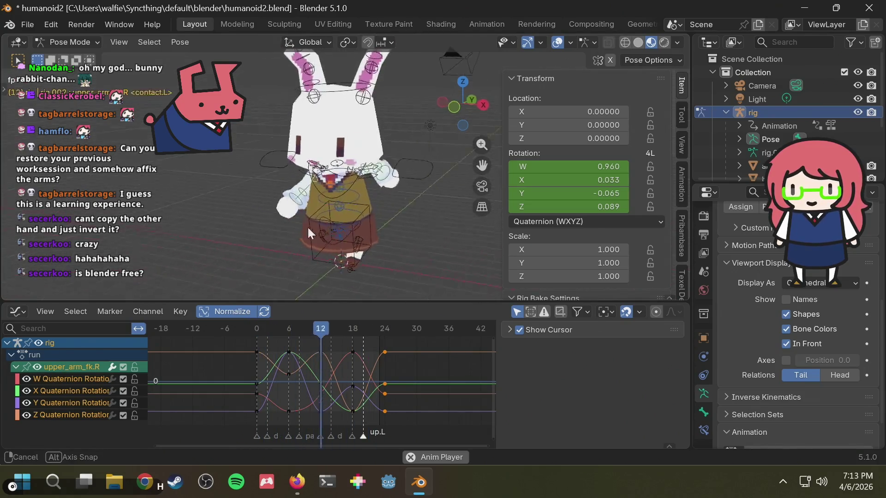
middle_click_drag(224, 216, 434, 230)
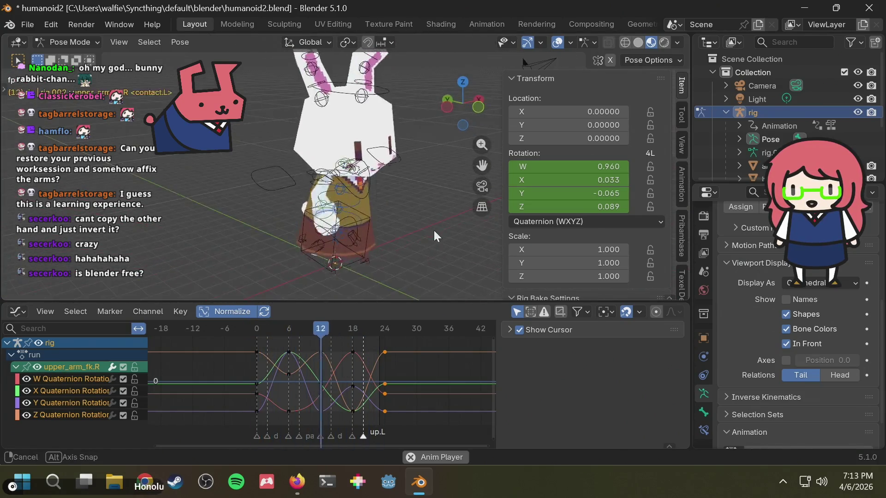
key("space")
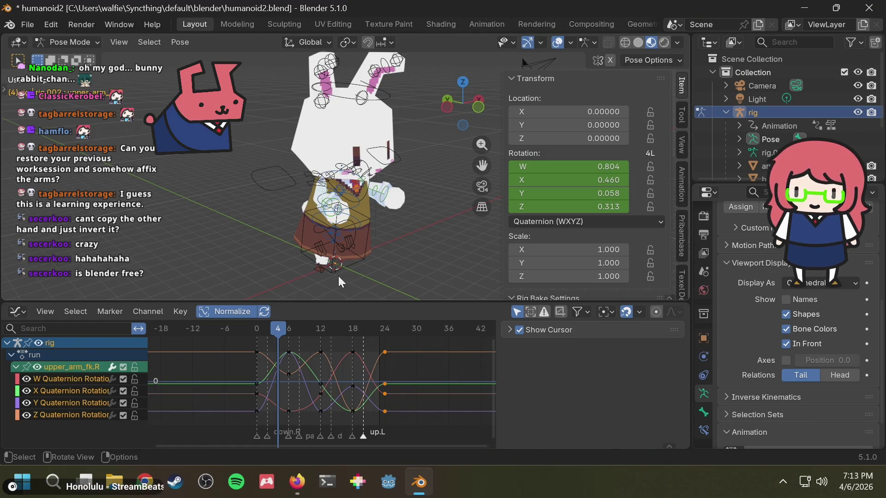
key("space")
scroll(373, 261, "up", 2)
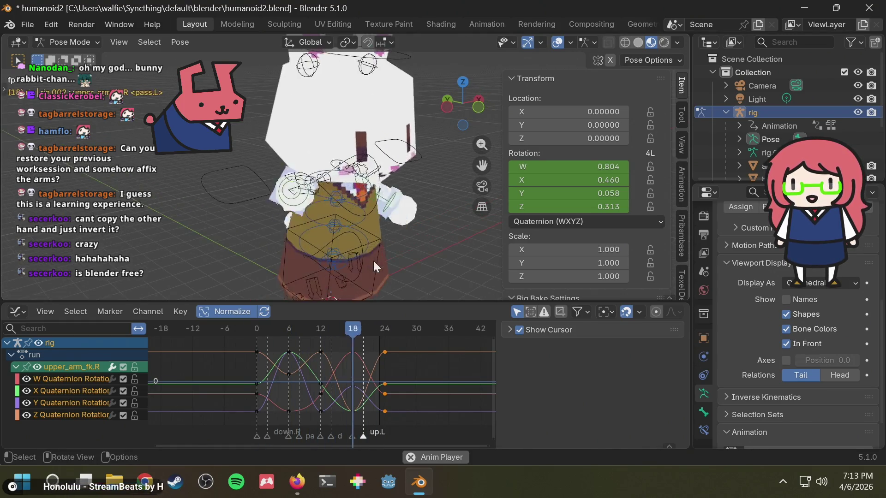
key("space")
Reset the right upper arm to a keyed rest rotation at frame 0, then select the left upper arm.
left_click_drag(293, 354, 172, 324)
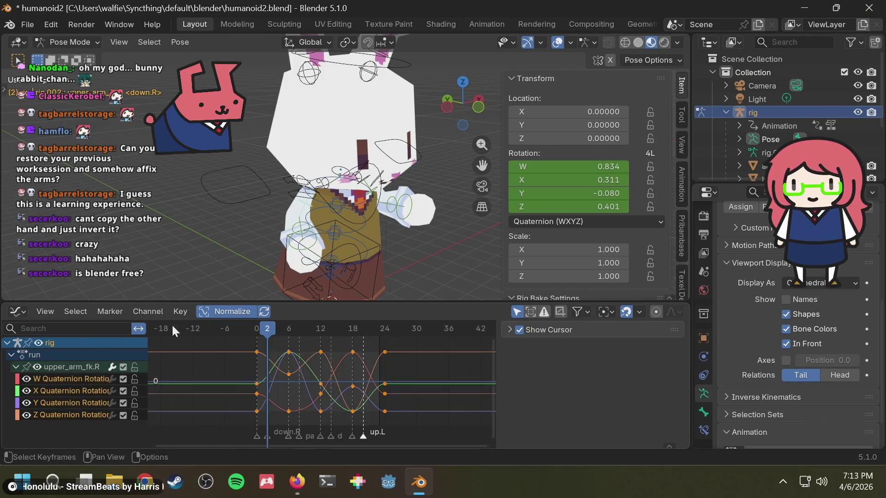
key("x")
mouse_move(406, 223)
middle_mouse_down()
mouse_move(371, 224)
mouse_move(250, 347)
middle_mouse_up()
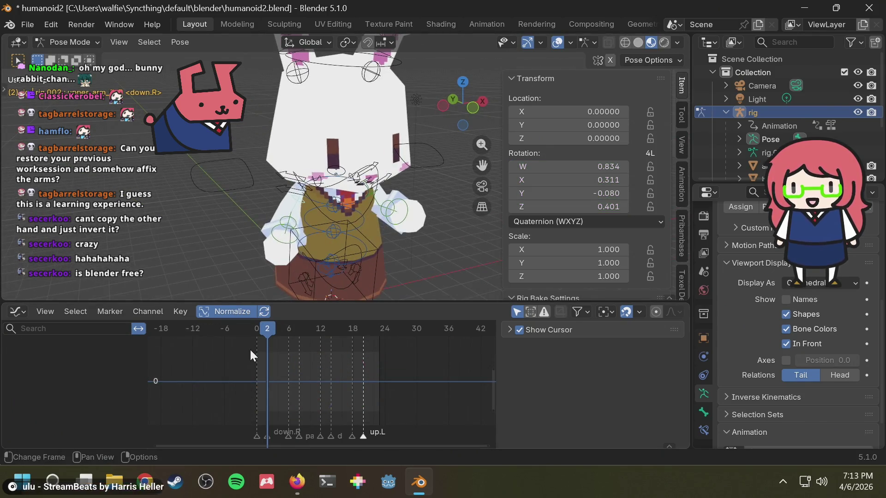
left_click_drag(265, 330, 257, 333)
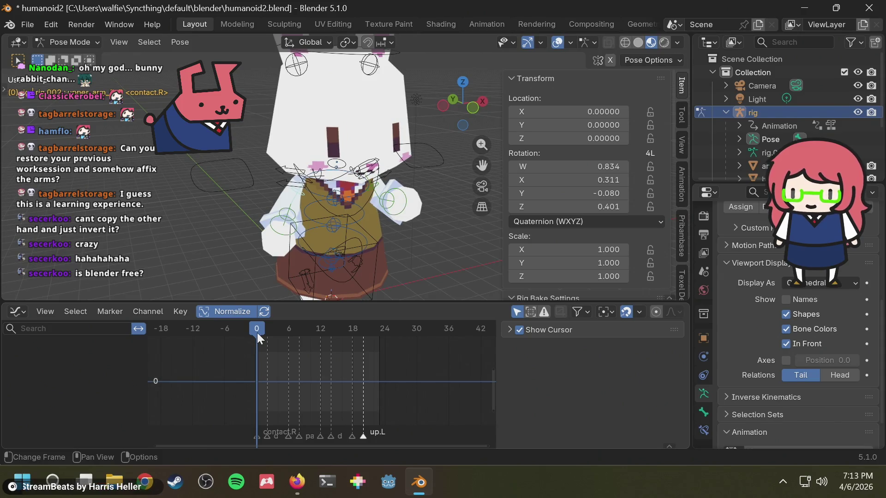
mouse_move(312, 206)
middle_mouse_down()
mouse_move(368, 204)
mouse_move(293, 201)
mouse_move(421, 278)
mouse_move(299, 224)
middle_mouse_up()
key("alt+r")
key("space")
key("space")
mouse_move(362, 273)
middle_mouse_down()
mouse_move(313, 220)
mouse_move(351, 183)
middle_mouse_up()
left_click(374, 184)
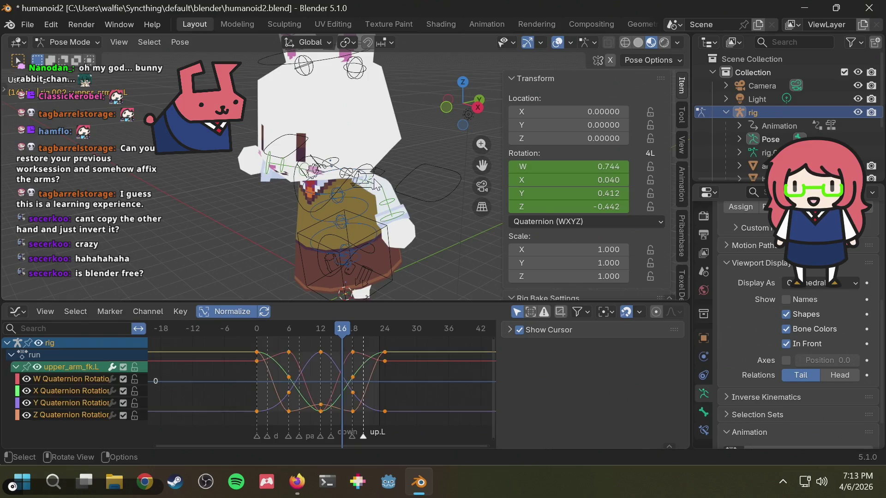
left_click_drag(318, 325, 251, 327)
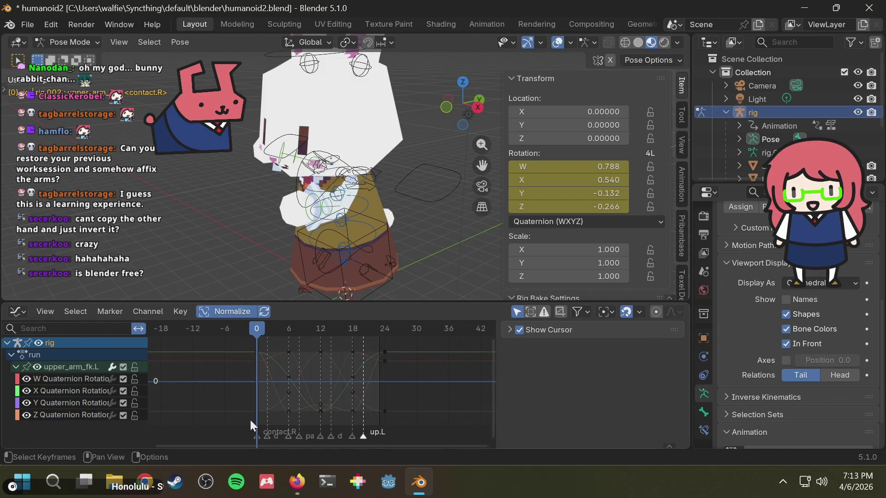
Paste all upper_arm_fk.L rotation keys flipped onto upper_arm_fk.R at frame 0 and play the run.
left_click_drag(412, 346, 427, 334)
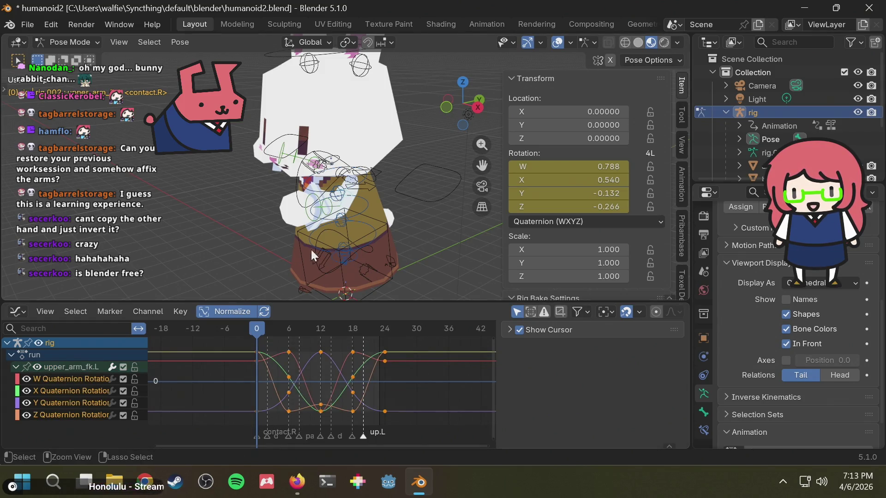
mouse_move(277, 245)
middle_mouse_down()
mouse_move(443, 252)
mouse_move(293, 256)
mouse_move(326, 196)
mouse_move(453, 200)
middle_mouse_up()
scroll(426, 247, "up", 4)
left_click(425, 248)
key("ctrl+shift+v")
key("space")
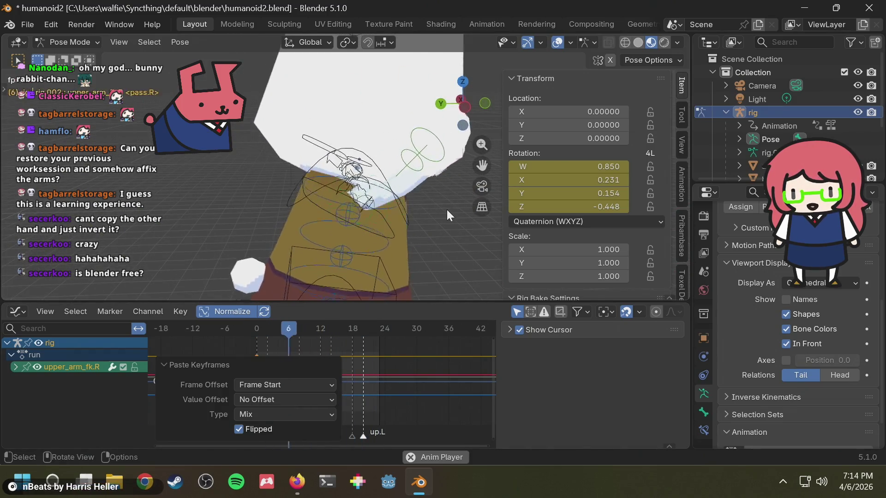
key("Escape")
left_click(286, 362)
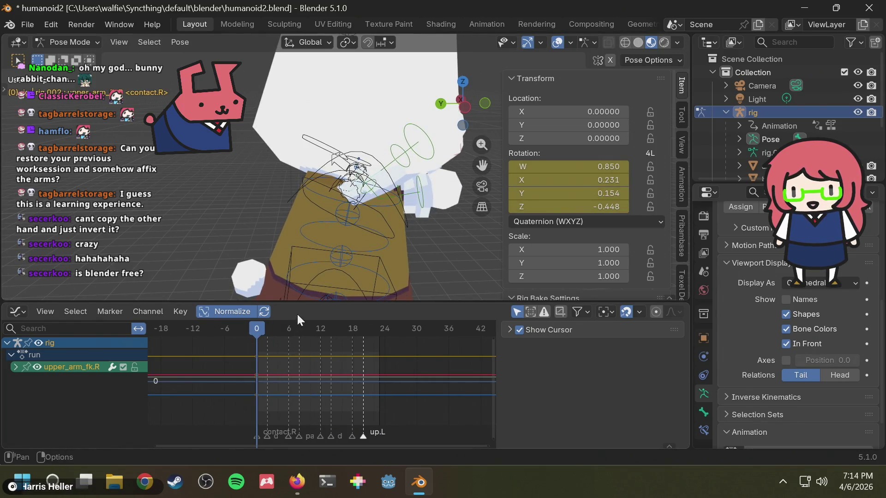
Repeat the flipped paste, play the run, and rewind to frame 0 showing hand.L IK-FK 1.000.
mouse_move(328, 267)
middle_mouse_down()
mouse_move(288, 242)
mouse_move(237, 227)
middle_mouse_up()
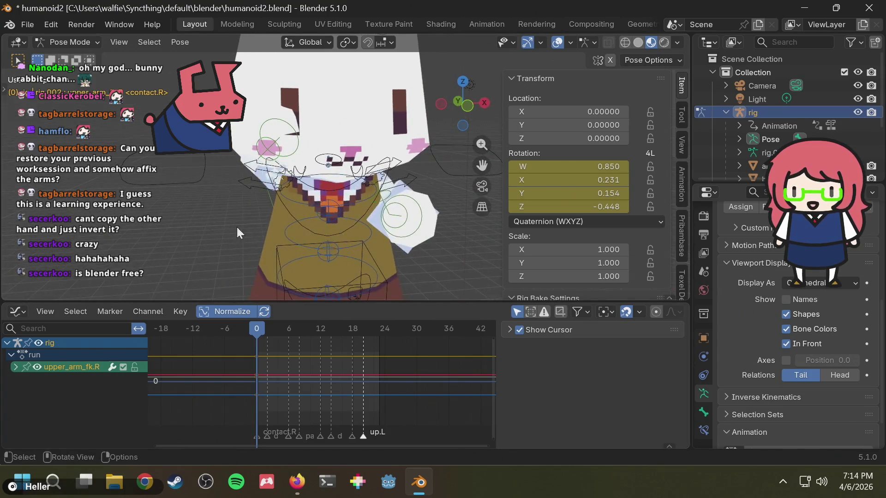
key("ctrl+shift+v")
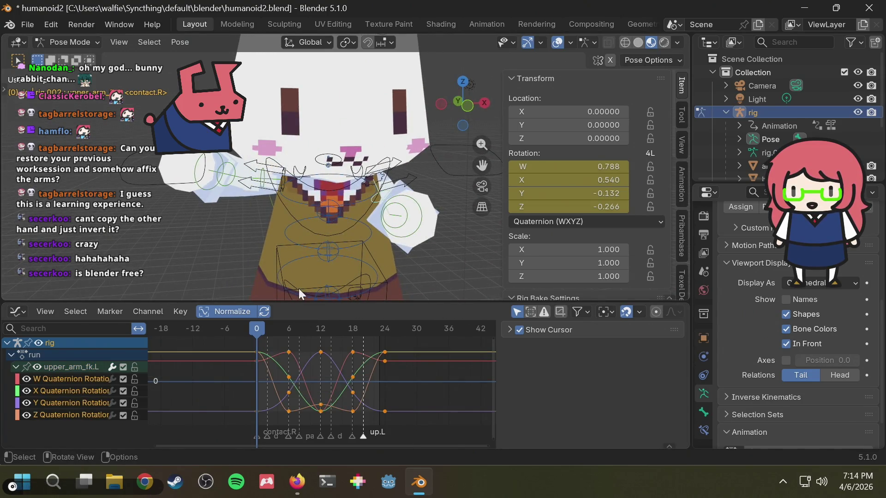
key("ctrl+shift+v")
key("space")
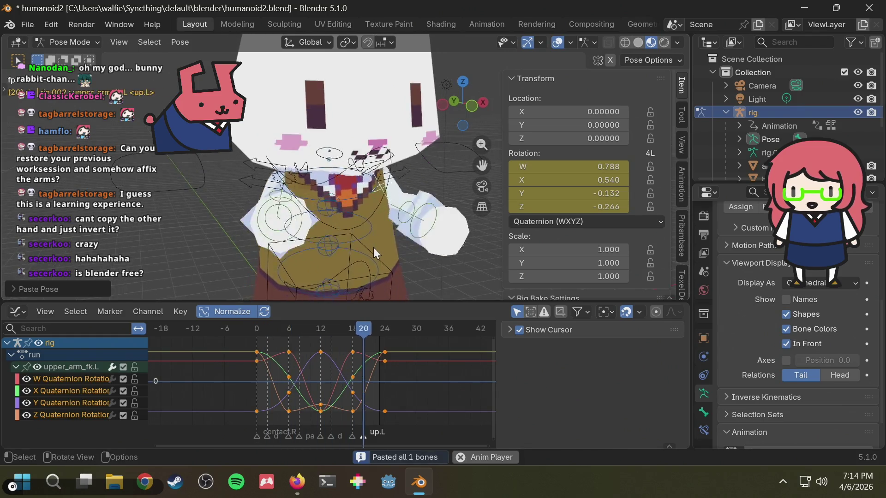
middle_click_drag(372, 247, 477, 259)
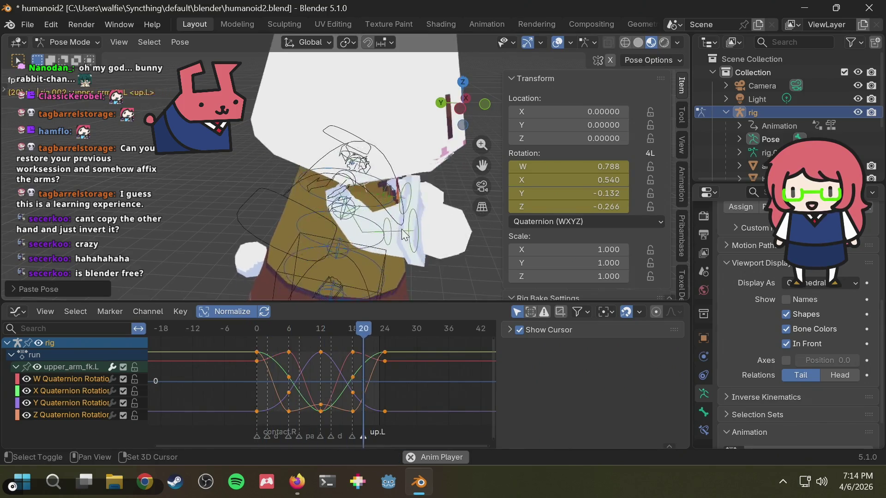
mouse_move(295, 332)
left_mouse_down()
mouse_move(270, 333)
mouse_move(354, 345)
mouse_move(205, 377)
left_mouse_up()
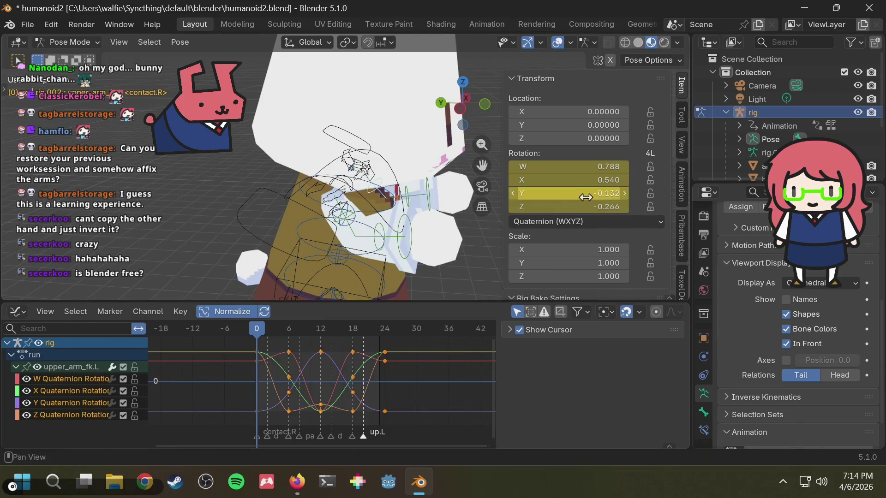
scroll(586, 198, "down", 2)
scroll(595, 207, "down", 2)
scroll(624, 223, "down", 2)
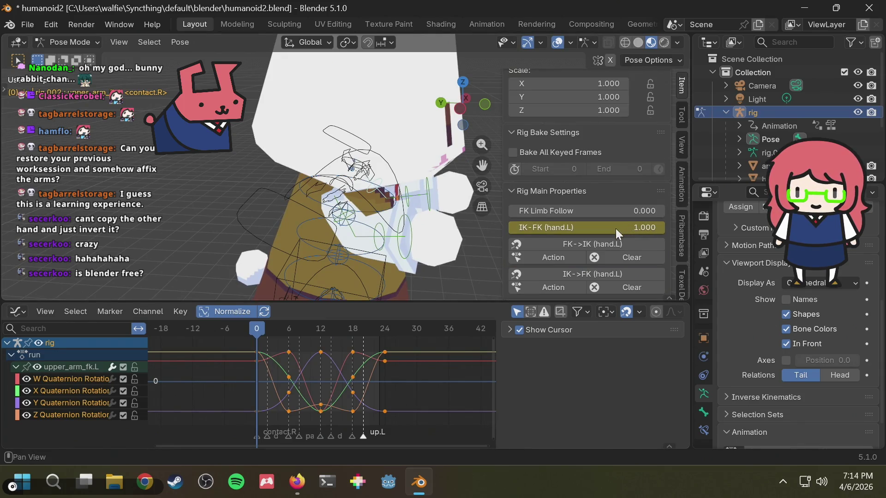
Play the run cycle and review the arm motion from side, front and upright angles.
mouse_move(291, 323)
left_mouse_down()
mouse_move(230, 340)
mouse_move(317, 334)
mouse_move(267, 350)
left_mouse_up()
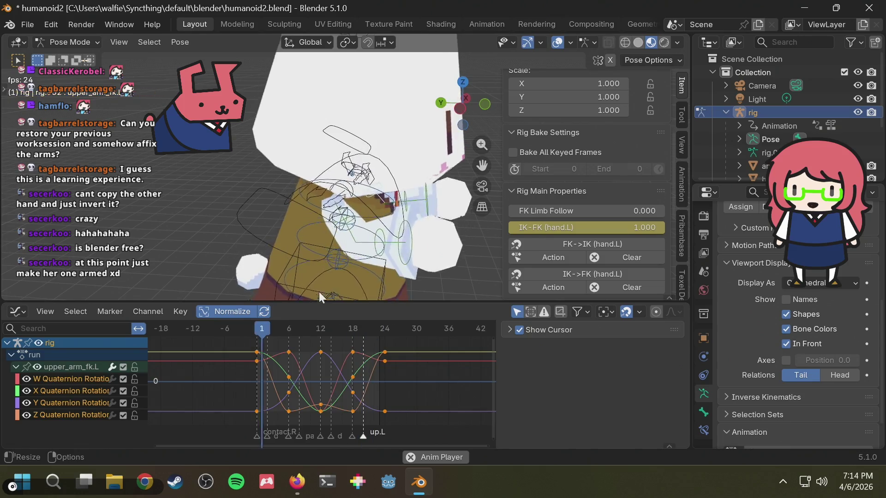
key("space")
middle_click_drag(365, 259, 251, 248)
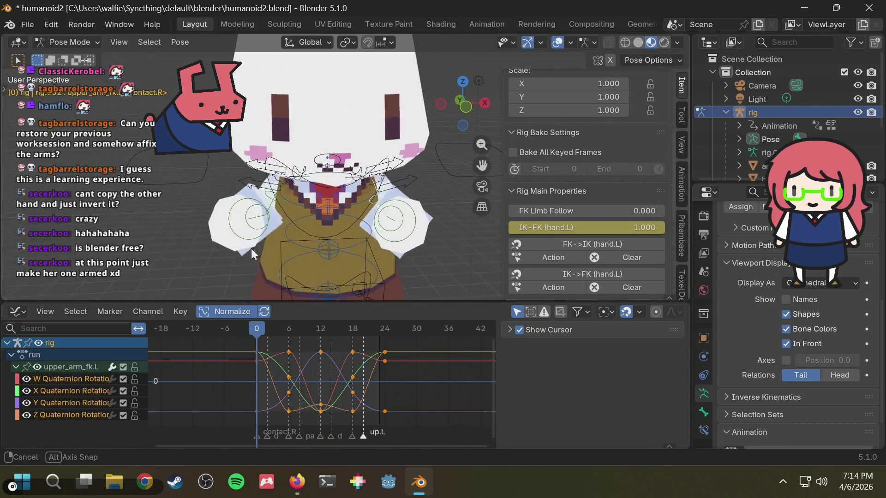
key("space")
mouse_move(320, 235)
middle_mouse_down()
mouse_move(443, 237)
mouse_move(342, 166)
mouse_move(389, 199)
middle_mouse_up()
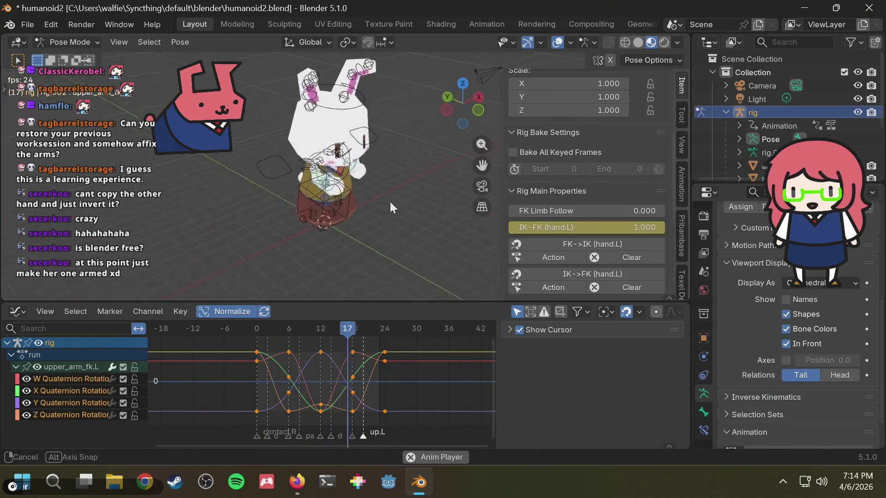
mouse_move(389, 201)
middle_mouse_down()
mouse_move(337, 186)
mouse_move(567, 207)
mouse_move(510, 215)
middle_mouse_up()
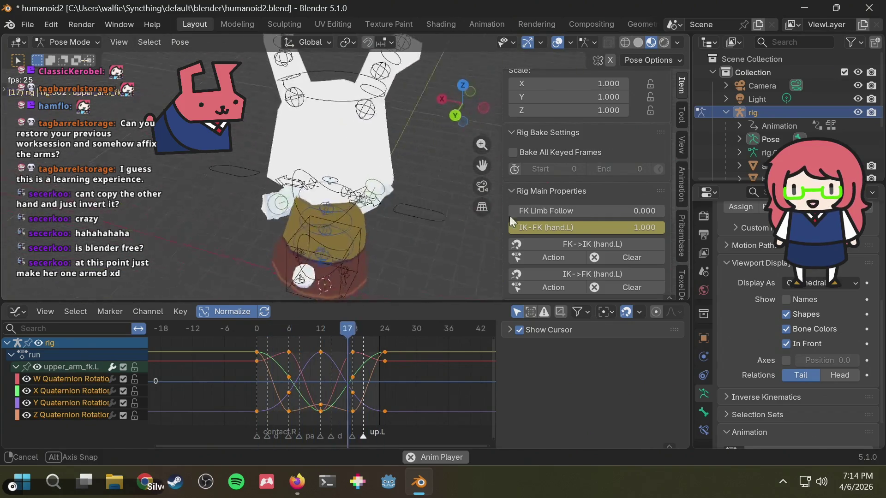
mouse_move(509, 215)
middle_mouse_down()
mouse_move(407, 103)
mouse_move(379, 161)
middle_mouse_up()
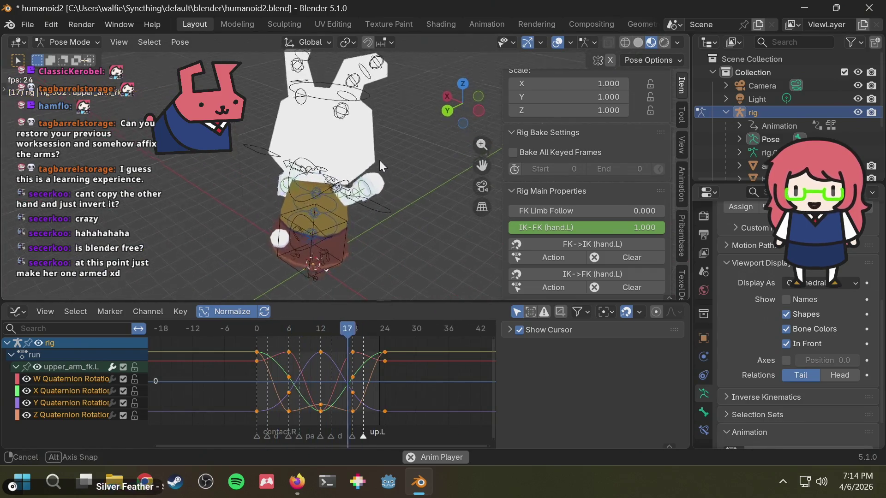
middle_click_drag(379, 159, 349, 154)
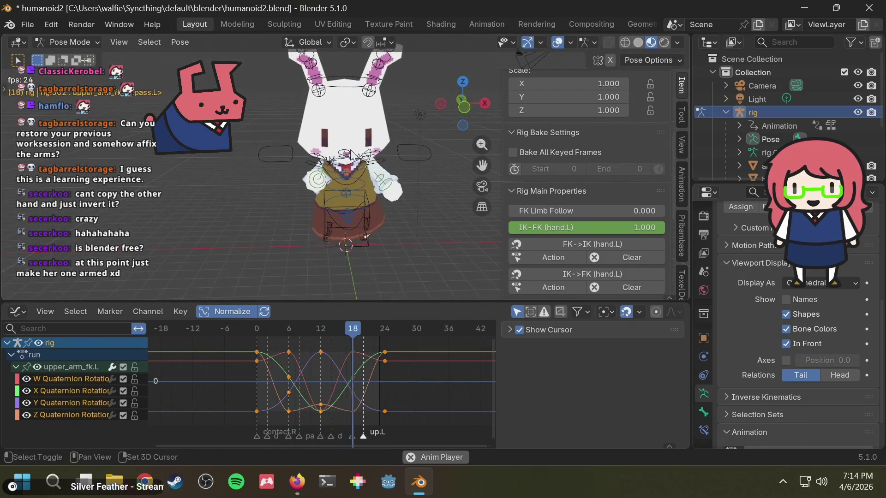
scroll(417, 179, "up", 2)
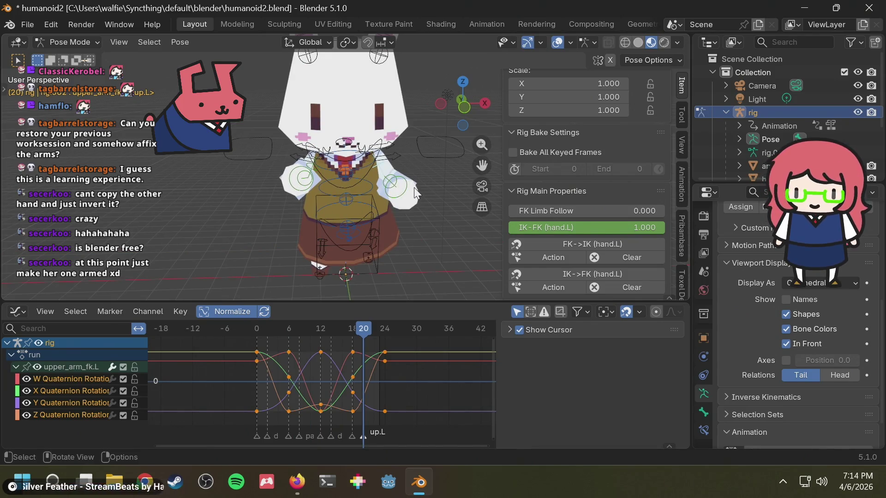
Save humanoid2.blend, rewind to frame 0 and inspect hand_ik.L and forearm_fk.L.
key("ctrl+s")
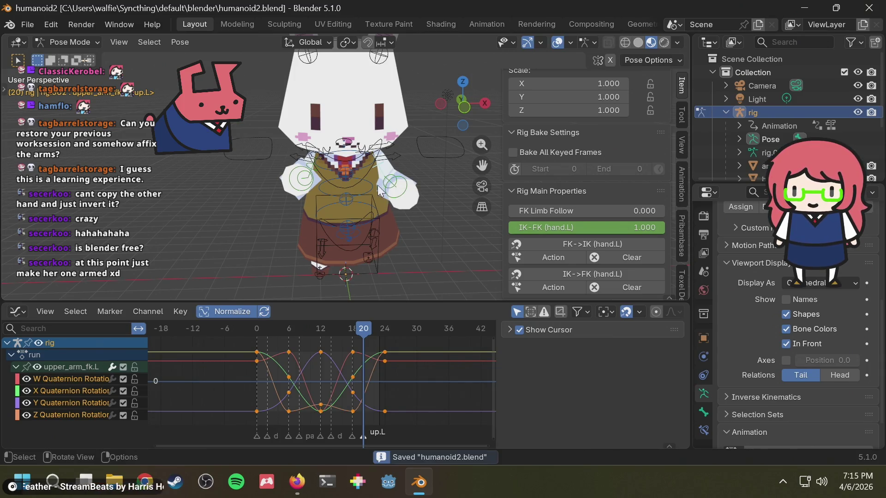
left_click_drag(292, 335, 354, 325)
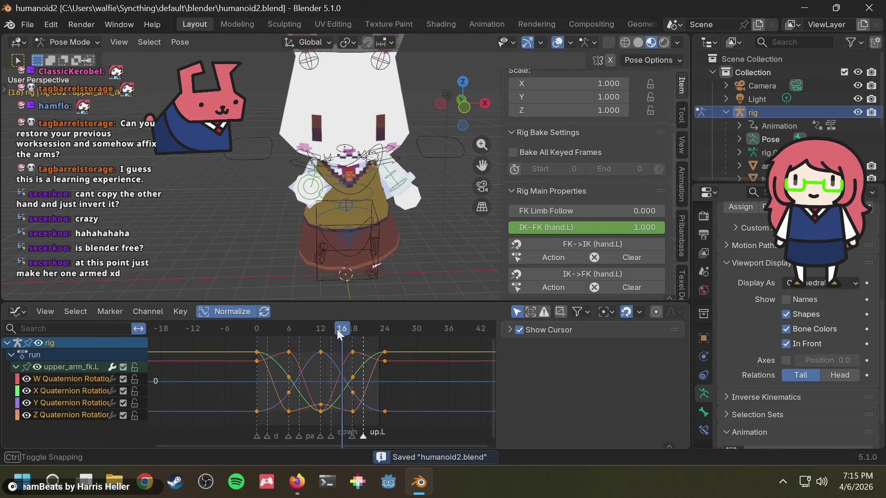
left_click_drag(354, 325, 235, 340)
mouse_move(414, 208)
middle_mouse_down()
mouse_move(307, 215)
mouse_move(329, 189)
middle_mouse_up()
left_click(393, 182)
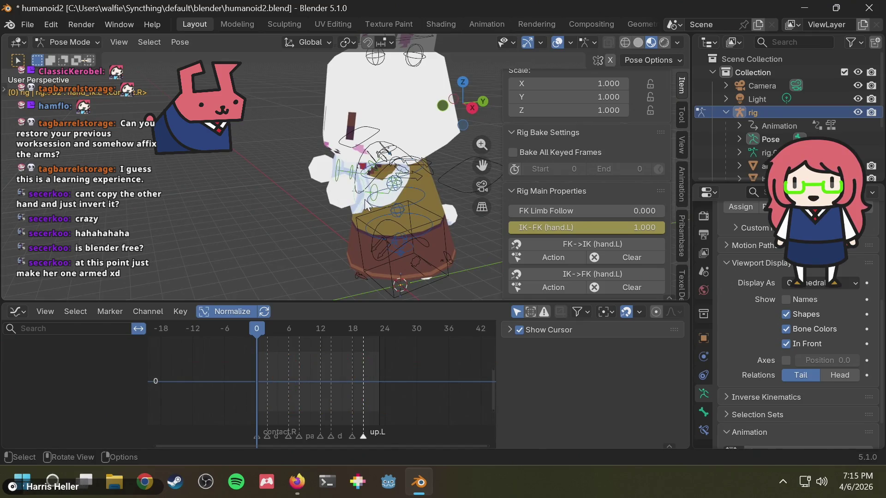
left_click(375, 201)
Search Firefox for 'blender paste arm animation reversed' and open the Stack Exchange result.
key("alt+Tab")
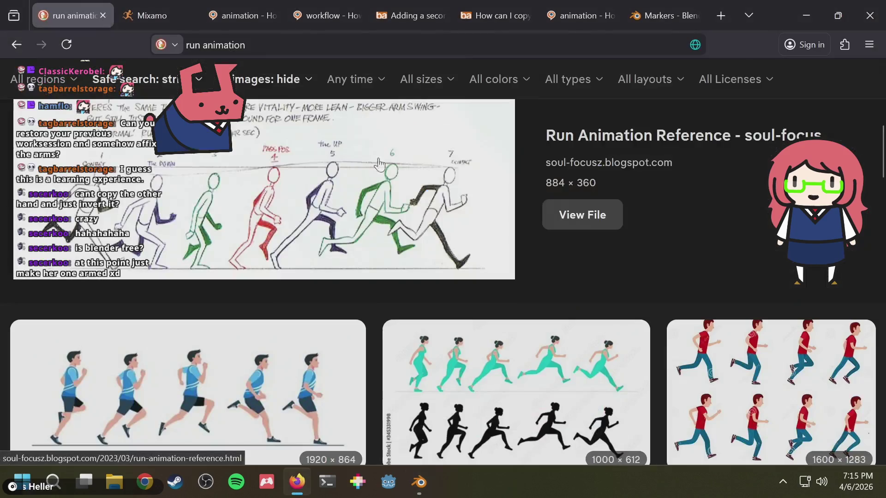
key("ctrl+t")
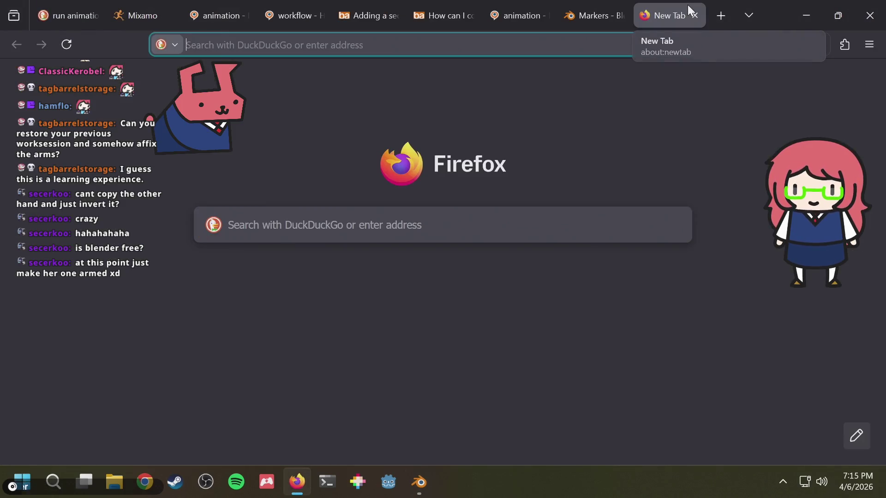
type("blender paste")
key("BackSpace")
key("BackSpace")
key("BackSpace")
type("te")
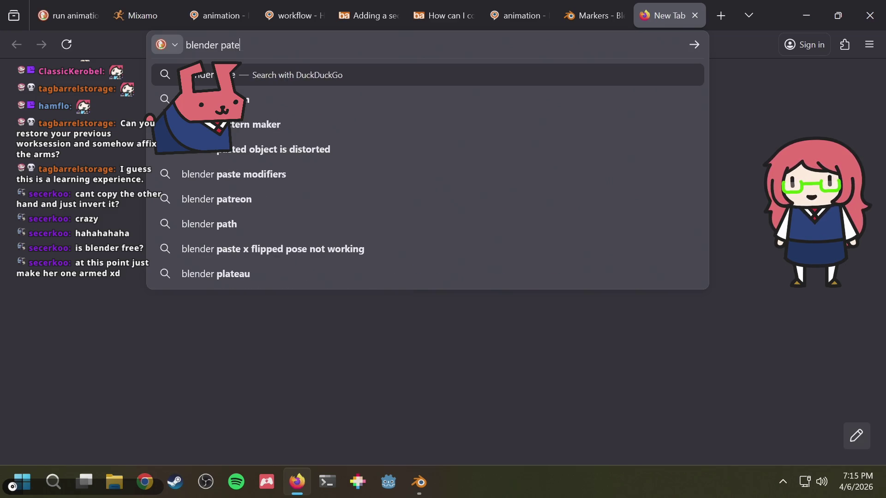
key("BackSpace")
key("BackSpace")
type("ste arm ani")
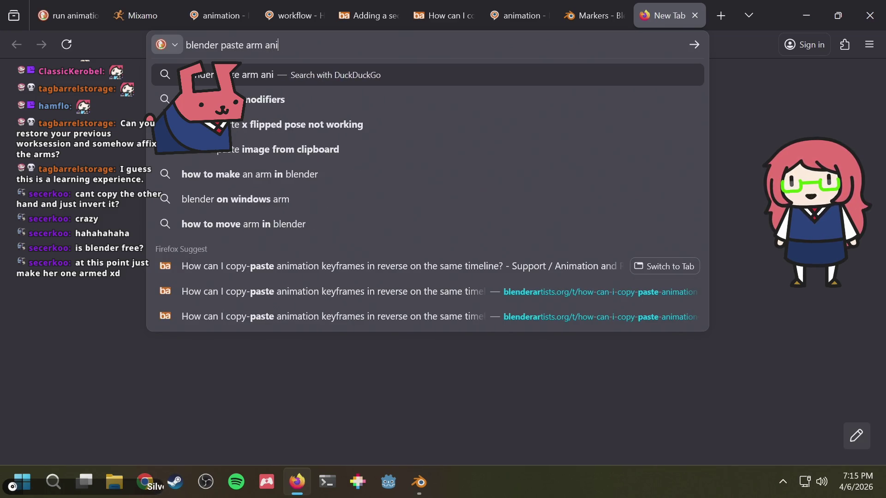
type("n reversed")
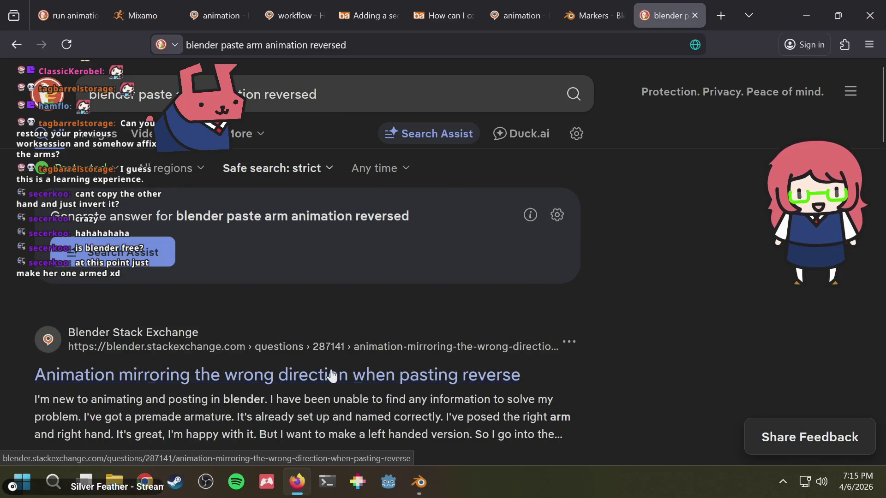
left_click(331, 374)
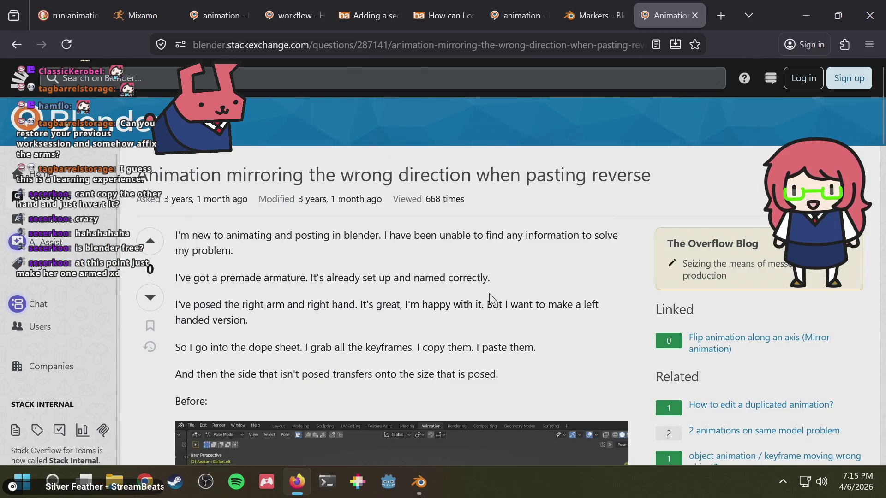
scroll(491, 298, "down", 2)
scroll(491, 292, "down", 3)
scroll(496, 291, "down", 5)
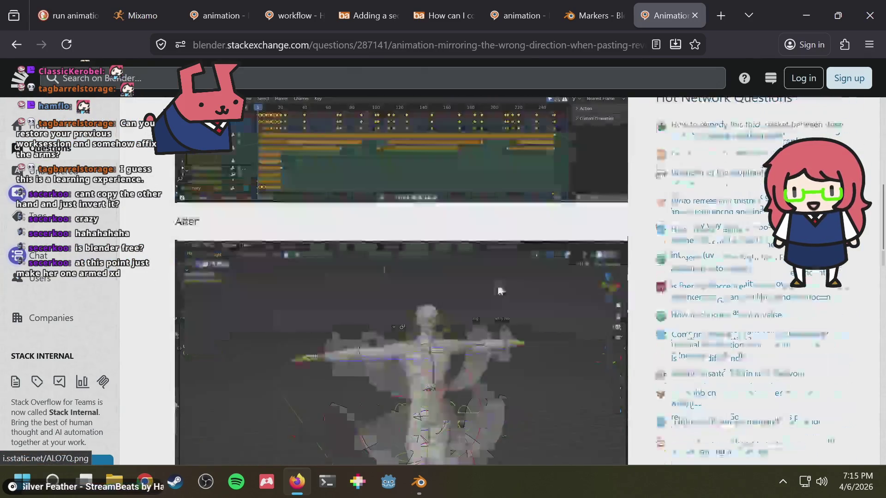
scroll(499, 290, "up", 4)
scroll(500, 290, "down", 3)
scroll(502, 289, "down", 3)
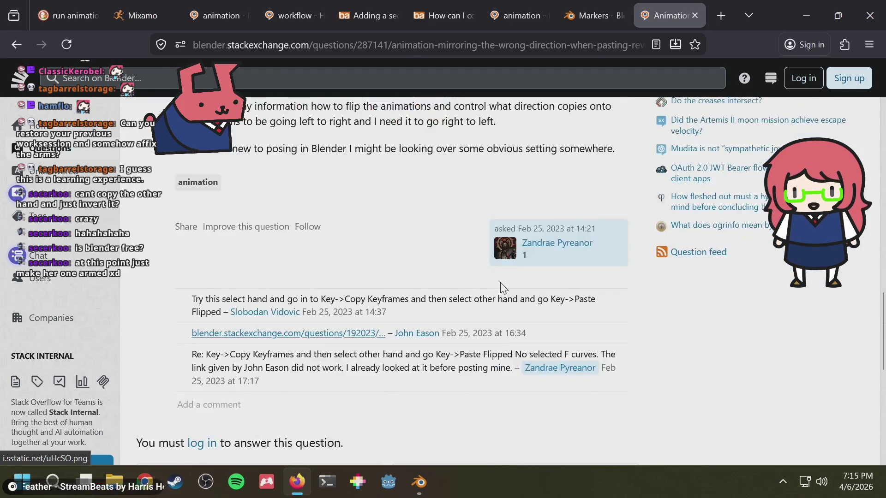
scroll(502, 288, "down", 3)
scroll(501, 289, "up", 1)
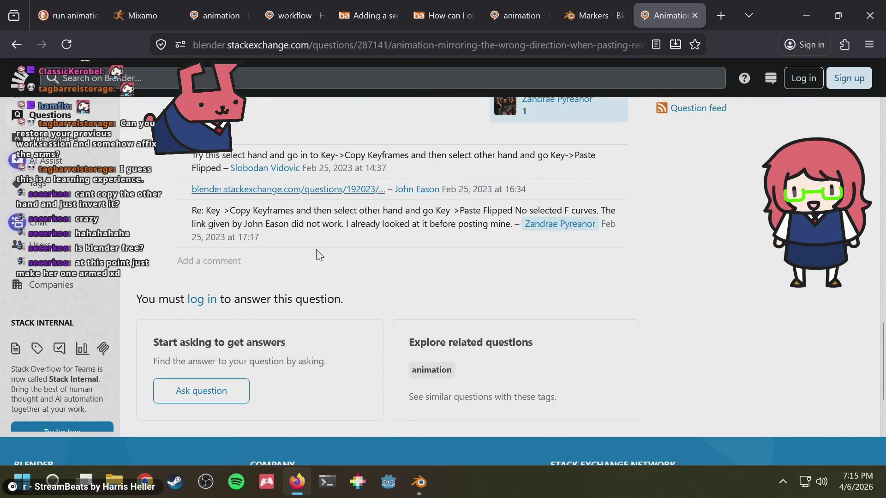
scroll(304, 270, "up", 2)
Highlight the Copy Keyframes / Paste Flipped suggestion in the question's comments.
left_click_drag(345, 300, 457, 297)
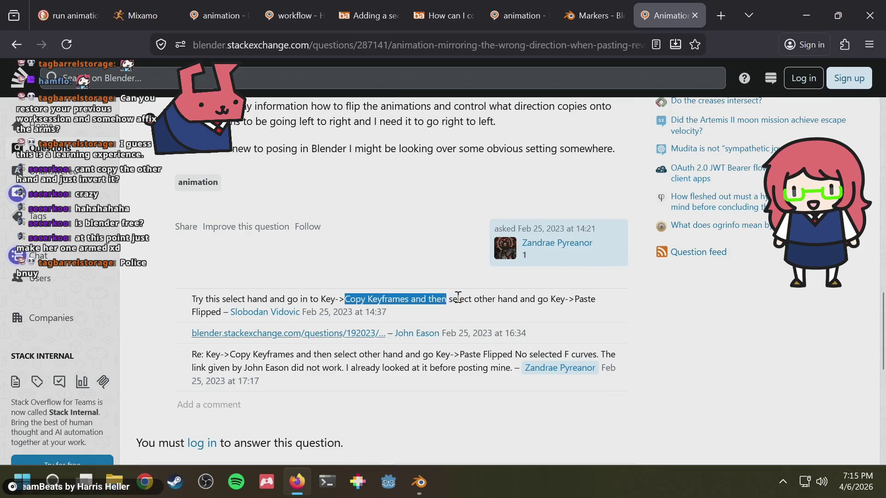
left_click(483, 295)
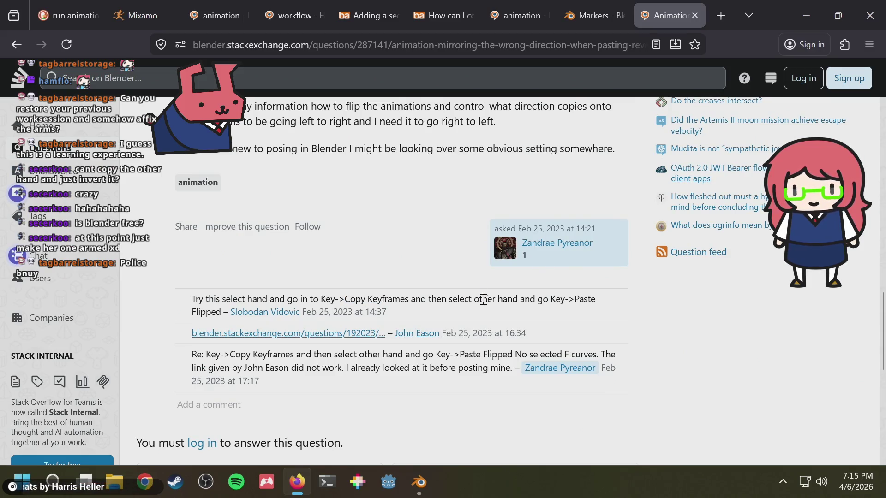
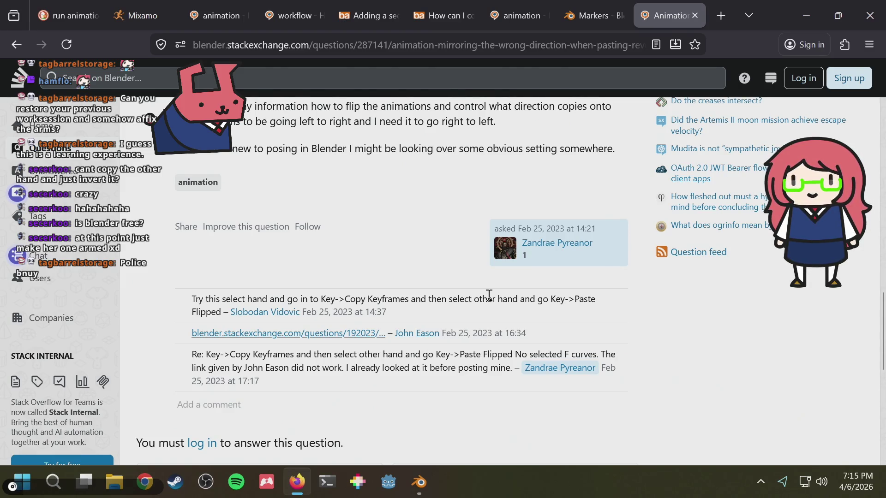
Go back to the search results, open the Reddit paste-pose-flipped thread, then switch to Blender.
right_click(432, 248)
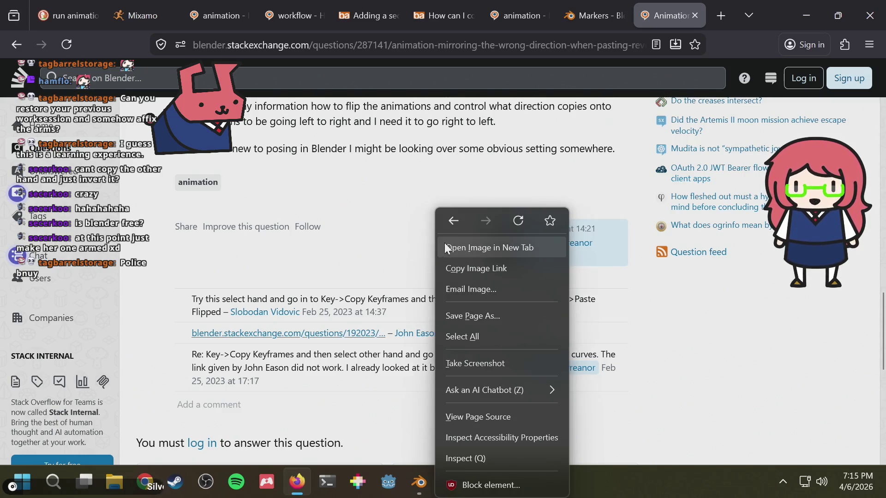
left_click(450, 228)
scroll(446, 225, "down", 1)
scroll(395, 336, "down", 1)
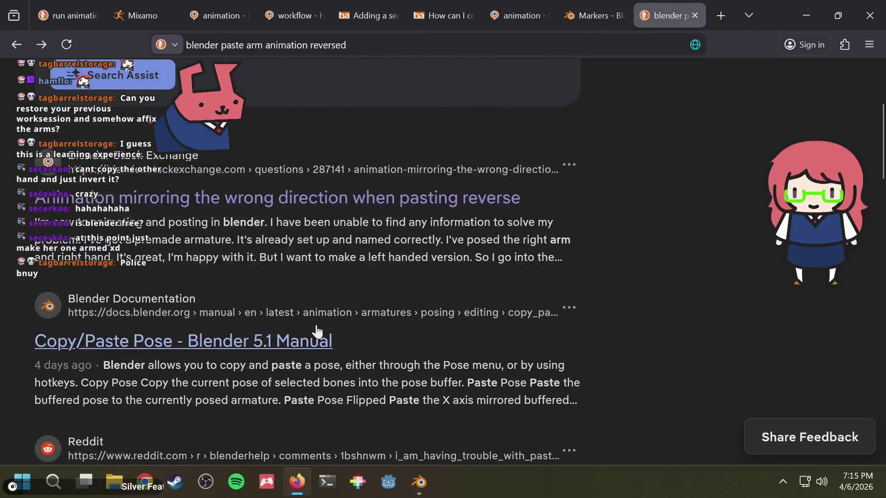
scroll(260, 350, "down", 2)
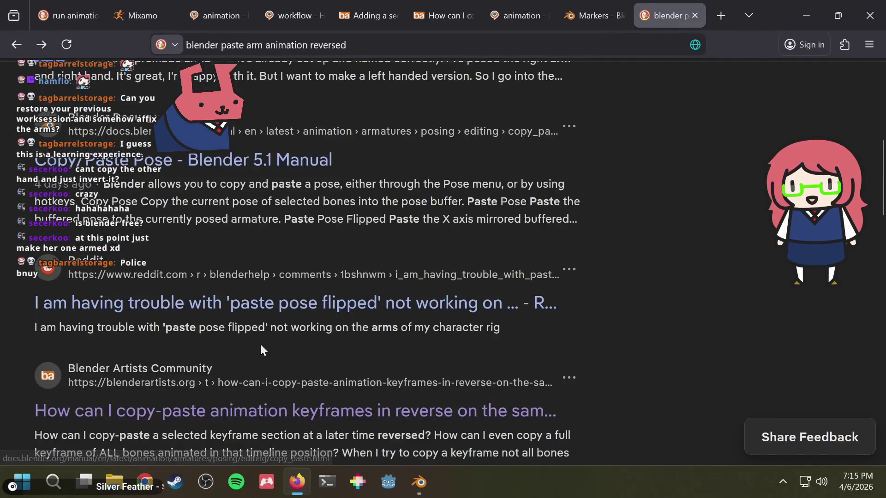
left_click(263, 315)
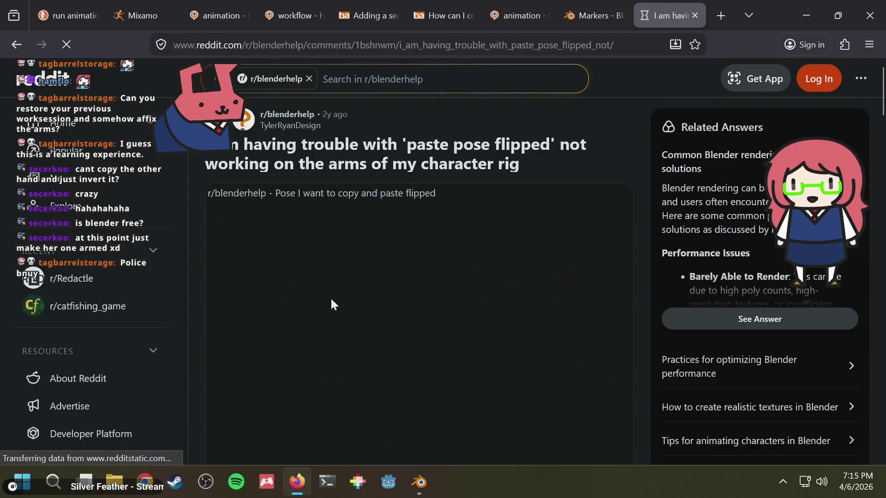
scroll(635, 201, "down", 1)
scroll(635, 201, "down", 2)
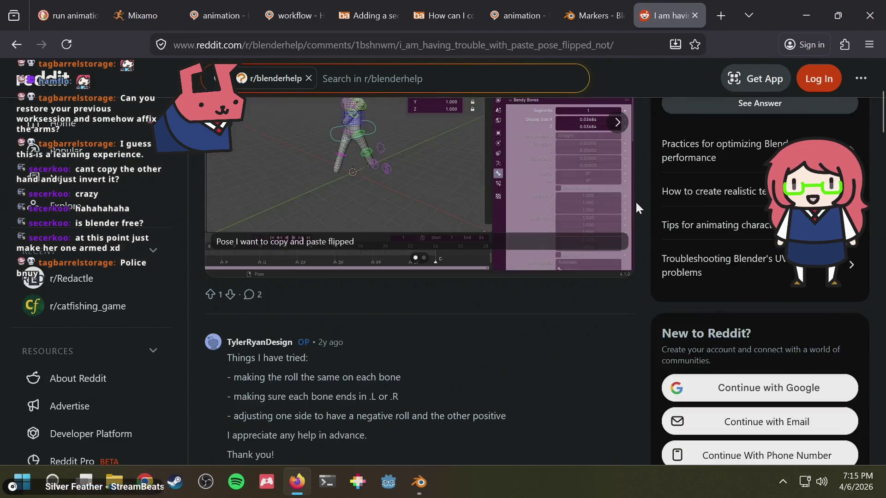
scroll(635, 201, "down", 2)
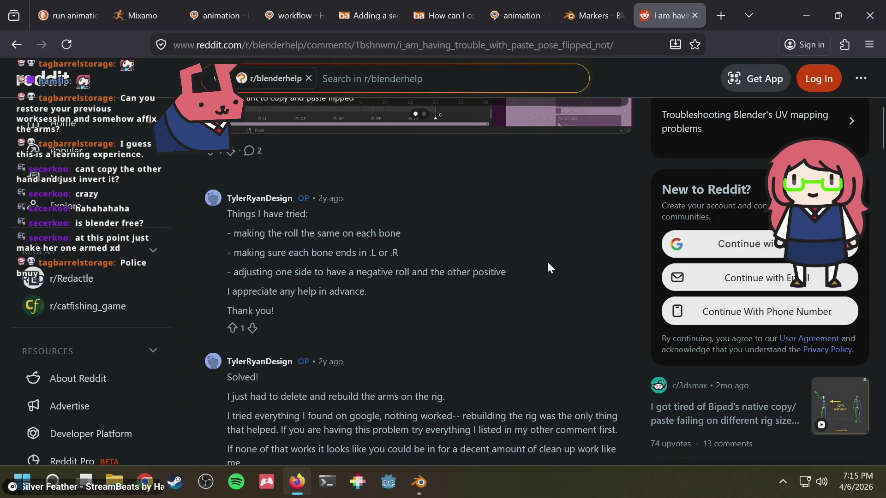
key("alt+Tab")
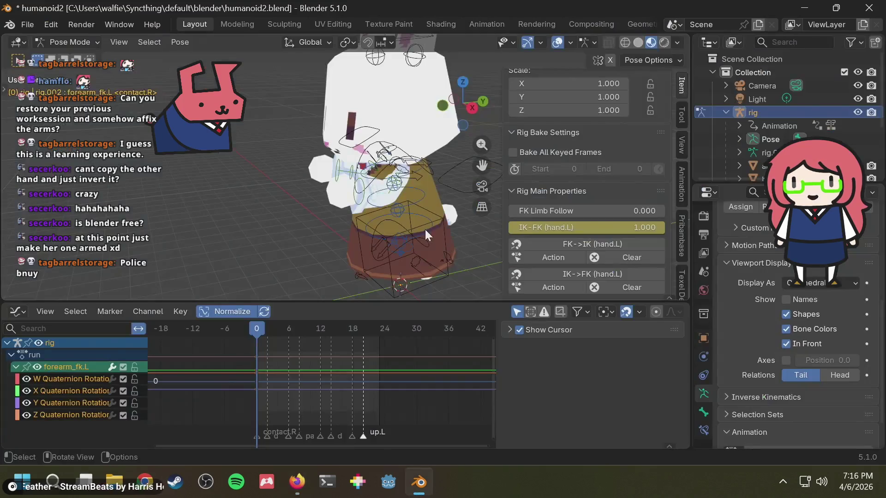
Check the right arm's forearm, hand and upper arm FK bones and their run curves.
mouse_move(358, 216)
middle_mouse_down()
mouse_move(460, 216)
mouse_move(341, 213)
mouse_move(348, 203)
middle_mouse_up()
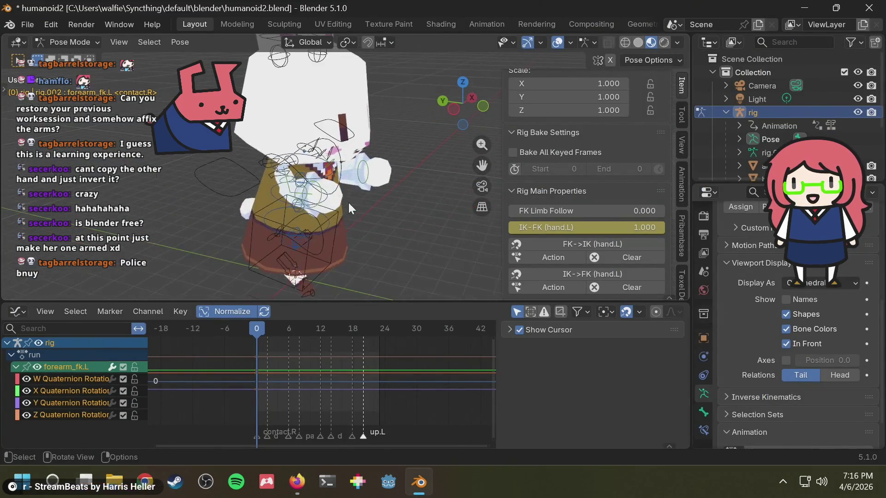
scroll(269, 219, "up", 2)
scroll(270, 219, "up", 2)
scroll(270, 220, "up", 2)
left_click(270, 219)
left_click(280, 235)
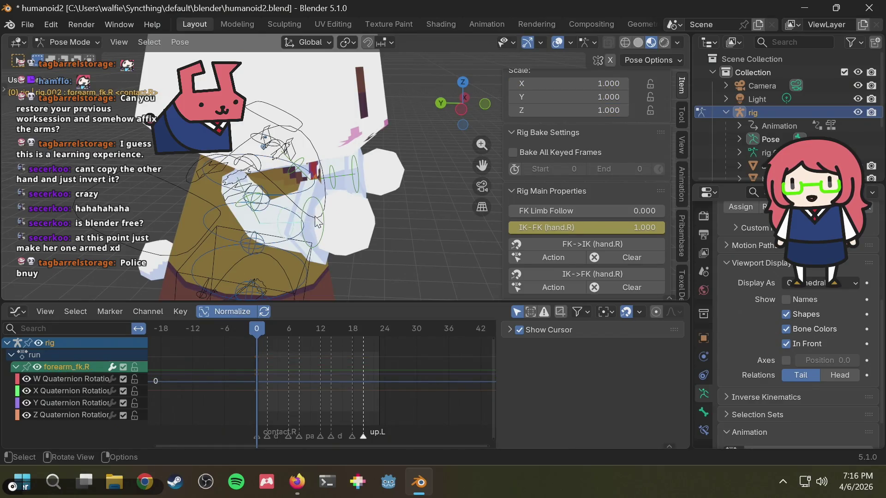
left_click(325, 231)
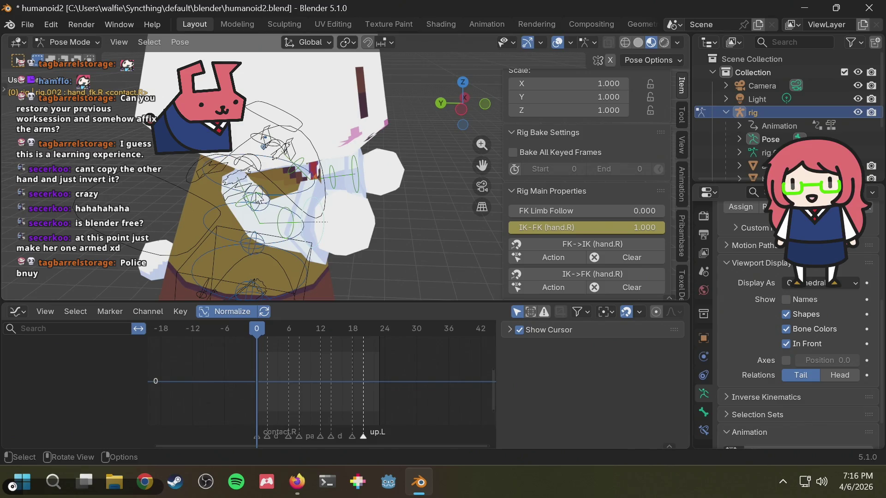
left_click(251, 207)
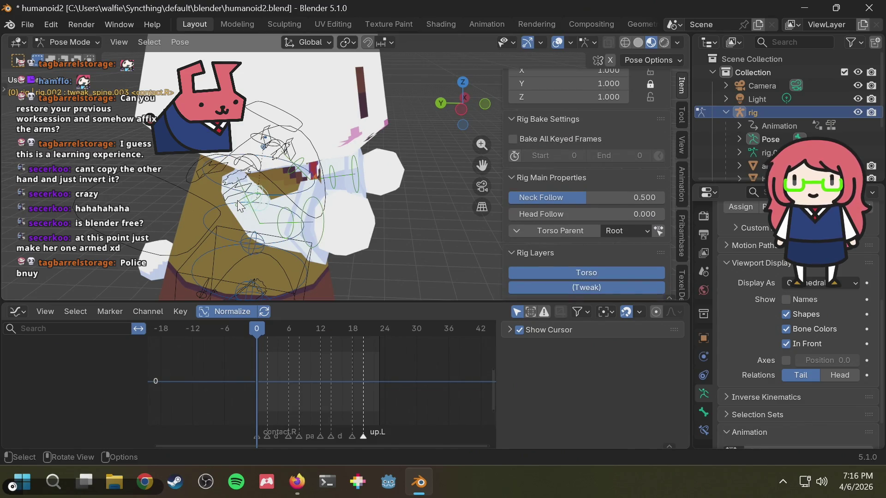
left_click(242, 207)
Check the left upper arm and forearm FK bones, then return to the Reddit thread.
mouse_move(313, 221)
middle_mouse_down()
mouse_move(302, 214)
mouse_move(381, 188)
middle_mouse_up()
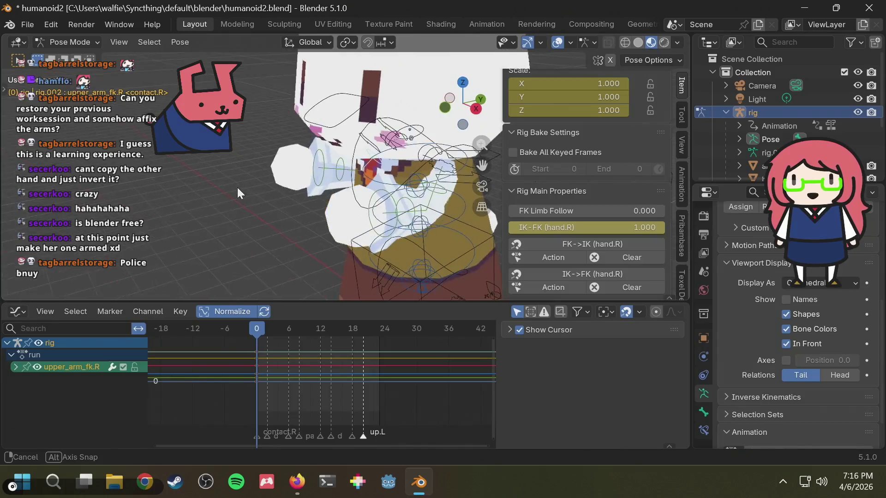
left_click(448, 198)
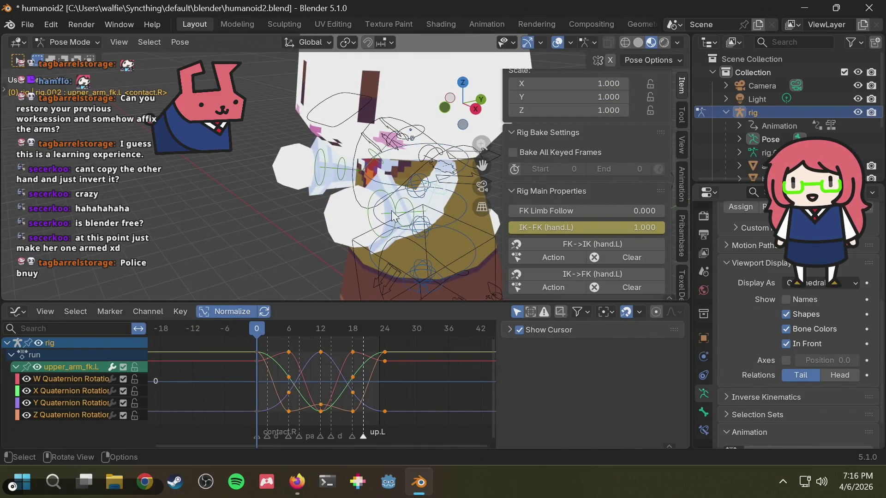
left_click(410, 212)
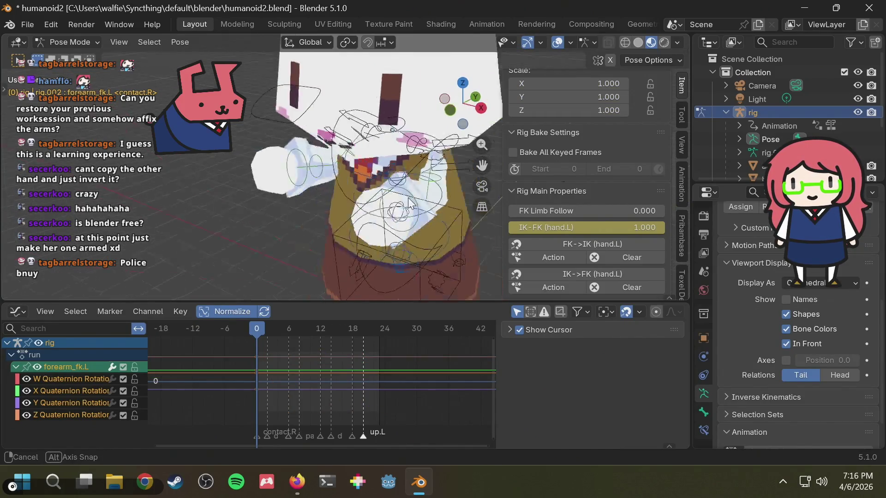
key("alt+Tab")
scroll(446, 258, "down", 1)
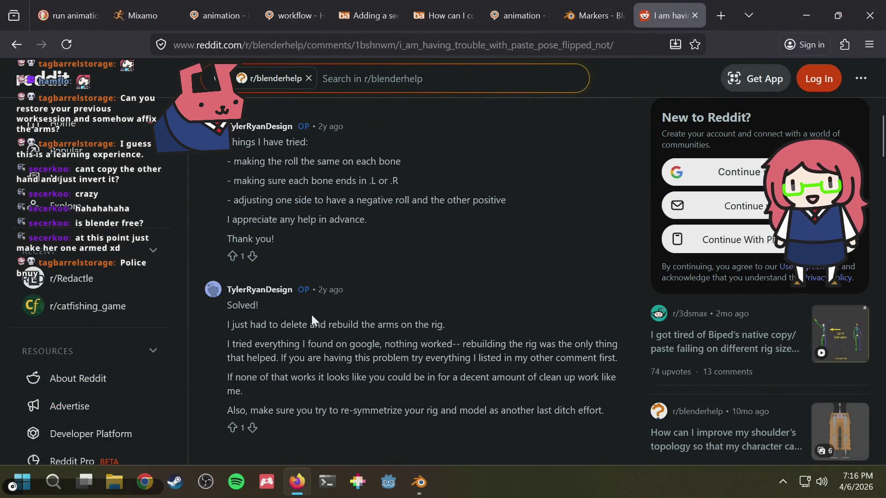
Highlight the rebuild-the-arms lines in the thread, go back to the search results, and return to Blender.
left_click_drag(302, 323, 381, 321)
left_click(404, 318)
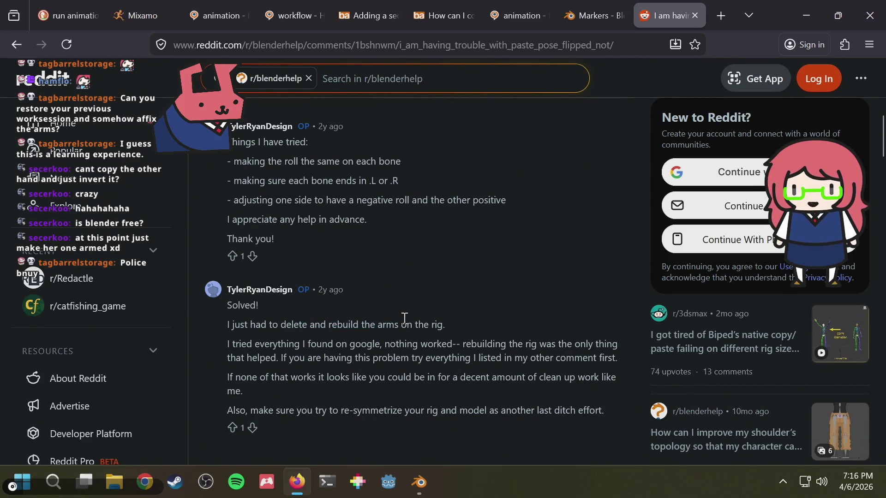
mouse_move(284, 341)
left_mouse_down()
mouse_move(505, 339)
mouse_move(500, 350)
left_mouse_up()
left_click(534, 339)
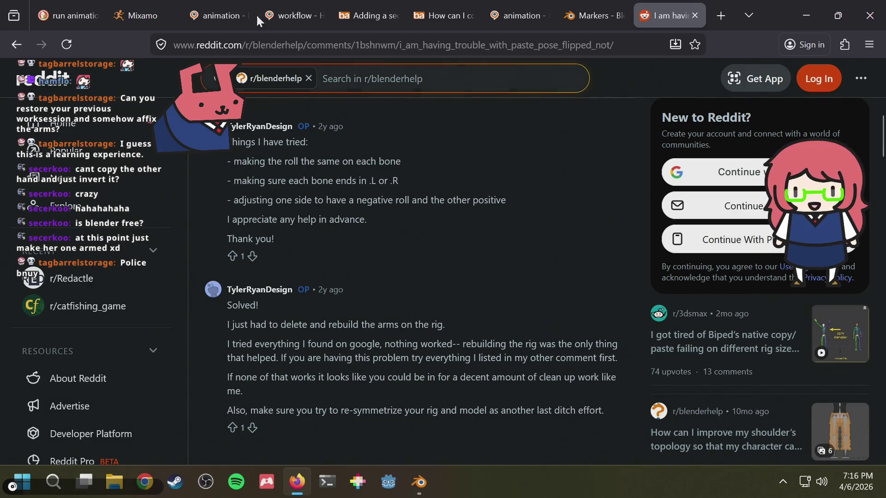
left_click(16, 45)
scroll(409, 236, "down", 2)
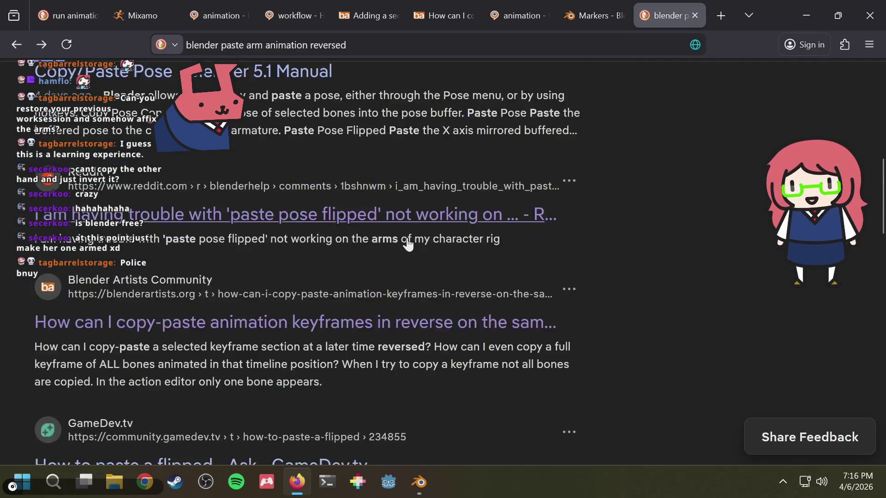
scroll(408, 242, "down", 2)
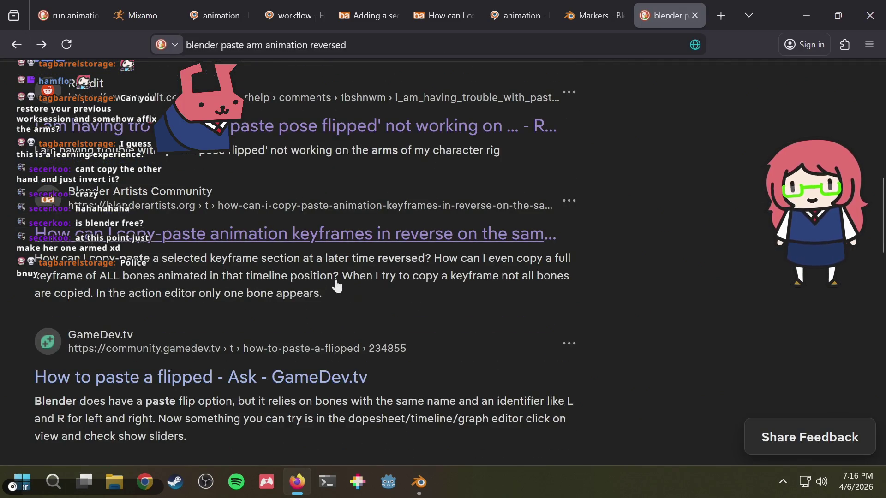
key("alt+Tab")
Select upper_arm_fk.L, box-select its run keyframes and copy the pose to the clipboard.
left_click_drag(277, 327, 248, 331)
middle_click_drag(256, 228, 346, 232)
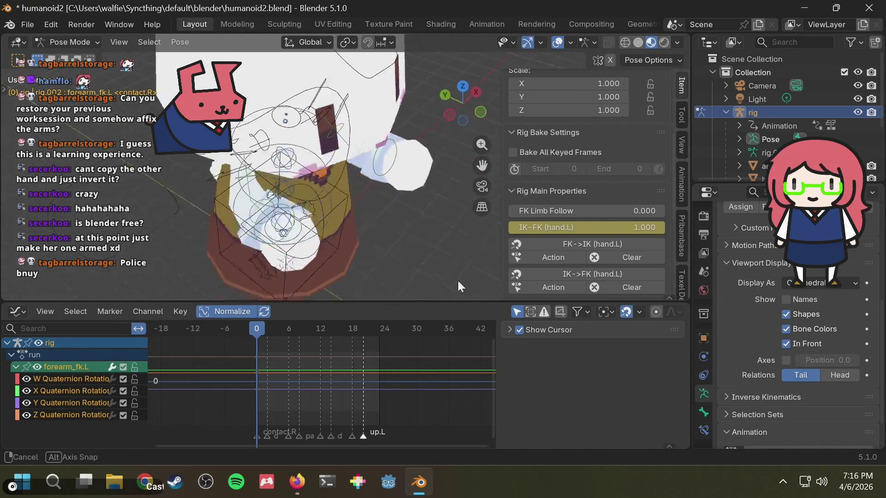
mouse_move(347, 231)
middle_mouse_down()
mouse_move(320, 225)
mouse_move(320, 173)
mouse_move(241, 188)
mouse_move(372, 216)
middle_mouse_up()
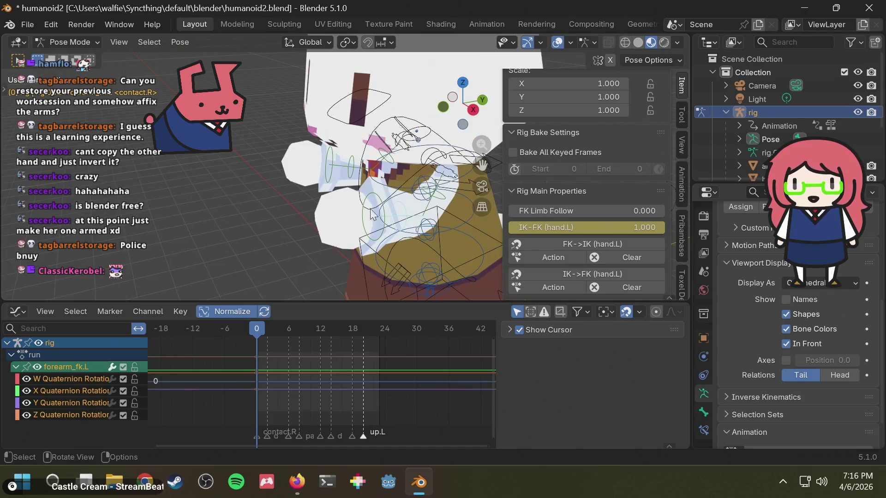
left_click(444, 200)
mouse_move(280, 340)
left_mouse_down()
mouse_move(297, 392)
mouse_move(293, 422)
left_mouse_up()
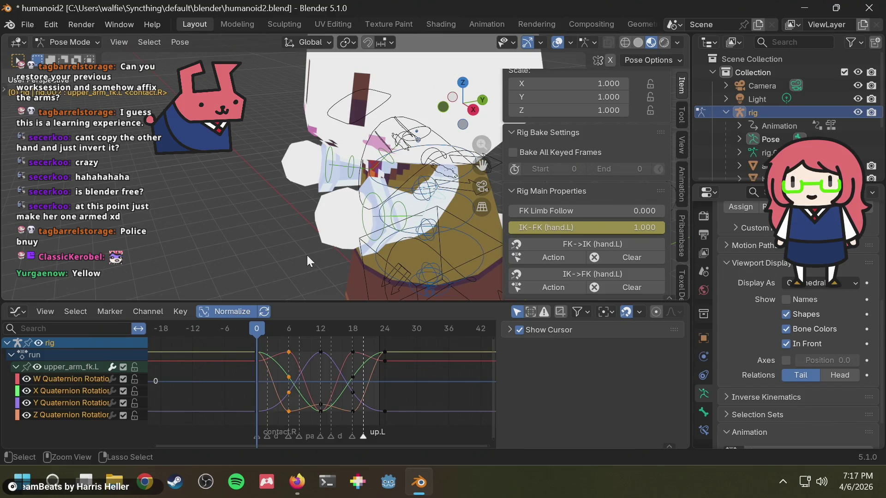
key("ctrl+c")
mouse_move(299, 235)
middle_mouse_down()
mouse_move(321, 236)
mouse_move(333, 221)
middle_mouse_up()
Copy the arm pose and paste it onto upper_arm_fk.R at frame 6 of the run action.
key("ctrl+c")
left_click(250, 210)
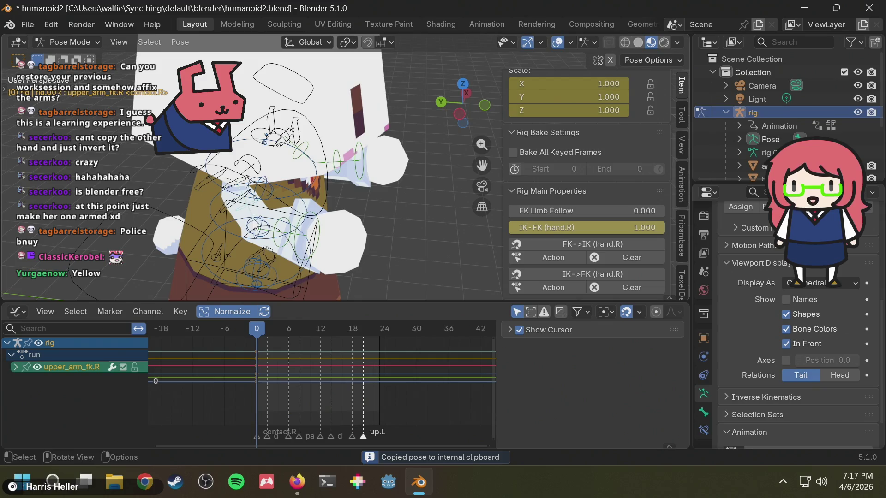
left_click(288, 327)
key("i")
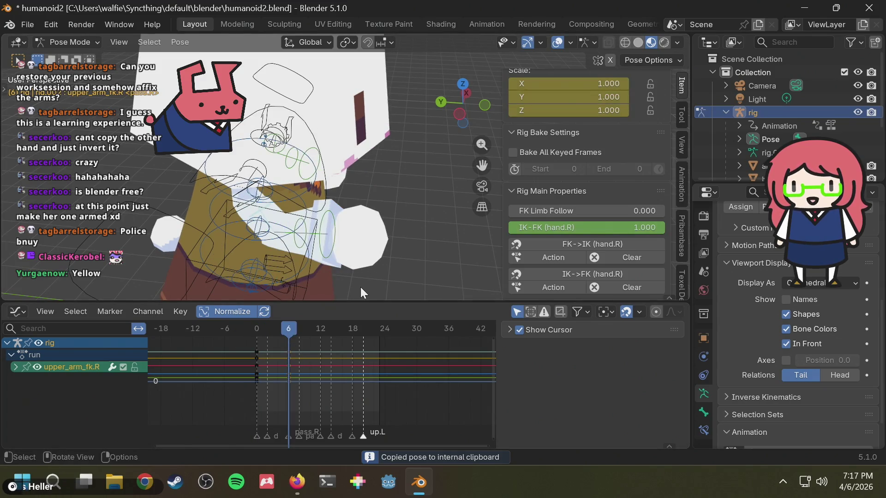
key("ctrl+shift+v")
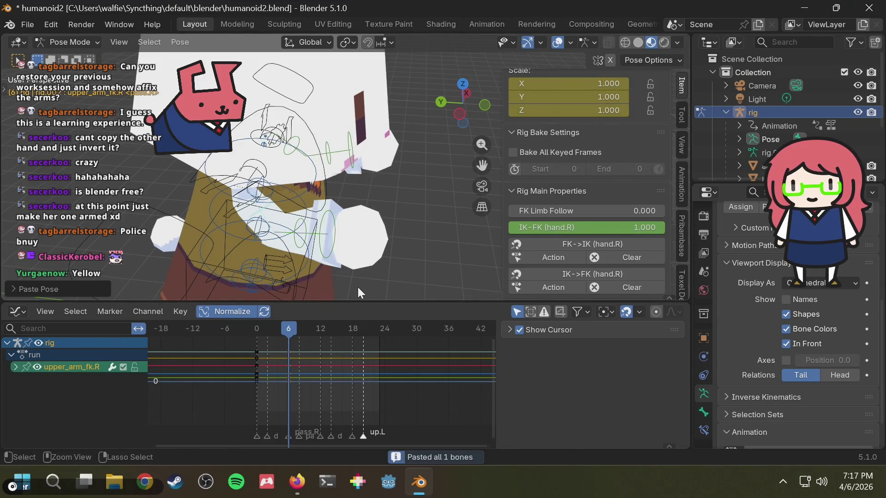
middle_click_drag(392, 255, 285, 229)
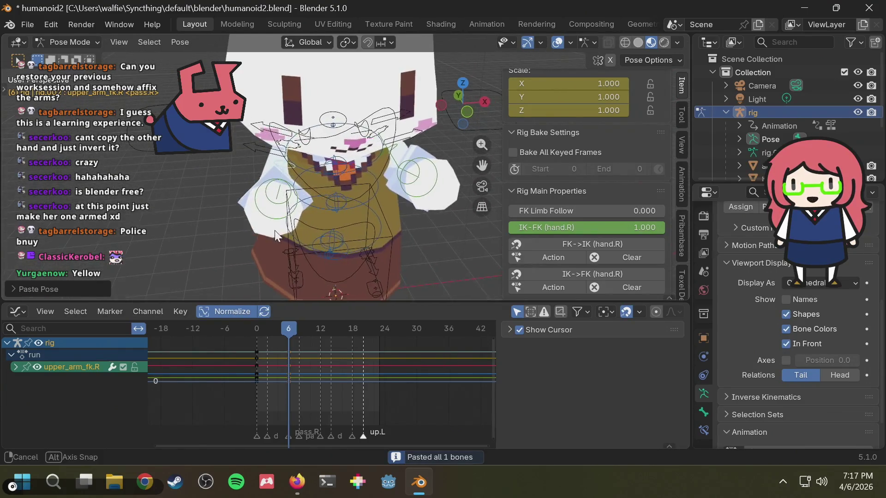
key("ctrl+shift+v")
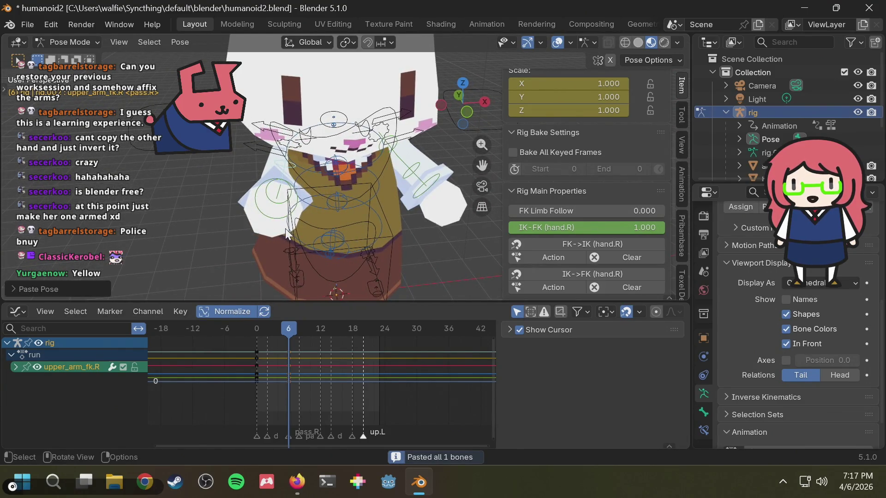
mouse_move(287, 239)
middle_mouse_down()
mouse_move(334, 242)
mouse_move(372, 224)
middle_mouse_up()
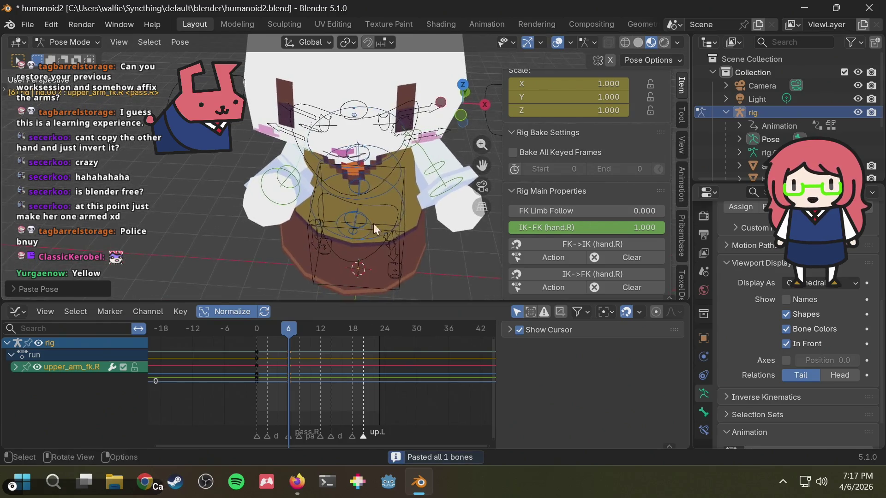
Select all of upper_arm_fk.L's curves and copy its current pose.
left_click(432, 170)
left_click(302, 346)
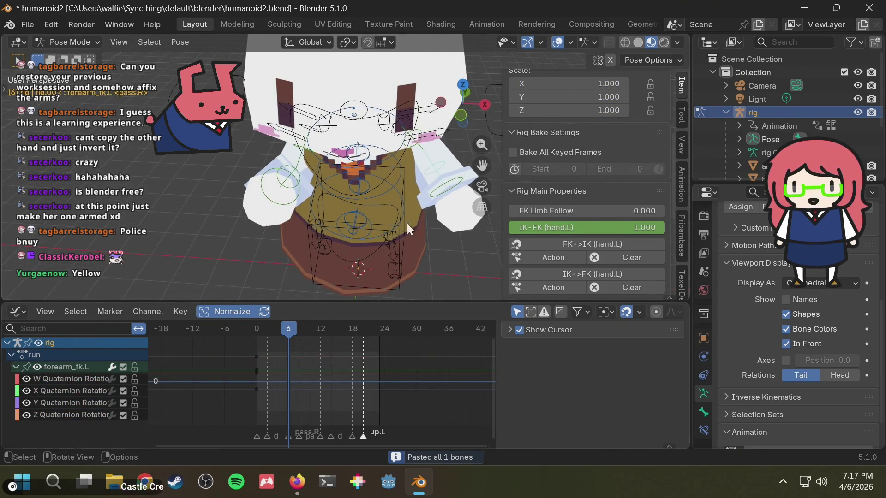
left_click(421, 197)
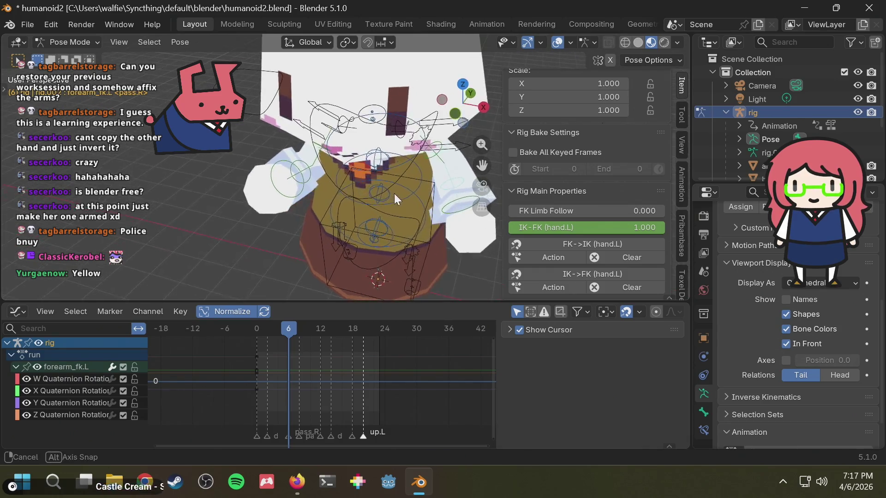
middle_click_drag(394, 193, 430, 185)
middle_click_drag(338, 201, 398, 167)
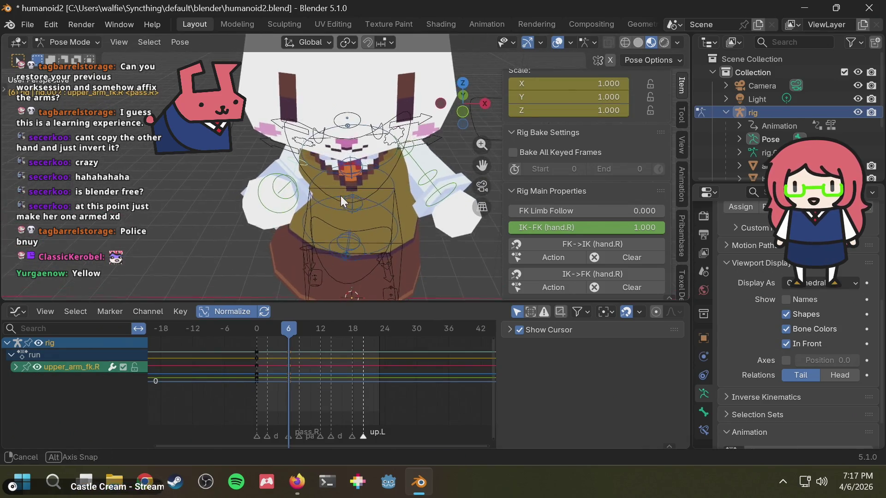
left_click(420, 151)
left_click(278, 416)
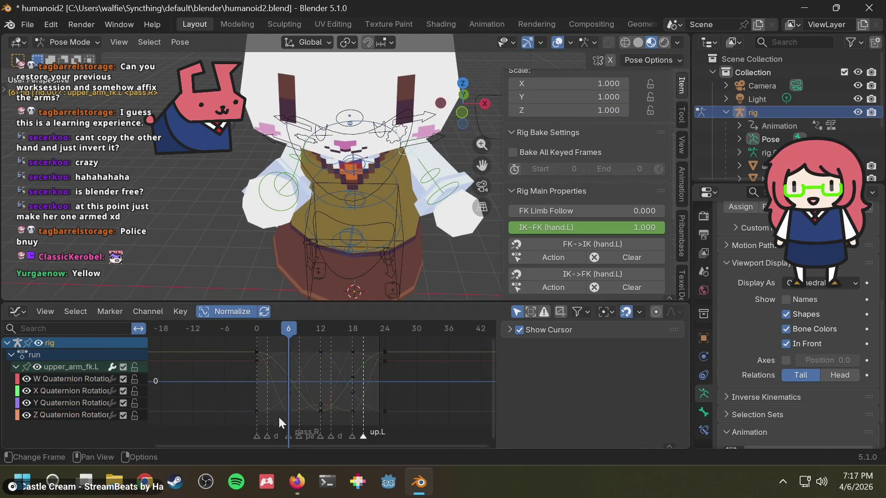
key("a")
key("ctrl+c")
Select upper_arm_fk.R and step back to frame 5 to preview the arm.
middle_click_drag(332, 208, 388, 181)
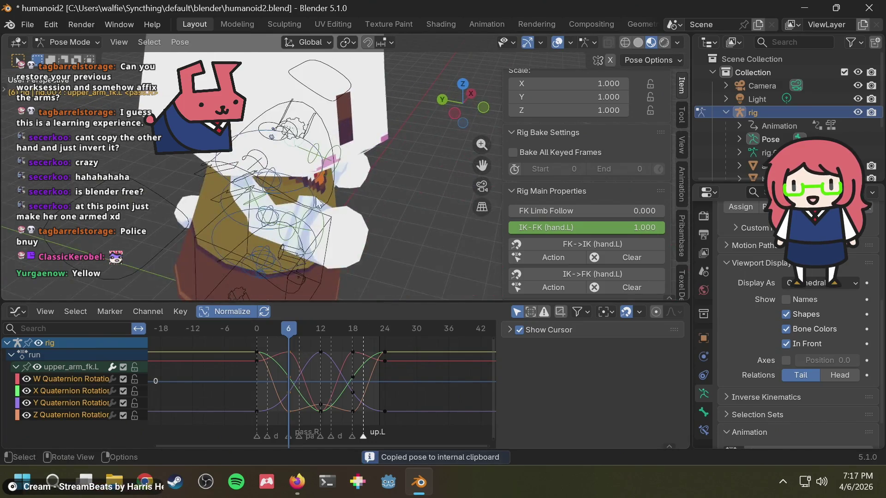
left_click(267, 203)
left_click_drag(286, 328, 289, 326)
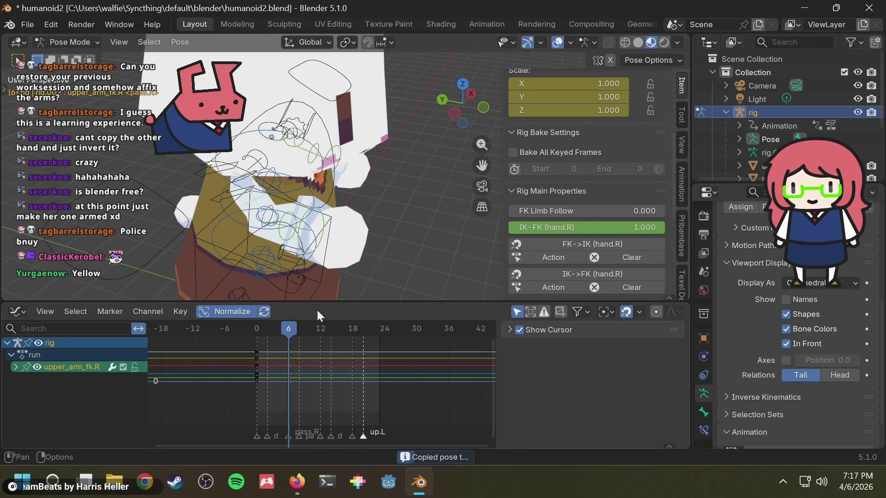
middle_click_drag(381, 241, 312, 272)
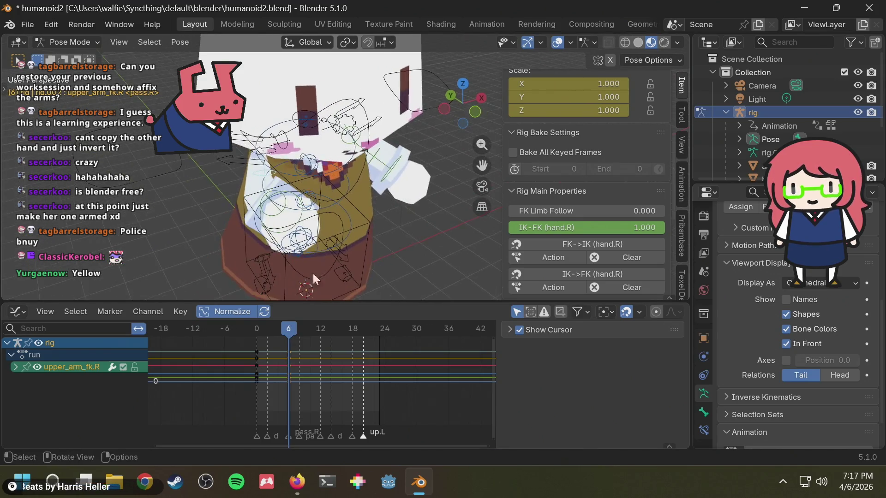
Paste the copied keys flipped onto the right upper arm, then re-paste them unflipped at frame 6.
right_click(290, 326)
left_click(276, 325)
mouse_move(318, 267)
middle_mouse_down()
mouse_move(327, 255)
mouse_move(311, 284)
middle_mouse_up()
left_click_drag(271, 334, 291, 333)
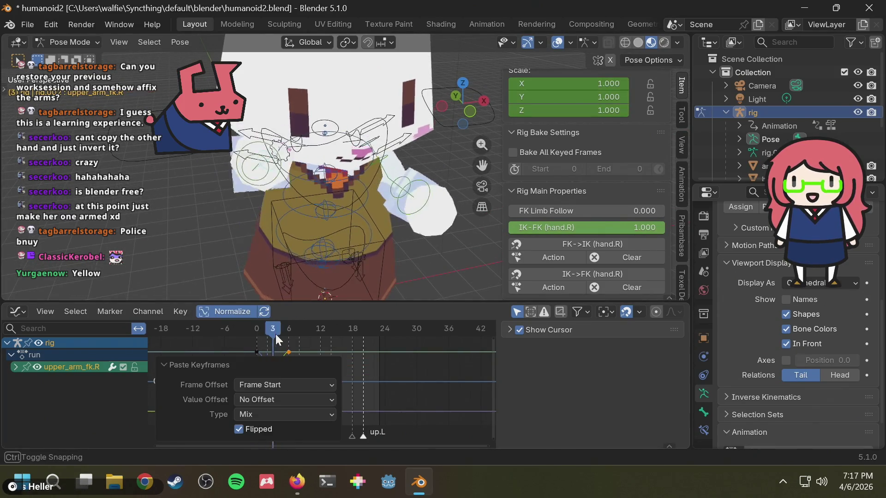
right_click(290, 333)
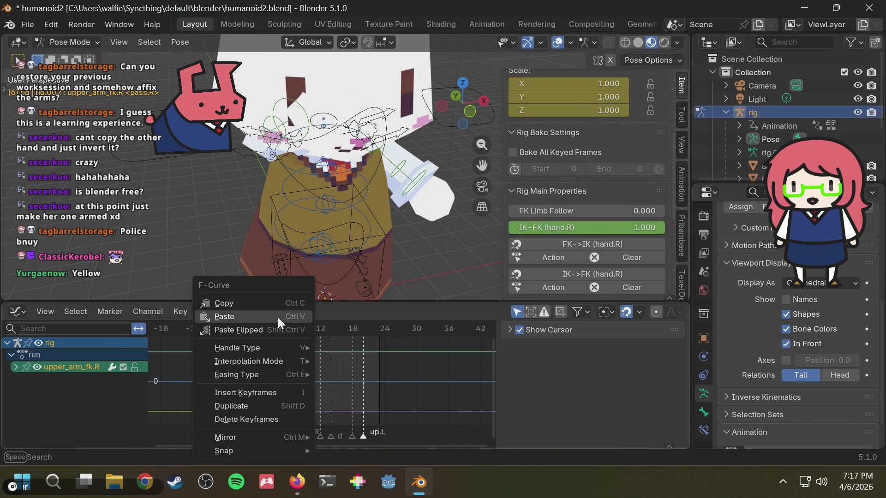
left_click(277, 318)
Scrub between frames 5 and 6 to check the pose, then select upper_arm_fk.L for box selection.
left_click_drag(278, 321, 284, 333)
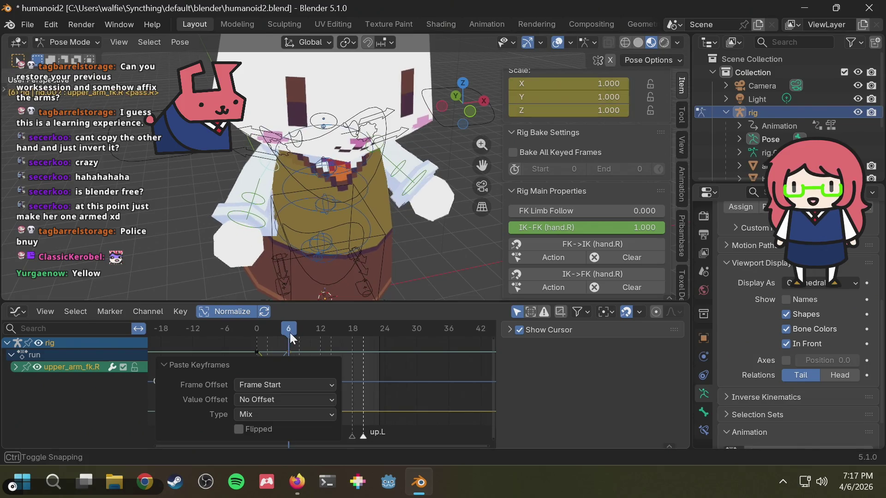
left_click_drag(284, 332, 291, 333)
middle_click_drag(417, 238, 582, 43)
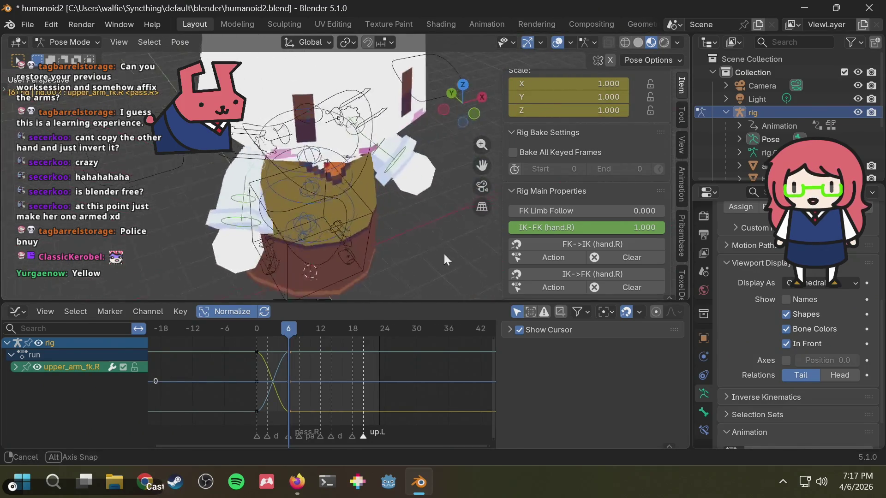
mouse_move(583, 44)
middle_mouse_down()
mouse_move(382, 225)
mouse_move(359, 217)
middle_mouse_up()
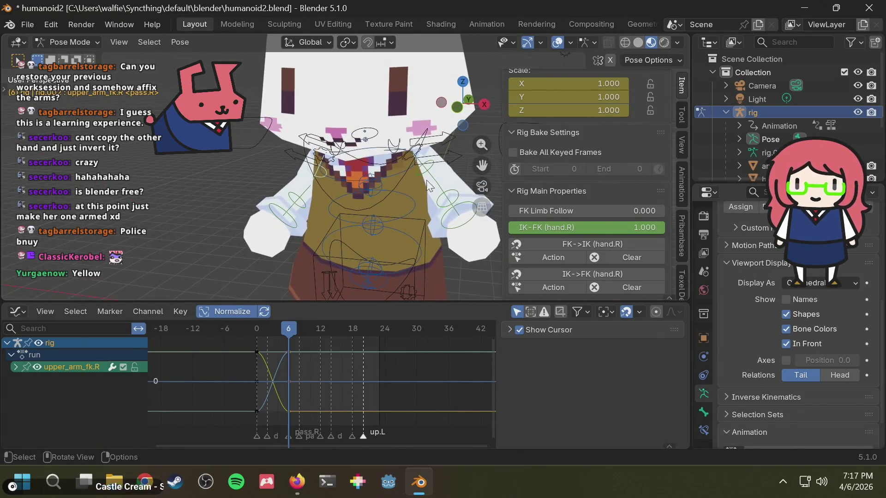
left_click(425, 170)
key("b")
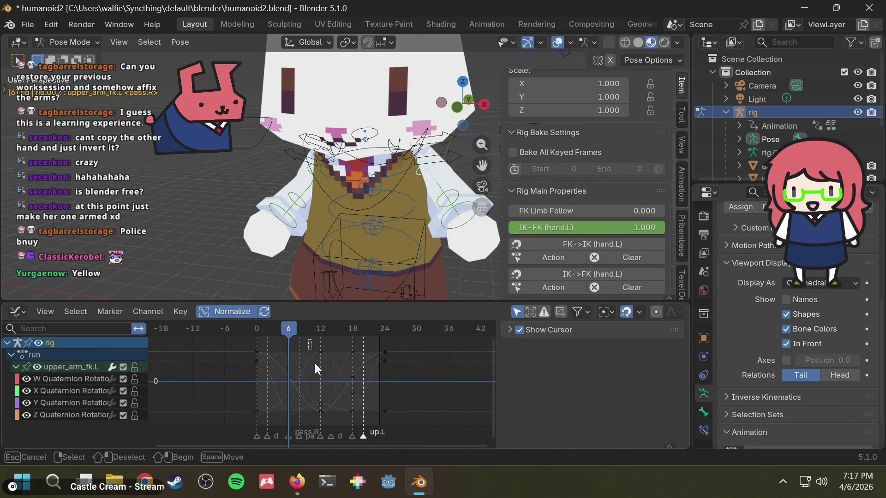
Copy the left arm's frame-12 keyframes and select upper_arm_fk.R at frame 12.
left_click_drag(325, 420, 323, 420)
key("ctrl+c")
mouse_move(311, 220)
middle_mouse_down()
mouse_move(374, 218)
mouse_move(264, 177)
middle_mouse_up()
left_click(267, 176)
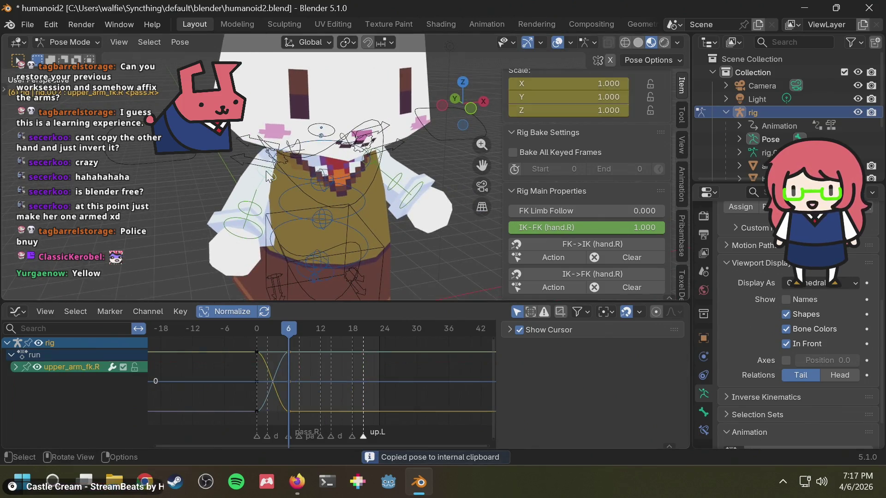
left_click(319, 332)
Key only the selected channels at frame 12 and paste the copied pose onto the right upper arm.
key("ctrl+shift+v")
key("i")
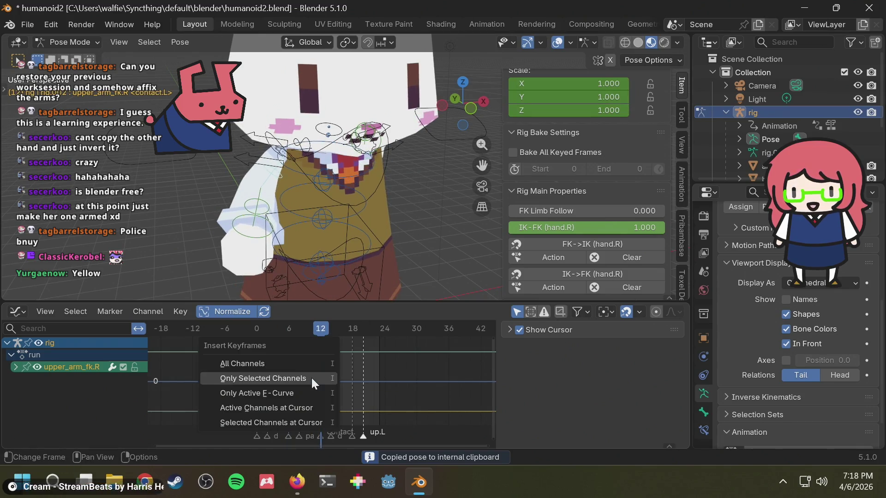
left_click(292, 378)
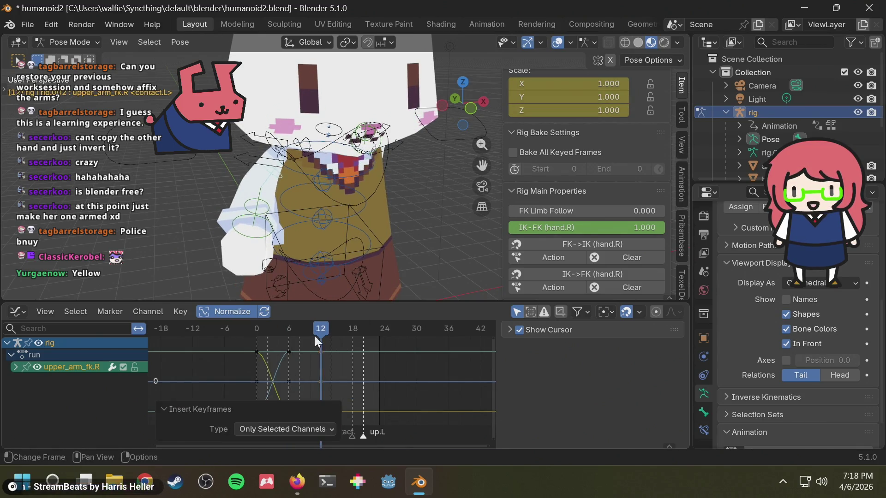
right_click(318, 329)
left_click(311, 318)
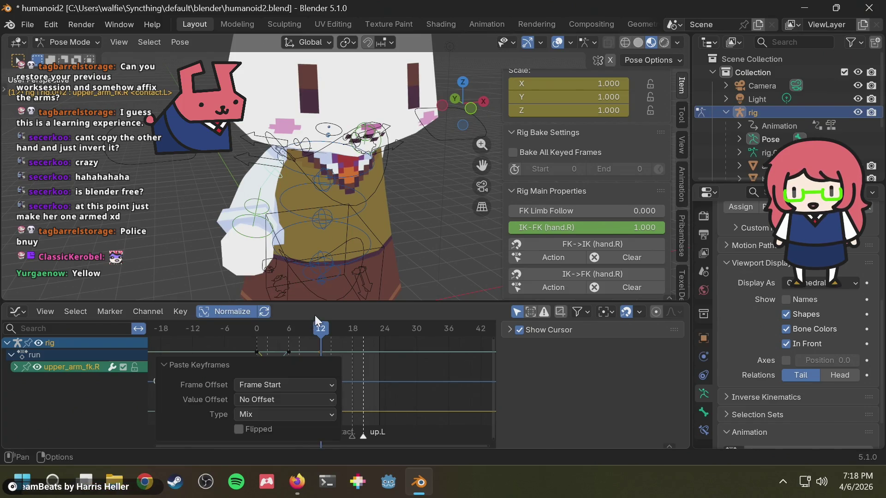
Preview frames 7–8, show the right arm's individual rotation curves, then select upper_arm_fk.L.
mouse_move(326, 328)
left_mouse_down()
mouse_move(296, 329)
mouse_move(323, 328)
mouse_move(300, 340)
left_mouse_up()
middle_click_drag(343, 263, 253, 264)
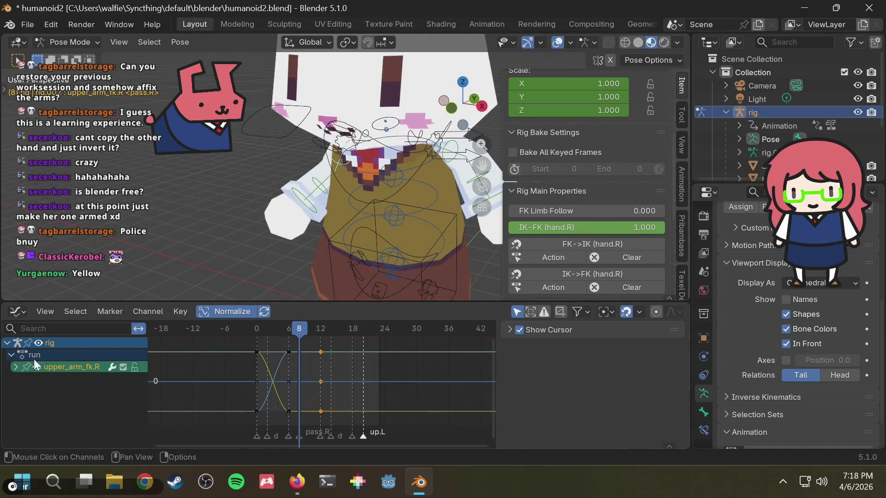
left_click(16, 365)
mouse_move(427, 257)
middle_mouse_down()
mouse_move(448, 240)
mouse_move(438, 175)
middle_mouse_up()
left_click(437, 170)
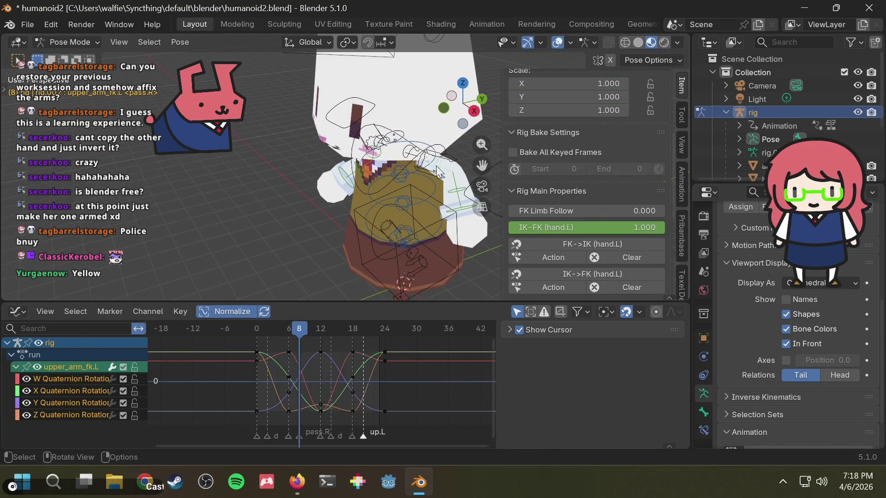
Copy the left arm's frame-12 keyframe and select upper_arm_fk.R at frame 12.
left_click(322, 411)
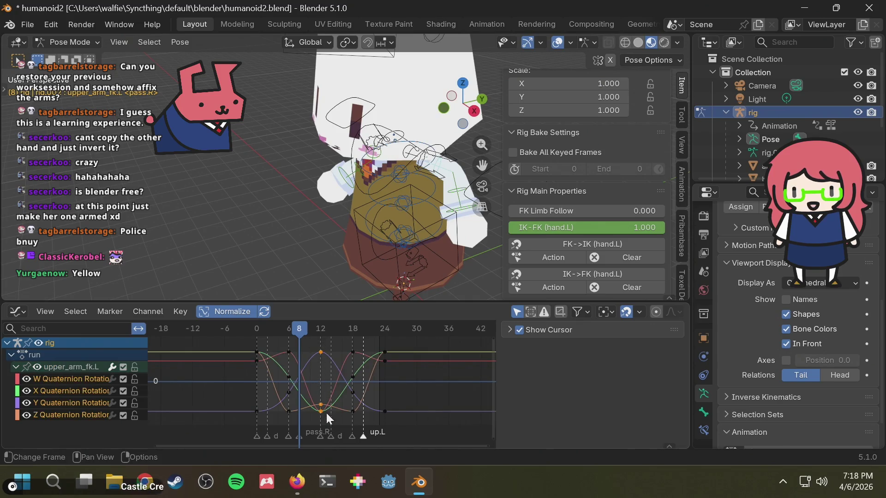
right_click(320, 403)
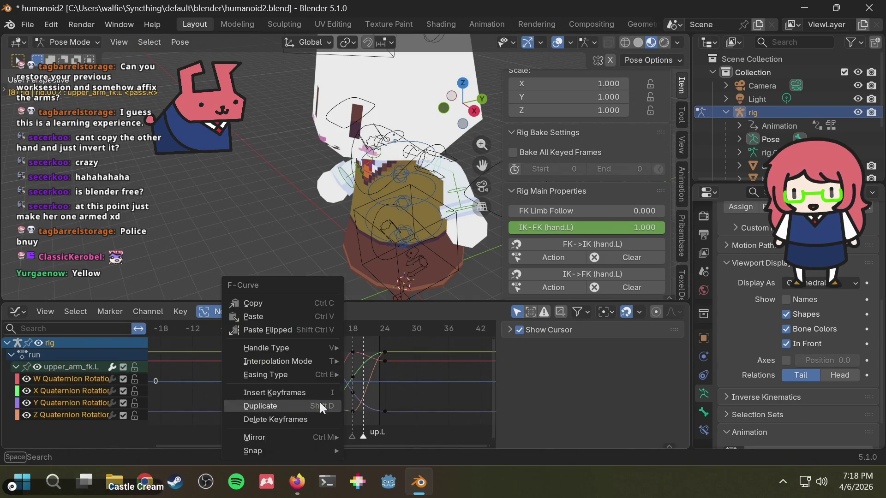
left_click(298, 306)
middle_click_drag(303, 224, 421, 212)
scroll(276, 177, "up", 2)
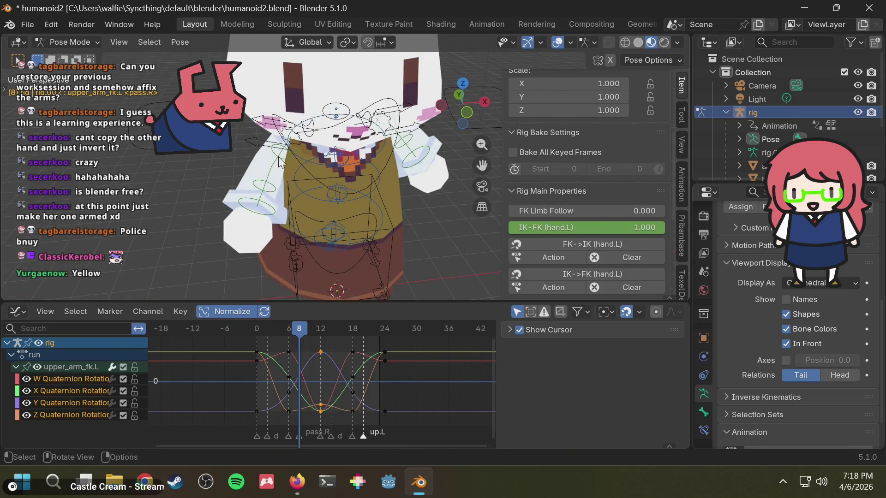
left_click(281, 158)
left_click(323, 327)
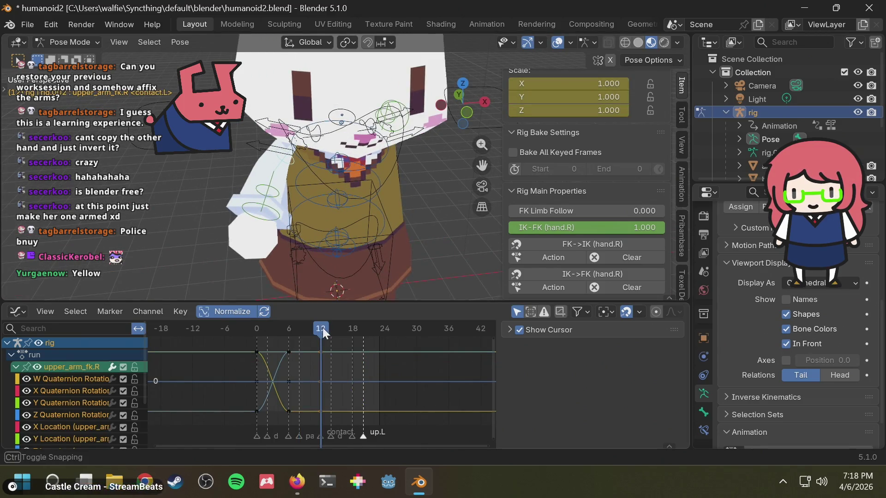
Paste the keyframes at frame 12, then paste them flipped instead, and step to frame 13.
right_click(323, 328)
left_click(302, 315)
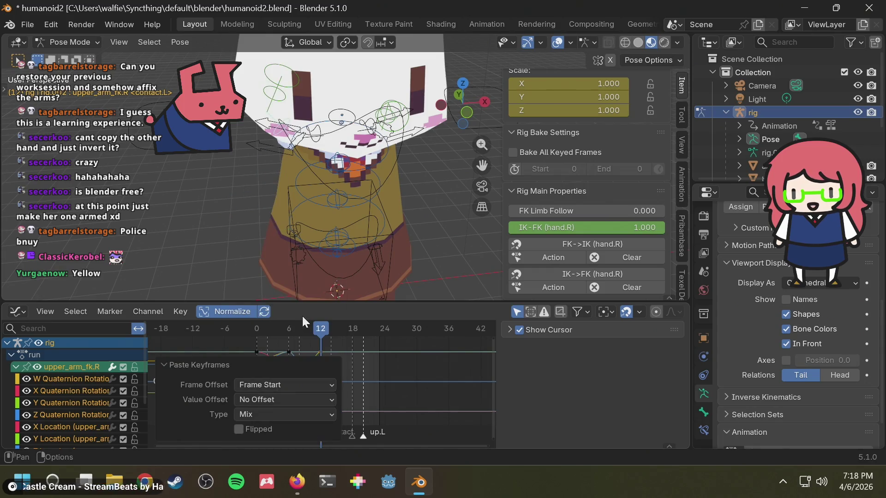
right_click(319, 326)
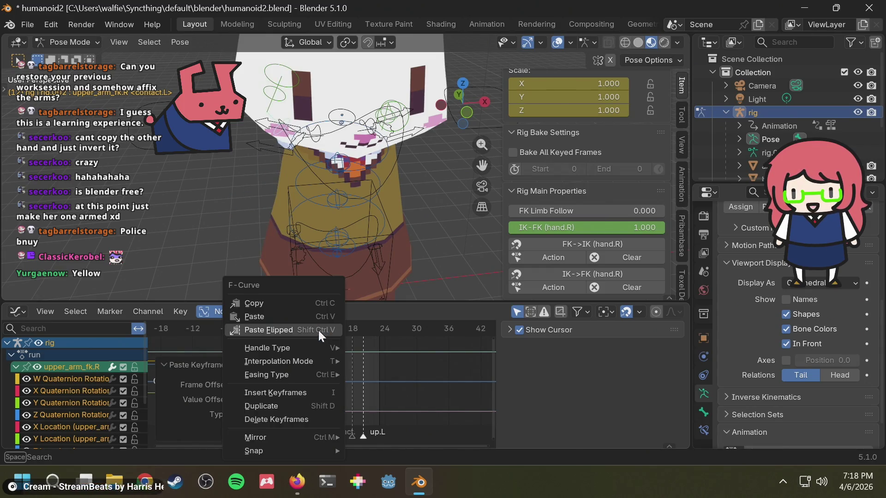
left_click(318, 330)
mouse_move(300, 245)
middle_mouse_down()
mouse_move(308, 193)
mouse_move(347, 299)
middle_mouse_up()
mouse_move(323, 331)
left_mouse_down()
mouse_move(242, 336)
mouse_move(324, 331)
mouse_move(249, 344)
mouse_move(317, 331)
left_mouse_up()
scroll(377, 198, "down", 3)
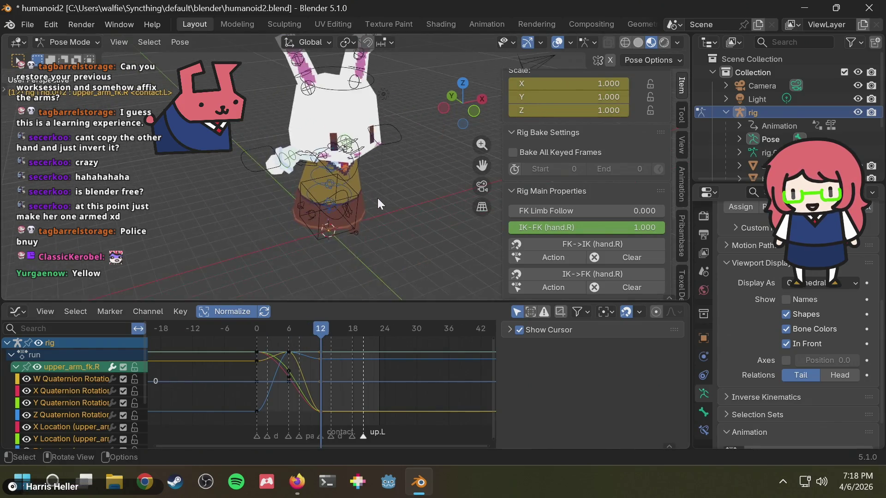
Preview the arm motion around frame 12 and select the left upper arm bone.
middle_click_drag(377, 198, 326, 247)
key("i")
mouse_move(322, 330)
left_mouse_down()
mouse_move(287, 332)
mouse_move(354, 326)
mouse_move(268, 329)
mouse_move(320, 335)
mouse_move(262, 340)
mouse_move(319, 330)
left_mouse_up()
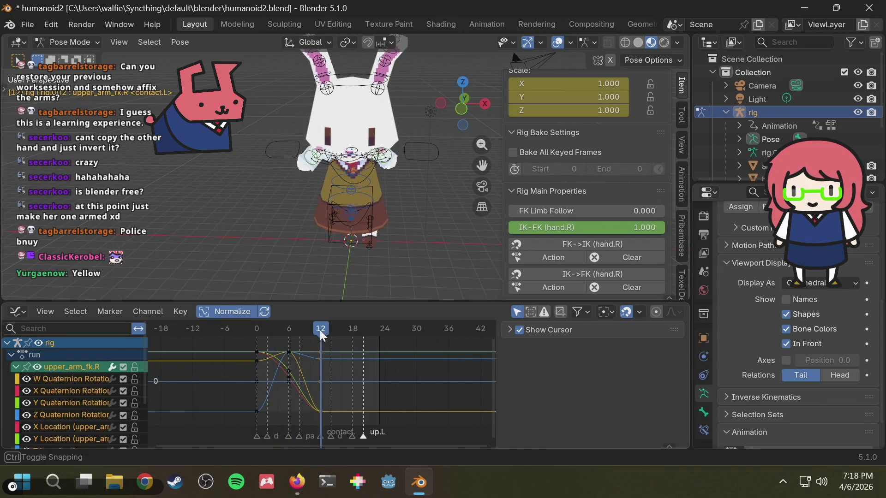
middle_click_drag(414, 230, 400, 190)
mouse_move(408, 171)
middle_mouse_down()
mouse_move(377, 174)
mouse_move(457, 142)
middle_mouse_up()
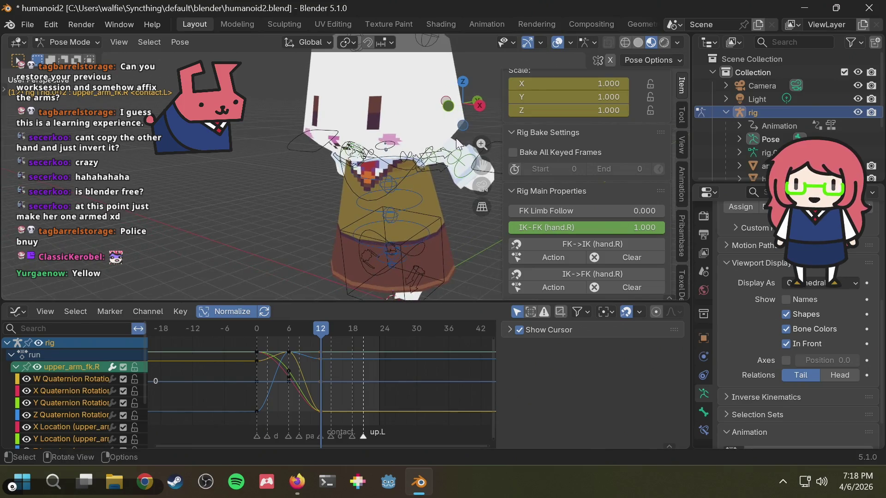
left_click(434, 161)
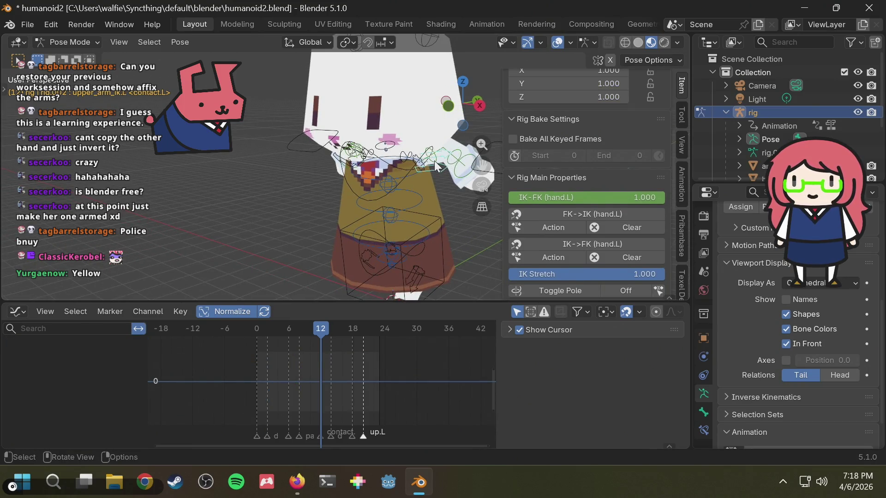
Copy upper_arm_fk.L's frame-18 keyframes and select upper_arm_fk.R.
left_click(435, 161)
left_click_drag(343, 337, 360, 426)
key("ctrl+c")
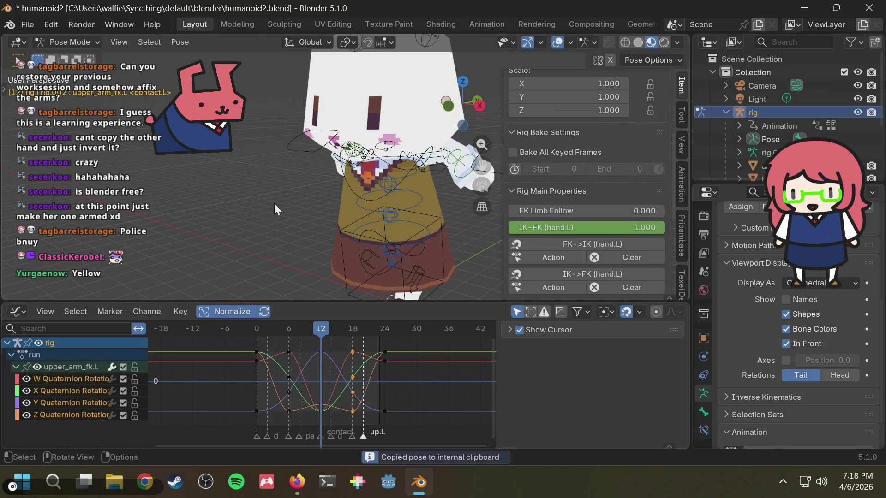
middle_click_drag(274, 204, 403, 198)
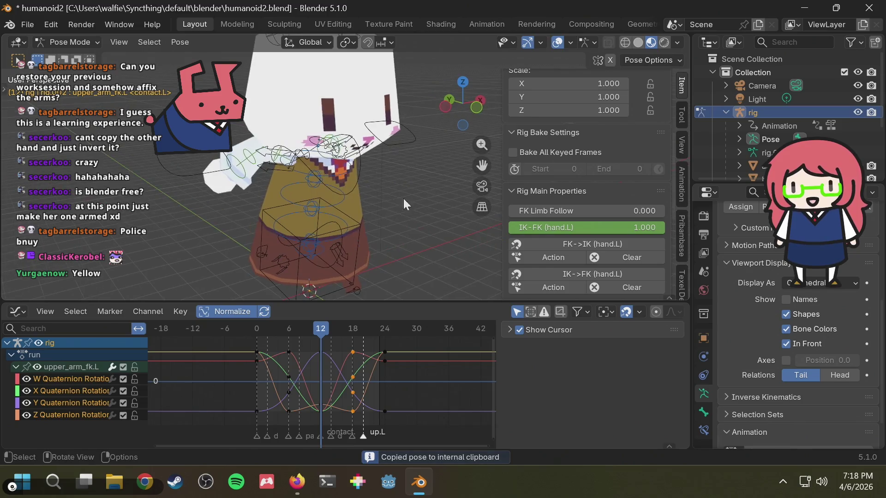
left_click(280, 159)
Key the selected channels at frame 18 and paste the copied pose, then paste it flipped.
key("ctrl+shift+v")
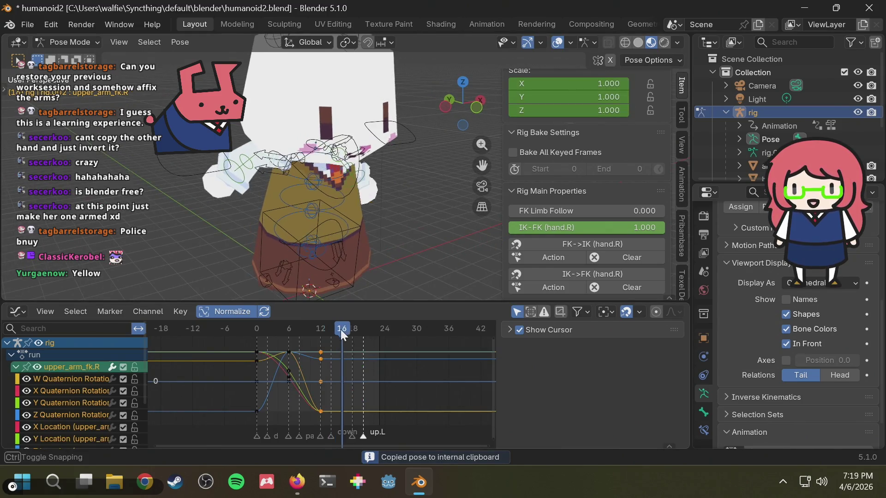
left_click(351, 329)
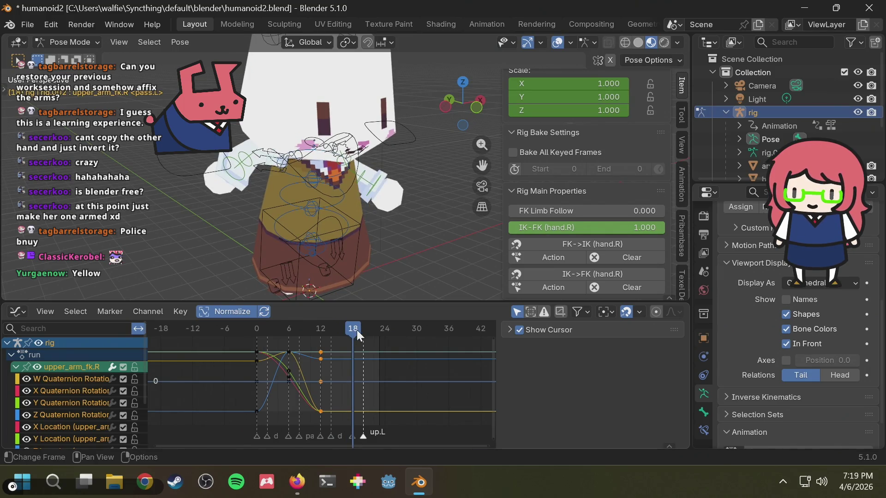
key("i")
left_click(356, 330)
key("ctrl+v")
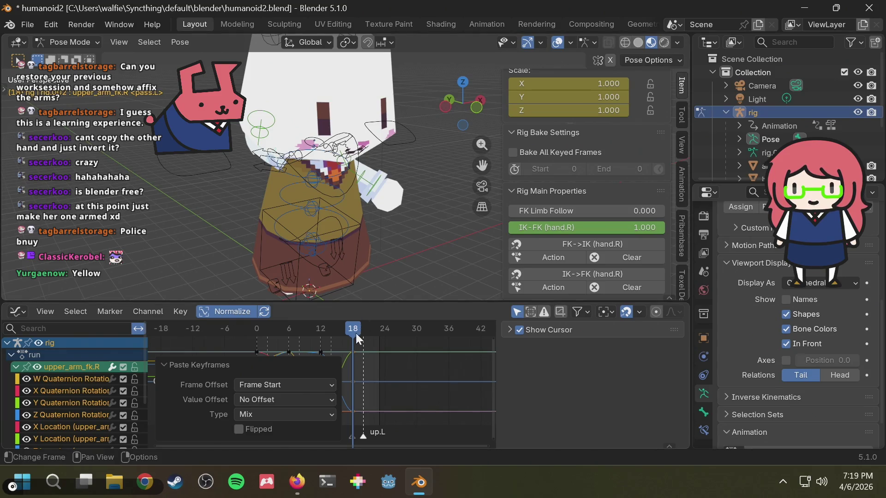
right_click(351, 331)
left_click(350, 329)
Check the pasted pose, re-paste it unflipped at frame 18, then make the left upper arm bone active.
middle_click_drag(368, 263, 304, 218)
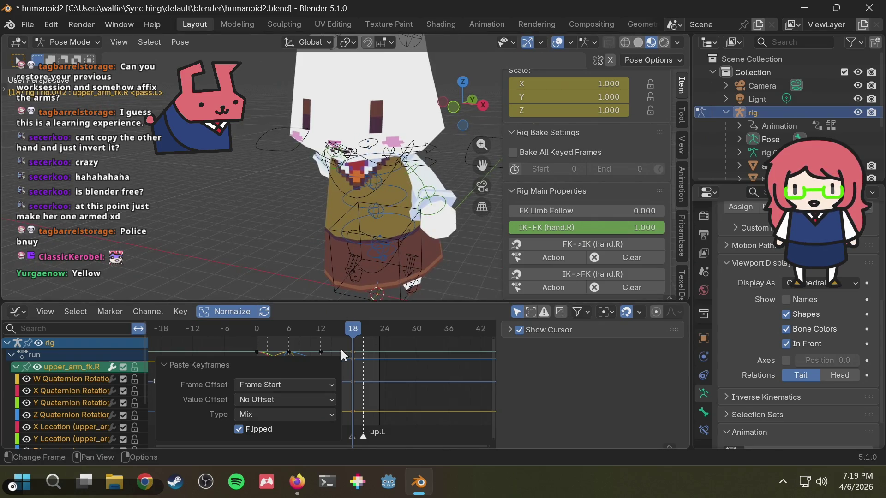
mouse_move(353, 330)
left_mouse_down()
mouse_move(267, 337)
mouse_move(352, 334)
left_mouse_up()
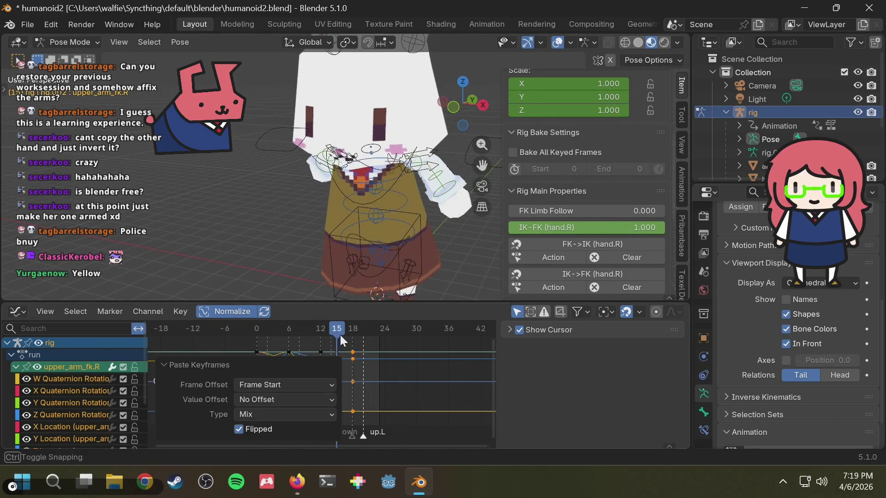
right_click(352, 334)
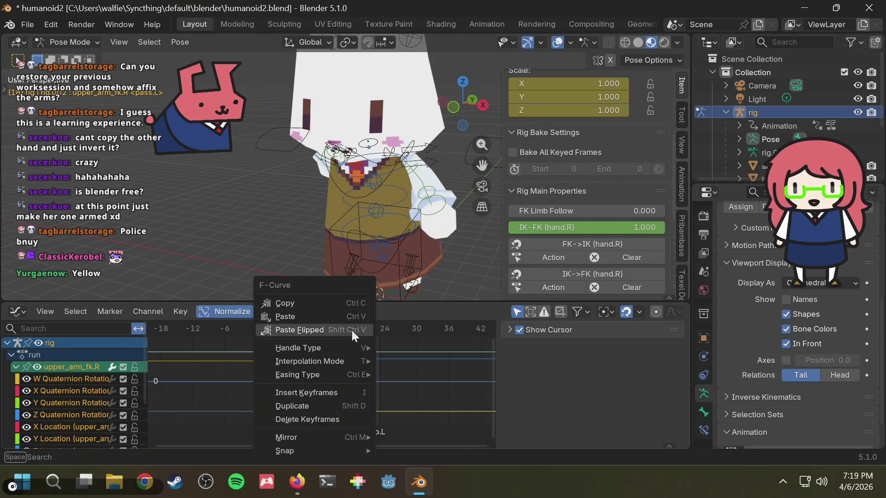
left_click(341, 316)
mouse_move(353, 263)
middle_mouse_down()
mouse_move(406, 224)
mouse_move(297, 251)
middle_mouse_up()
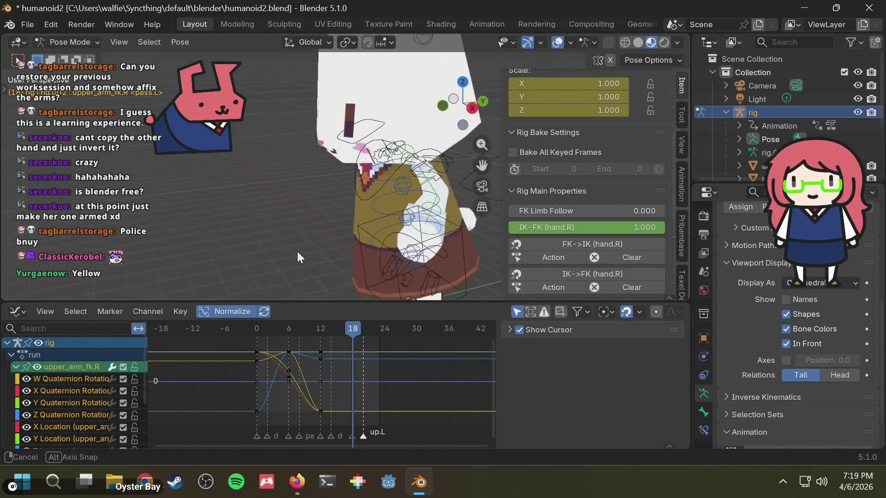
left_click(426, 184)
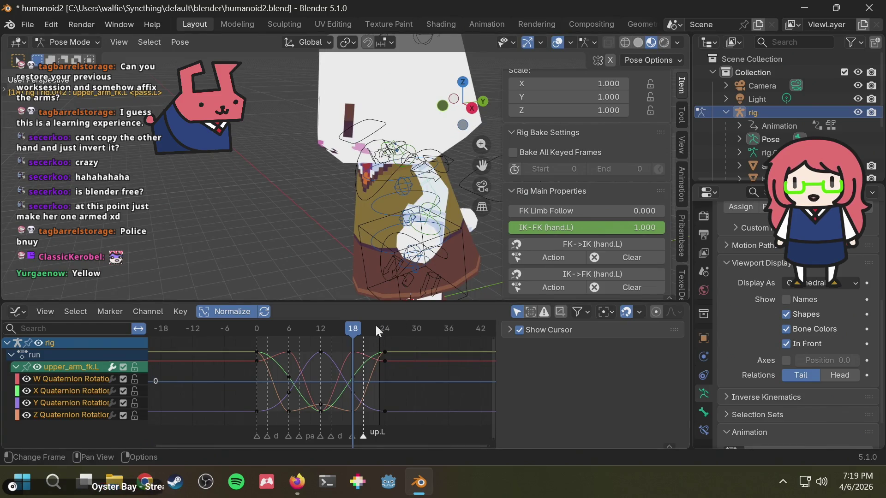
Inspect the arm around frame 19, make upper_arm_fk.R active, and scrub frames 9 to 17.
left_click_drag(376, 326, 357, 329)
middle_click_drag(339, 239, 304, 177)
scroll(237, 173, "up", 3)
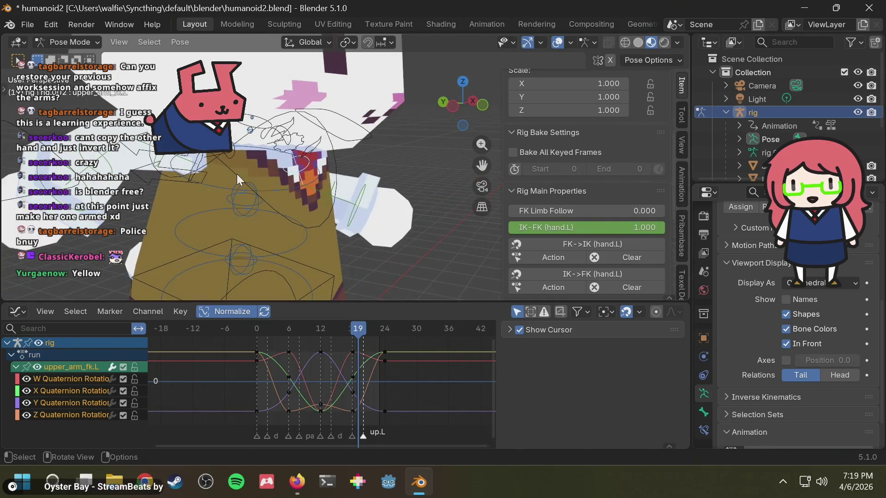
middle_click_drag(237, 174, 158, 173)
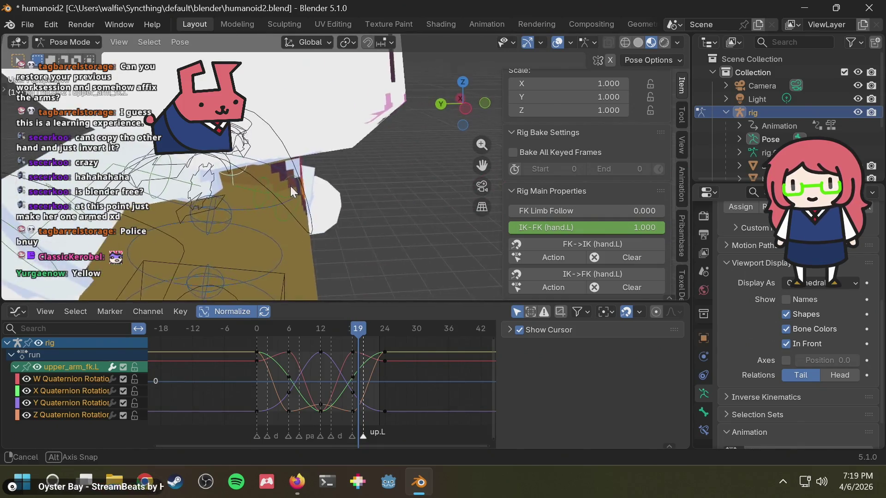
left_click(158, 173)
left_click_drag(355, 335, 309, 335)
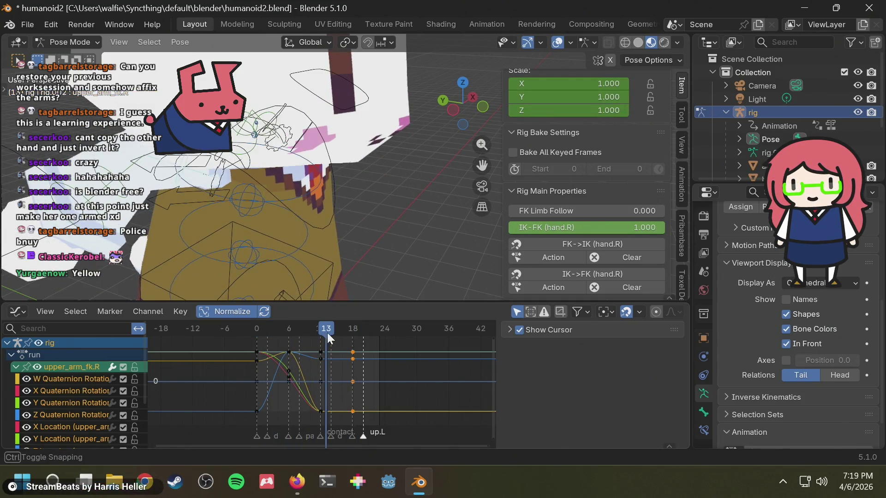
left_click_drag(309, 334, 347, 332)
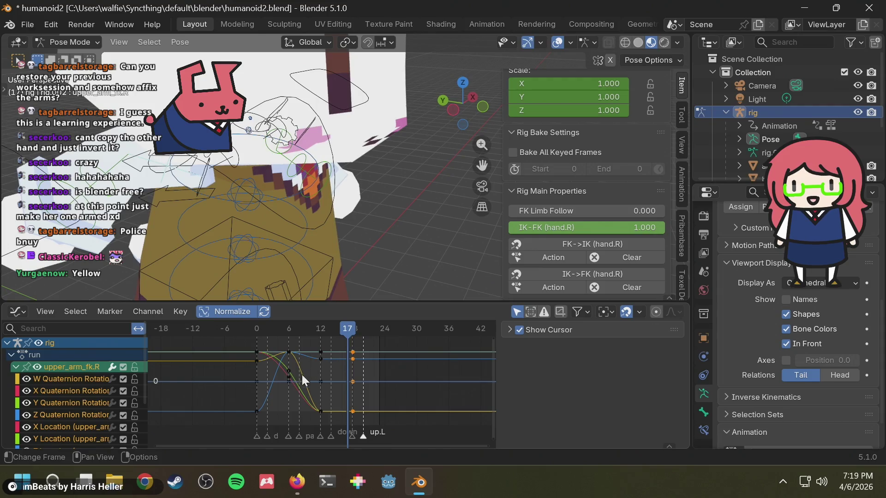
Copy the right upper arm's frame-6 keys to frame 18.
left_click_drag(284, 388, 298, 337)
left_click(352, 332)
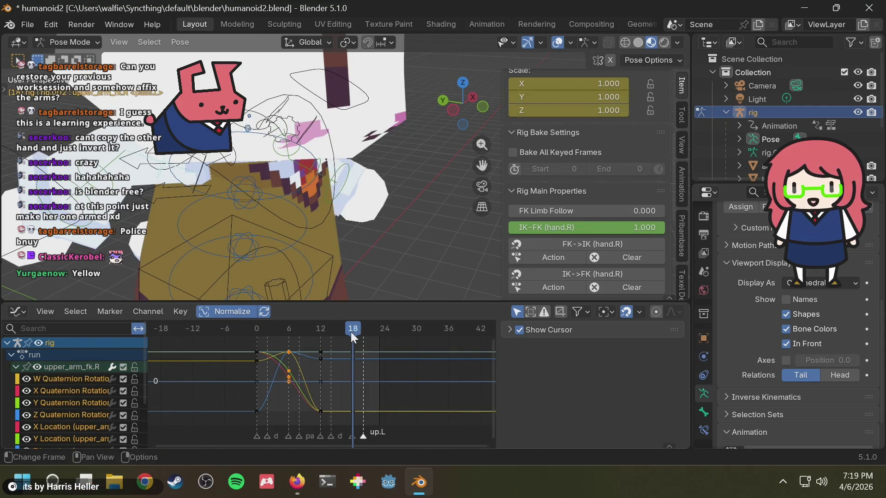
key("ctrl+v")
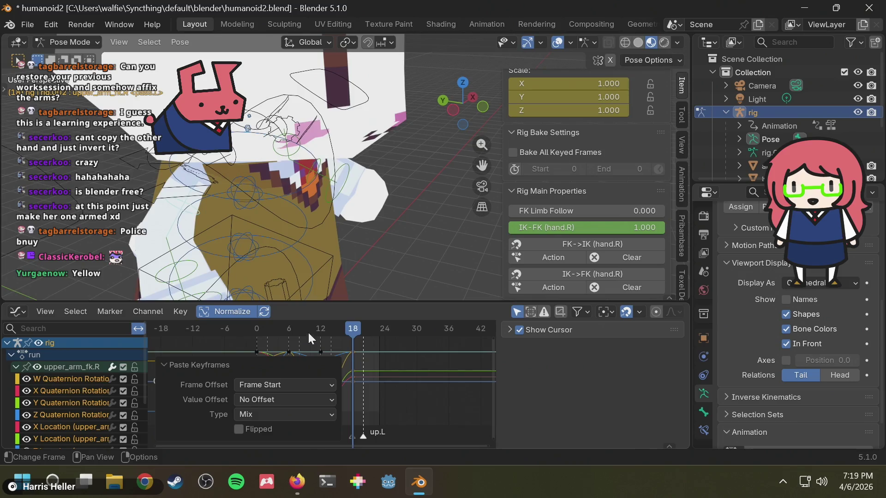
Copy the frame-0 keys to frame 24 at the end of the run cycle.
key("shift+Left")
left_click_drag(266, 342, 237, 419)
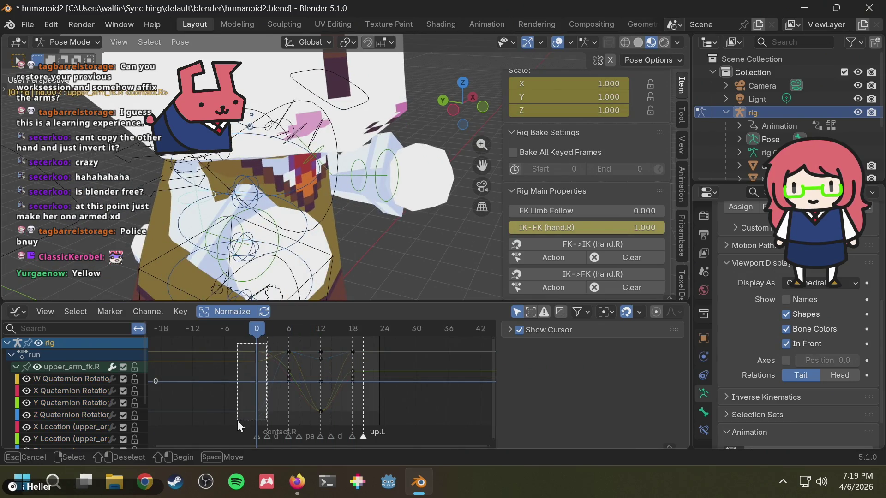
left_click_drag(367, 330, 386, 327)
key("ctrl+v")
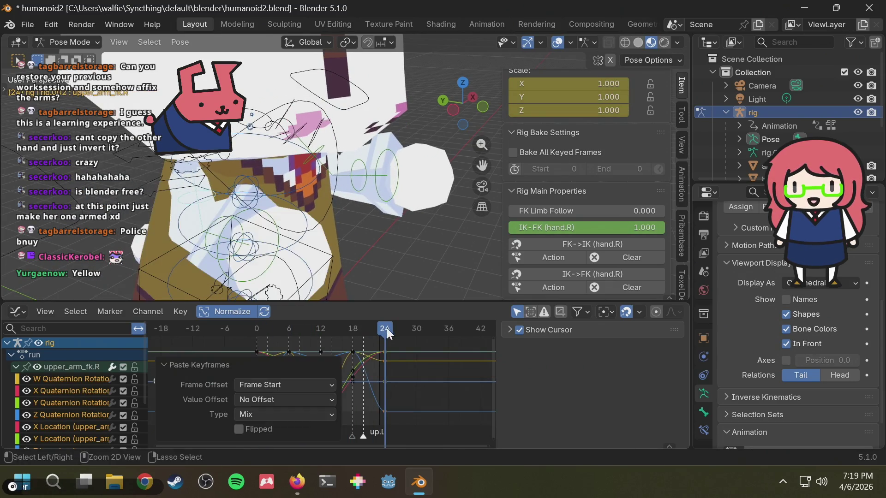
key("ctrl+shift+space")
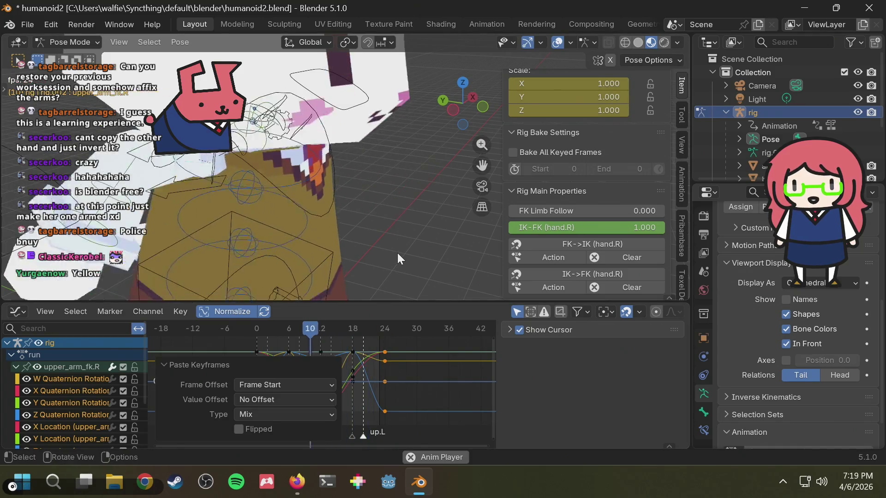
Orbit and zoom around the character while the run cycle plays to check the arm swing, and save humanoid2.blend.
middle_click_drag(398, 253, 320, 244)
scroll(378, 222, "down", 3)
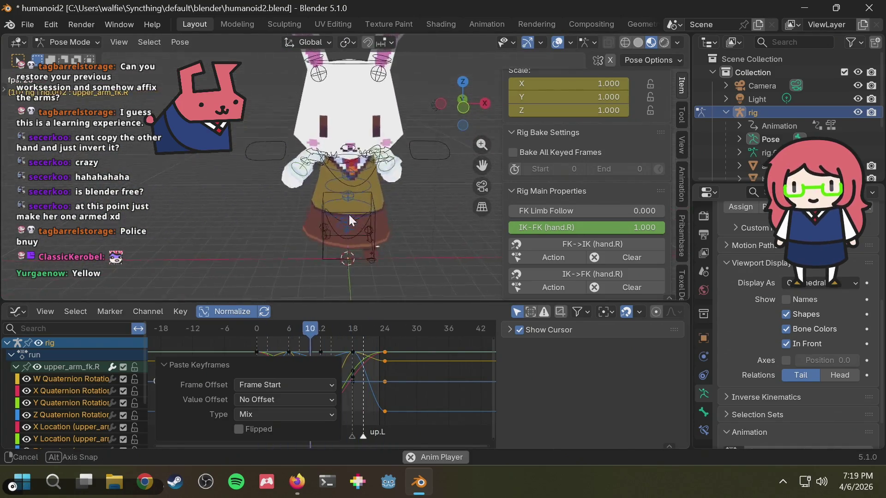
mouse_move(362, 183)
middle_mouse_down()
mouse_move(288, 192)
mouse_move(427, 175)
middle_mouse_up()
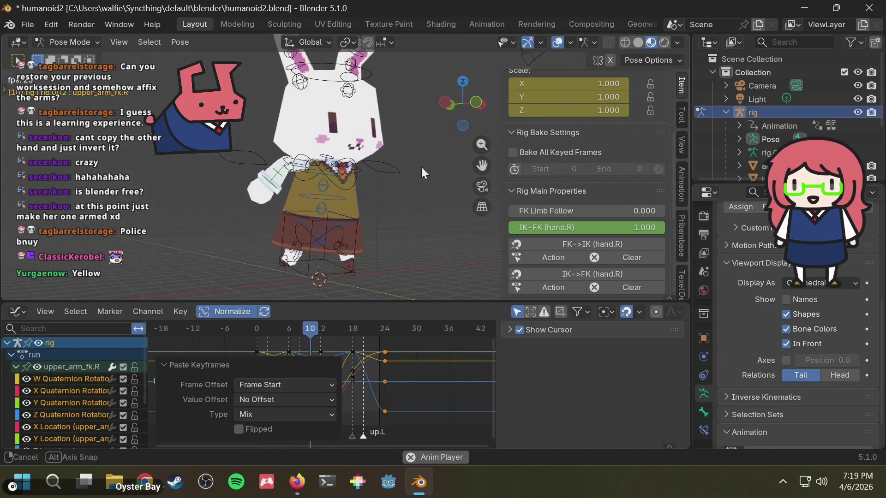
mouse_move(427, 175)
middle_mouse_down()
mouse_move(419, 221)
mouse_move(309, 225)
mouse_move(313, 201)
mouse_move(396, 226)
middle_mouse_up()
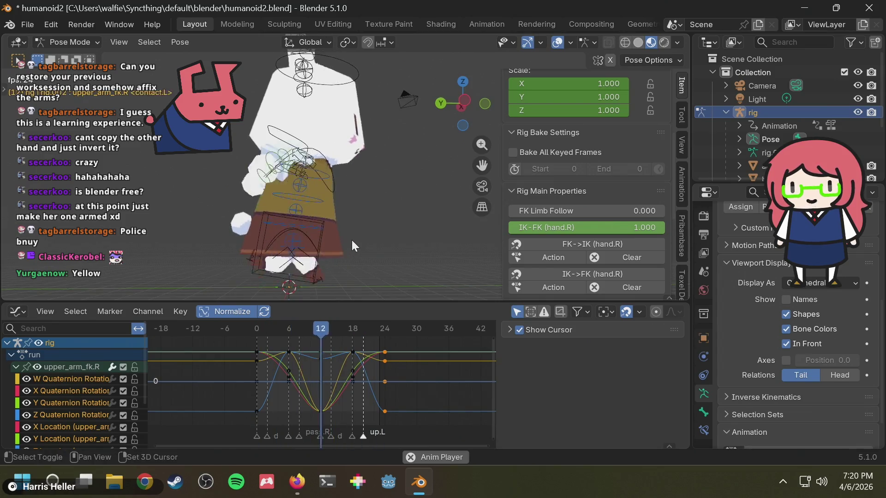
middle_click_drag(342, 253, 373, 160, "ctrl")
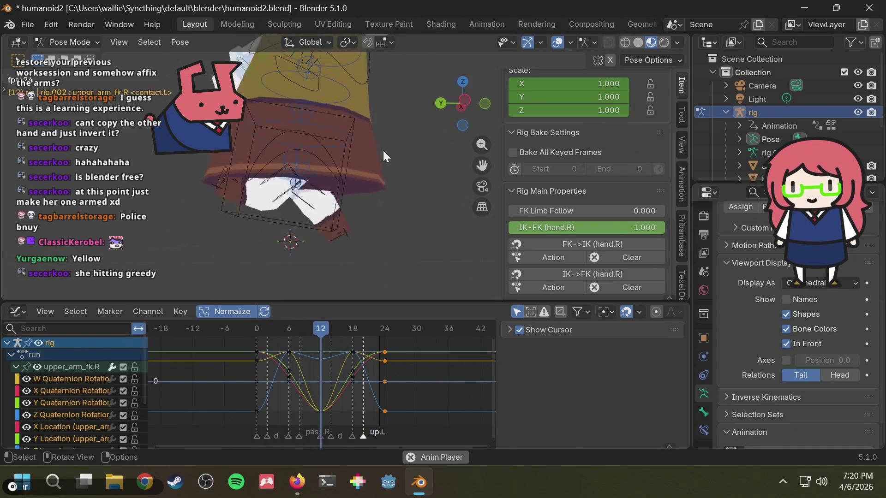
middle_click_drag(377, 159, 364, 186, "ctrl")
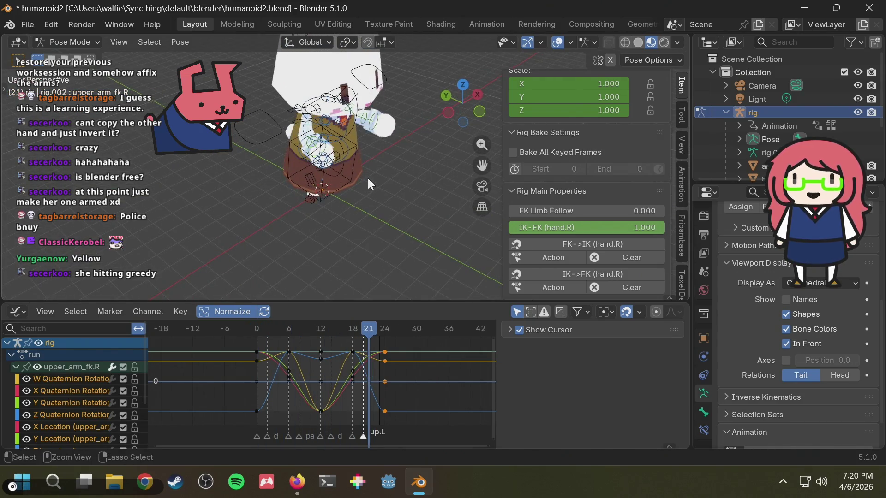
key("ctrl+s")
middle_click_drag(333, 145, 338, 174, "ctrl")
Focus the upper_arm_fk.R channel, scrub to frame 0 and delete its frame-0 run keyframes.
left_click(338, 174)
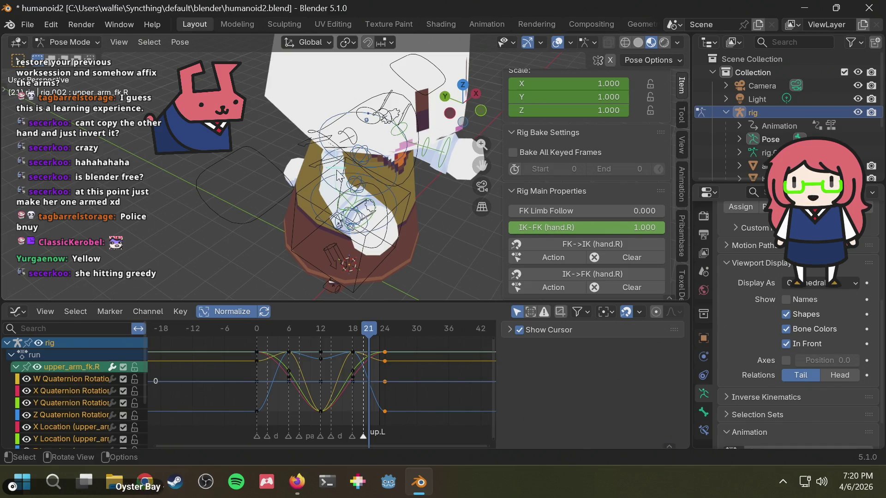
mouse_move(328, 333)
left_mouse_down()
mouse_move(251, 332)
mouse_move(322, 331)
mouse_move(306, 335)
mouse_move(225, 435)
left_mouse_up()
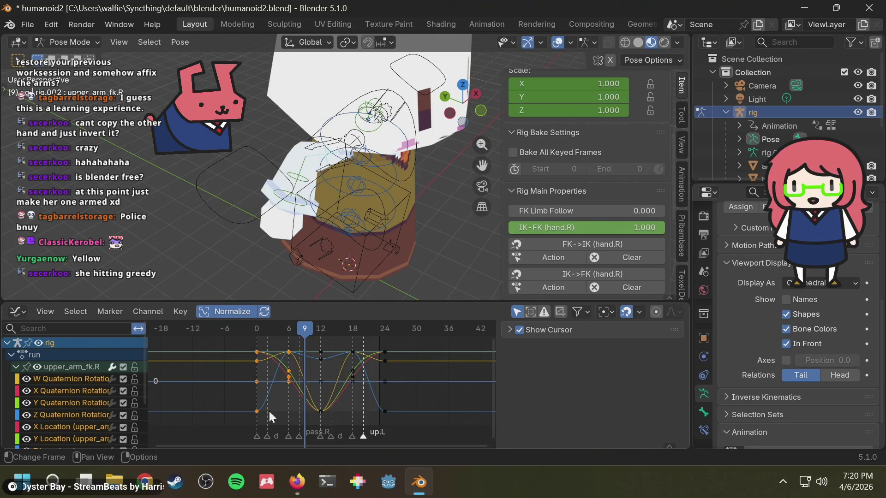
left_click(267, 400)
left_click_drag(275, 421, 235, 341)
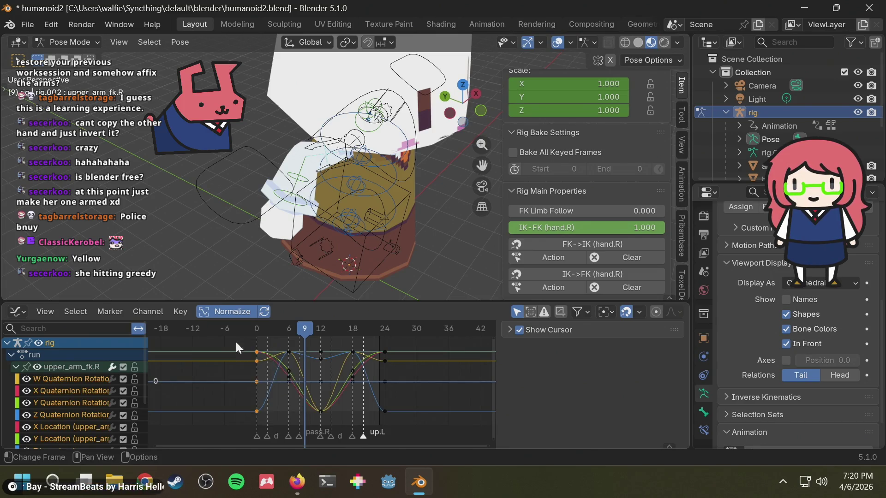
key("Delete")
Slide the keys around frame 6 along the time axis, placing them near frame 12 and then earlier.
mouse_move(271, 415)
left_mouse_down()
mouse_move(299, 341)
mouse_move(317, 410)
mouse_move(300, 415)
left_mouse_up()
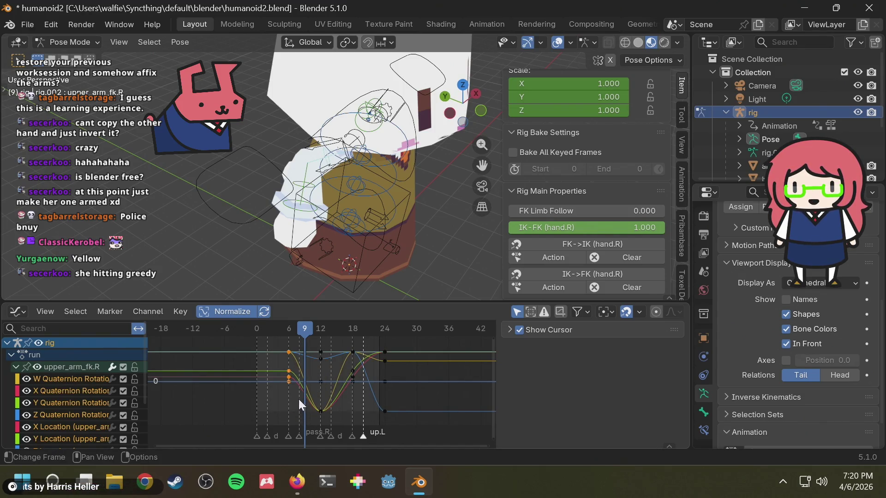
key("g")
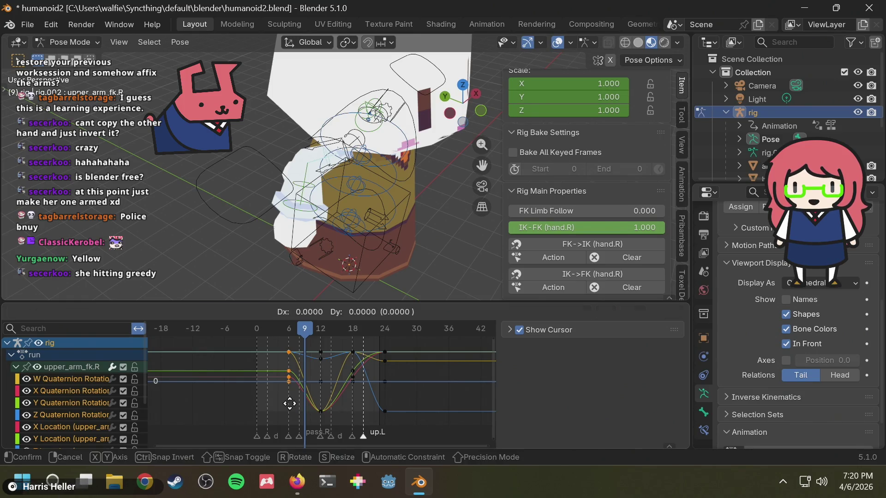
key("x")
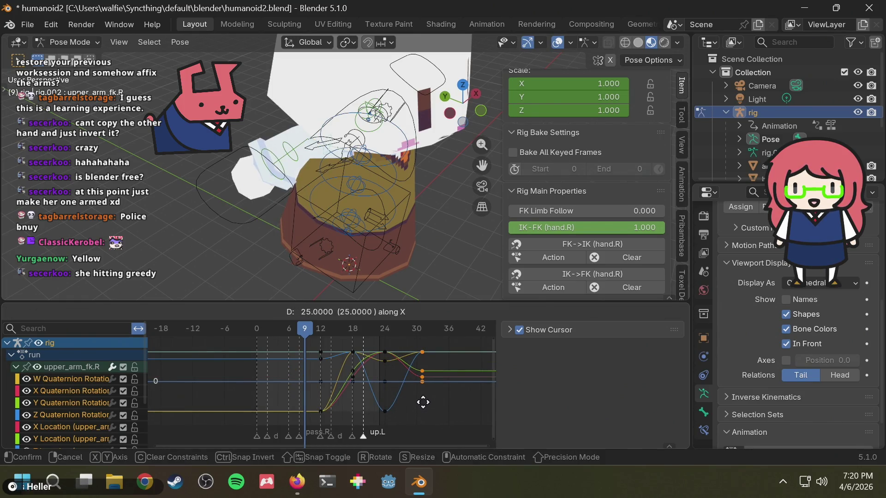
left_click(423, 402)
key("g")
left_click(292, 340)
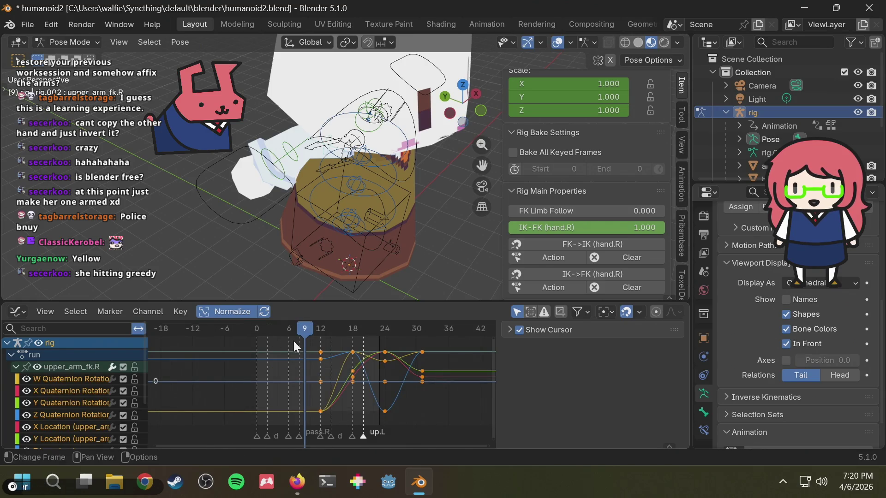
key("g")
key("x")
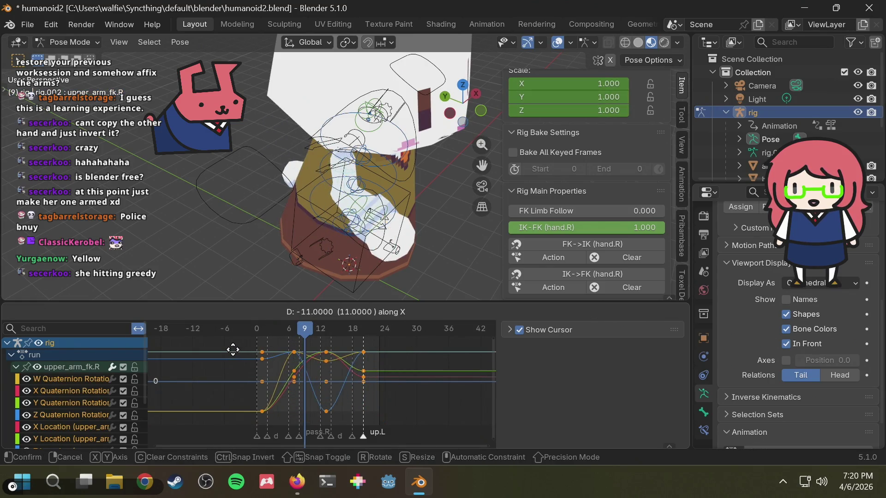
left_click(228, 352)
Box-select a key group and nudge it earlier, then select the start keys and scrub to frame 23.
key("F9")
left_click(397, 361)
key("b")
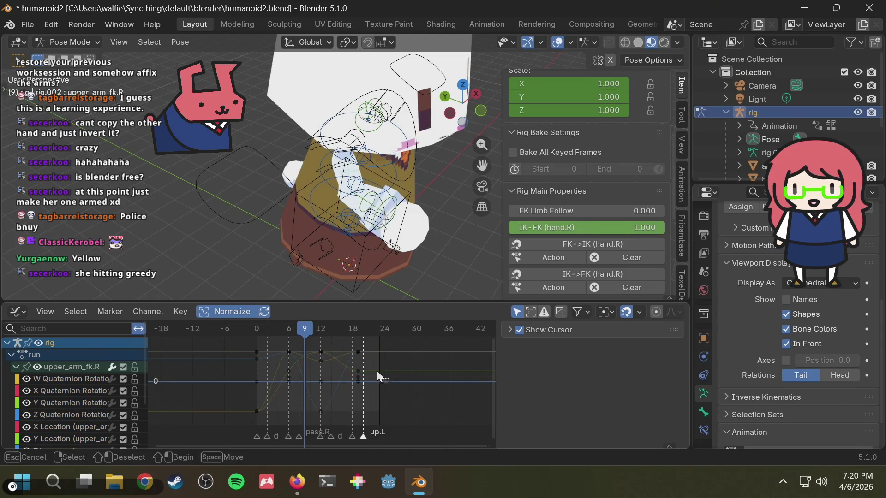
left_click_drag(390, 383, 349, 336)
key("g")
left_click(340, 338)
key("F9")
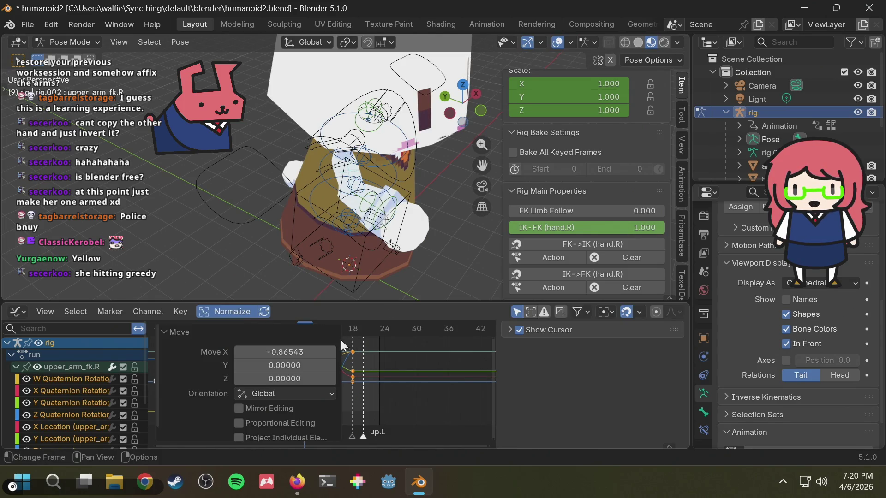
left_click(349, 386)
key("b")
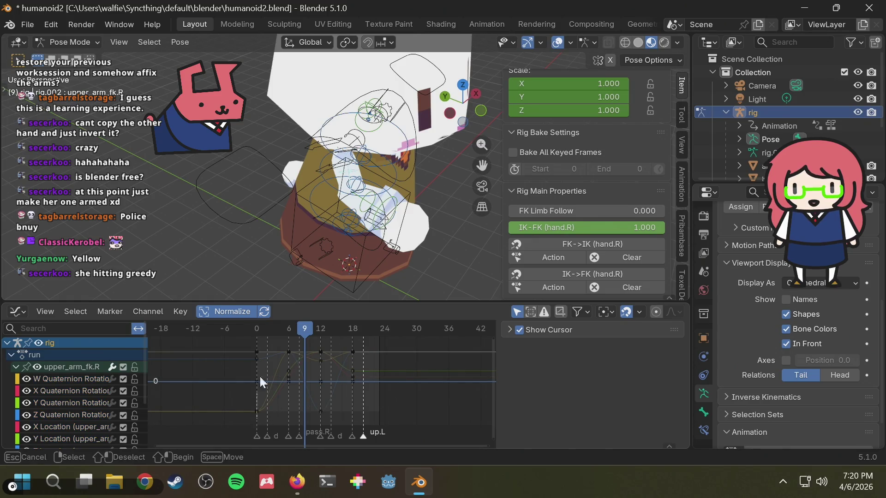
left_click_drag(264, 341, 266, 343)
left_click_drag(354, 330, 385, 328)
Paste the copied keys at frame 24 of the run action, play it back and save humanoid2.blend.
key("ctrl+v")
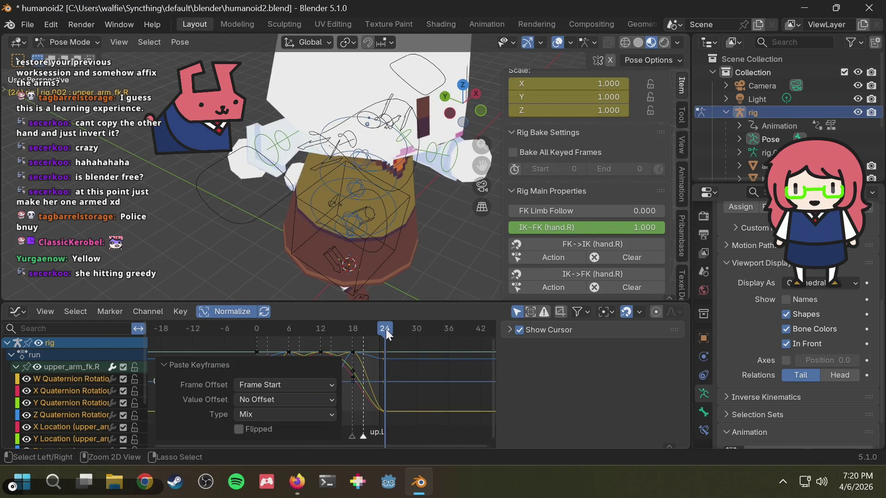
key("space")
mouse_move(411, 222)
middle_mouse_down()
mouse_move(330, 174)
mouse_move(387, 199)
mouse_move(403, 168)
mouse_move(464, 165)
middle_mouse_up()
scroll(330, 174, "down", 4)
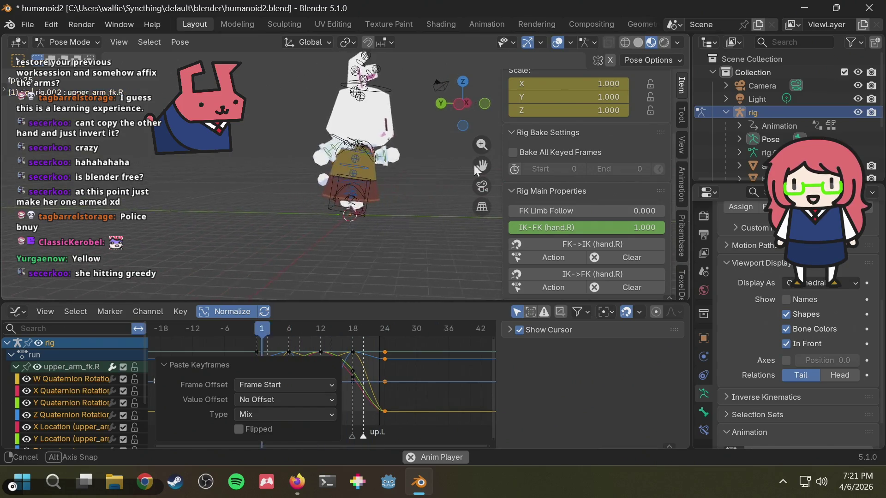
key("ctrl+s")
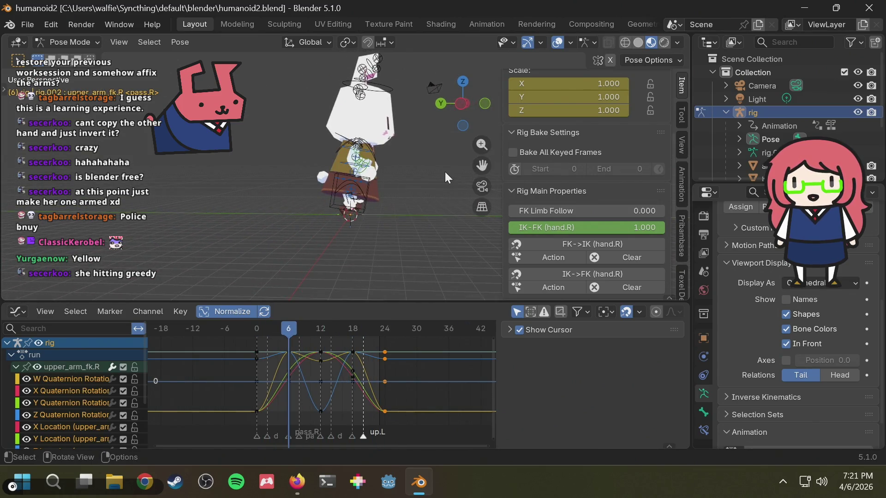
Review the arm swing from front and side views, stop on frame 23, save again and switch to File Explorer.
mouse_move(445, 172)
middle_mouse_down()
mouse_move(347, 183)
mouse_move(459, 106)
middle_mouse_up()
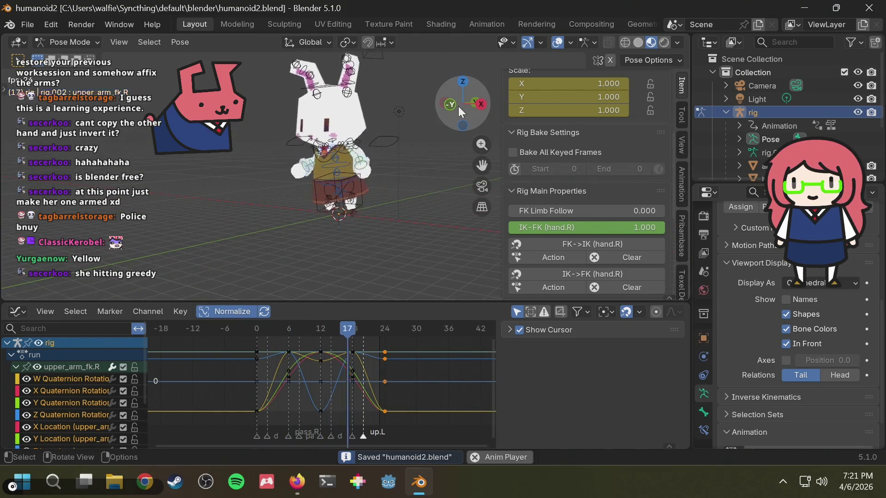
left_click(454, 104)
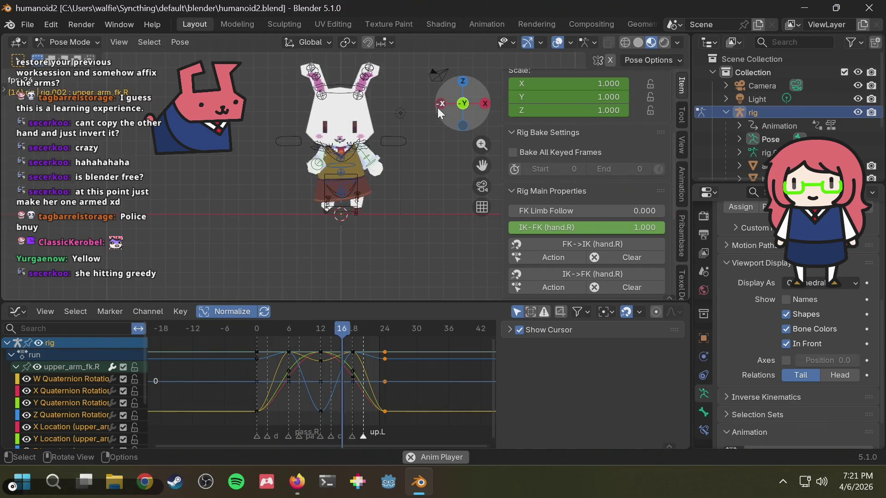
left_click(442, 104)
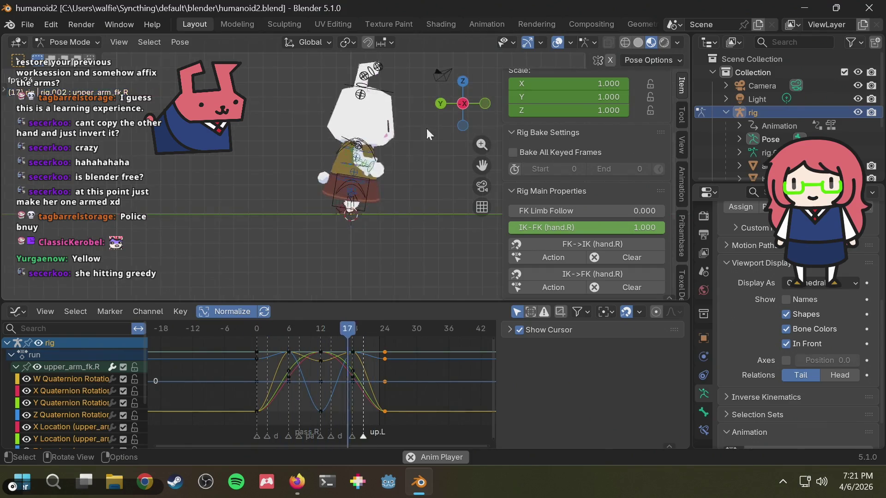
scroll(416, 201, "up", 2)
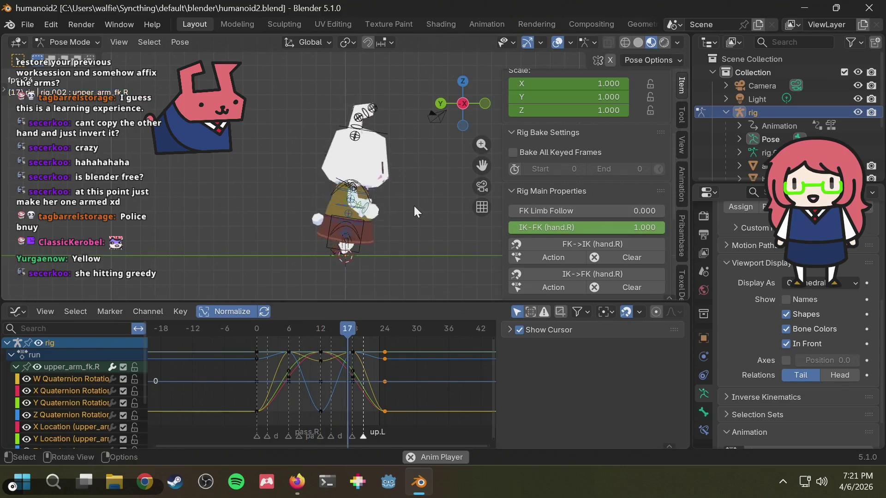
middle_click_drag(414, 205, 418, 179, "shift")
key("space")
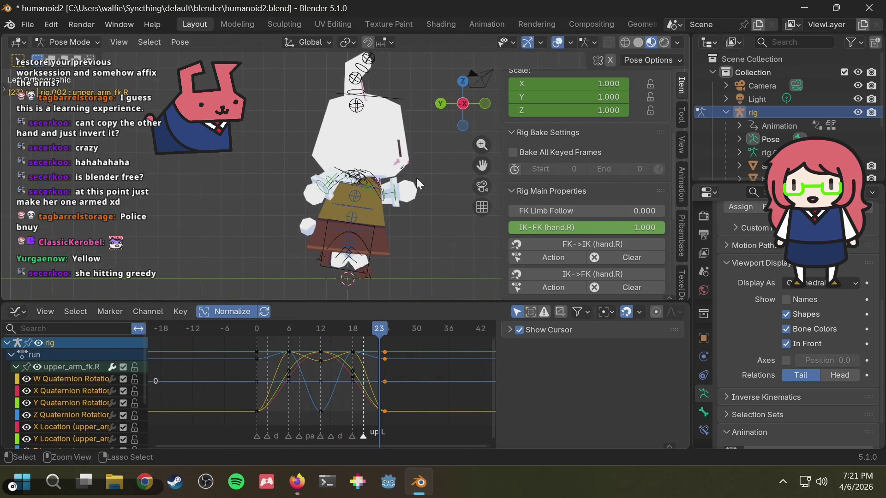
key("ctrl+s")
left_click(115, 483)
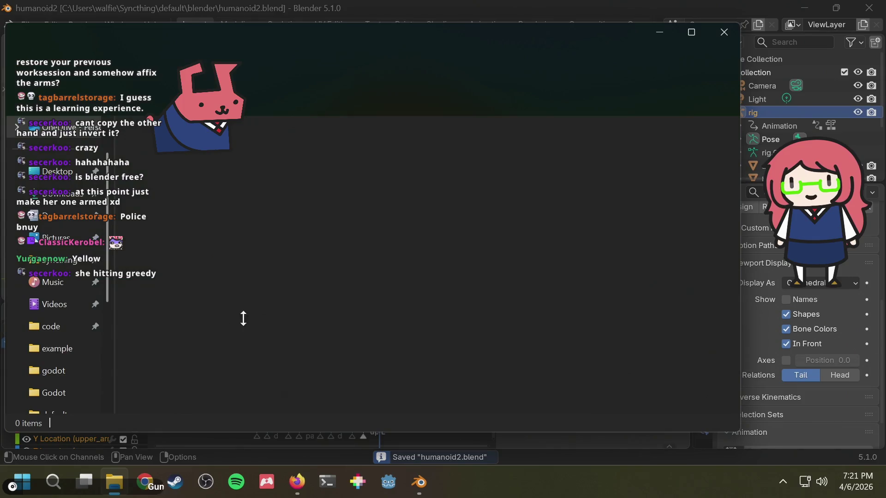
scroll(63, 353, "down", 2)
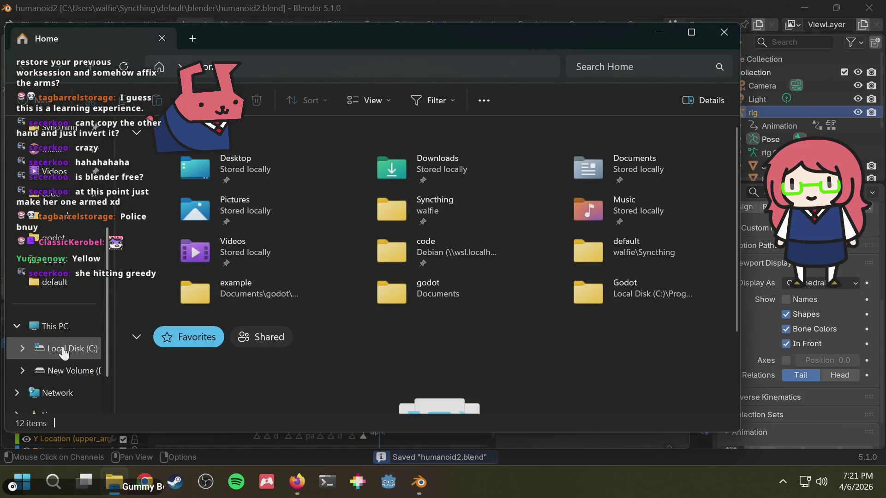
scroll(61, 350, "up", 1)
scroll(56, 316, "up", 2)
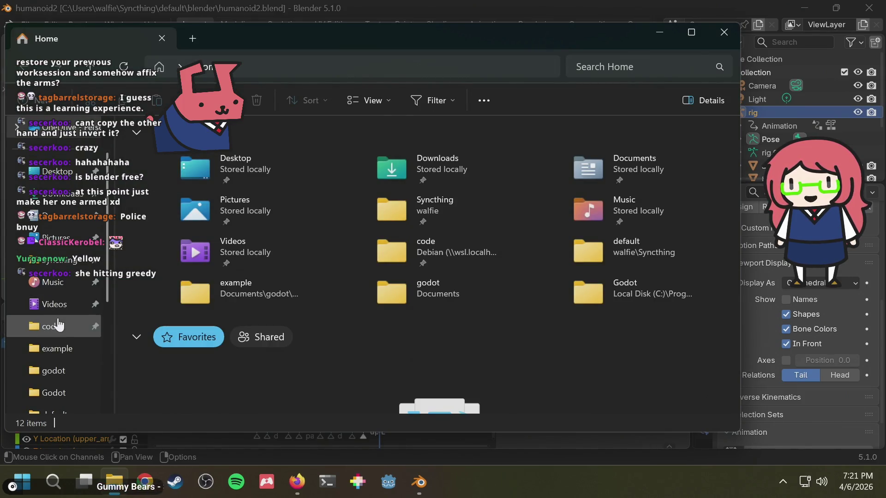
In Syncthing > default > blender, duplicate humanoid2.blend and rename the copy without the 'Copy' suffix.
double_click(484, 206)
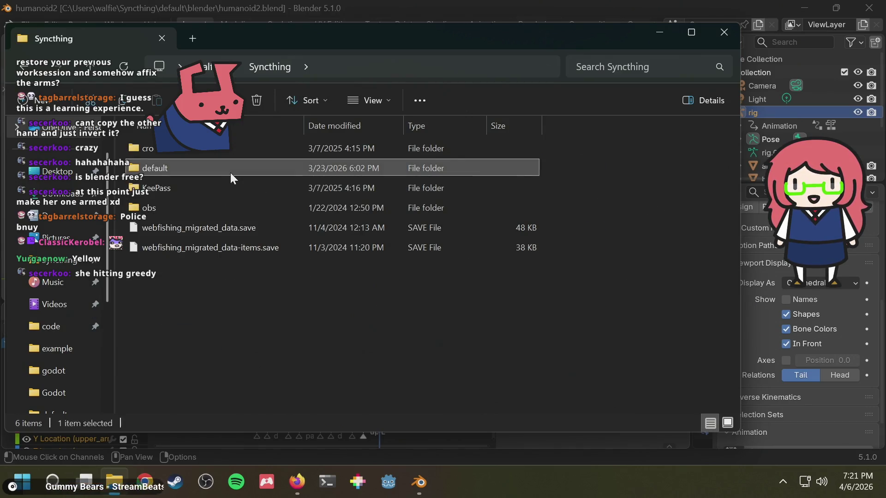
double_click(230, 172)
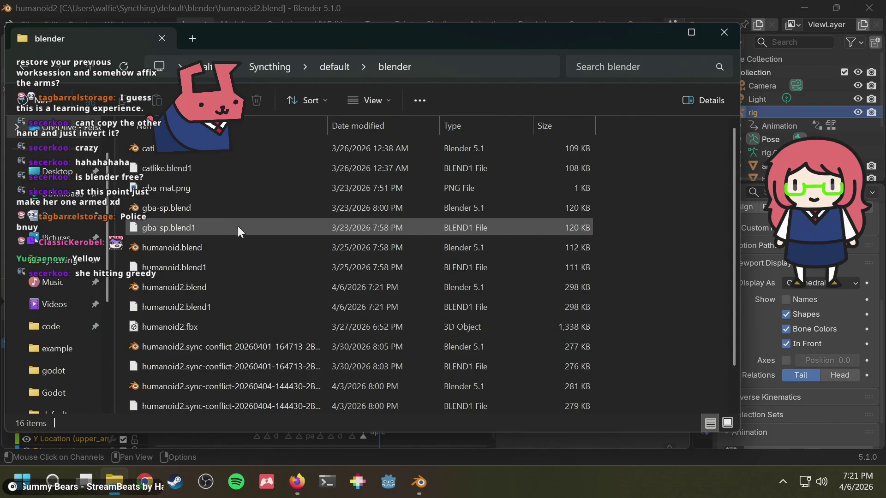
key("alt+Tab")
key("alt+Tab")
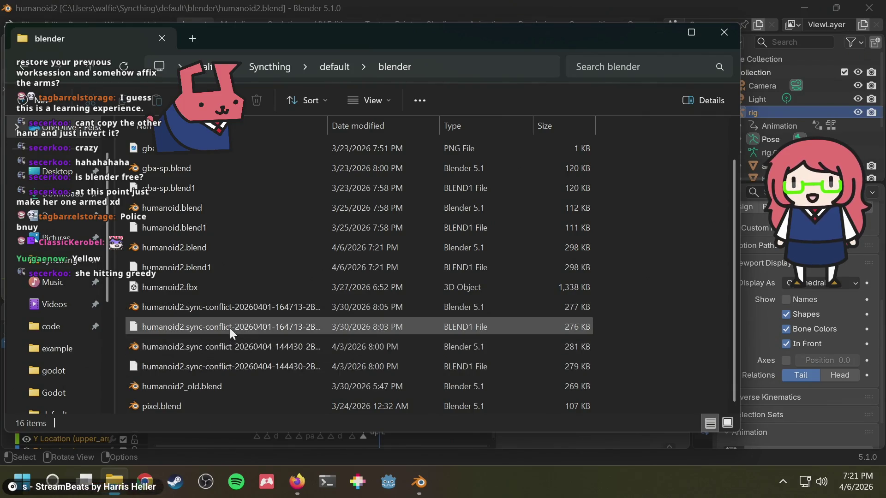
left_click(227, 288)
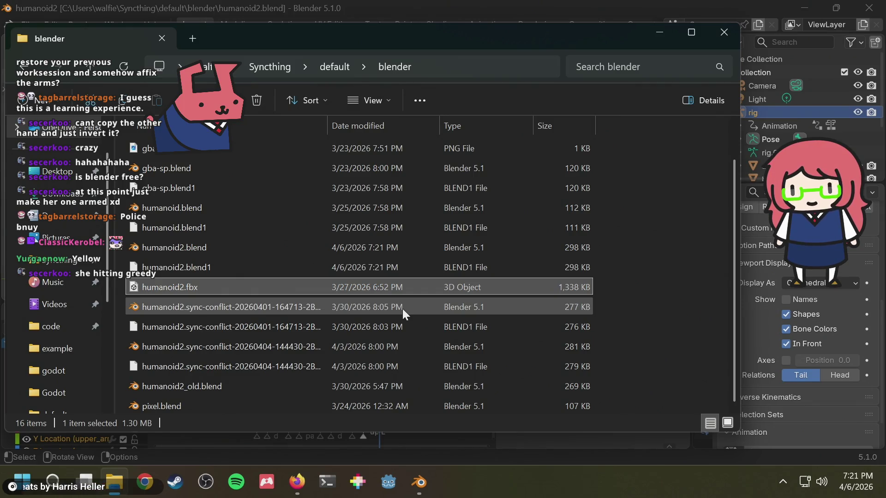
key("Up")
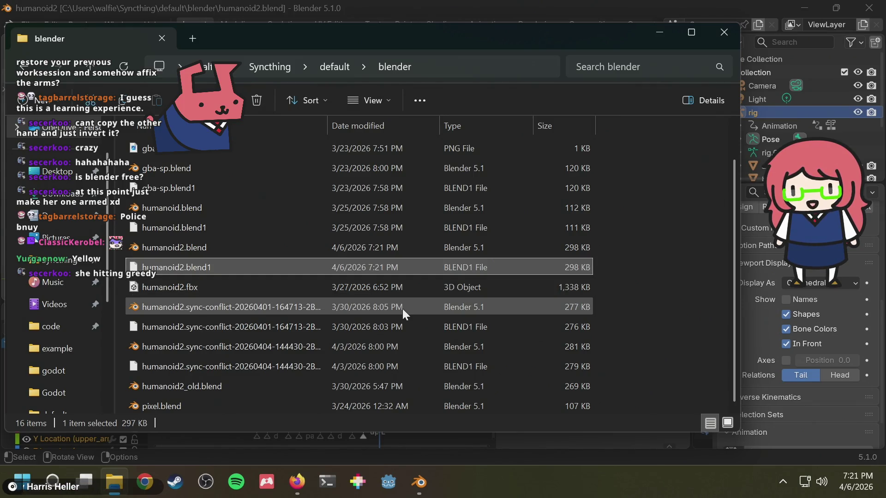
key("Up")
key("ctrl+c")
key("ctrl+v")
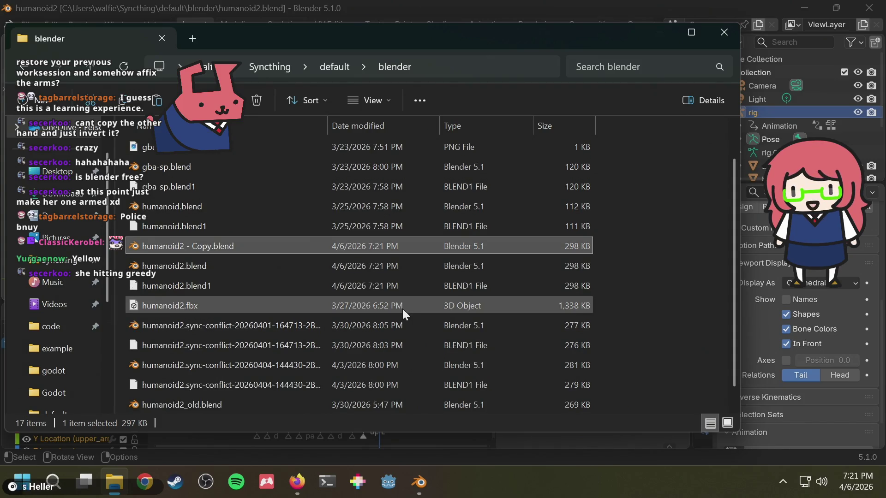
key("F2")
key("BackSpace")
key("BackSpace")
key("BackSpace")
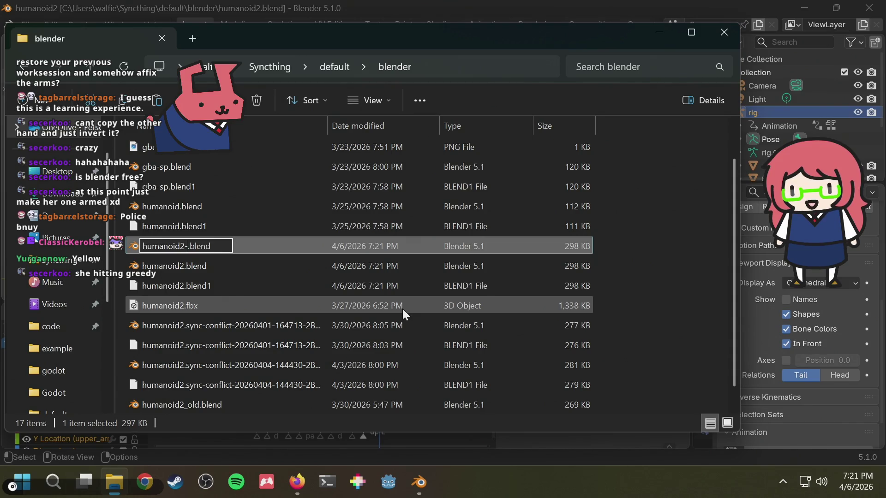
type("backup")
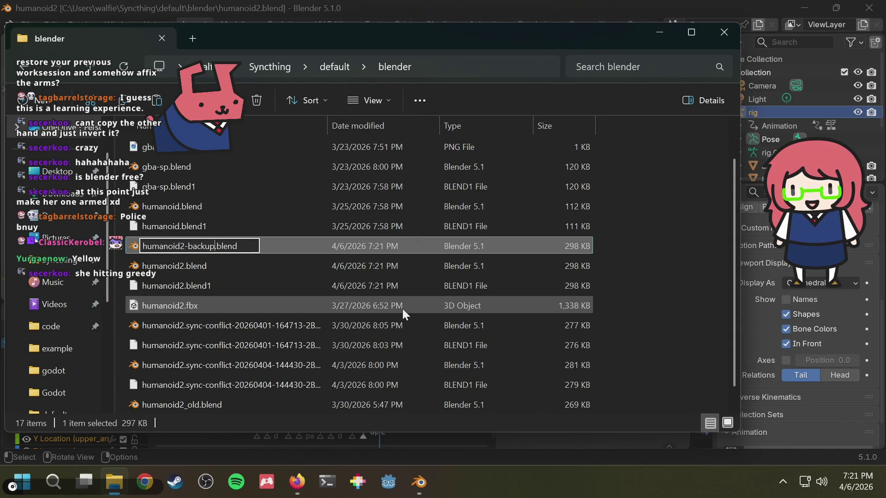
key("Return")
scroll(476, 345, "up", 1)
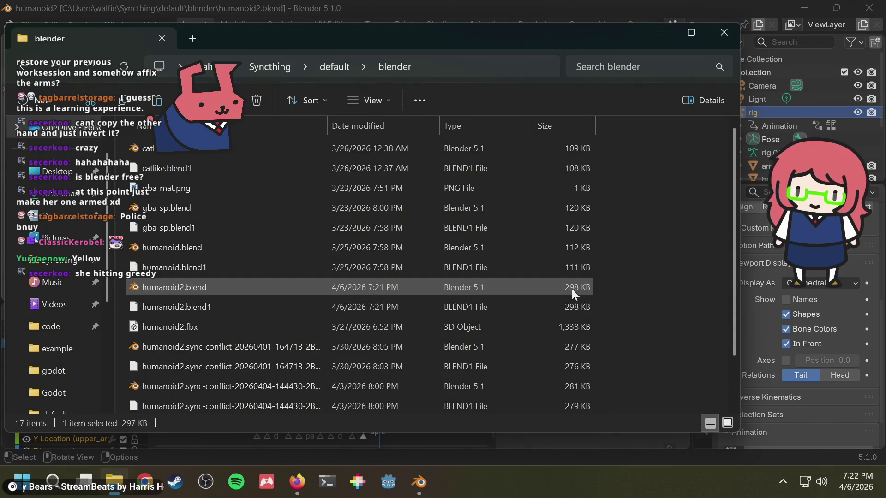
Rename humanoid2-backup.blend to drop the word 'backup', then return to Blender.
key("alt+Tab")
key("alt+Tab")
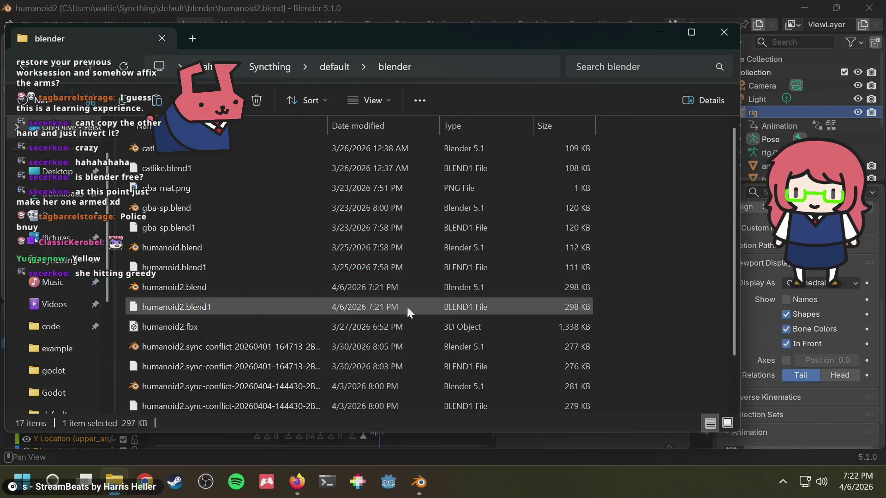
key("End")
scroll(365, 320, "down", 1)
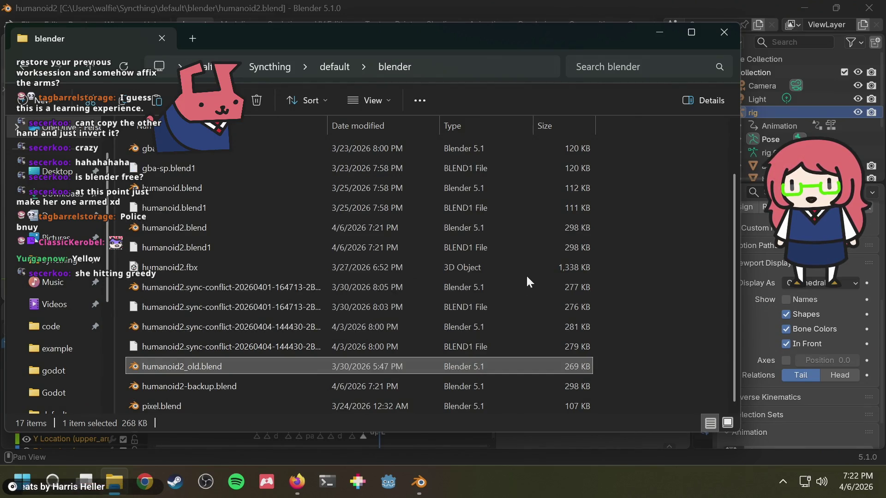
left_click(196, 389)
key("F2")
key("Right")
key("BackSpace")
key("BackSpace")
key("BackSpace")
key("BackSpace")
key("BackSpace")
key("BackSpace")
type("old")
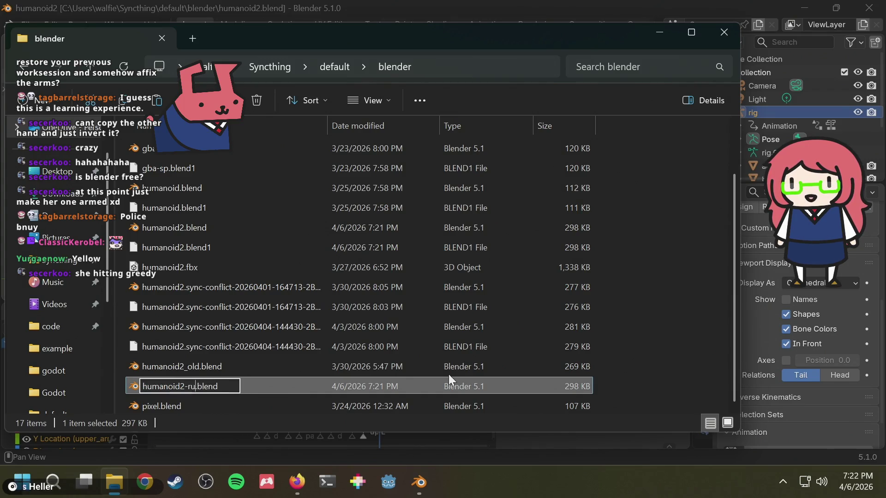
key("Return")
left_click(419, 9)
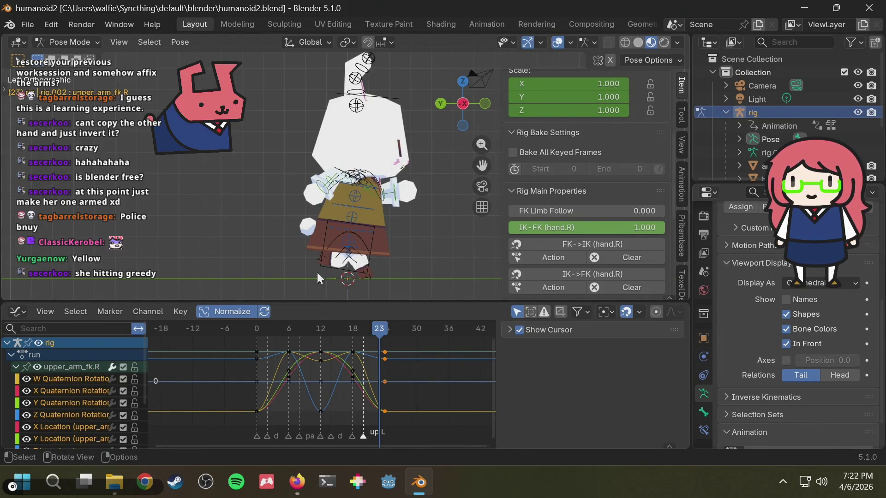
Play the run action from frame 0 in a perspective view, stop at frame 17, and list the bottom panel's editor types.
middle_click_drag(376, 192, 296, 196)
key("space")
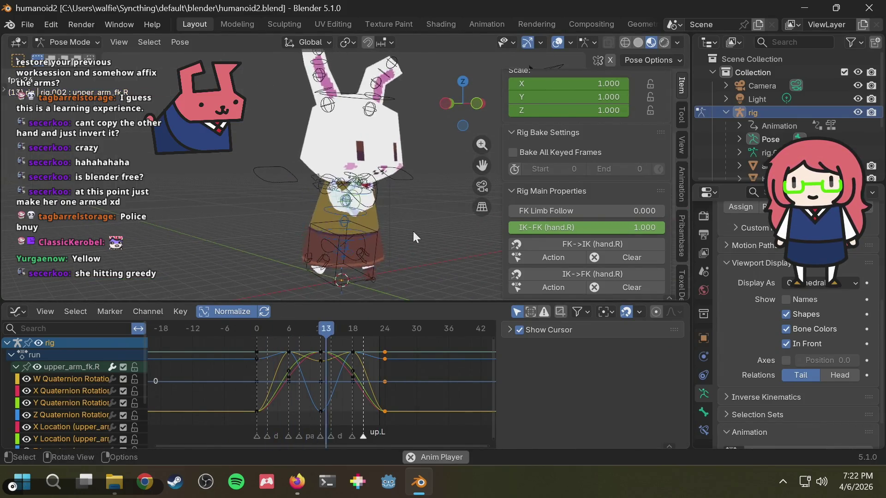
left_click(256, 329)
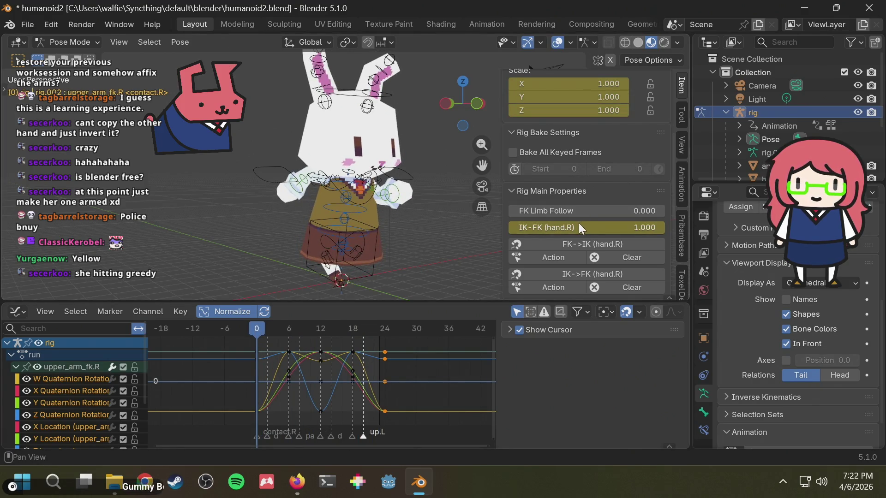
key("space")
key("space")
left_click(56, 307)
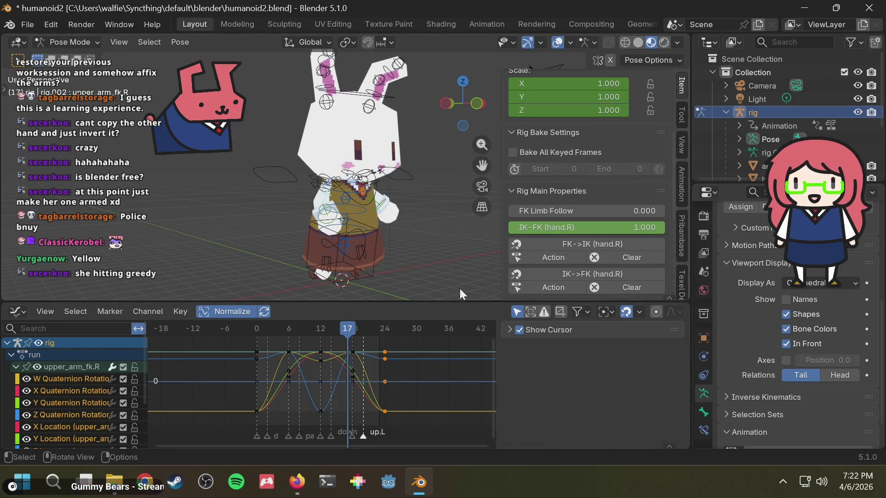
left_click(17, 311)
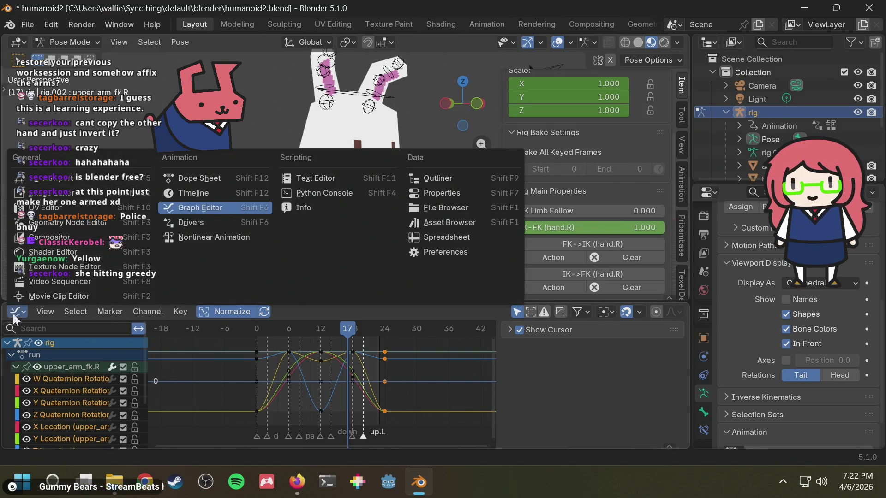
Make the bottom panel an Action Editor, switch the edited action to walk and start playback.
left_click(206, 181)
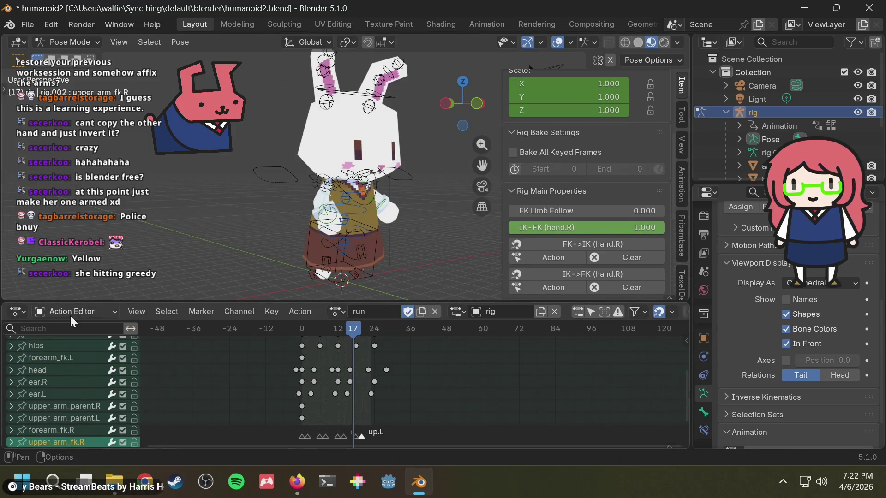
left_click(349, 311)
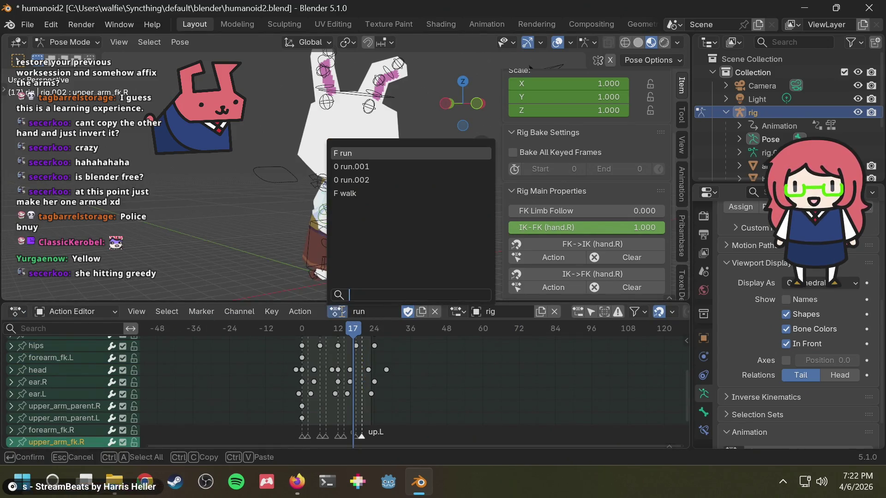
left_click(368, 191)
key("space")
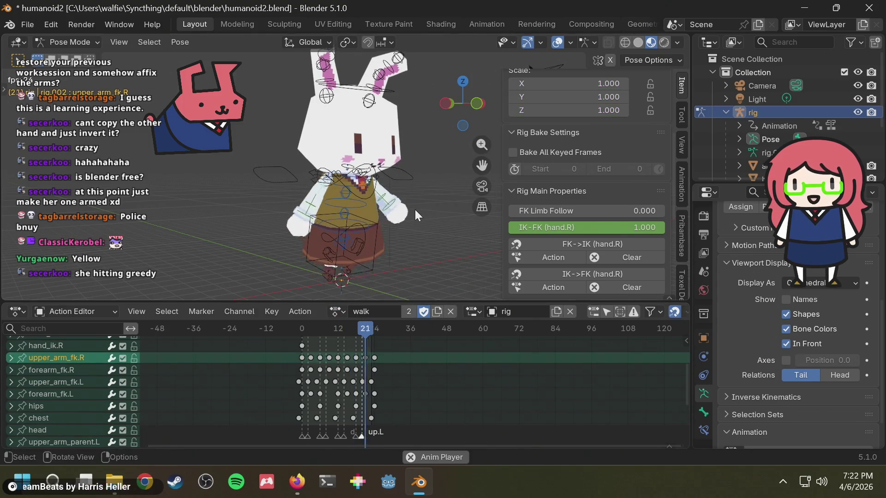
Orbit to a front-on view of the bunny's walk and rewind the playhead to frame 0.
mouse_move(359, 205)
middle_mouse_down()
mouse_move(257, 208)
mouse_move(490, 213)
middle_mouse_up()
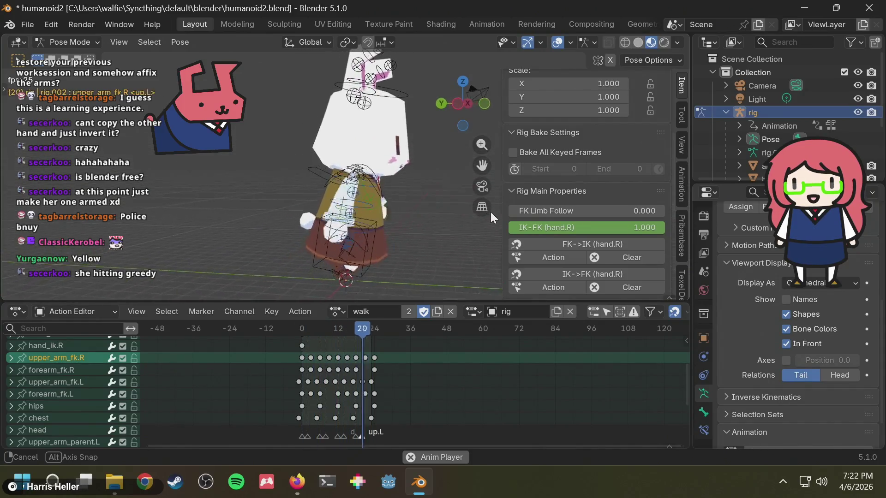
scroll(413, 207, "up", 4)
scroll(413, 207, "down", 4)
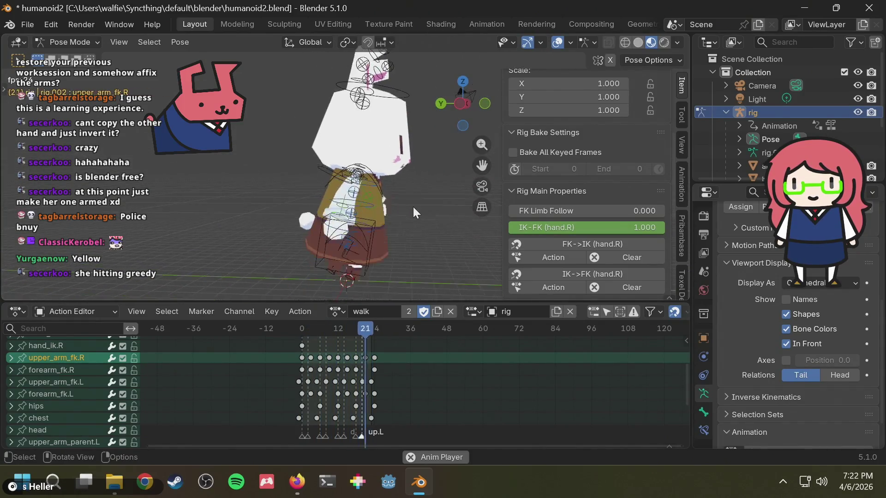
mouse_move(414, 207)
middle_mouse_down()
mouse_move(313, 211)
mouse_move(429, 191)
middle_mouse_up()
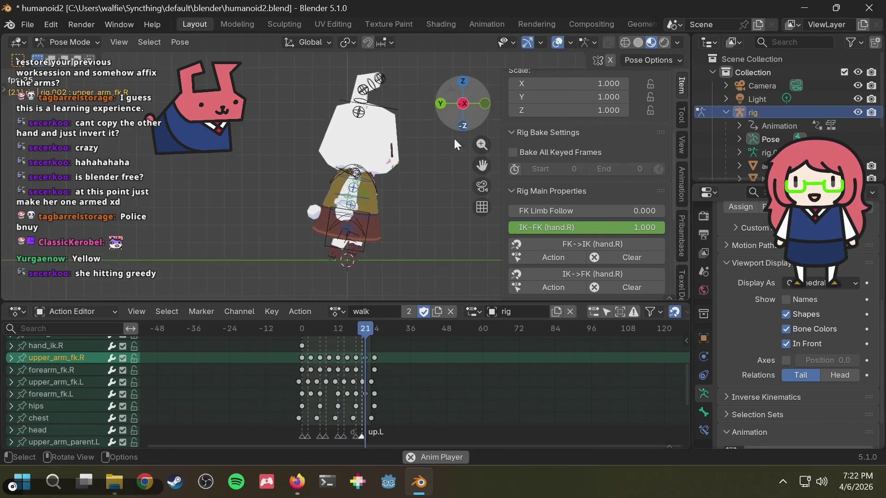
left_click_drag(463, 97, 492, 91)
left_click_drag(331, 182, 295, 175)
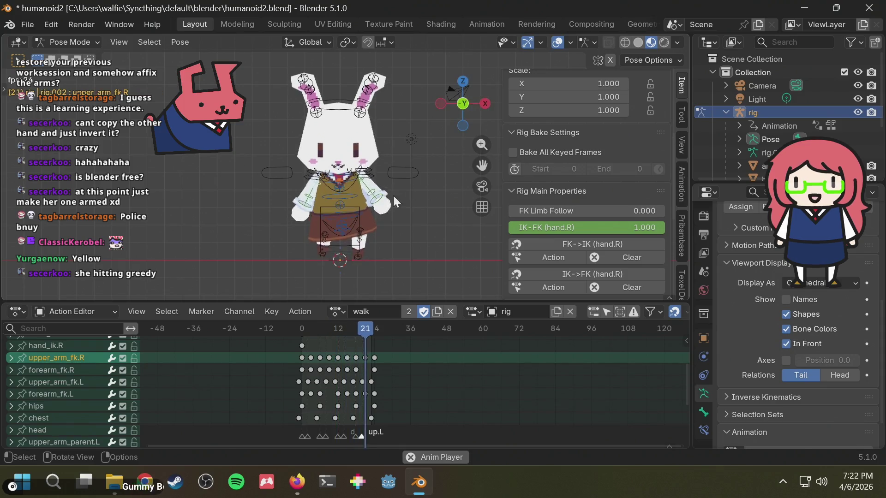
scroll(383, 226, "up", 2)
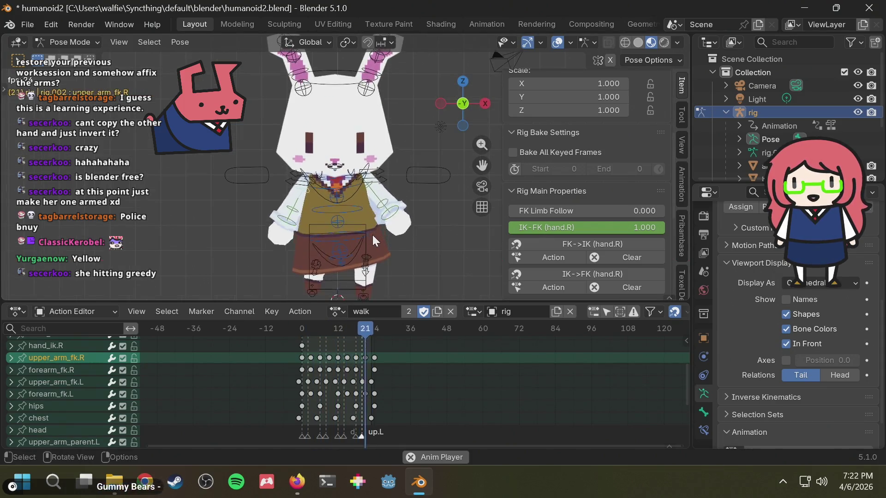
left_click_drag(324, 334, 301, 331)
mouse_move(333, 181)
middle_mouse_down()
mouse_move(353, 154)
mouse_move(332, 208)
middle_mouse_up()
scroll(322, 369, "up", 2)
scroll(323, 369, "down", 1)
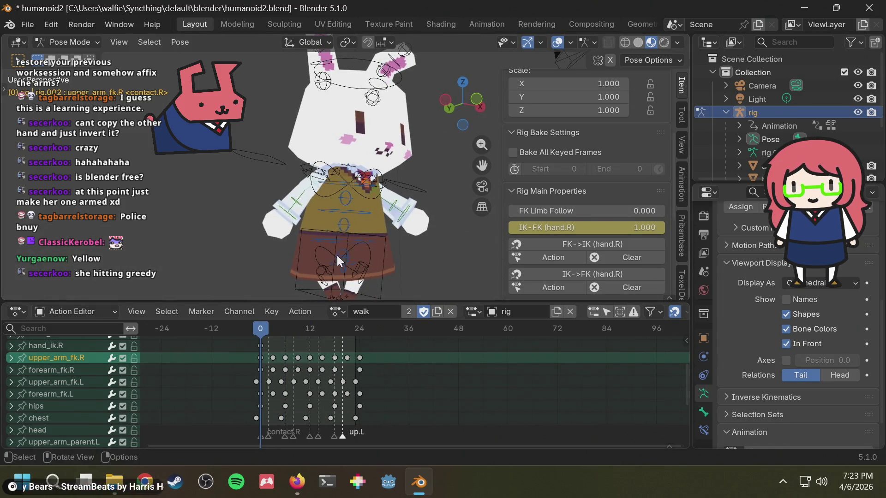
Select the torso bone from a frontal angle, check the ear channels and list the Action Editor modes.
mouse_move(349, 228)
middle_mouse_down()
mouse_move(366, 209)
mouse_move(394, 238)
middle_mouse_up()
left_click(379, 238)
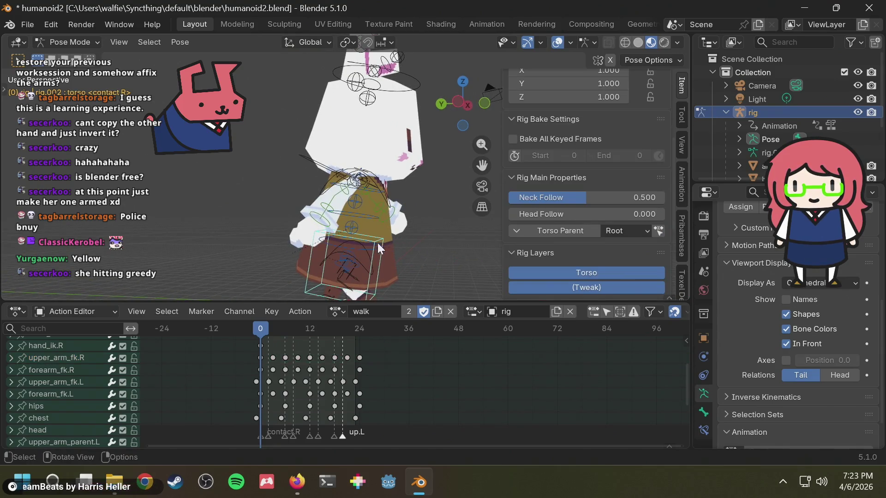
scroll(46, 398, "down", 4)
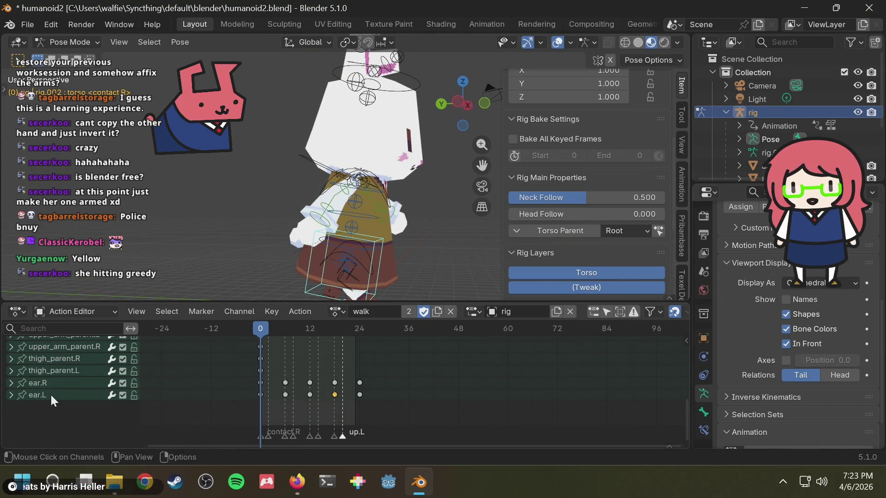
middle_click_drag(401, 222, 432, 214)
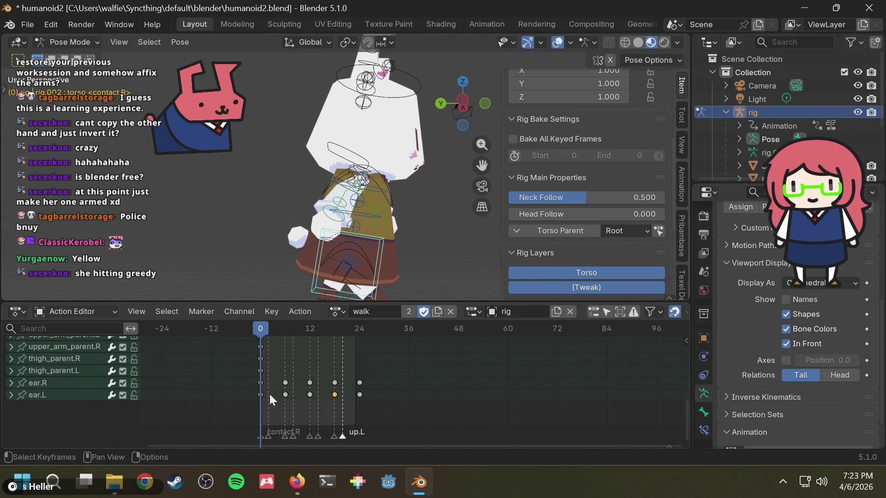
scroll(270, 392, "up", 1)
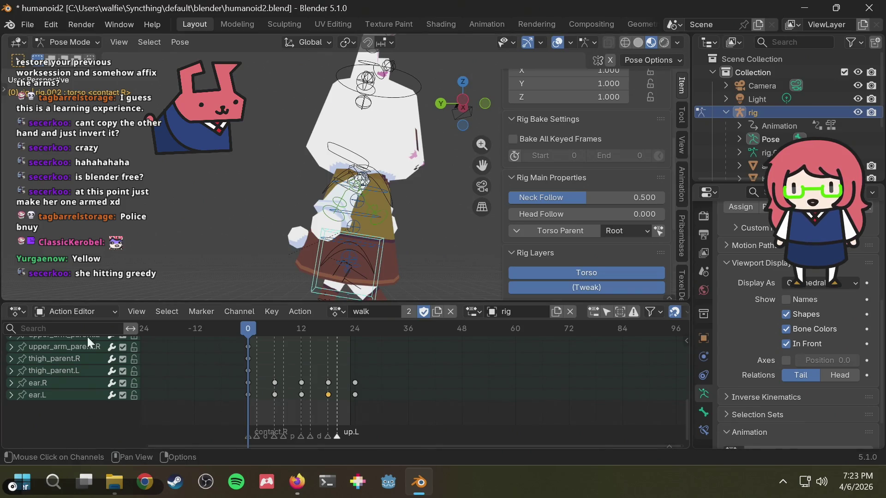
left_click(72, 312)
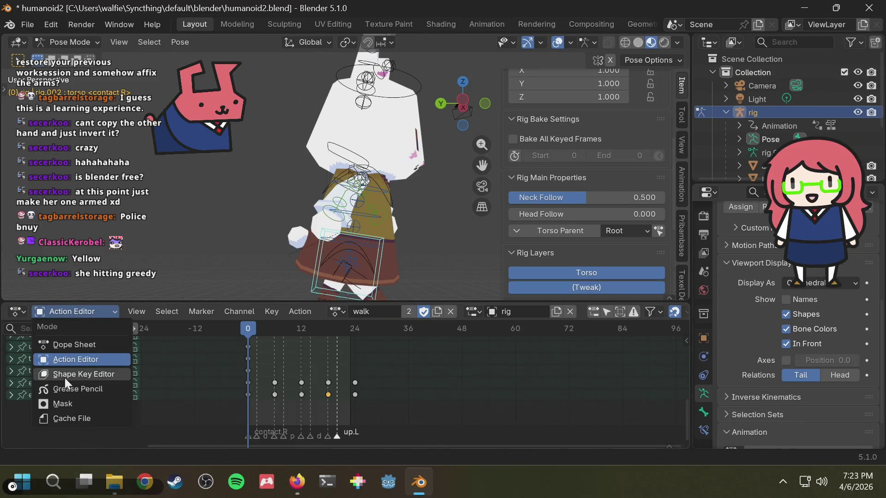
Switch the bottom panel to the Graph Editor and show the torso's Z Location walk curve.
left_click(80, 307)
left_click(21, 314)
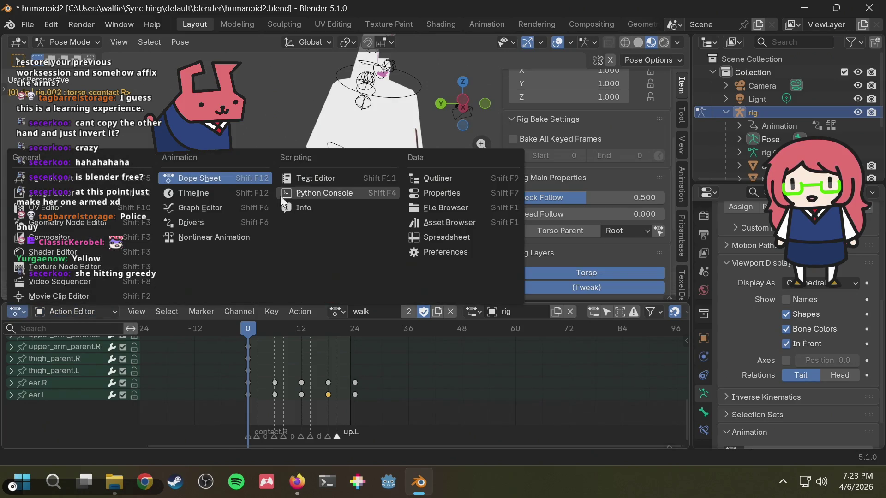
left_click(232, 204)
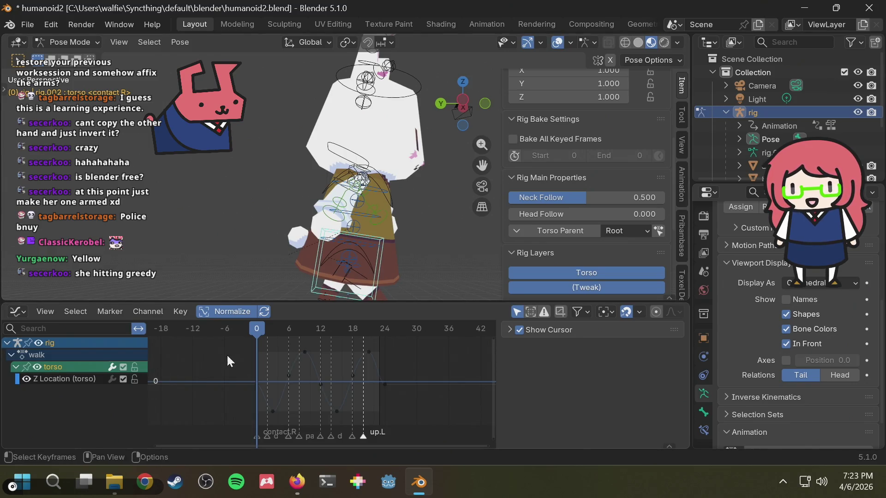
left_click(64, 378)
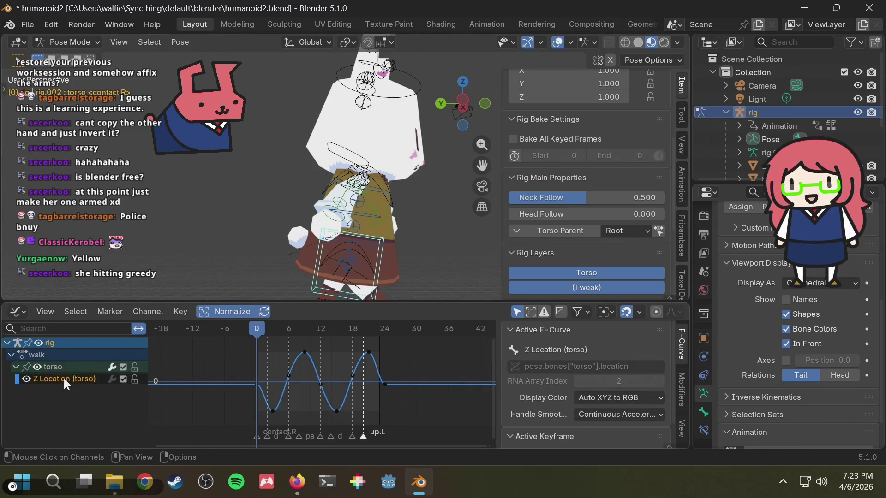
right_click(64, 393)
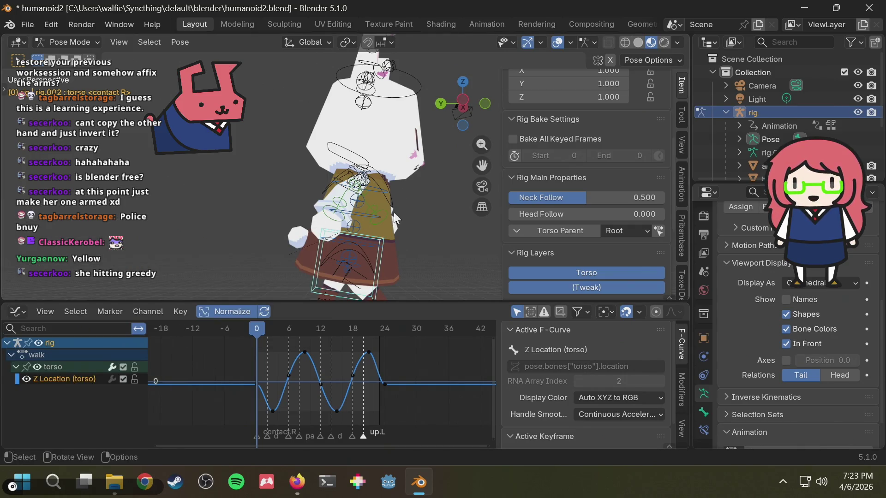
Rotate the torso so X/Y/Z Euler rotation curves appear, reset the rotation and play the walk to frame 13.
key("r")
left_click(382, 215)
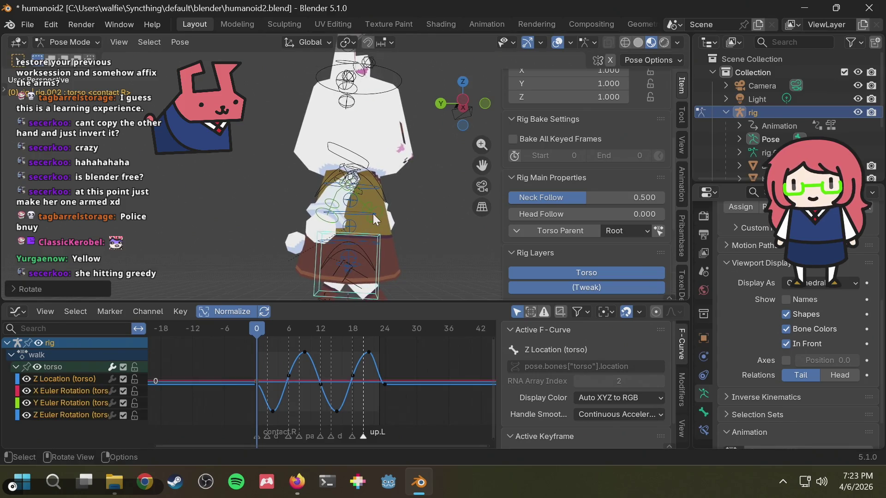
left_click(53, 388)
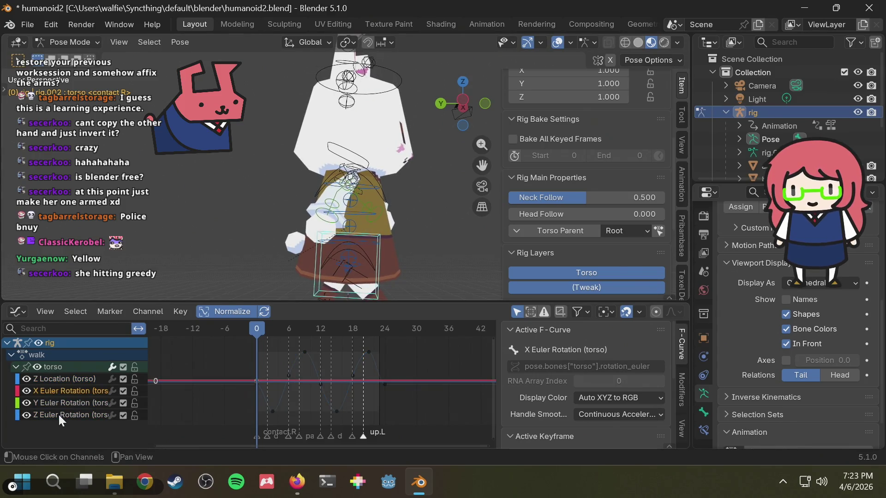
key("ctrl+z")
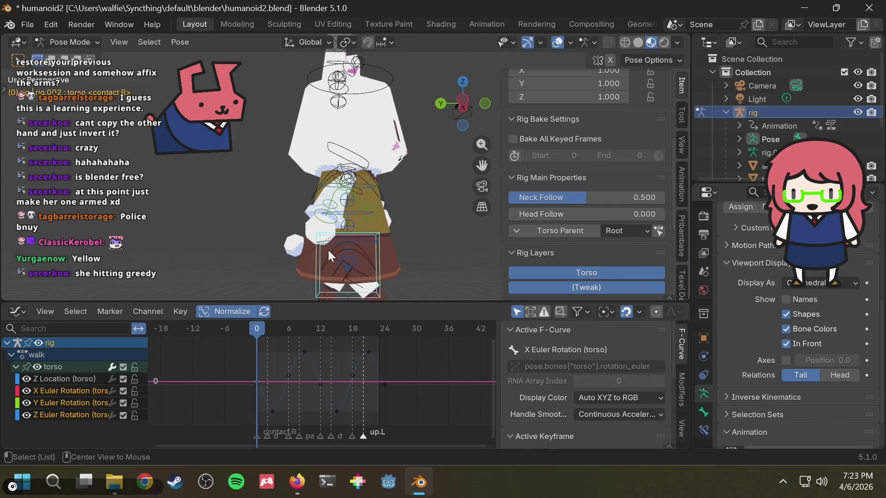
key("space")
mouse_move(436, 206)
middle_mouse_down()
mouse_move(272, 208)
mouse_move(349, 249)
middle_mouse_up()
key("space")
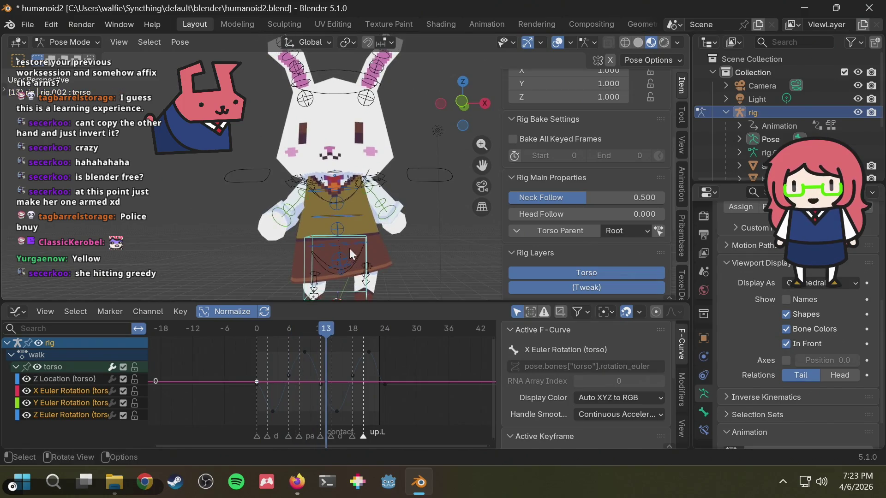
Rotate the hips bone so its quaternion curves appear, play the walk and rewind to frame 0.
left_click(362, 255)
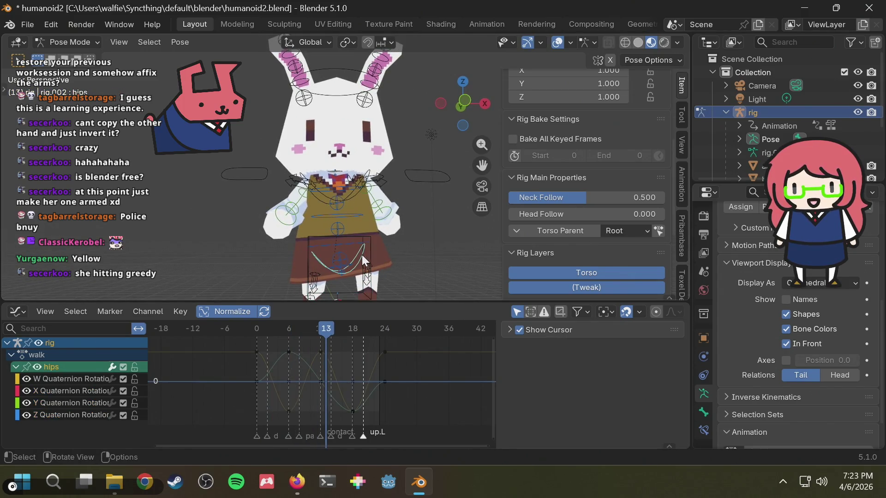
key("r")
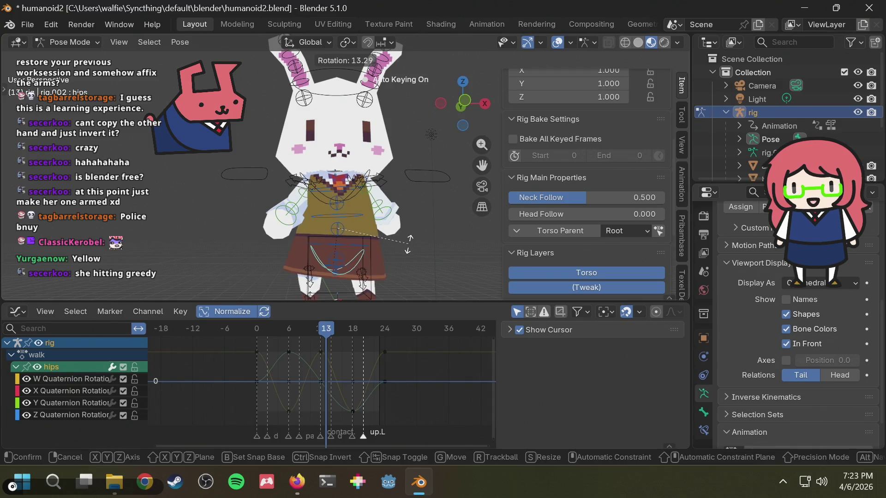
left_click(406, 240)
middle_click_drag(406, 240, 398, 237)
mouse_move(326, 325)
left_mouse_down()
mouse_move(317, 326)
mouse_move(357, 326)
mouse_move(256, 327)
left_mouse_up()
mouse_move(410, 186)
middle_mouse_down()
mouse_move(438, 199)
mouse_move(408, 202)
mouse_move(484, 215)
mouse_move(389, 212)
mouse_move(432, 203)
mouse_move(409, 192)
middle_mouse_up()
key("space")
left_click_drag(278, 328, 245, 329)
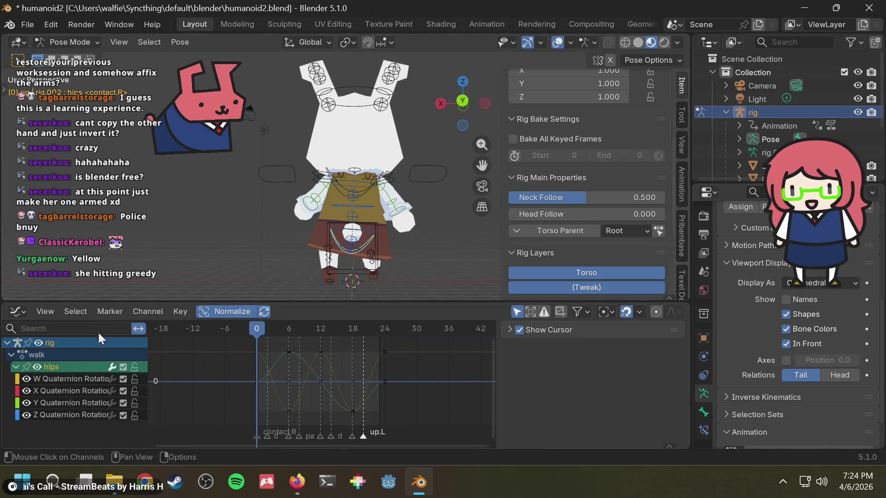
Reselect the hips bone, give it a small rotation and undo it.
left_click(426, 222)
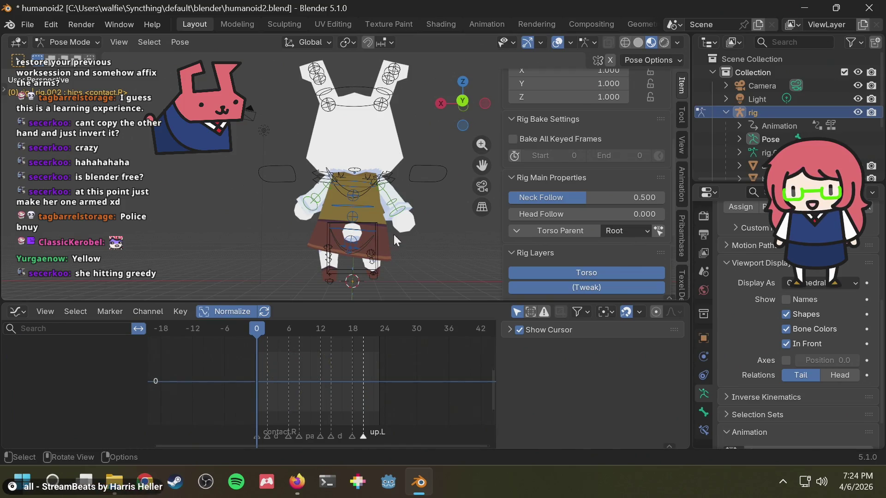
left_click(369, 239)
key("r")
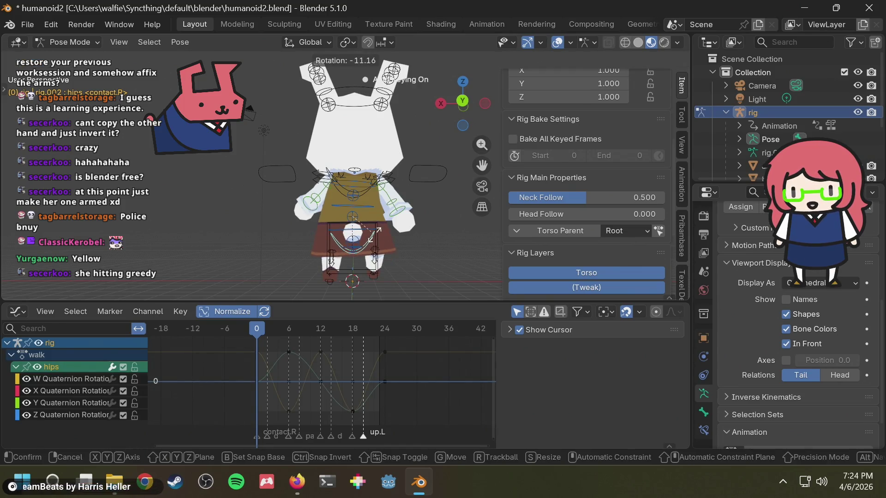
left_click(374, 235)
scroll(72, 417, "down", 2)
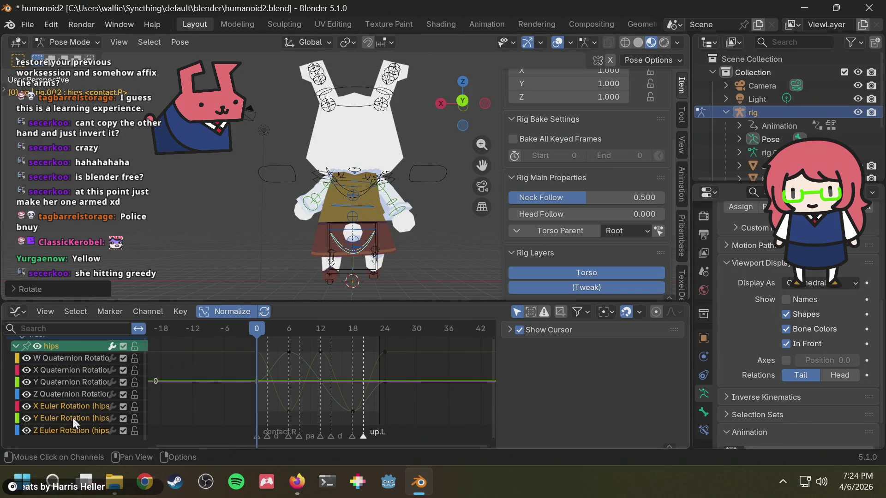
key("ctrl+z")
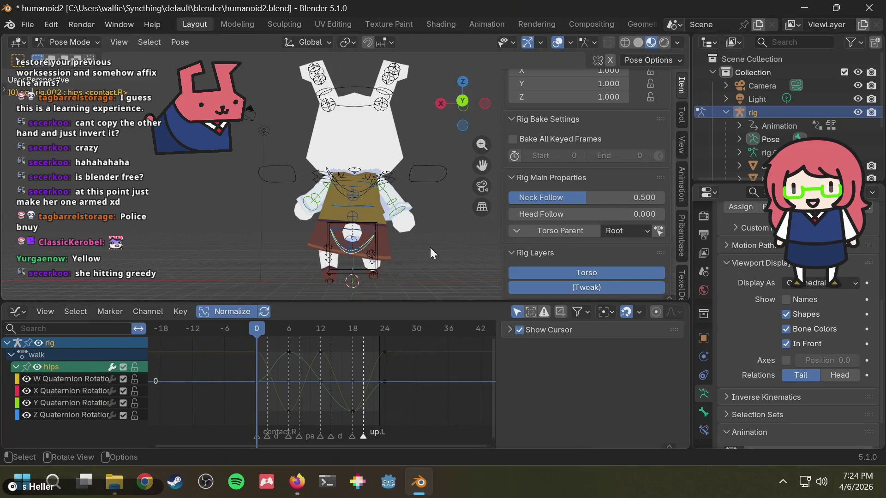
scroll(430, 247, "up", 1)
scroll(427, 242, "up", 1)
middle_click_drag(427, 241, 407, 202)
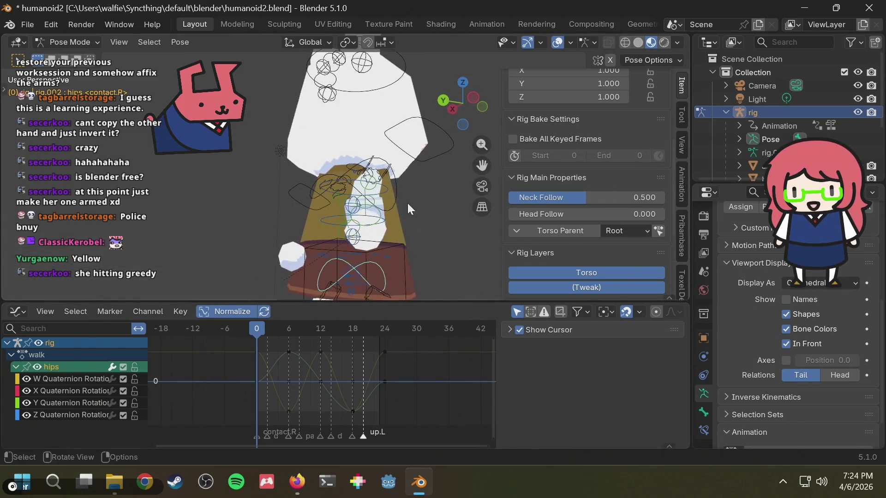
scroll(645, 156, "up", 2)
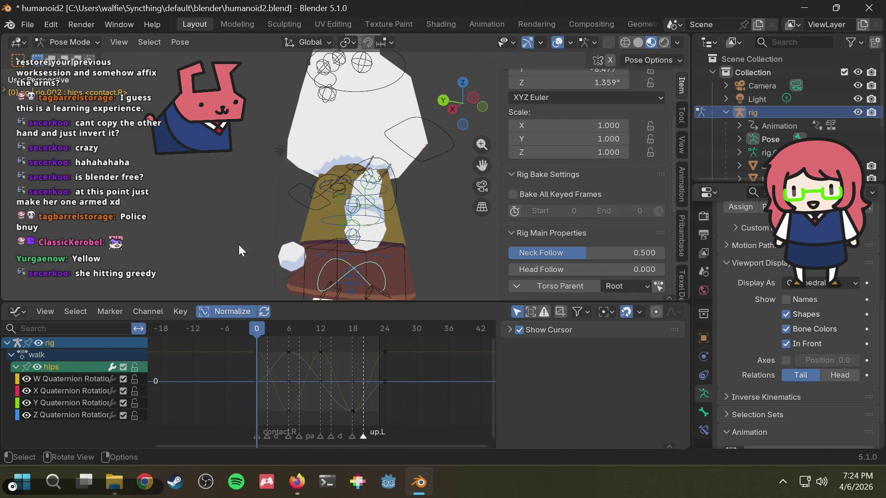
Select every bone to browse the walk channel list, then narrow back to just the hips curves.
left_click(203, 195)
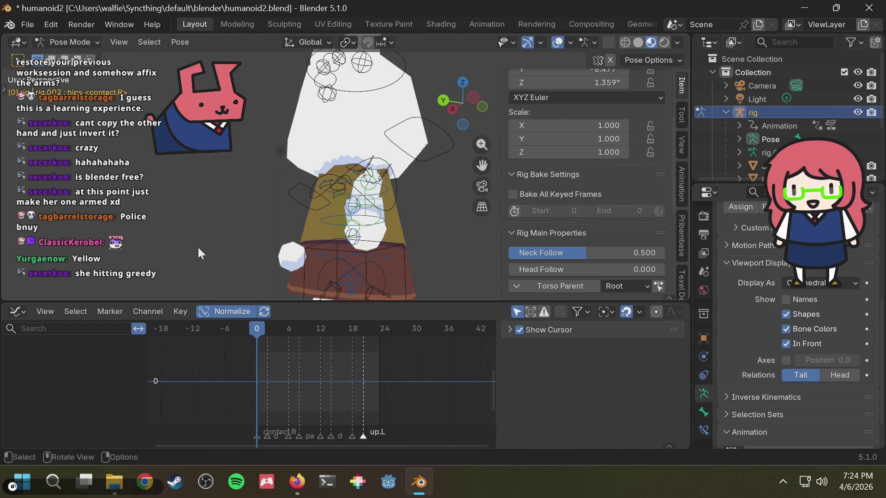
key("a")
scroll(91, 382, "down", 2)
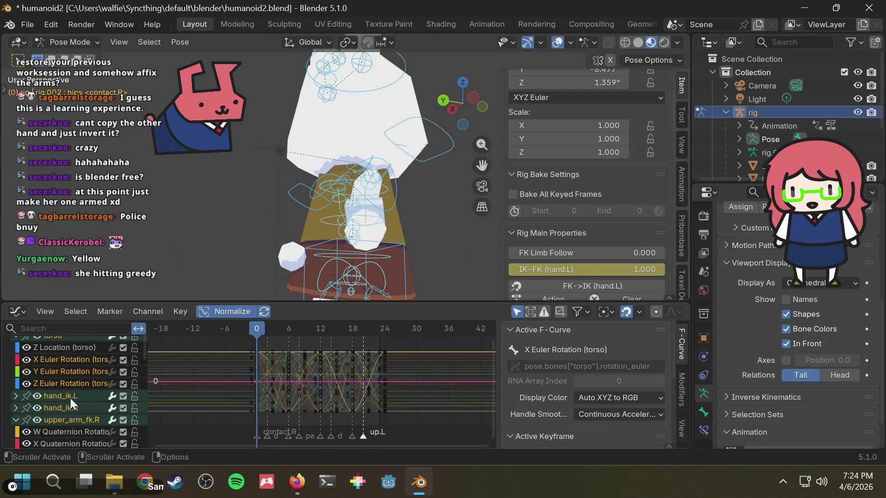
scroll(74, 388, "down", 1)
scroll(77, 381, "up", 1)
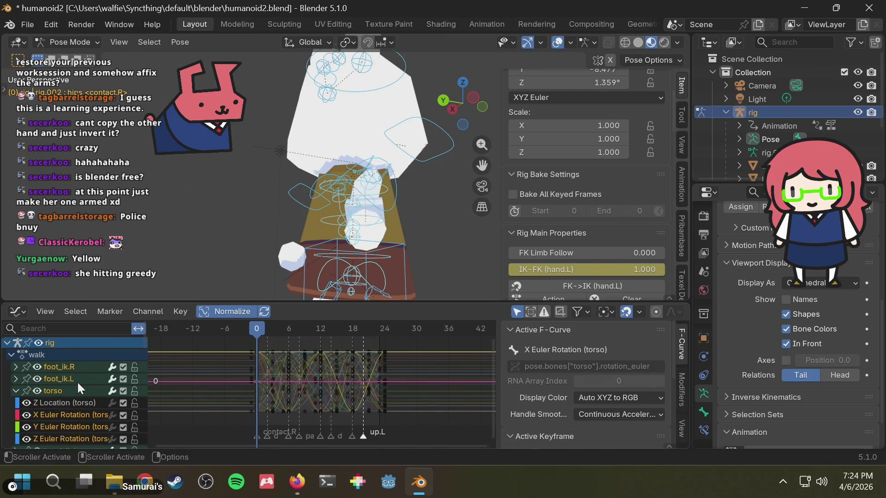
scroll(79, 380, "up", 1)
scroll(78, 380, "down", 2)
scroll(81, 374, "down", 1)
scroll(82, 374, "down", 2)
scroll(81, 374, "down", 2)
scroll(77, 377, "down", 2)
scroll(78, 379, "down", 2)
scroll(79, 378, "down", 2)
left_click(431, 238)
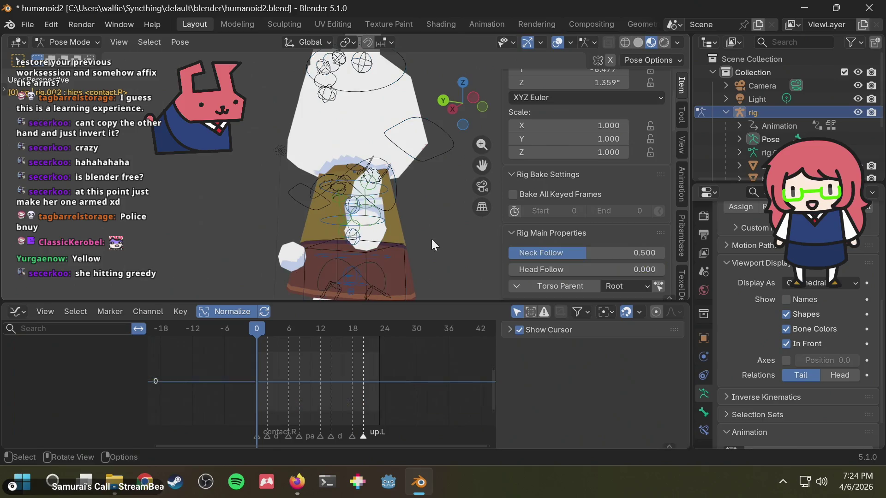
left_click(382, 268)
middle_click_drag(382, 268, 373, 285)
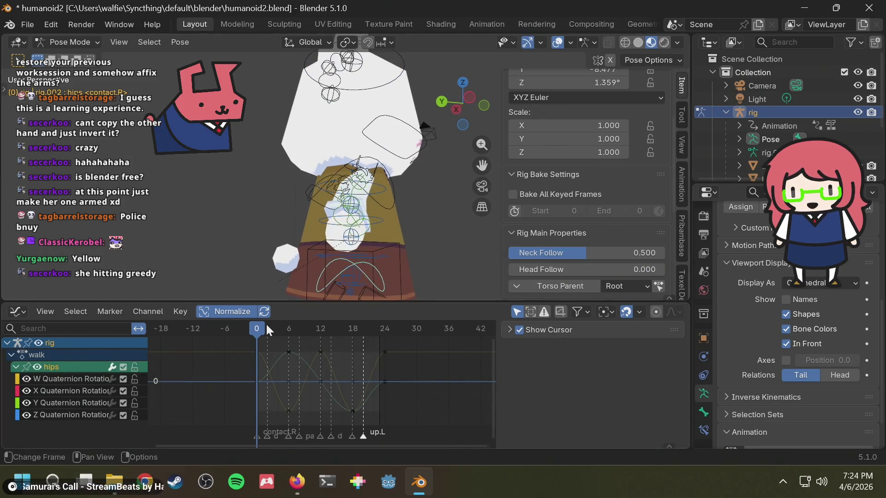
Reset the hips rotation with Alt+R and pick through its quaternion and Euler rotation curves.
key("alt+r")
middle_click_drag(421, 247, 286, 252)
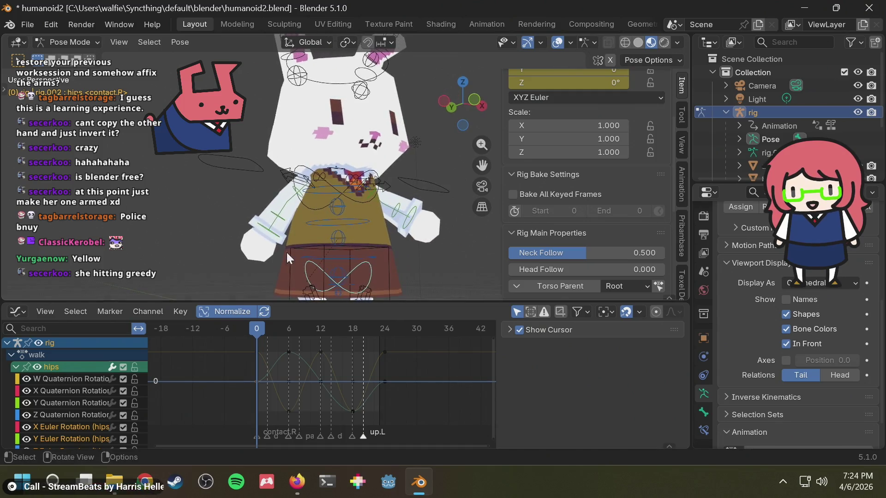
left_click(68, 403)
left_click(54, 414)
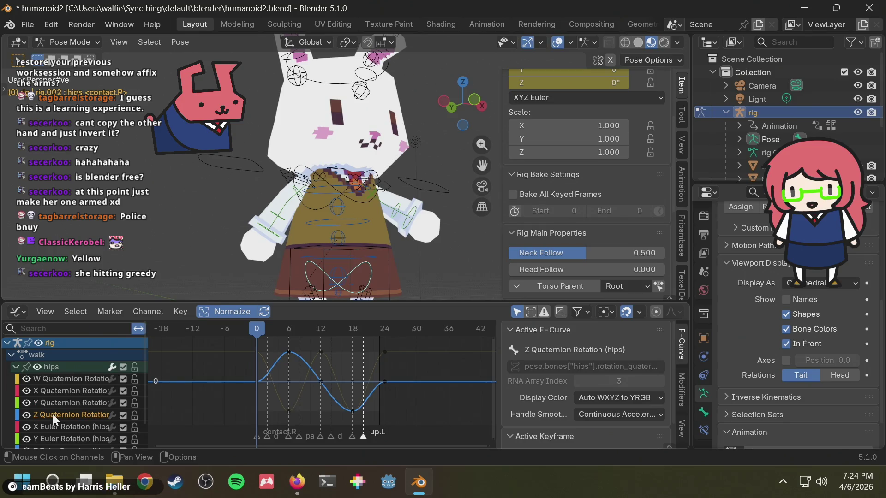
scroll(55, 414, "down", 1)
left_click(61, 406)
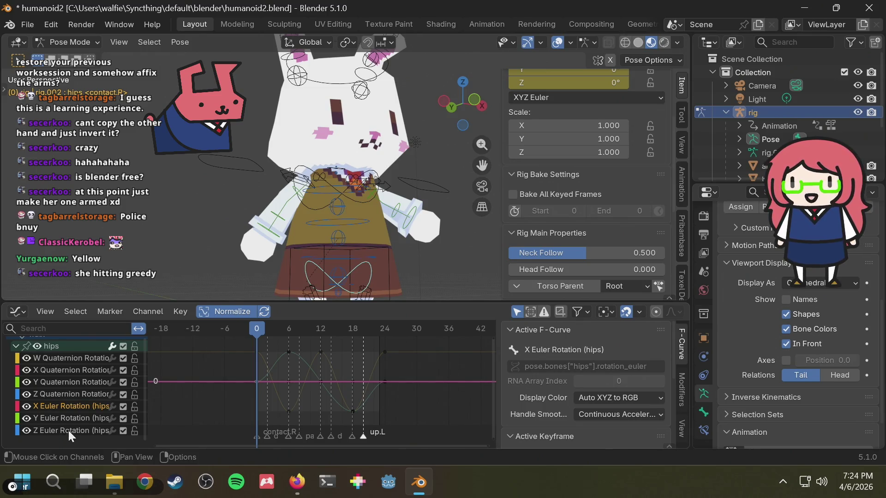
left_click(72, 428, "shift")
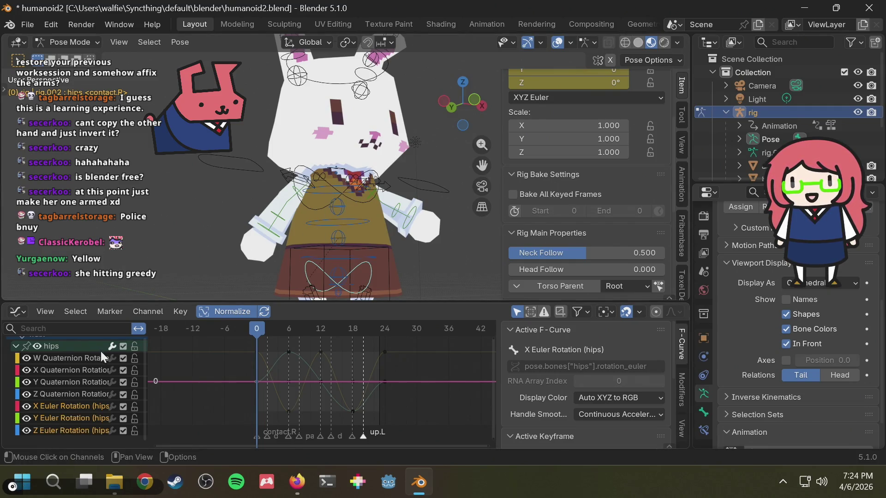
scroll(90, 372, "up", 2)
Make W Quaternion Rotation active and select all the hips quaternion curves for conversion.
left_click(53, 414)
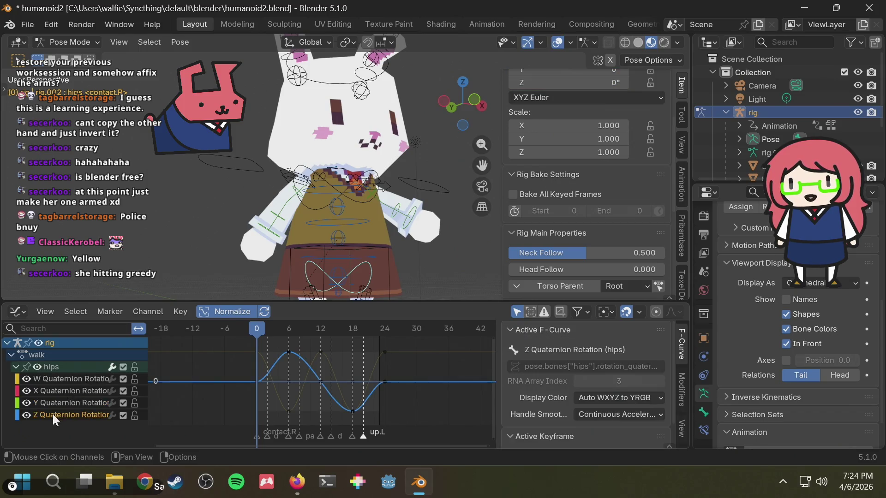
left_click(64, 377)
key("a")
left_click(175, 38)
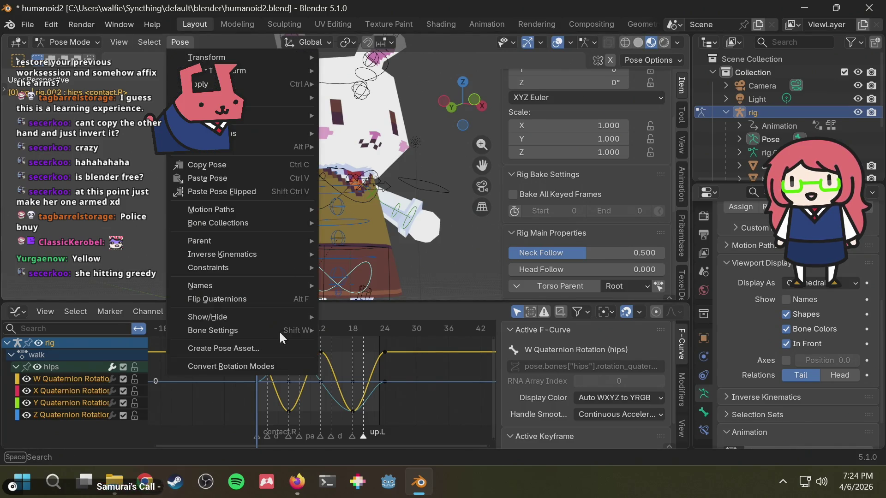
Convert the hips walk rotation keys to XYZ Euler via Convert Rotation Modes.
left_click(240, 364)
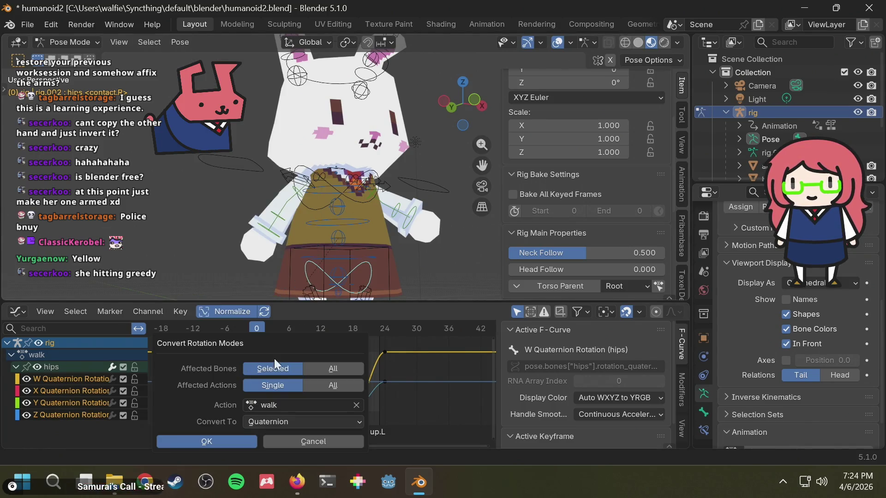
left_click(265, 420)
left_click(278, 333)
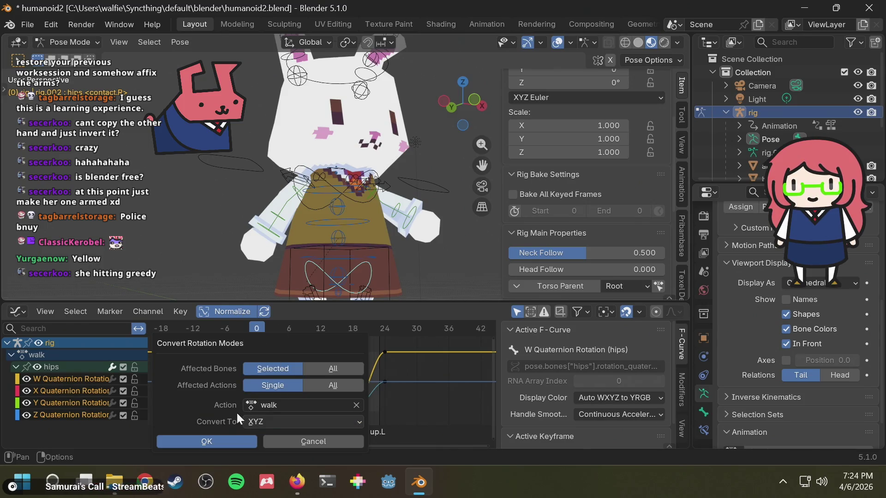
left_click(223, 439)
Step the walk to frame 10 and select the chest bone.
left_click(296, 324)
middle_click_drag(407, 152, 373, 152)
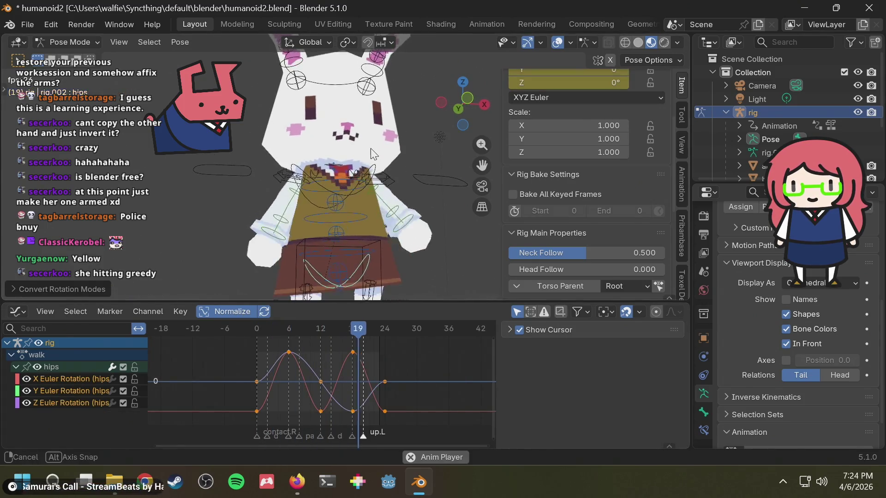
key("Right")
key("Right")
key("Right")
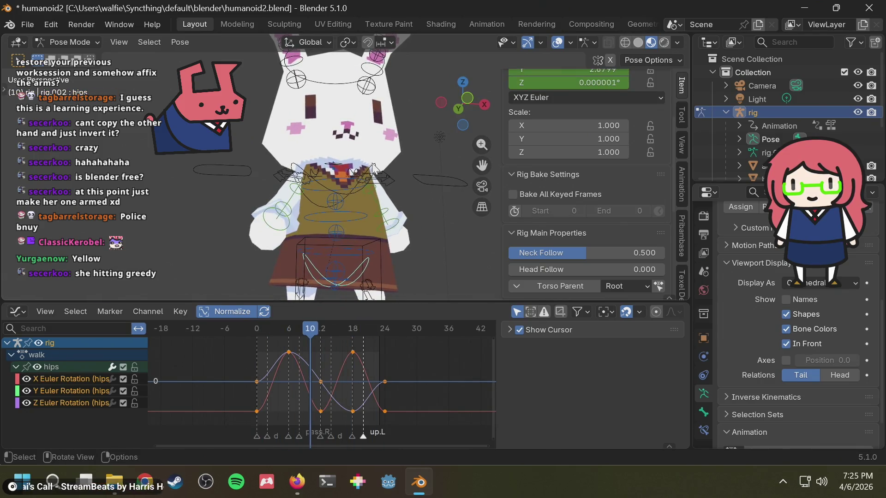
left_click(374, 170)
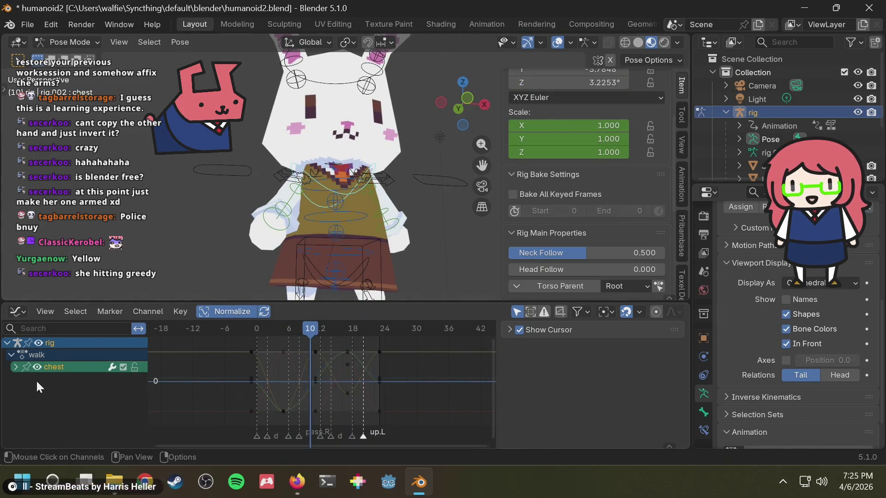
Delete the chest bone's scale curves from the walk action and play it back to check.
left_click(15, 366)
scroll(76, 387, "down", 3)
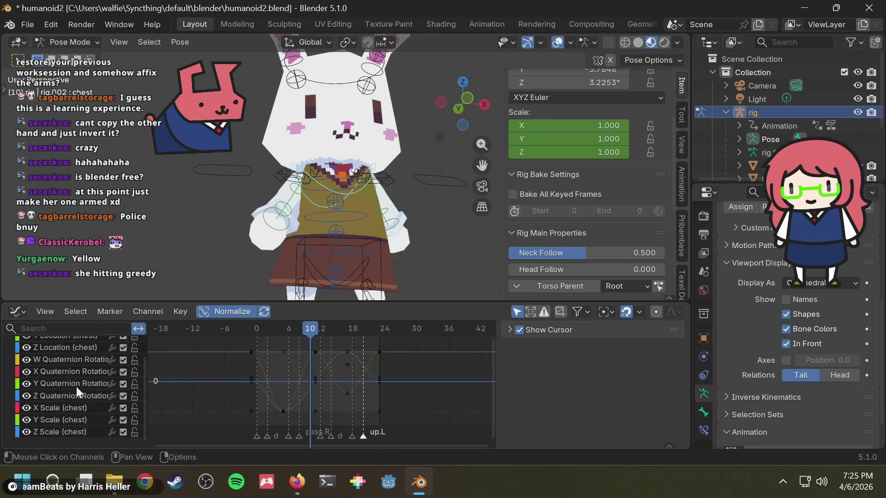
left_click(68, 407)
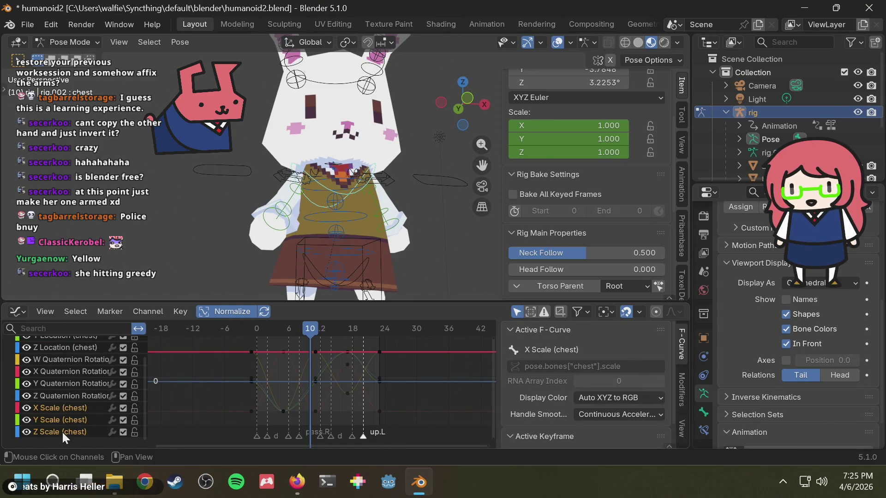
key("Delete")
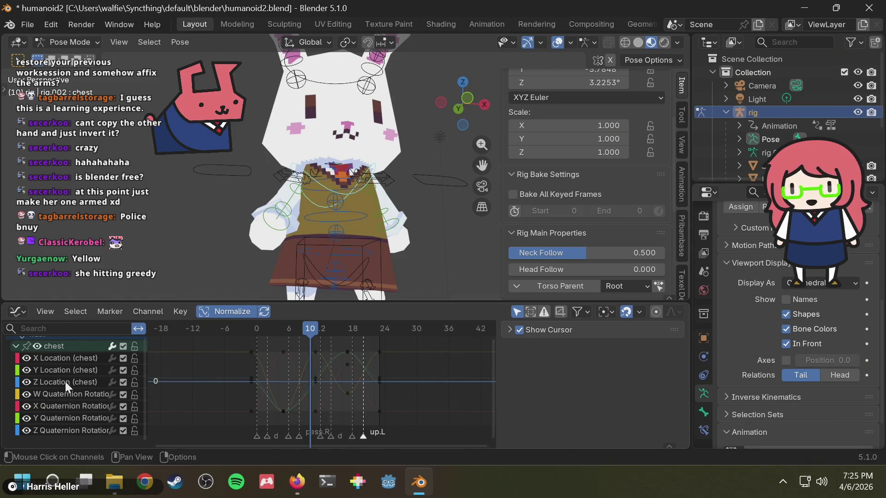
key("space")
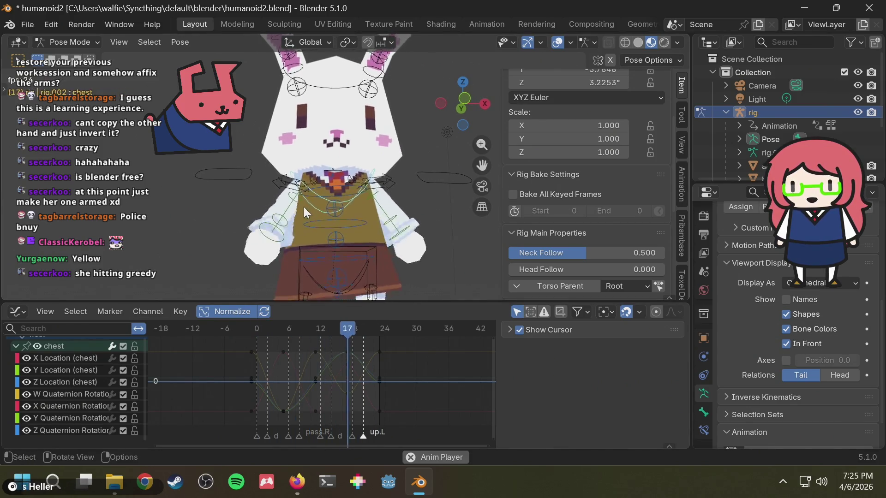
key("space")
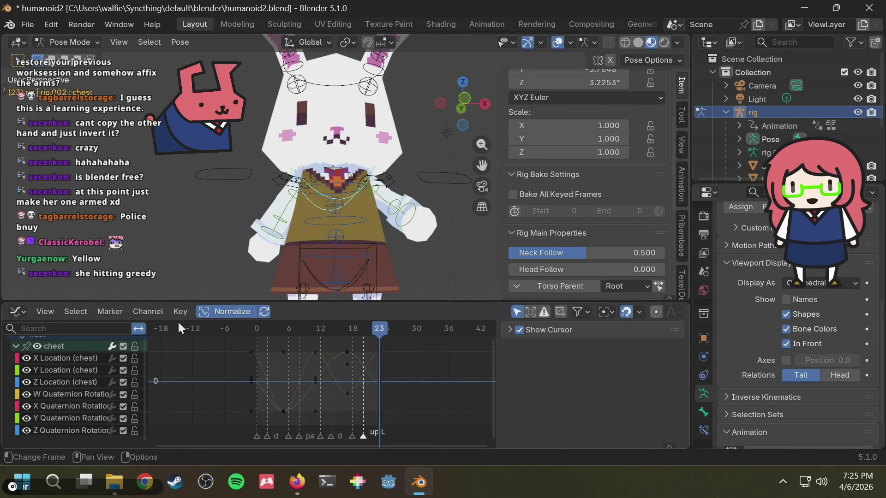
left_click_drag(261, 327, 256, 331)
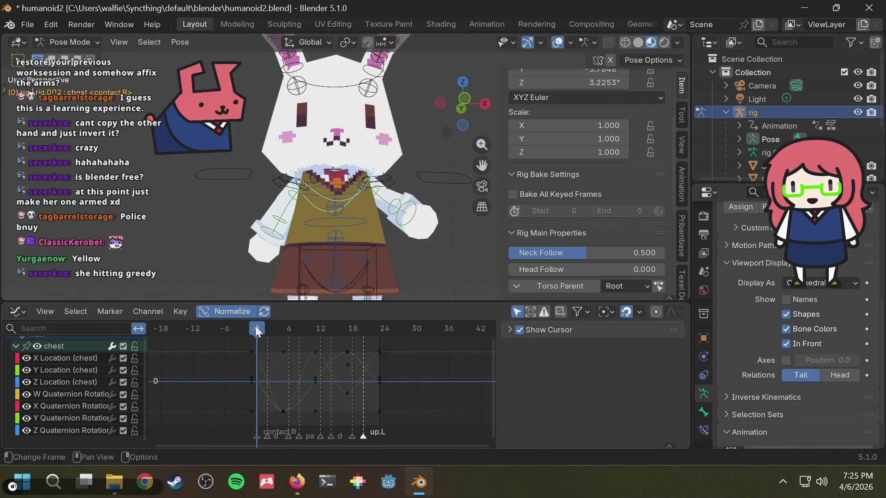
Reset then undo the chest rotation, and select all the chest curves for conversion.
key("alt+r")
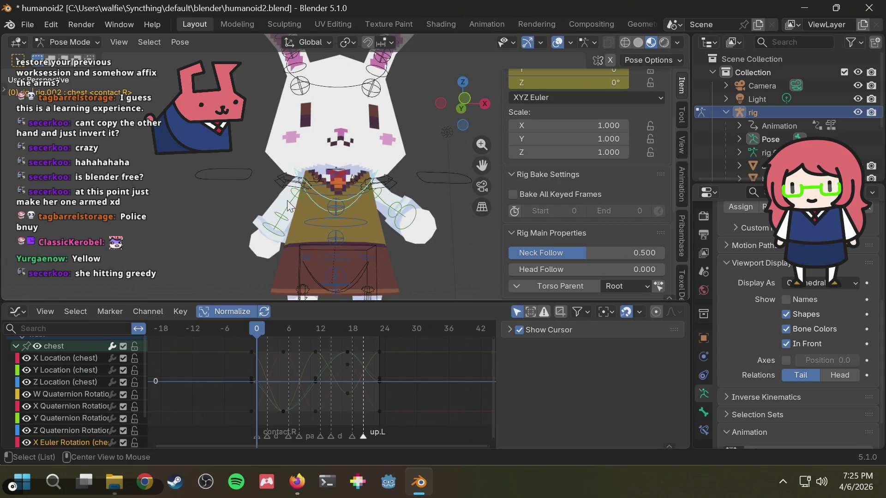
scroll(76, 384, "down", 2)
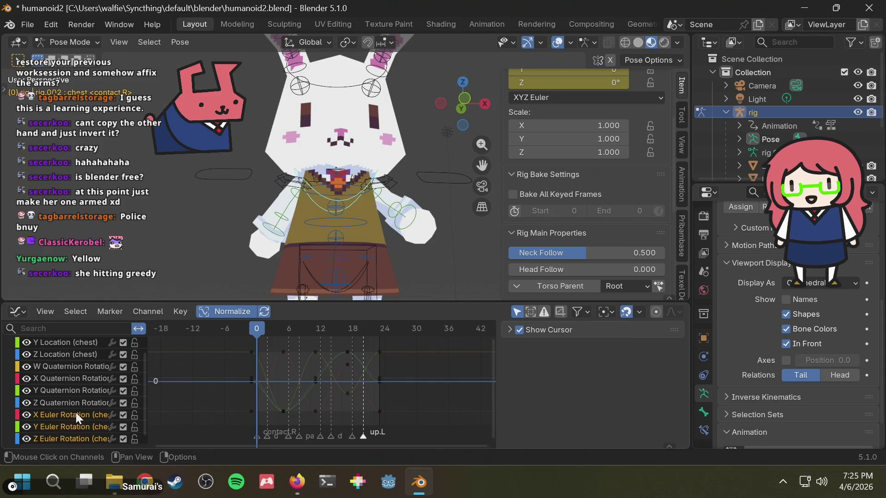
key("ctrl+z")
key("a")
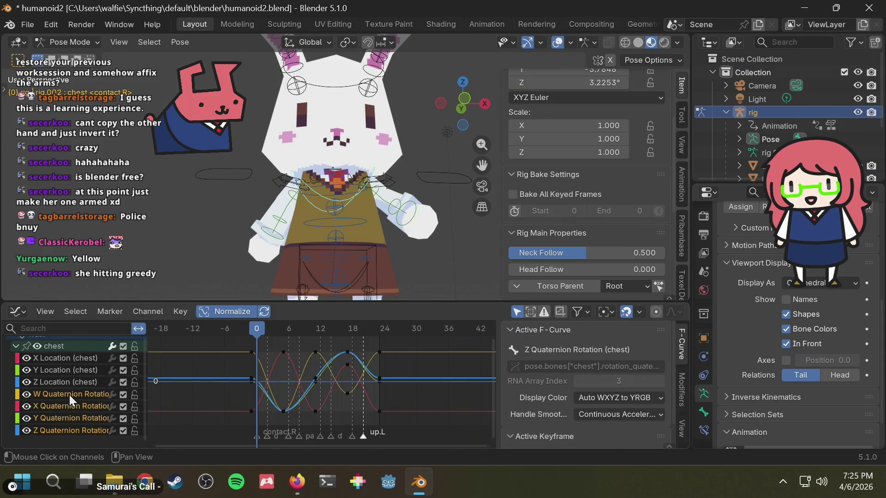
right_click(69, 395)
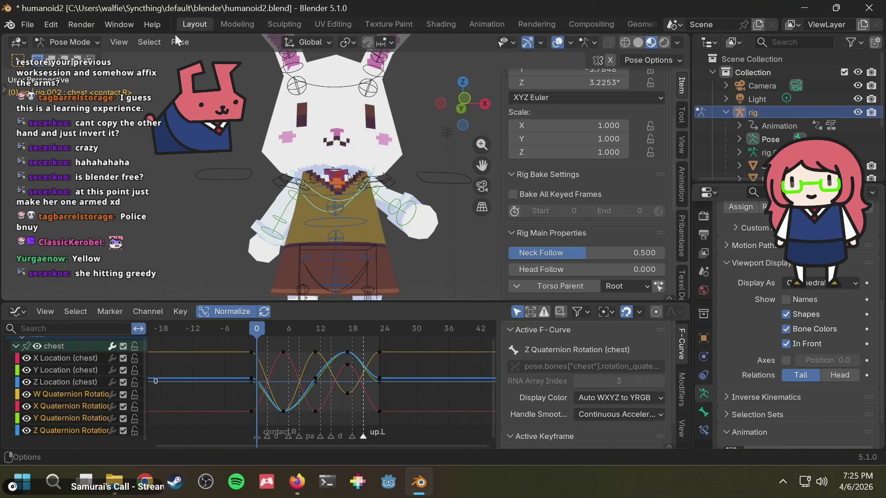
left_click(180, 41)
Convert the chest walk rotation keys to XYZ Euler and play the walk while orbiting the rig.
left_click(217, 366)
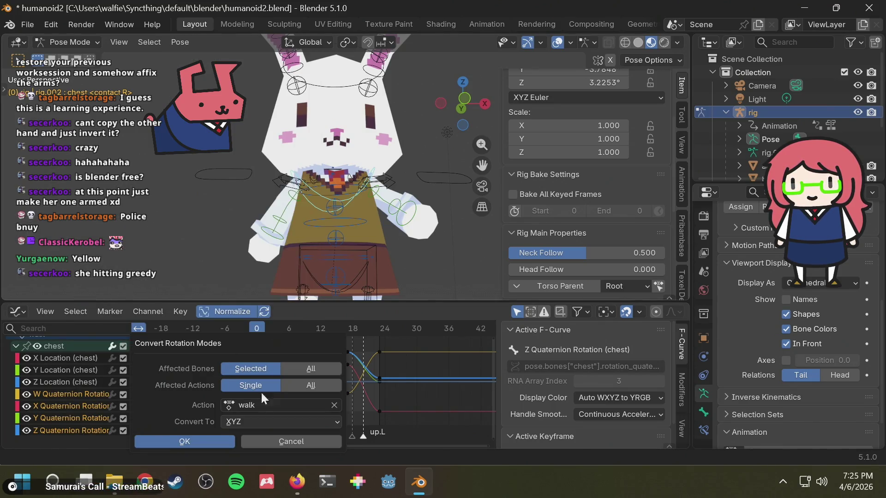
key("space")
scroll(363, 220, "down", 2)
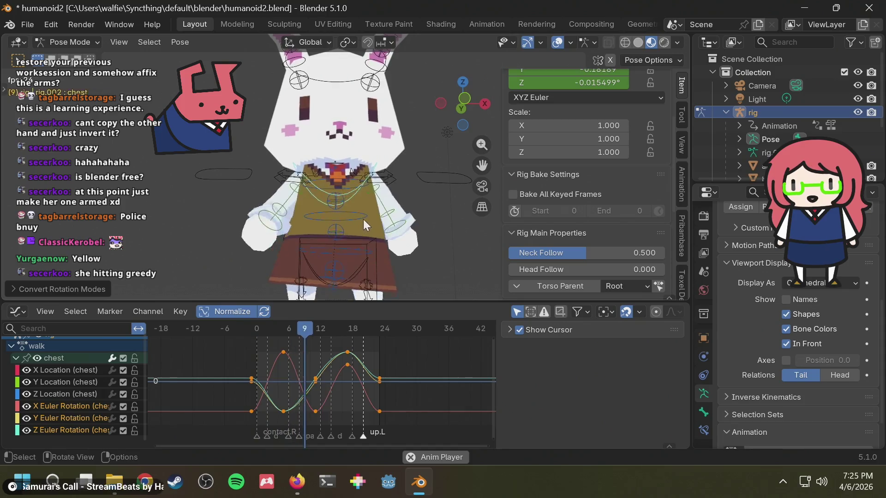
mouse_move(461, 226)
middle_mouse_down()
mouse_move(453, 183)
mouse_move(305, 189)
middle_mouse_up()
middle_click_drag(368, 196, 278, 240)
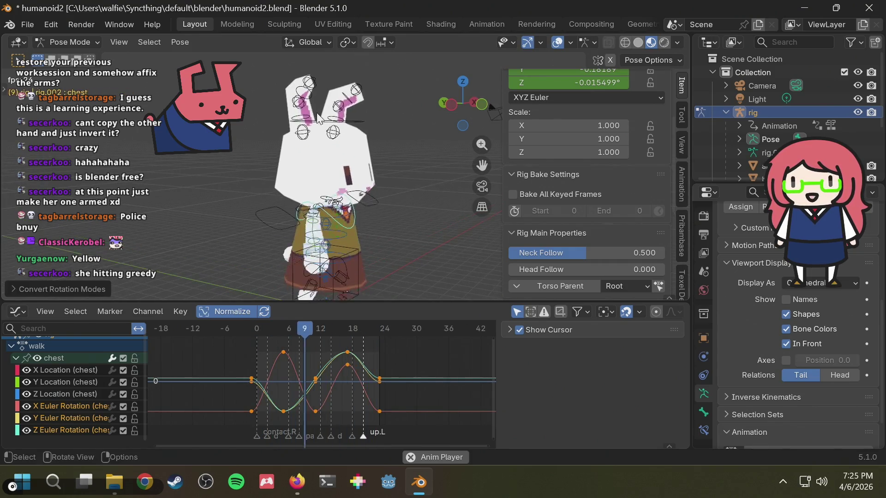
scroll(318, 120, "up", 2)
key("space")
Select the ear.R bone and all four of its quaternion rotation curves.
left_click(300, 111)
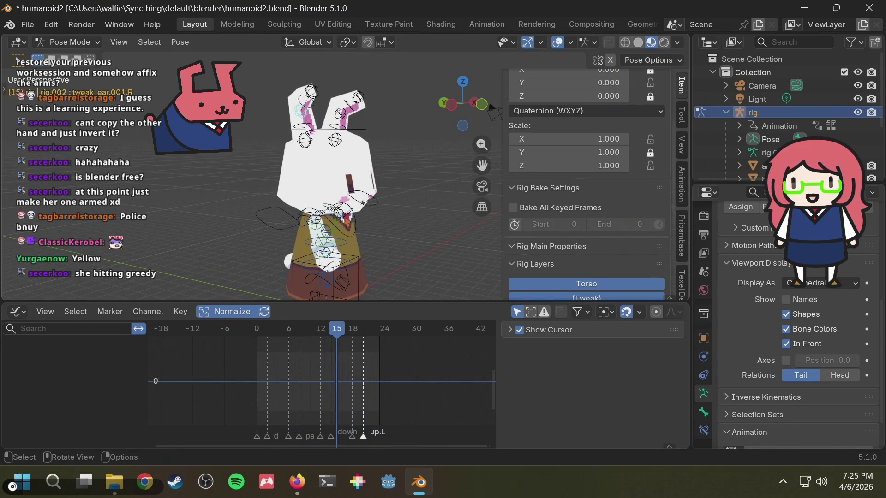
left_click(305, 132)
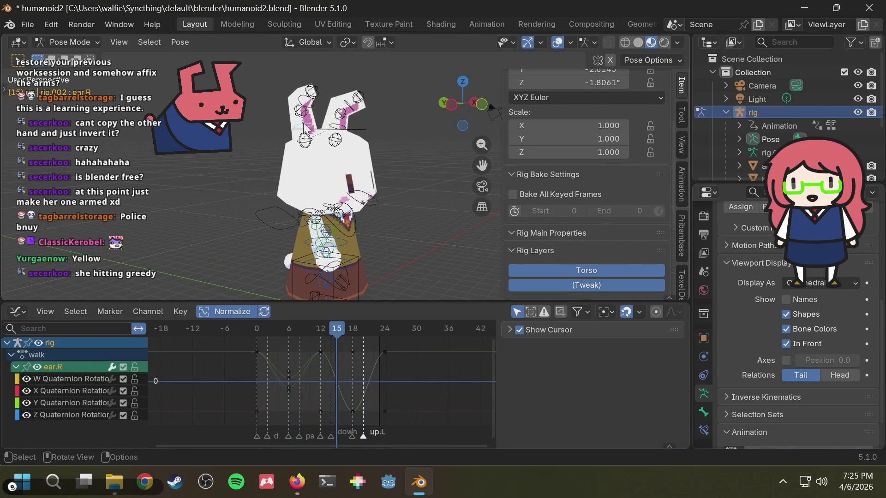
left_click(58, 377)
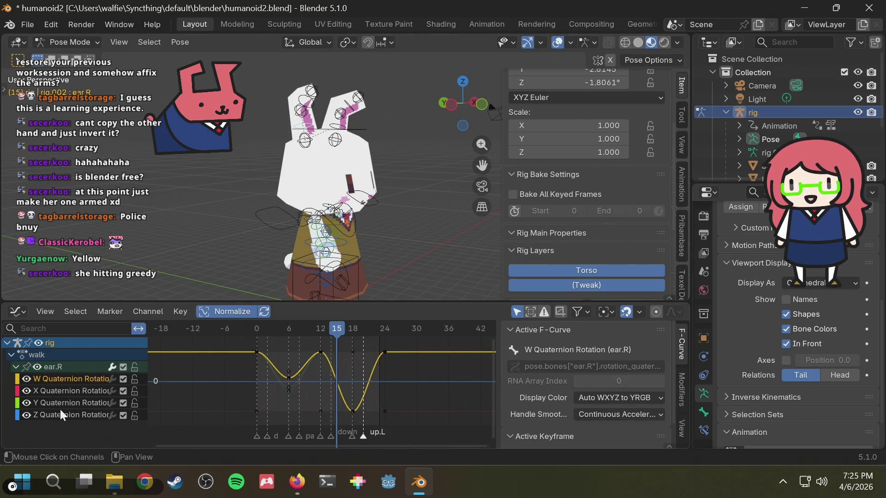
key("space")
left_click(62, 415, "shift")
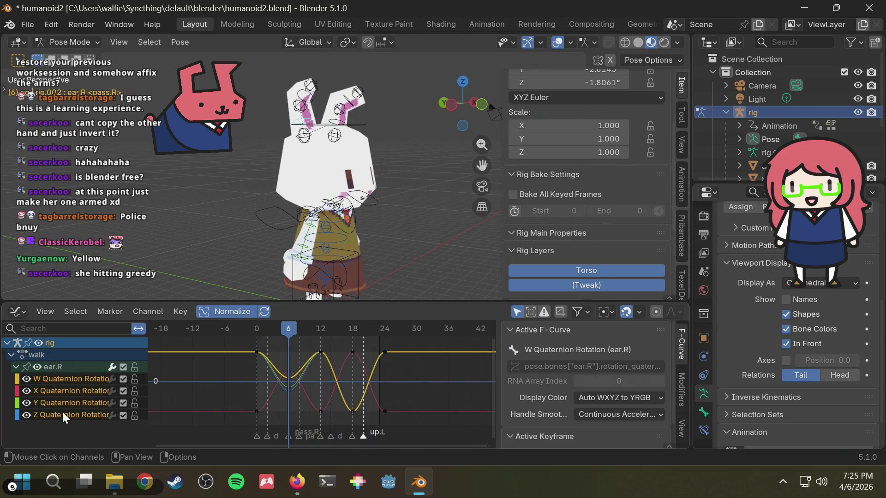
Convert the ear.R walk rotation keys to XYZ Euler and play the walk.
left_click(178, 40)
left_click(218, 366)
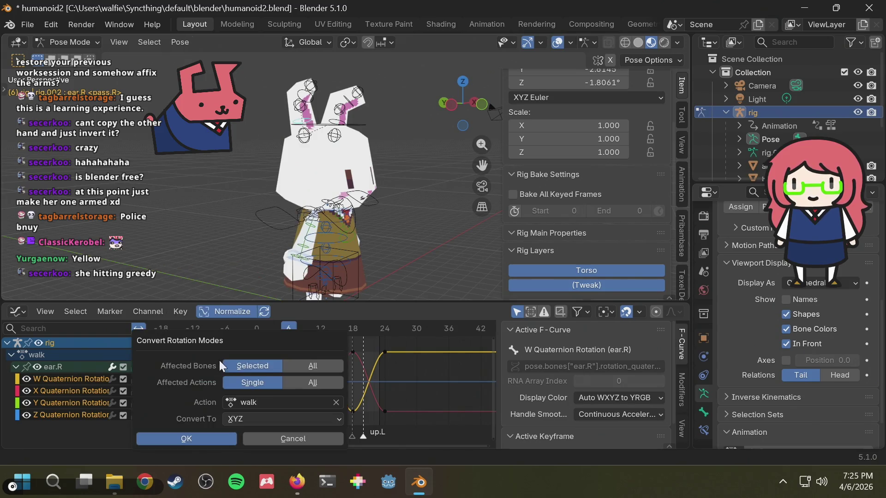
left_click(219, 435)
key("space")
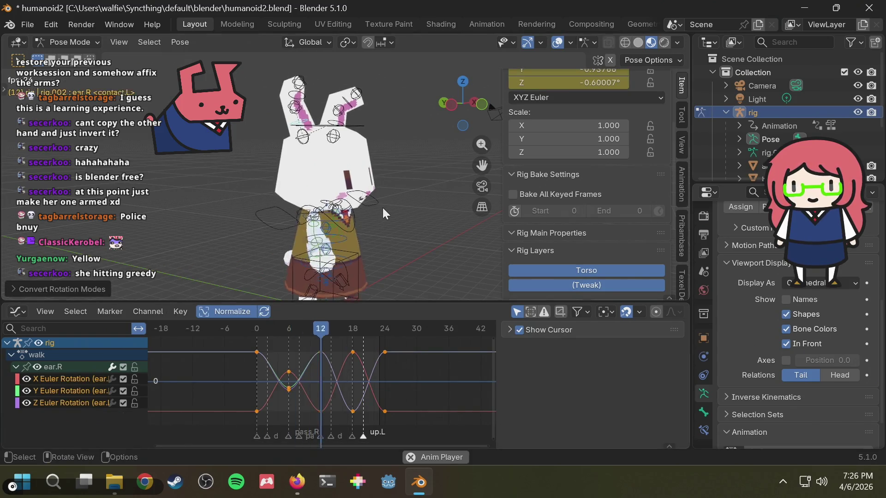
Select the ear.L bone and convert its walk rotation keys to XYZ Euler.
left_click(337, 132)
left_click(336, 130)
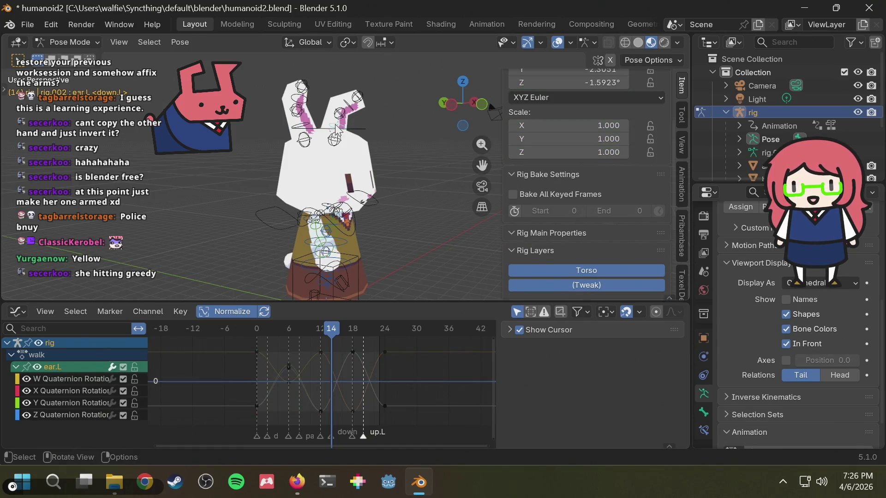
left_click(183, 39)
left_click(231, 368)
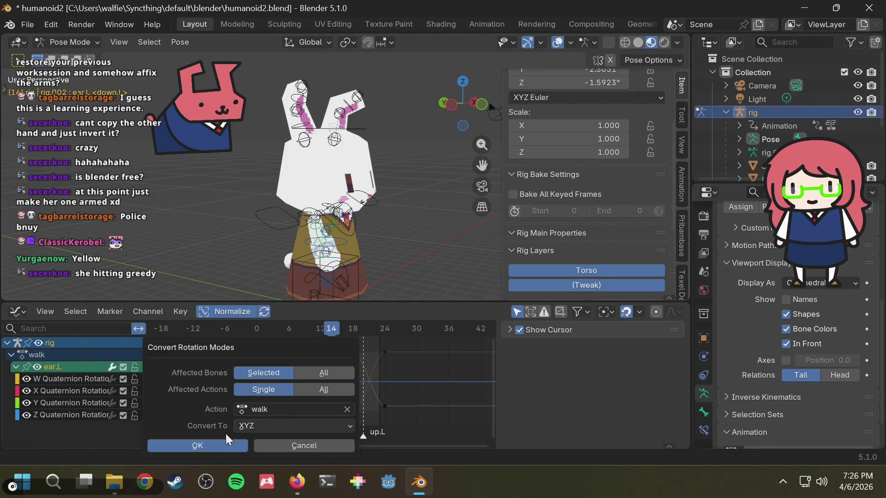
left_click(213, 442)
mouse_move(440, 154)
middle_mouse_down()
mouse_move(289, 131)
mouse_move(406, 146)
mouse_move(380, 187)
middle_mouse_up()
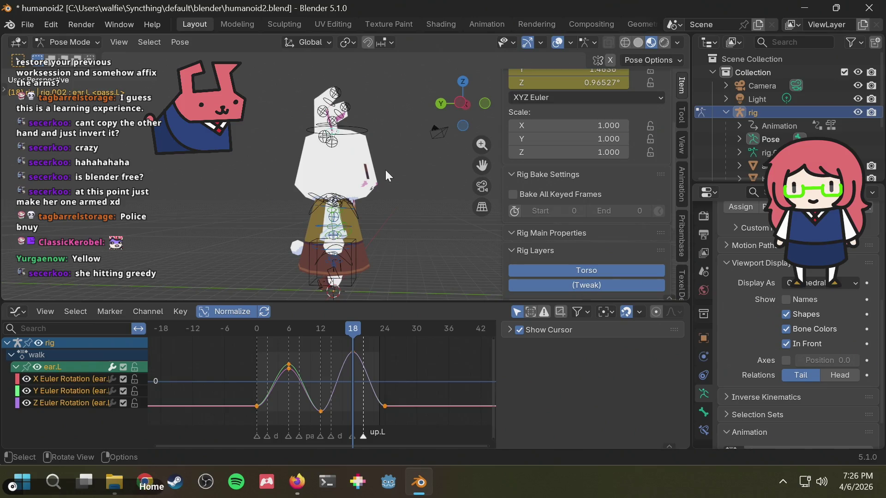
Save humanoid2.blend and play the walk animation to check the ear motion.
key("ctrl+s")
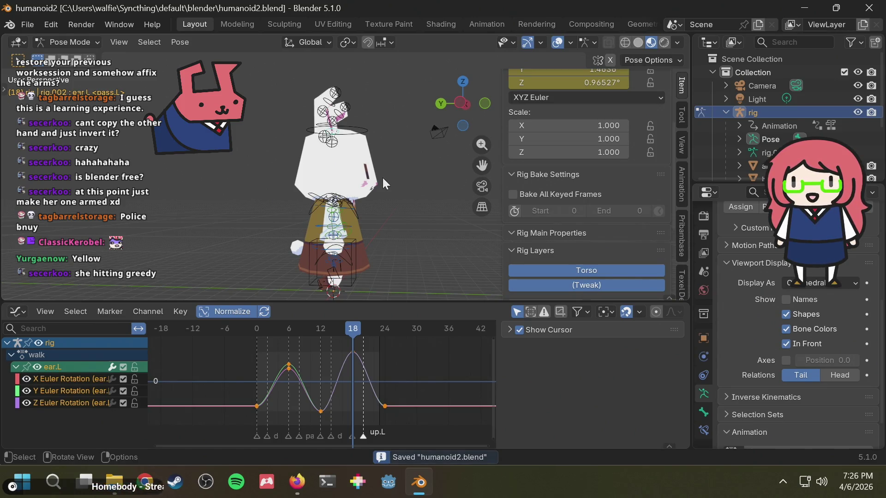
key("space")
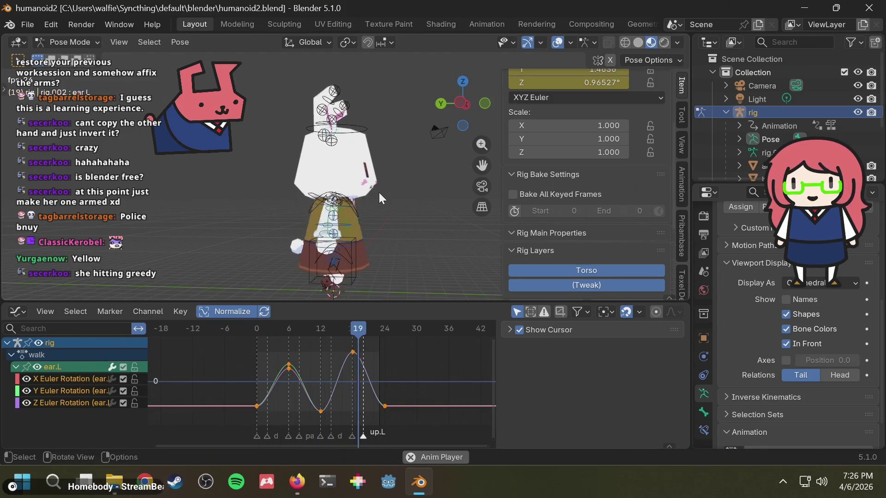
mouse_move(391, 180)
middle_mouse_down()
mouse_move(213, 160)
mouse_move(391, 177)
middle_mouse_up()
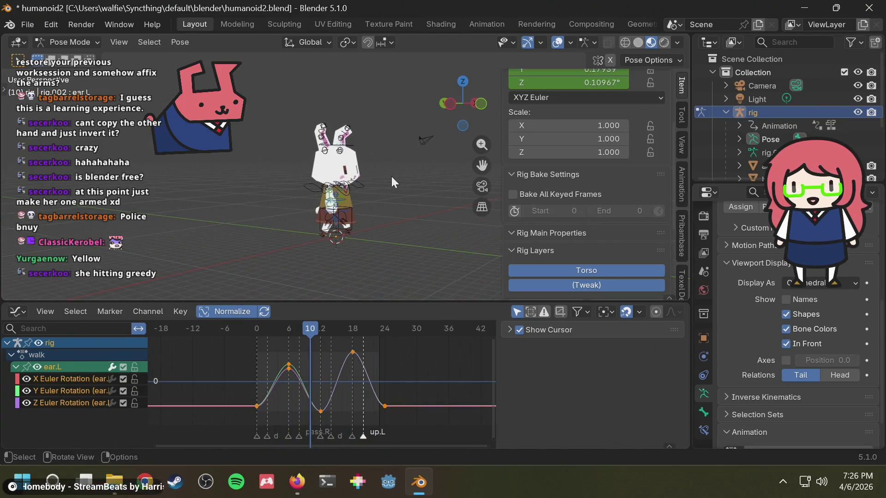
key("ctrl+s")
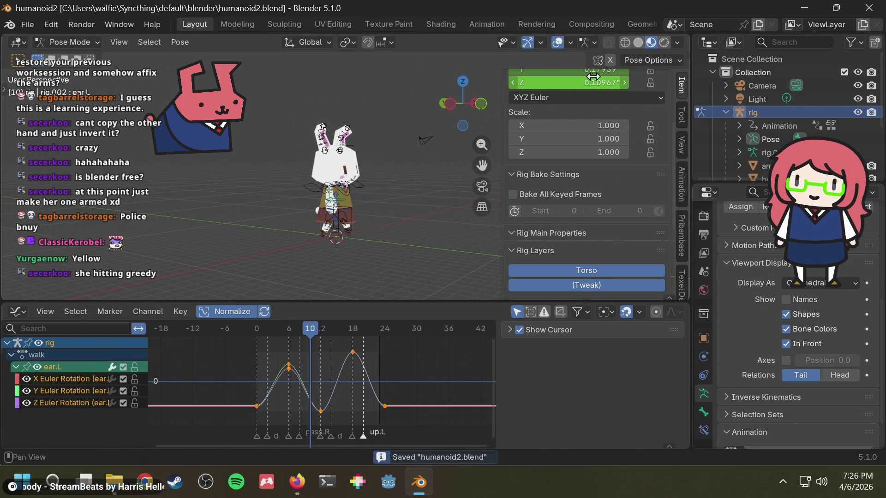
key("space")
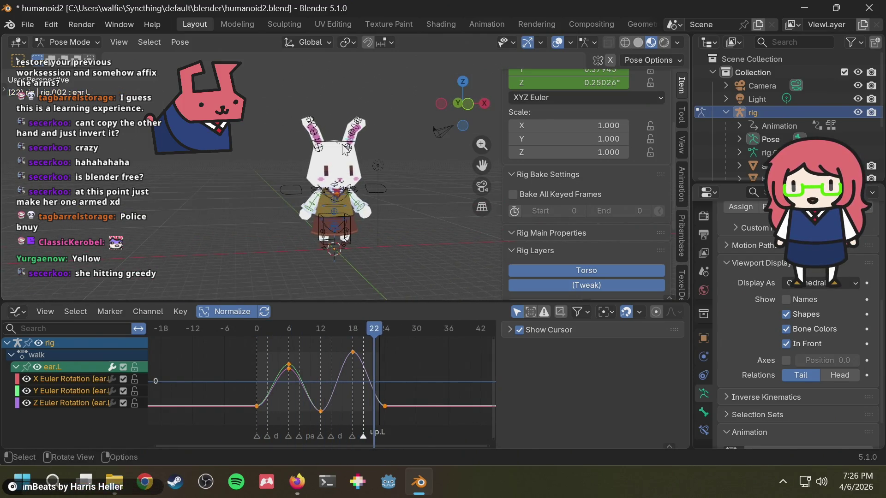
key("space")
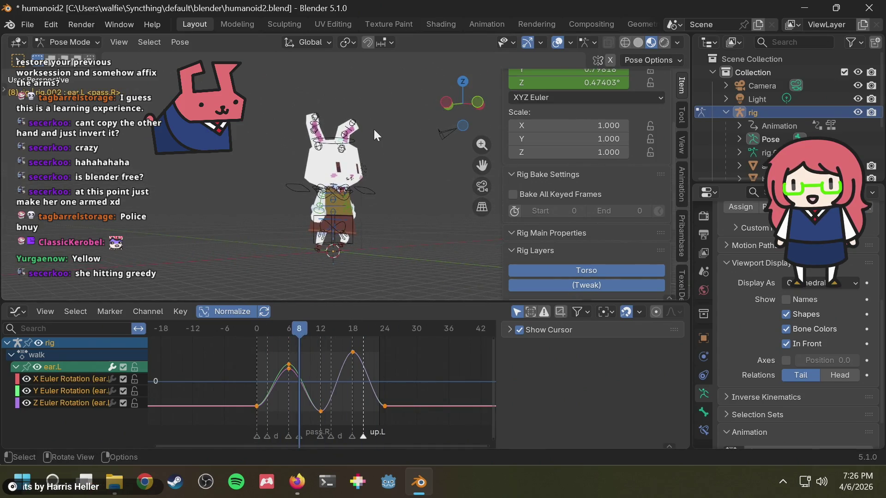
key("ctrl+s")
Dismiss the accidental apply menu, replay the walk, save again and switch to File Explorer.
key("ctrl+a")
key("Escape")
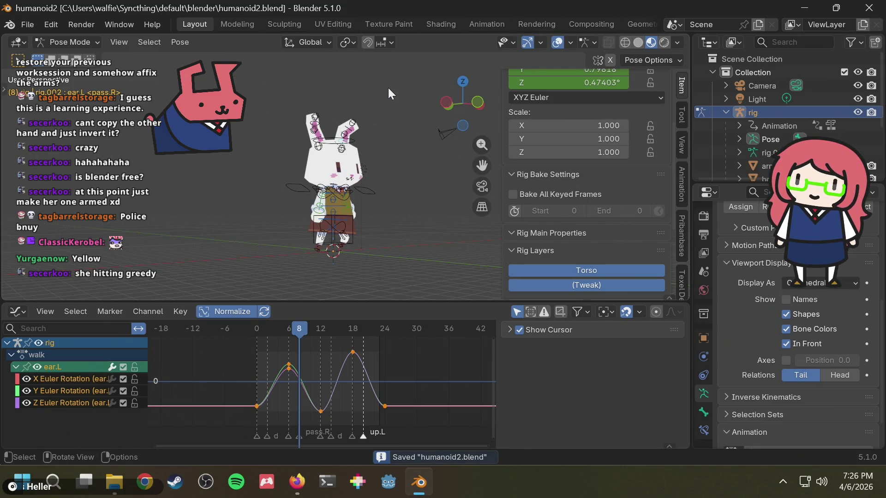
key("space")
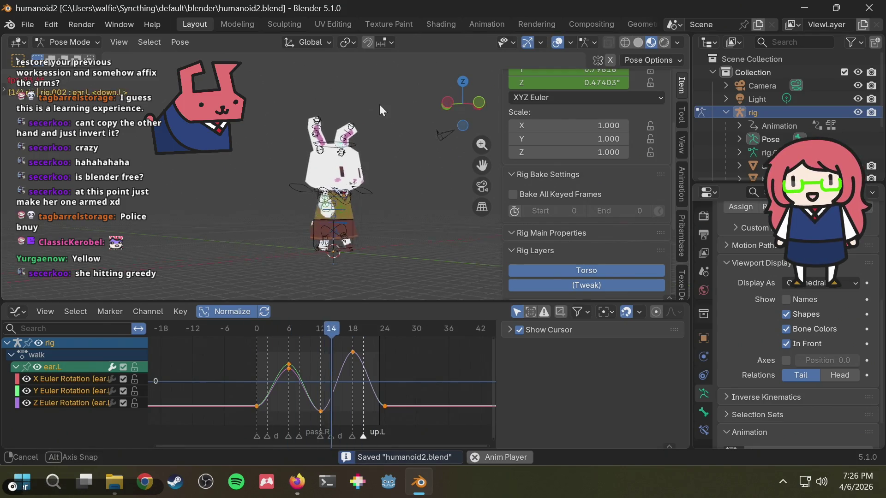
key("space")
scroll(365, 125, "up", 2)
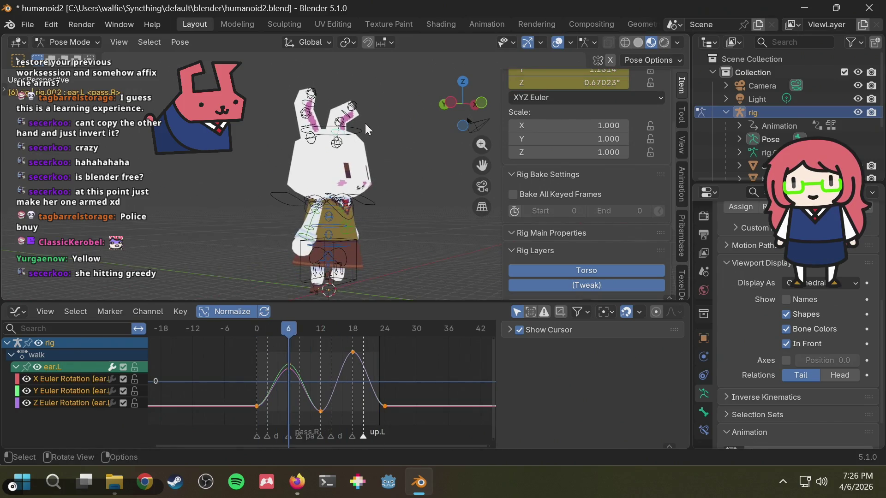
key("ctrl+s")
left_click(480, 6)
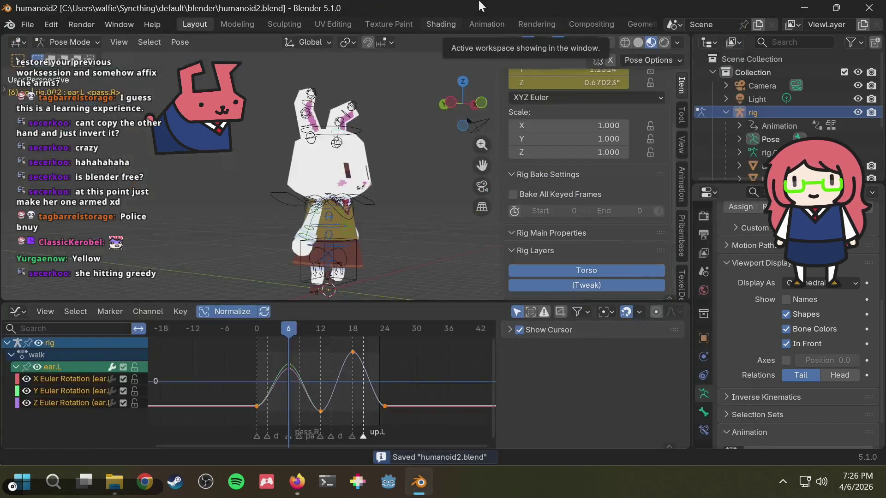
key("alt+Tab")
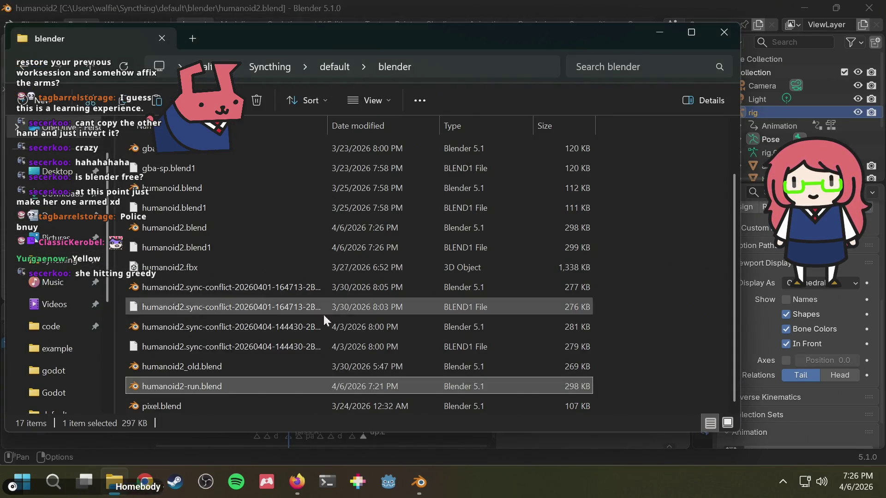
Duplicate humanoid2.blend as humanoid2-walk.blend and return to Blender.
left_click(199, 228)
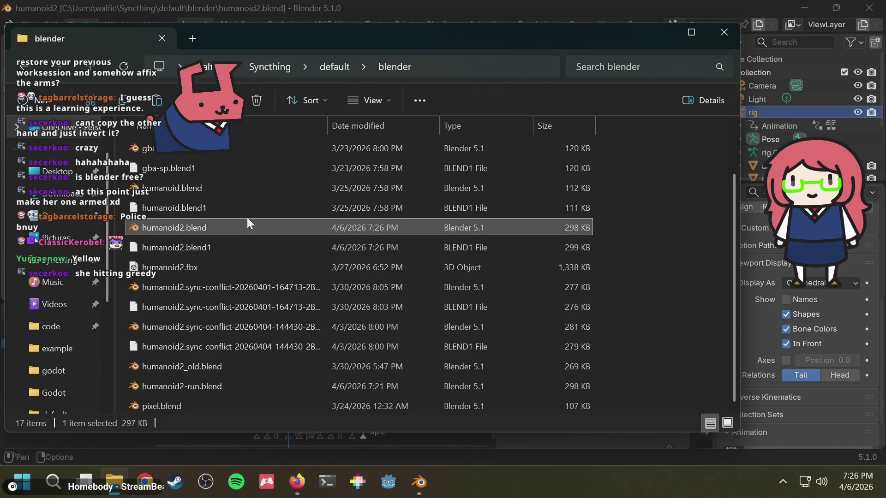
key("ctrl+c")
key("ctrl+v")
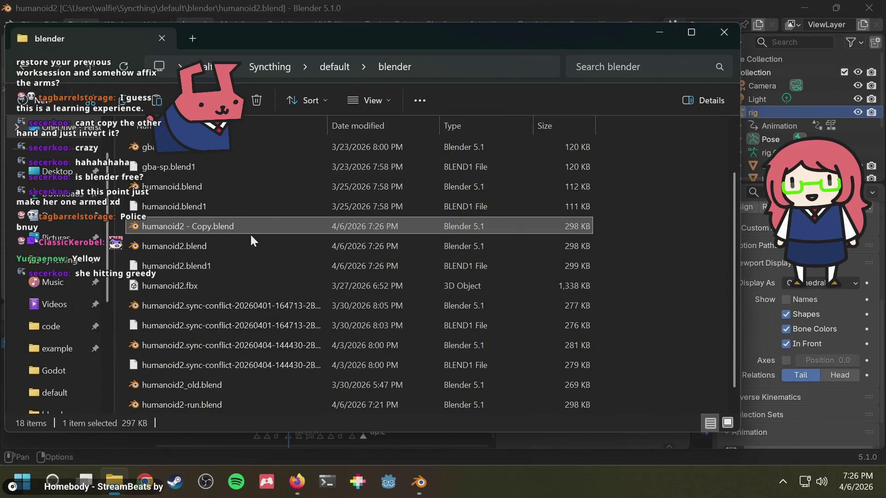
key("F2")
key("Right")
key("BackSpace")
key("BackSpace")
key("BackSpace")
key("BackSpace")
key("BackSpace")
key("BackSpace")
type("-walk")
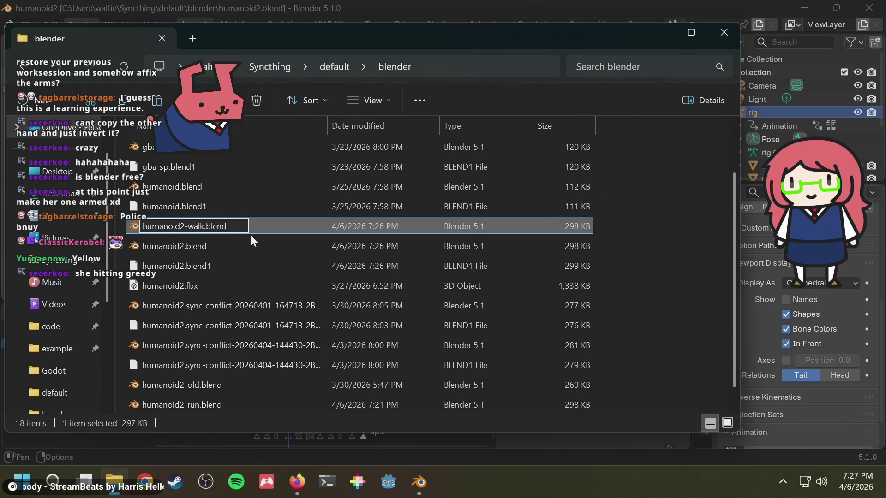
key("Return")
key("alt+Tab")
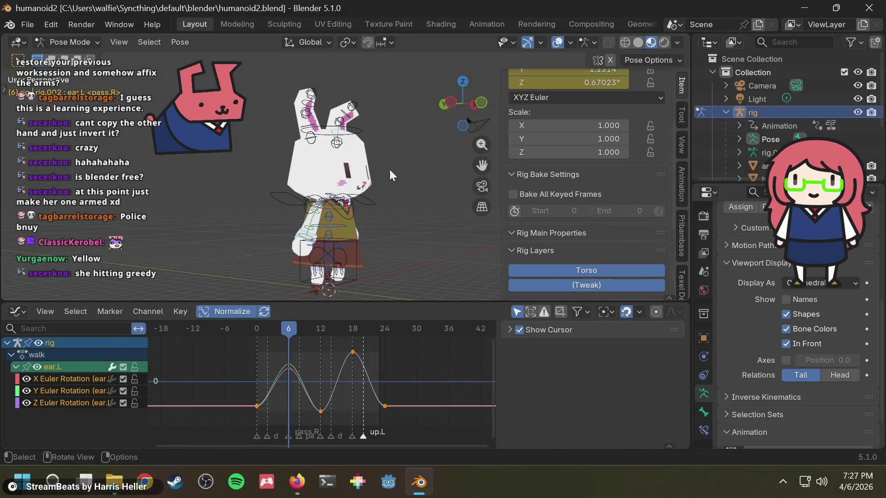
Play the walk, deselect the ear bone and switch the Graph Editor to the Action Editor.
key("space")
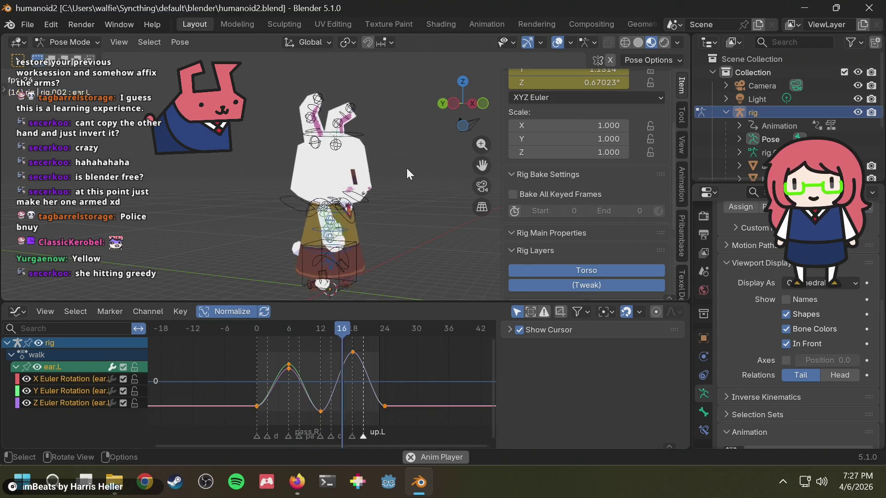
key("space")
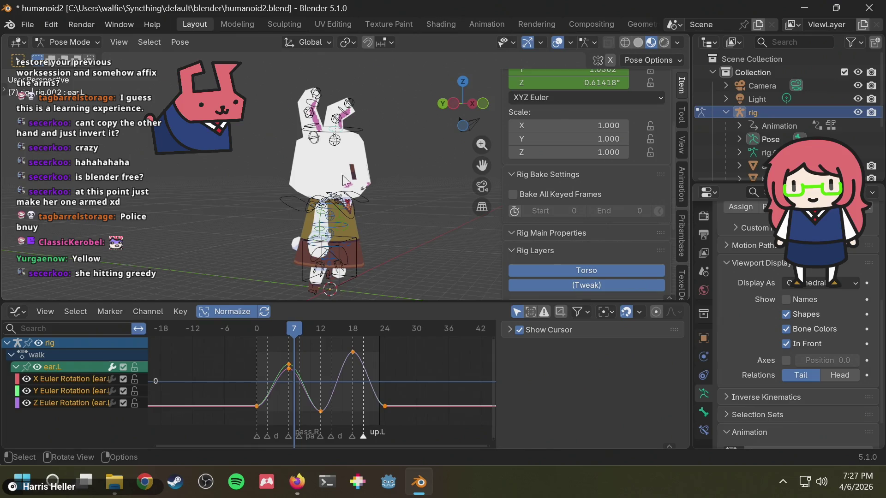
left_click(379, 169)
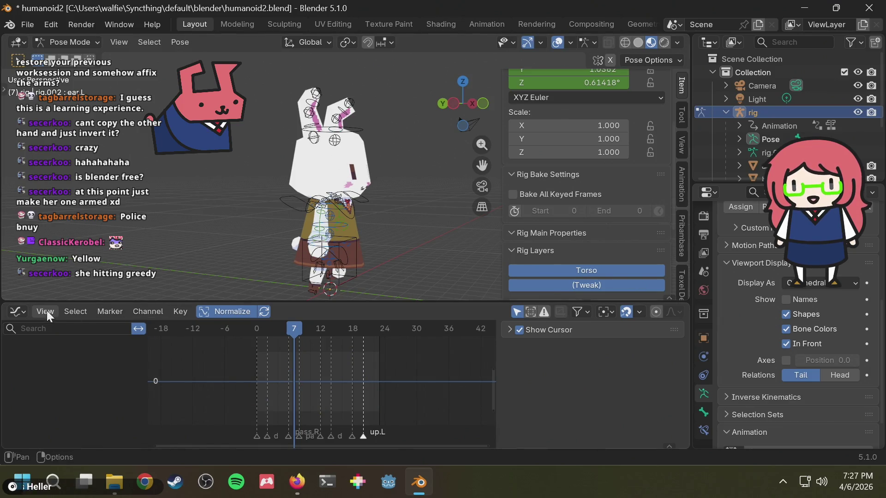
left_click(19, 312)
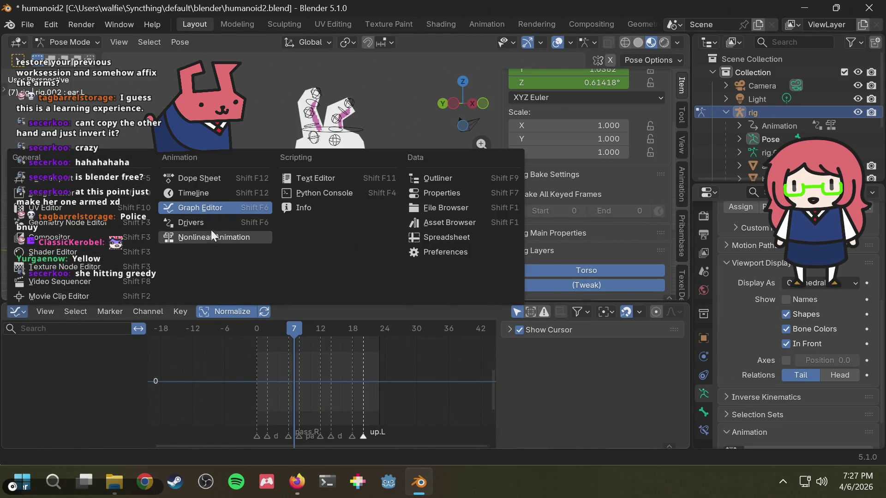
left_click(205, 180)
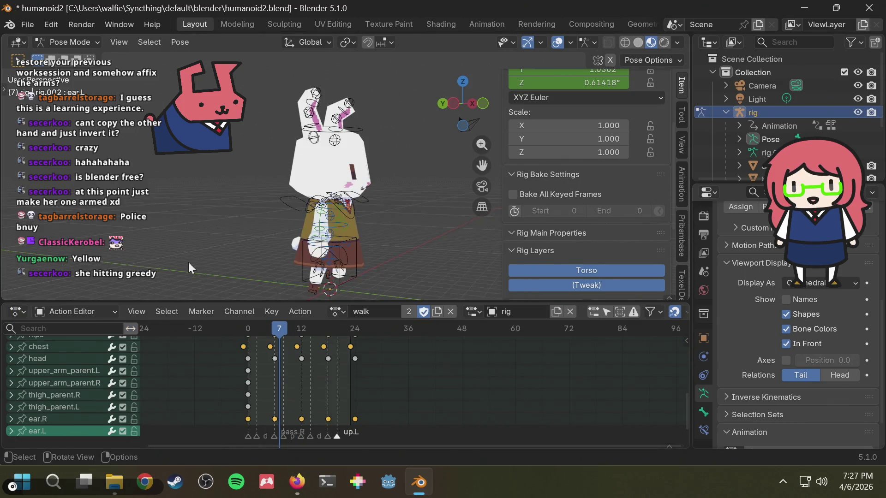
Switch the rig to the run action, play it from the front view, then return to walk.
left_click(337, 312)
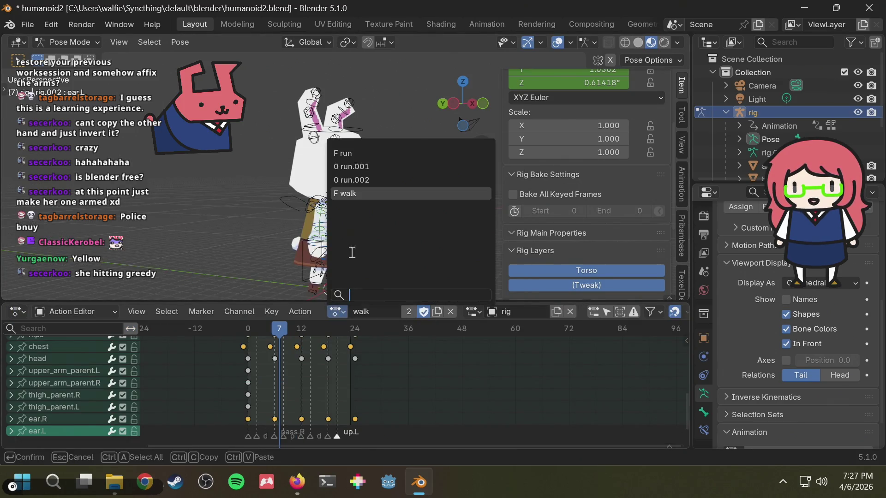
left_click(361, 156)
key("space")
key("KP_1")
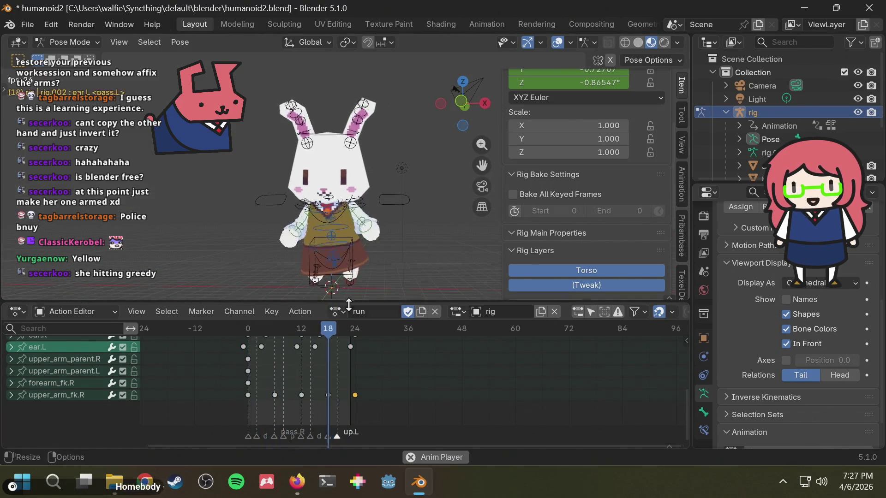
left_click(336, 313)
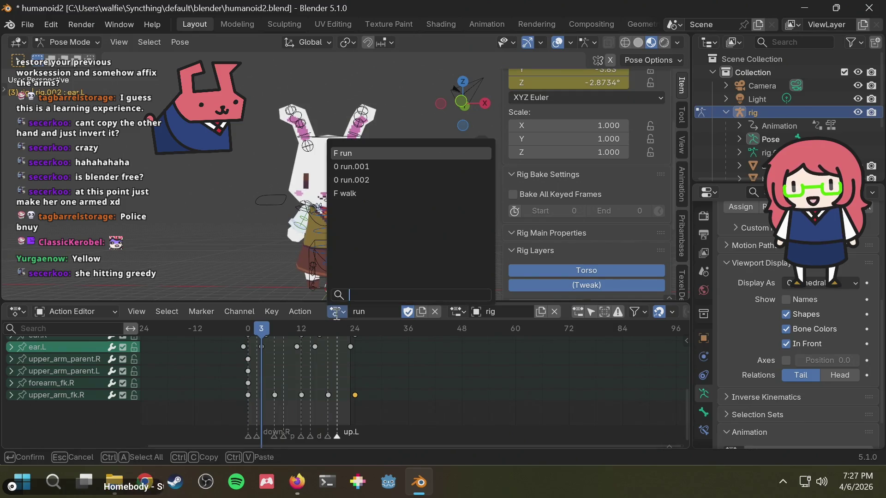
left_click(371, 190)
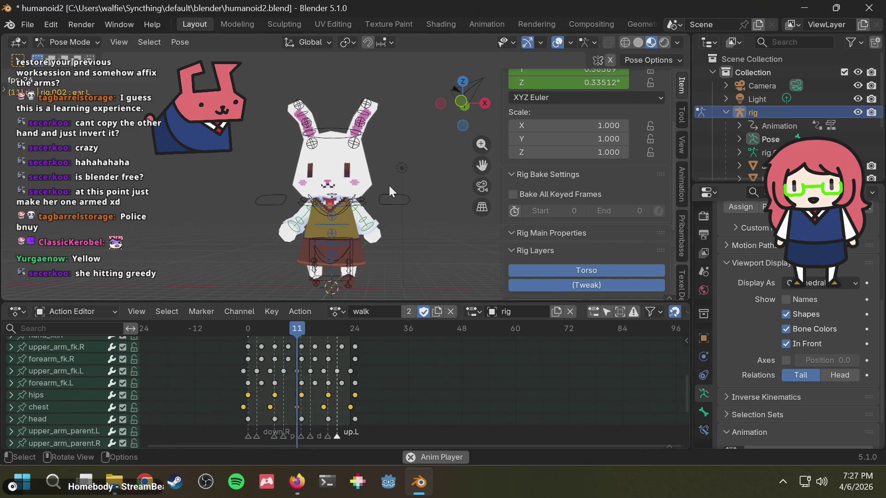
middle_click_drag(453, 167, 395, 179)
Flip between the run and walk actions while orbiting the bunny, then save humanoid2.blend.
left_click(337, 311)
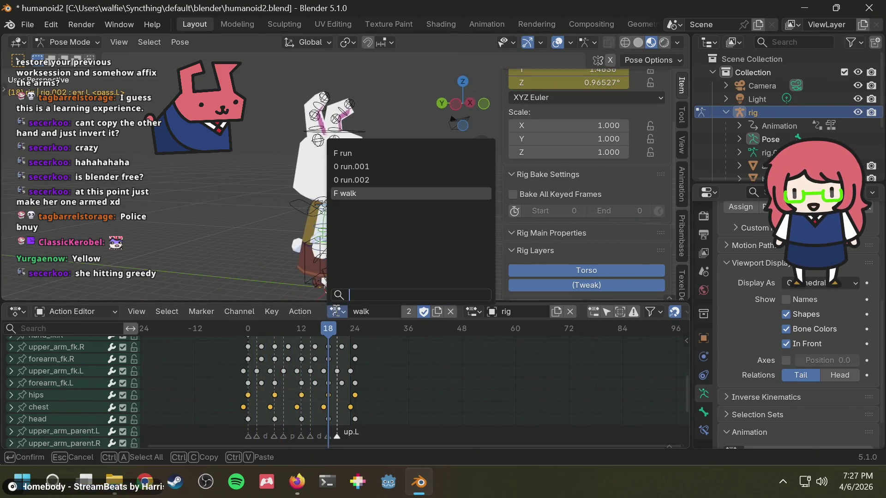
left_click(366, 153)
mouse_move(396, 145)
middle_mouse_down()
mouse_move(258, 139)
mouse_move(337, 230)
mouse_move(383, 118)
mouse_move(428, 137)
mouse_move(437, 156)
mouse_move(418, 158)
mouse_move(415, 149)
middle_mouse_up()
mouse_move(391, 190)
middle_mouse_down()
mouse_move(431, 288)
mouse_move(373, 235)
middle_mouse_up()
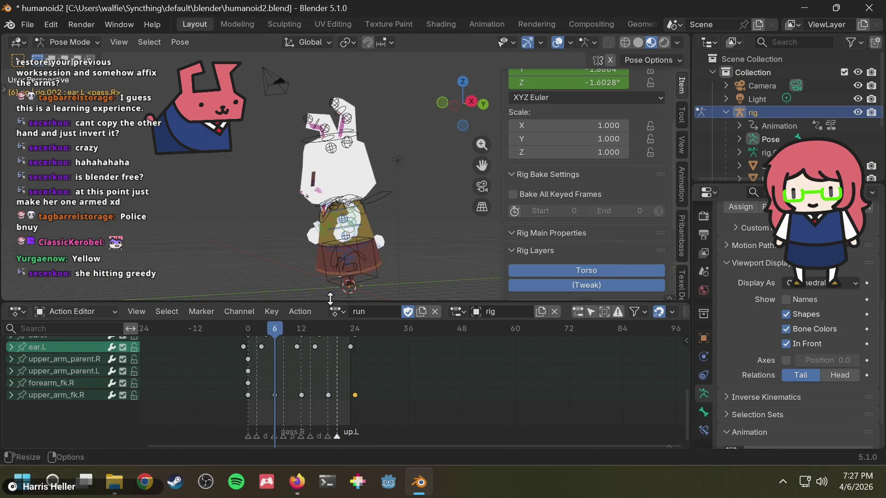
left_click(339, 311)
left_click(381, 193)
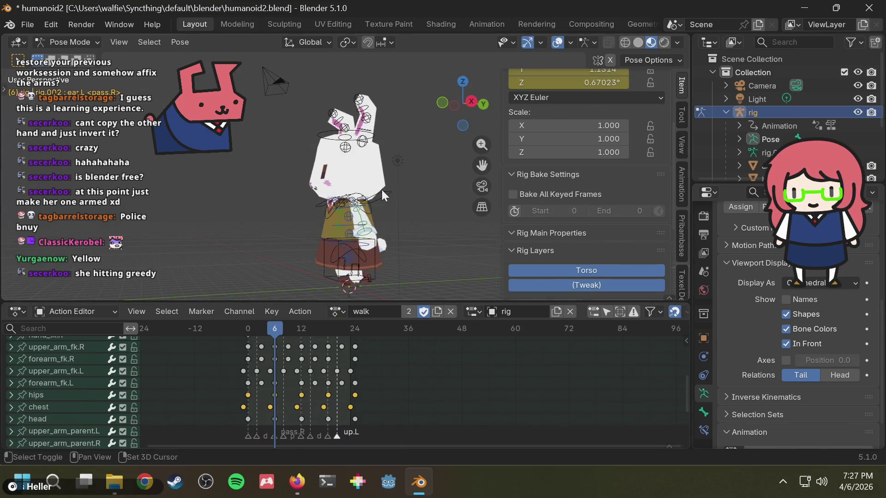
left_click(336, 313)
left_click(380, 148)
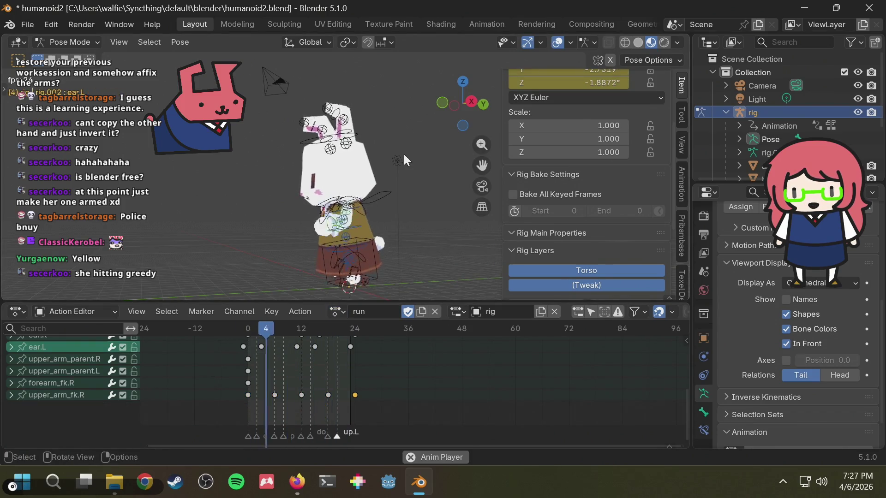
mouse_move(384, 165)
middle_mouse_down()
mouse_move(406, 215)
mouse_move(420, 211)
middle_mouse_up()
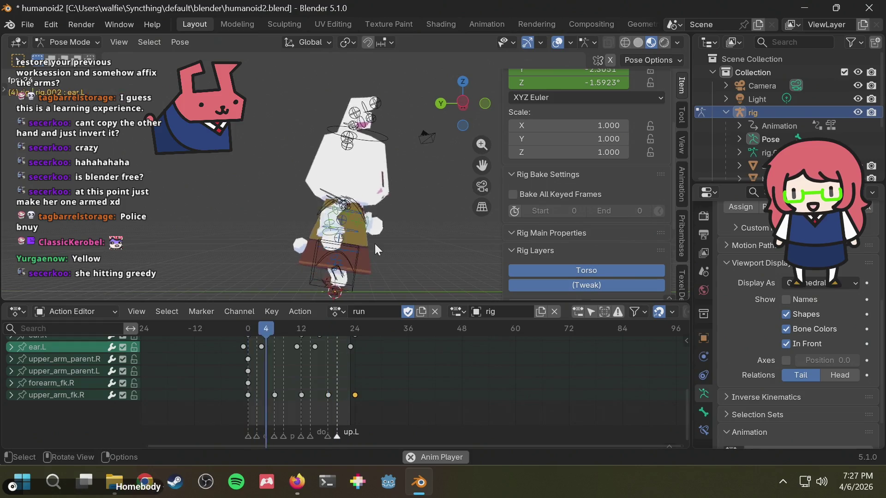
middle_click_drag(390, 236, 338, 228)
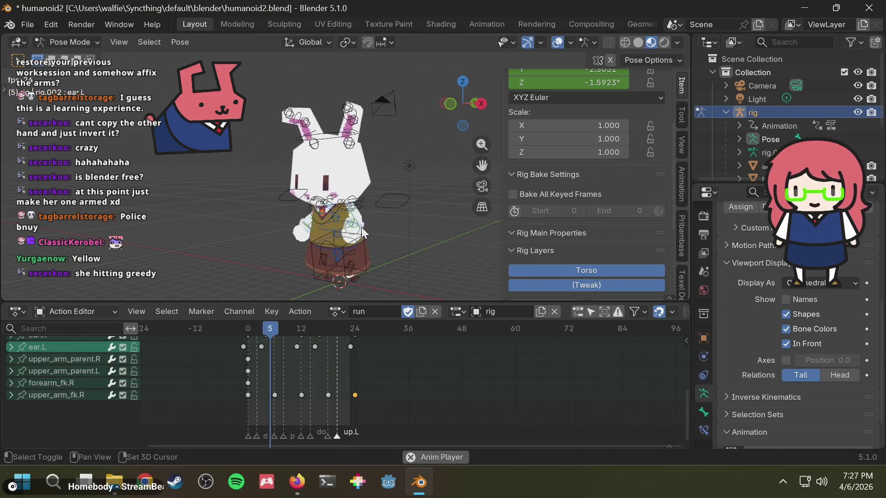
middle_click_drag(338, 227, 359, 229)
key("ctrl+s")
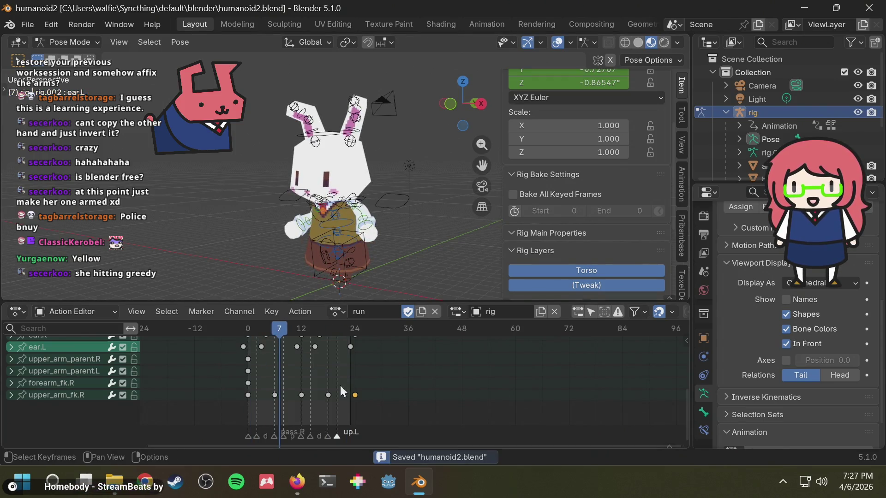
scroll(346, 370, "down", 3)
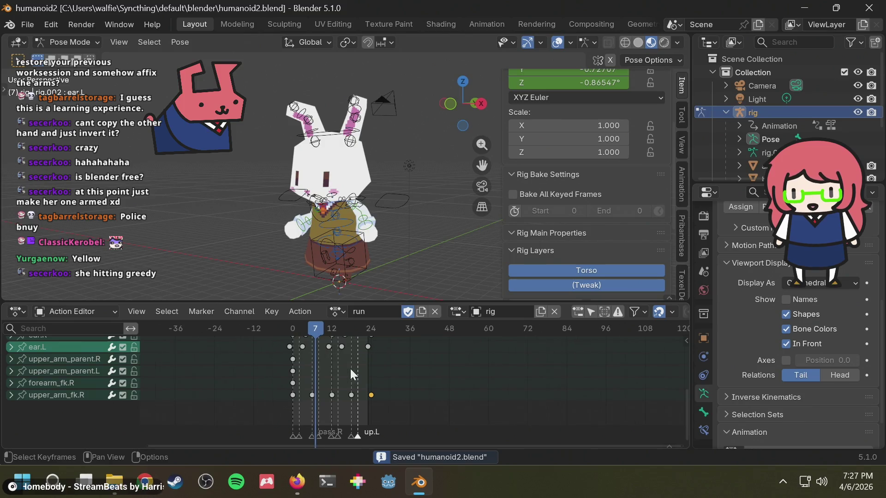
Zoom out the action timeline, switch back to walk and select one of its markers.
middle_click_drag(423, 357, 427, 382)
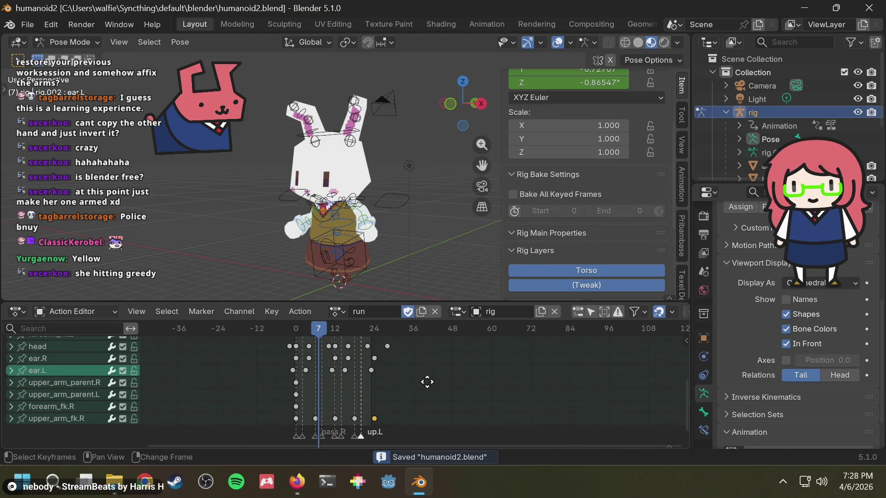
left_click(336, 311)
left_click(353, 194)
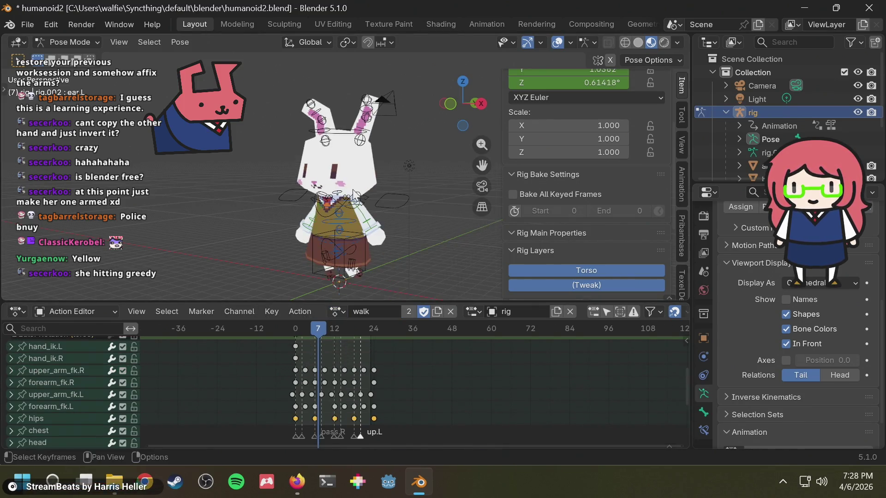
left_click(358, 437)
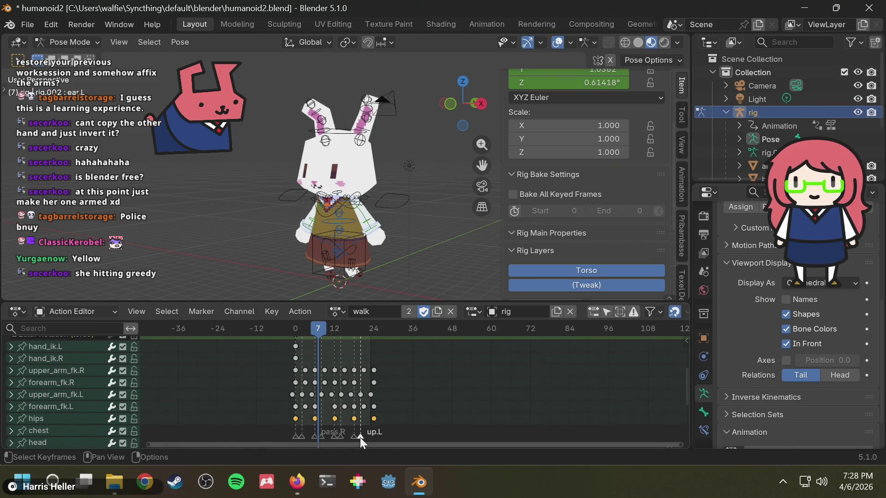
Switch to the Firefox search window and select the old search terms after 'blender'.
key("alt+Tab")
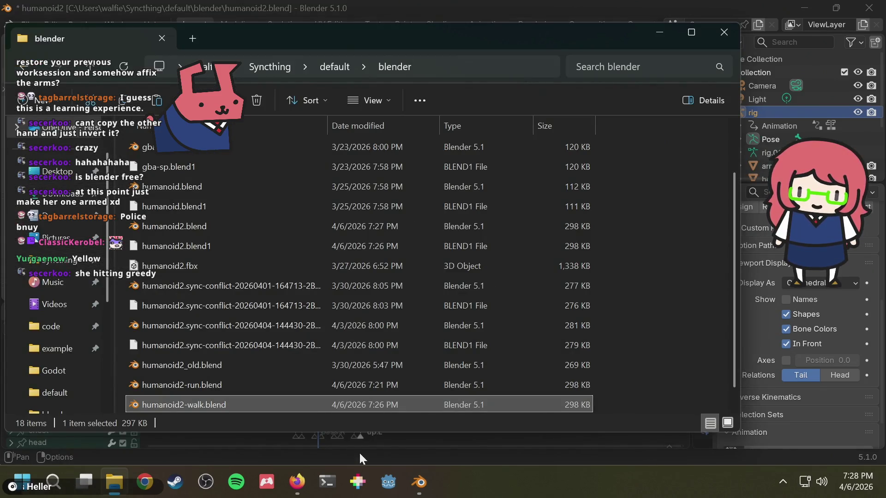
left_click(359, 452)
key("alt+Tab")
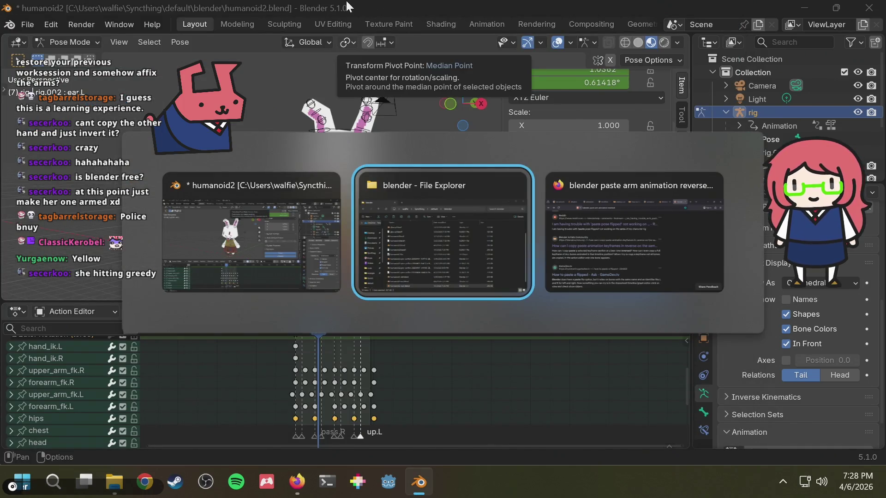
key("alt+Tab")
left_click_drag(222, 43, 757, 10)
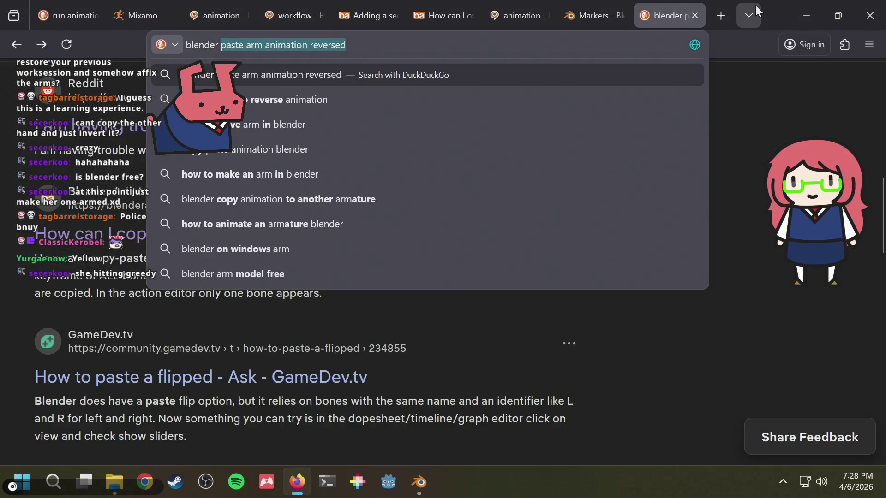
type("label ")
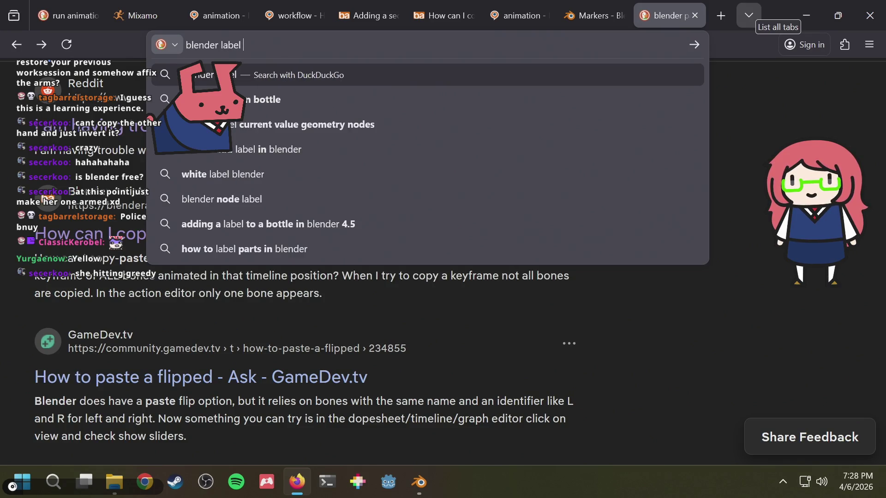
type("speciofic")
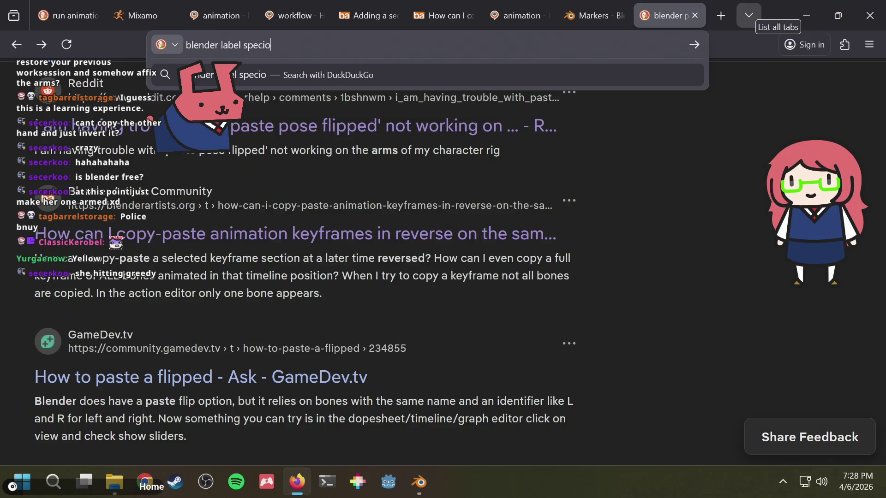
Search 'blender marker specific to animation' (after trying 'label') and open the Stack Exchange question on animation markers.
key("BackSpace")
key("BackSpace")
type("ic")
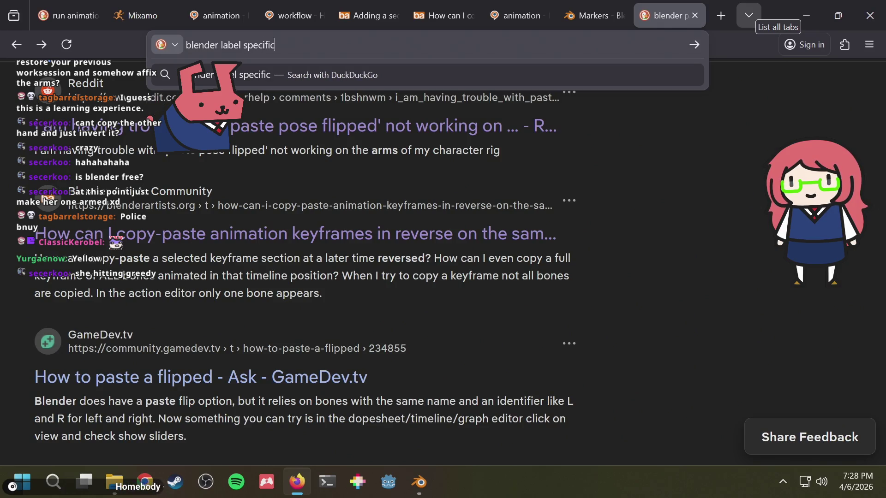
type(" to animation")
key("Return")
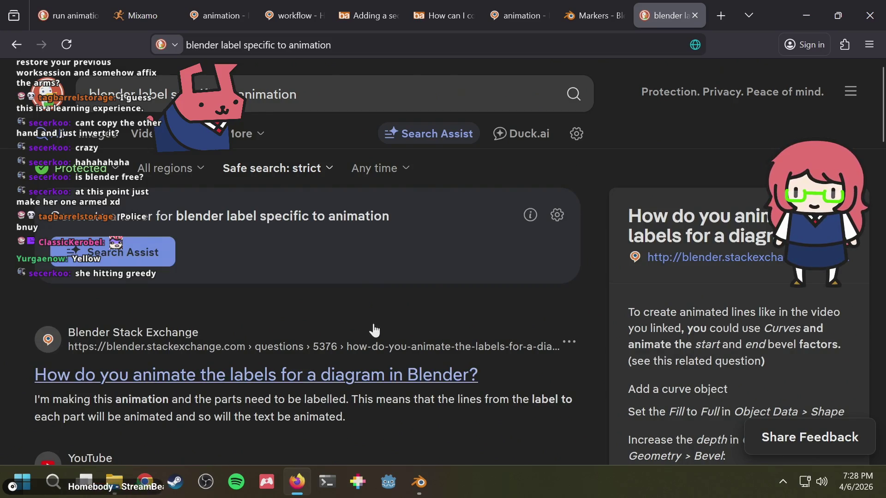
scroll(277, 366, "down", 2)
scroll(286, 358, "down", 2)
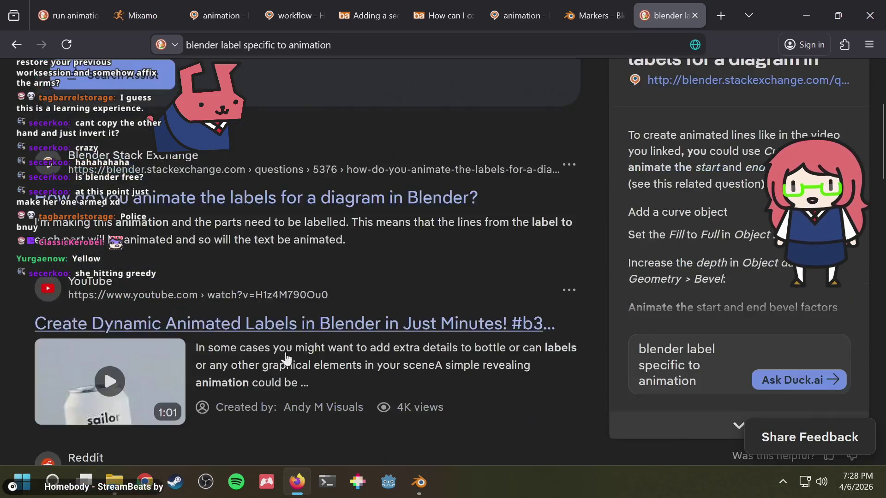
scroll(286, 359, "down", 6)
scroll(288, 350, "up", 2)
scroll(291, 340, "up", 2)
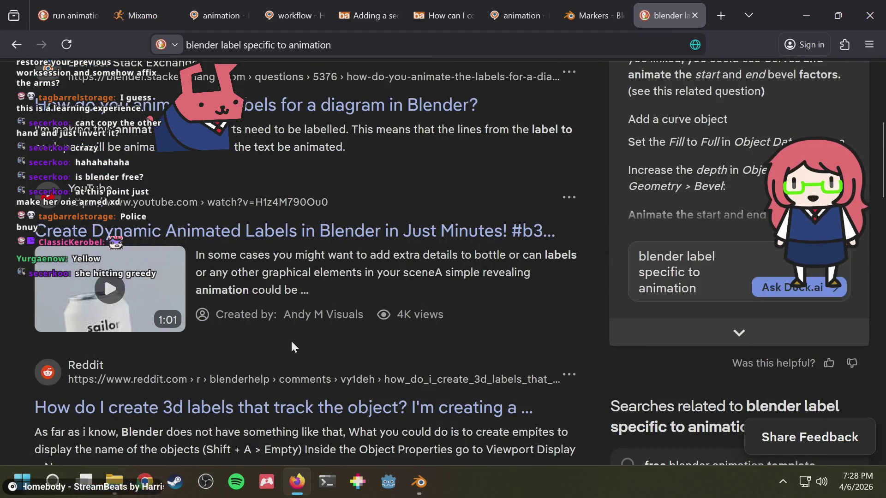
scroll(280, 356, "down", 4)
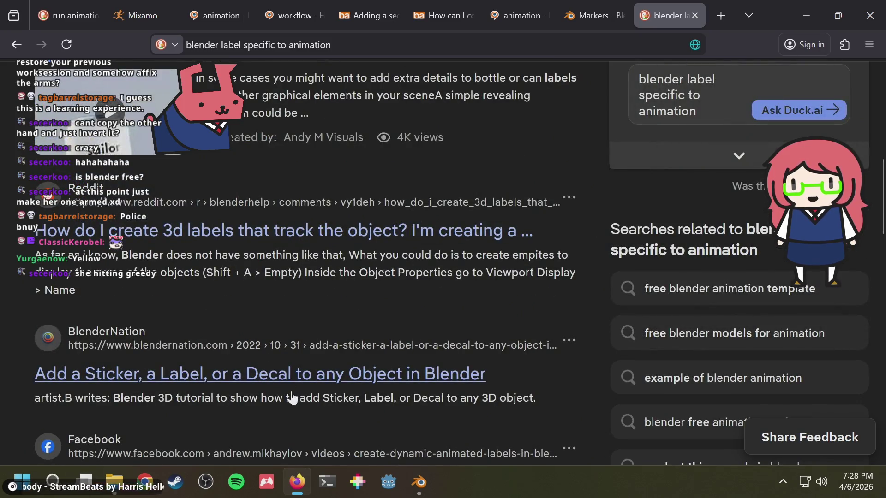
scroll(291, 398, "down", 2)
scroll(291, 398, "up", 8)
scroll(291, 398, "up", 3)
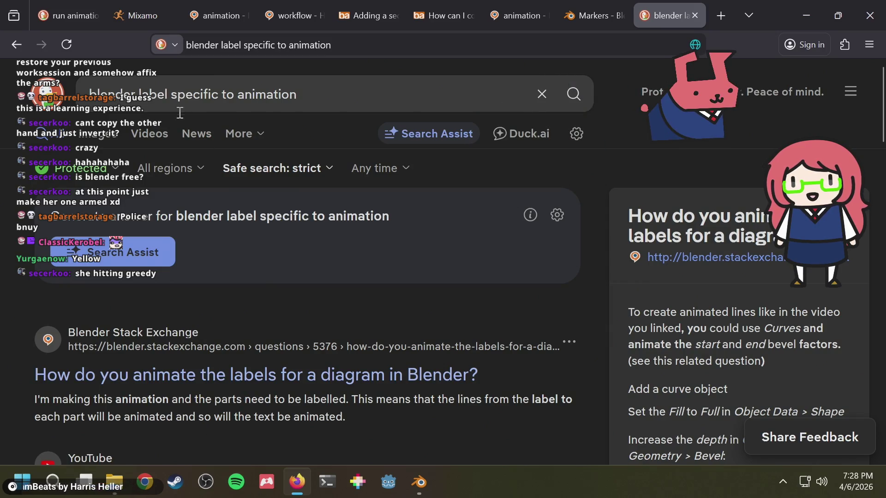
double_click(154, 95)
type("marke")
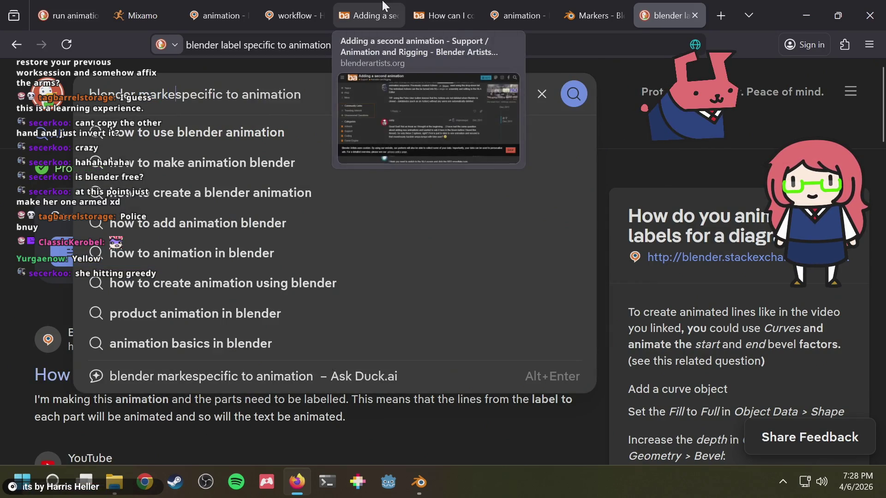
type("r")
key("Return")
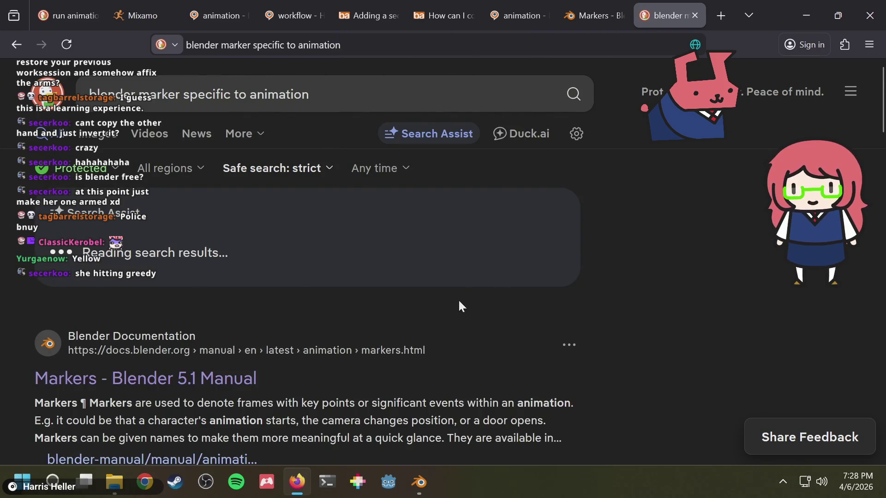
scroll(458, 305, "down", 4)
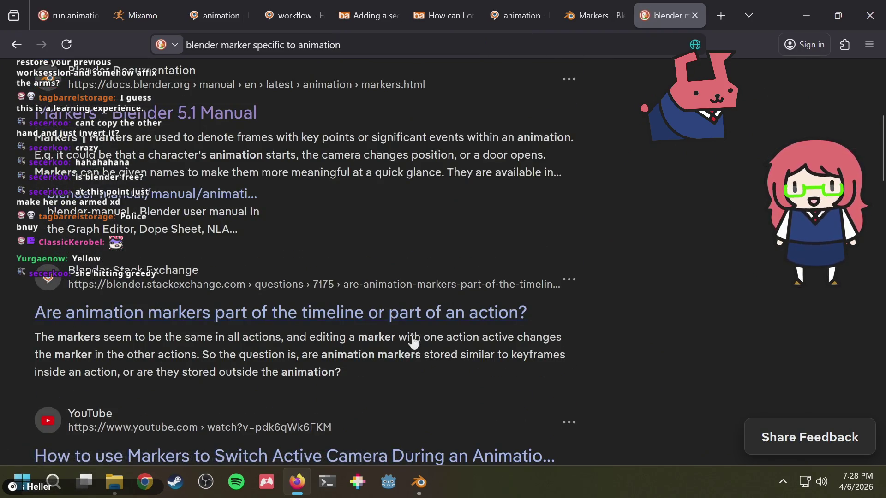
left_click(414, 316)
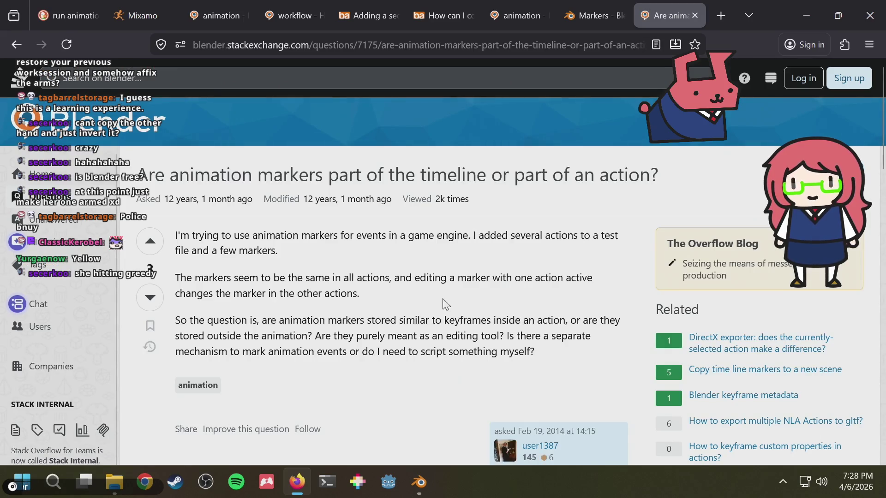
scroll(444, 304, "down", 3)
scroll(445, 304, "down", 3)
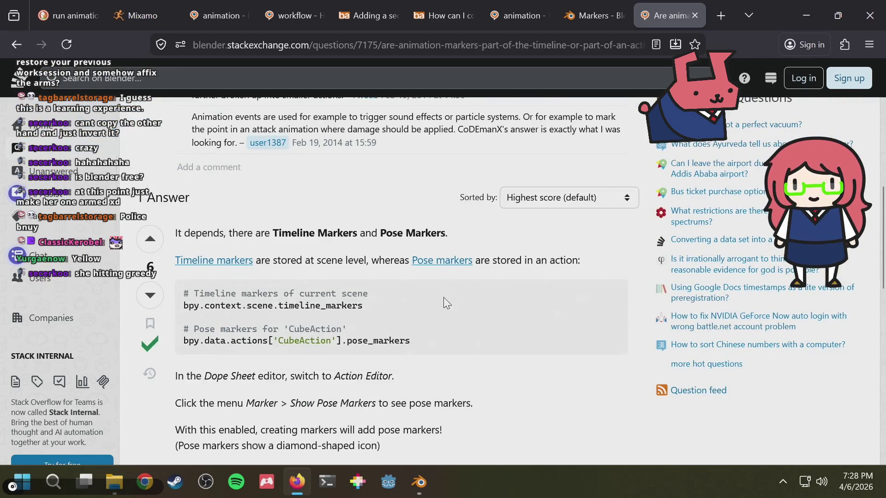
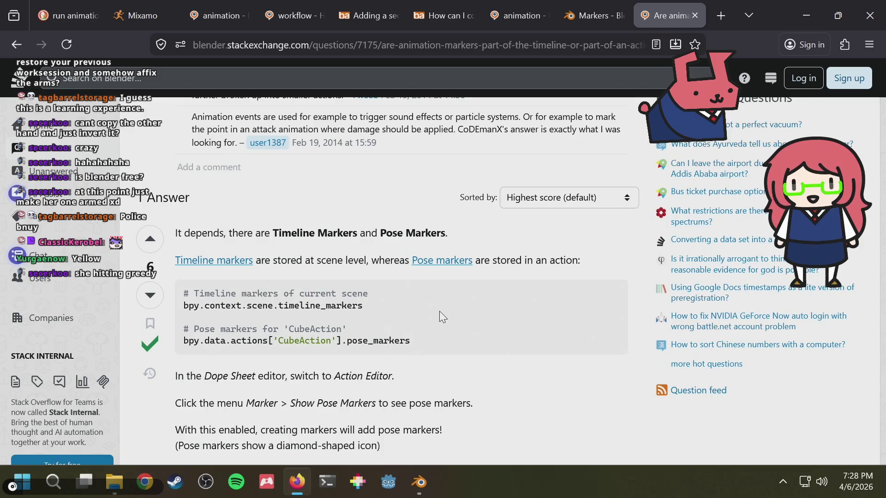
scroll(439, 316, "down", 2)
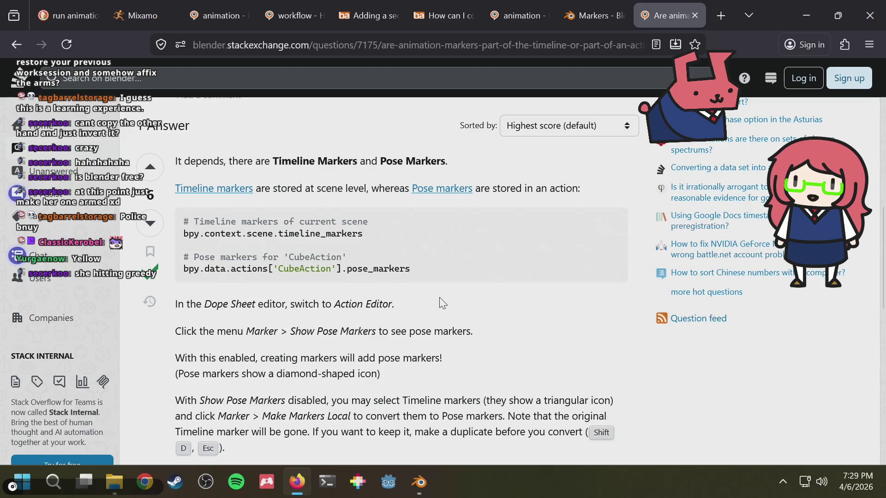
Switch between the Stack Exchange marker answer and the bunny project, ending in Blender.
key("alt+Tab")
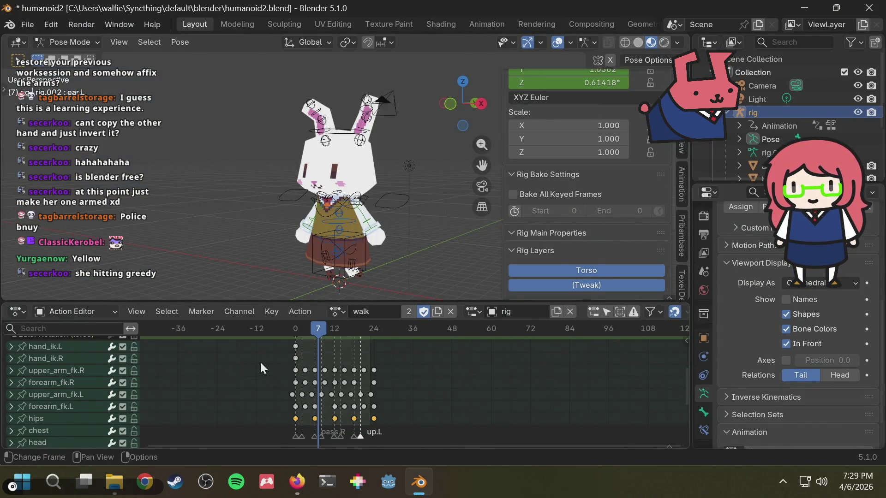
key("alt+Tab")
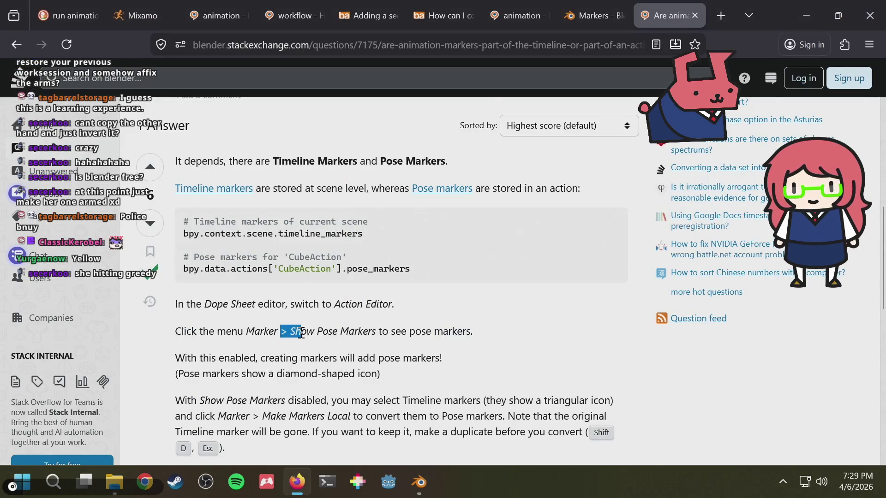
key("alt+Tab")
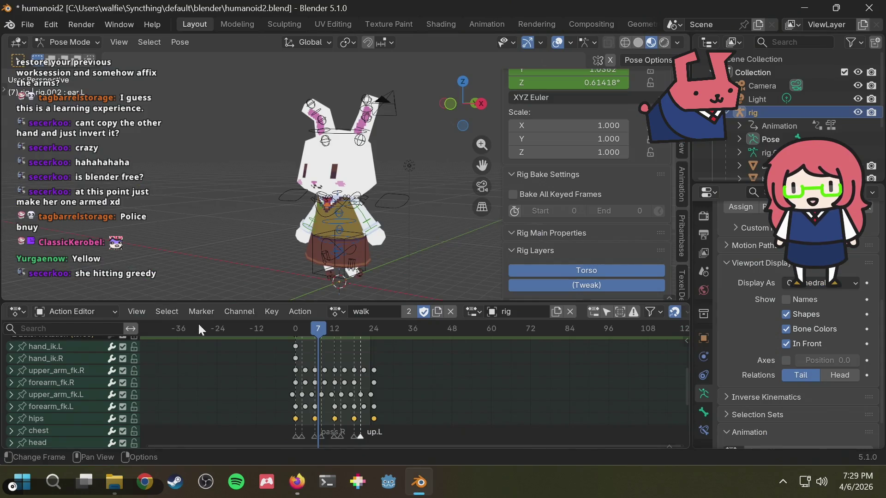
Toggle the walk action's pose markers off, on and off again via Marker > Show Pose Markers.
left_click(198, 313)
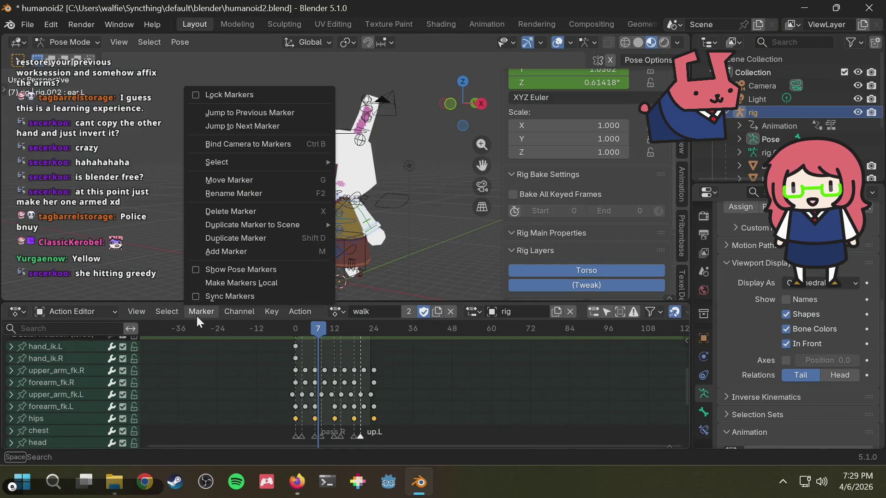
left_click(223, 271)
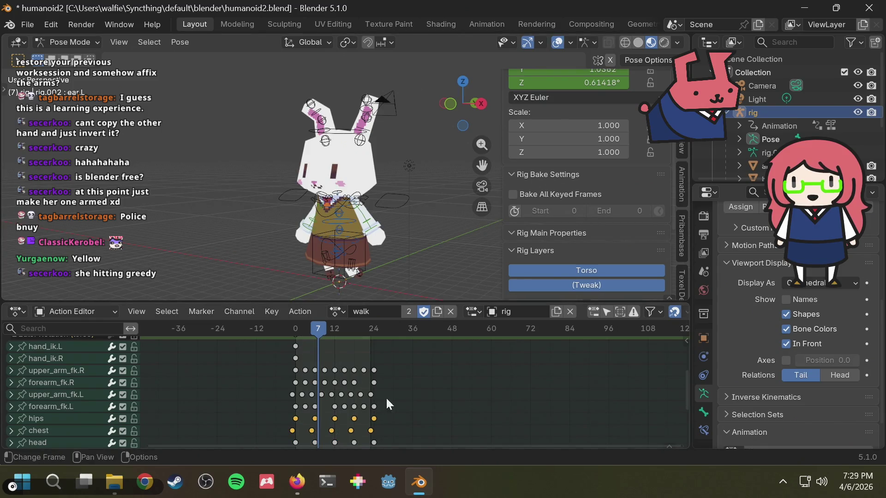
scroll(387, 397, "down", 2)
scroll(402, 397, "up", 1)
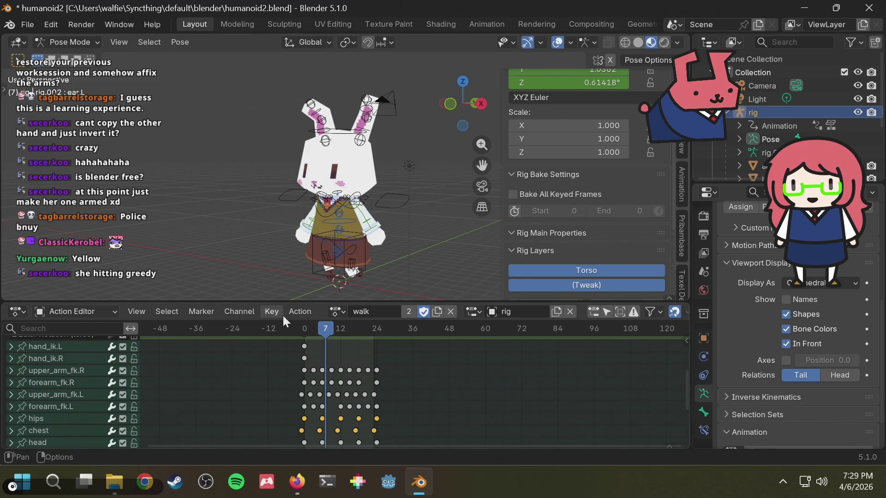
left_click(203, 315)
left_click(220, 285)
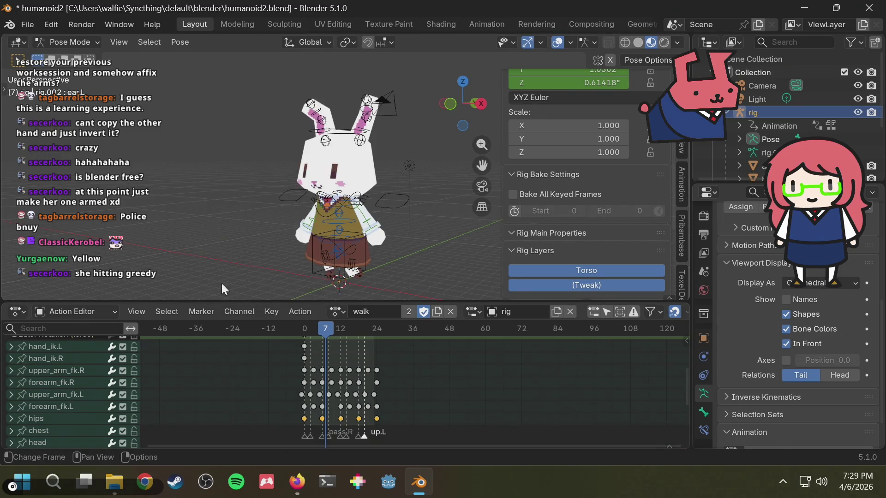
left_click(212, 308)
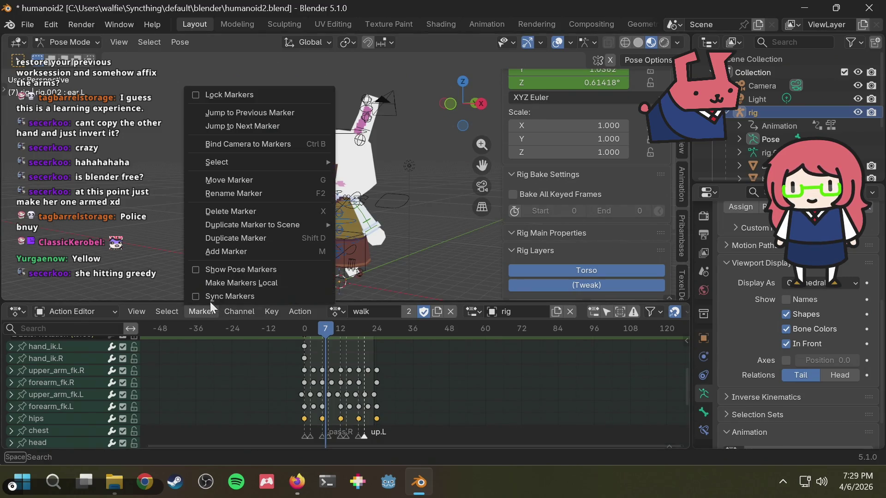
left_click(227, 269)
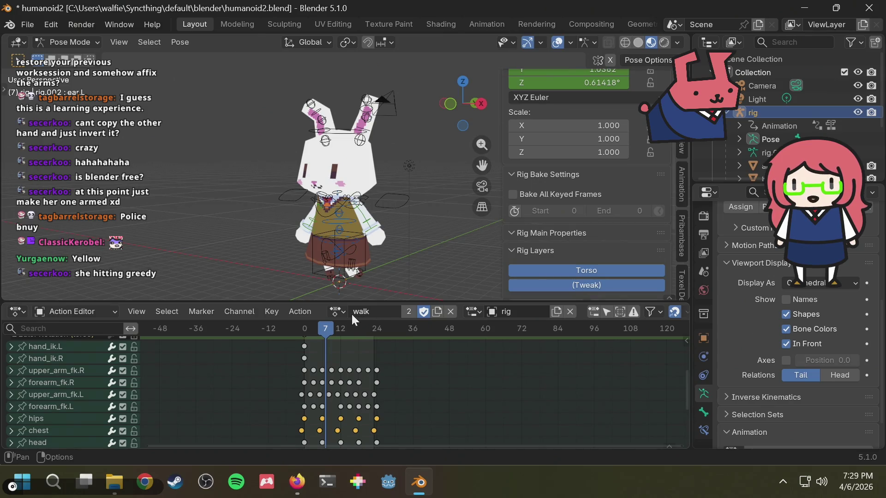
Load the run action, inspect its pose markers from the front view, hide them and save.
left_click(337, 311)
left_click(354, 148)
left_click_drag(327, 329, 304, 328)
scroll(335, 194, "up", 2)
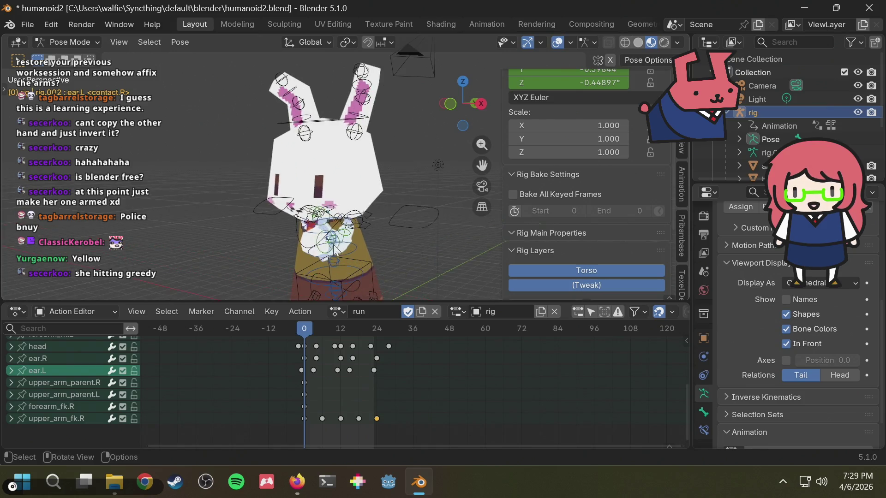
key("KP_1")
scroll(370, 254, "down", 2)
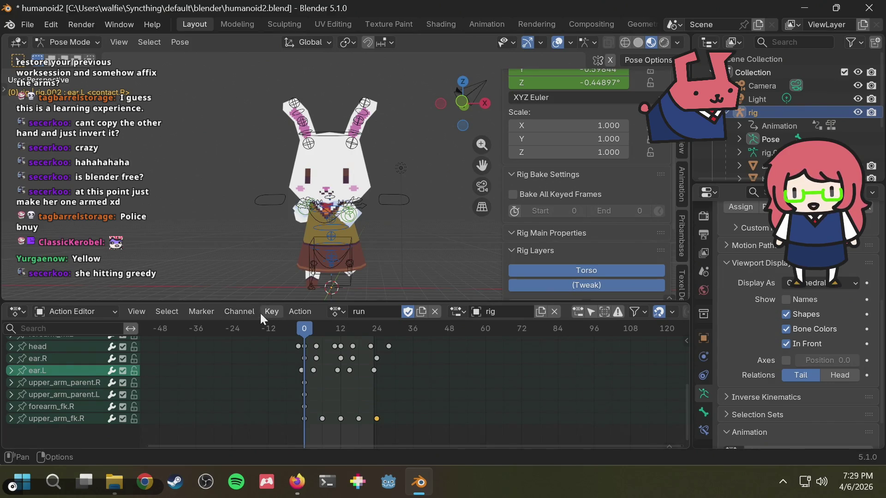
left_click(209, 313)
left_click(226, 284)
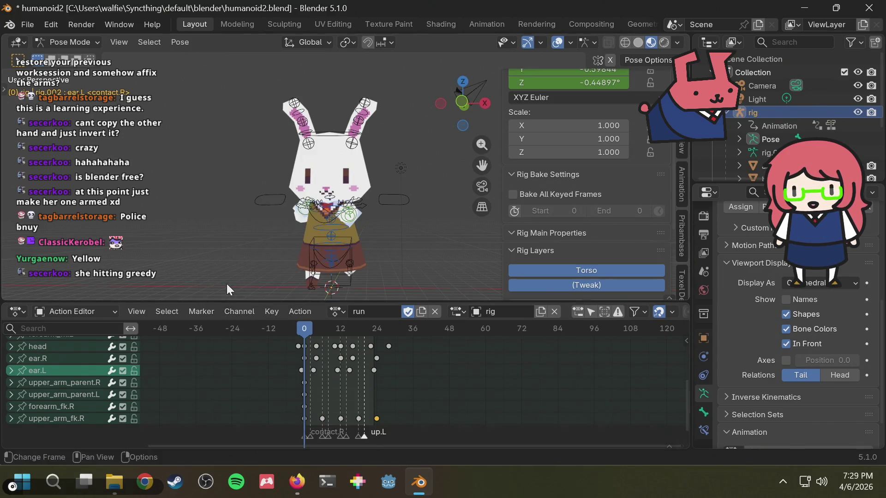
left_click_drag(288, 440, 380, 432)
key("Delete")
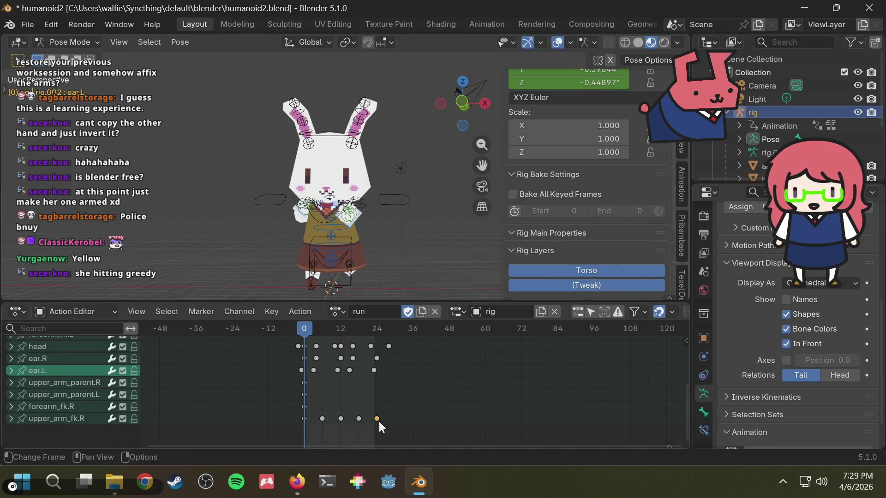
key("ctrl+s")
Play and compare the walk and run actions, leave run loaded and save the file.
key("space")
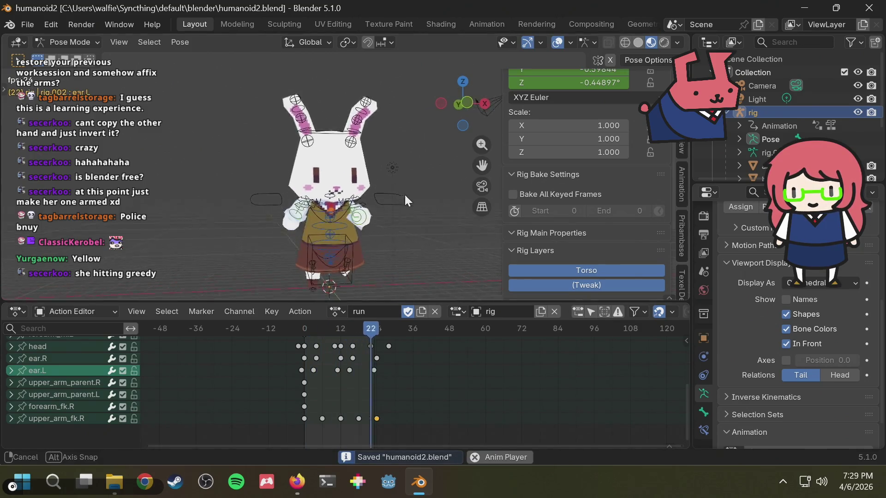
middle_click_drag(405, 194, 424, 197)
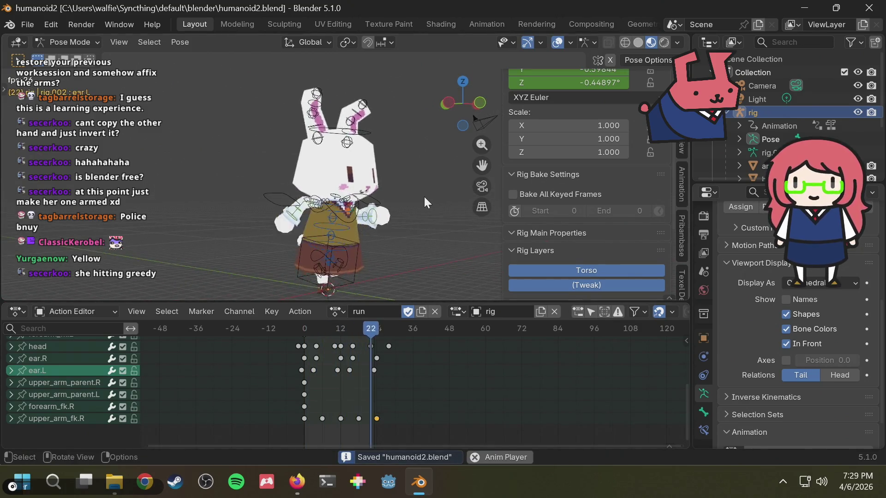
left_click(340, 308)
left_click(376, 197)
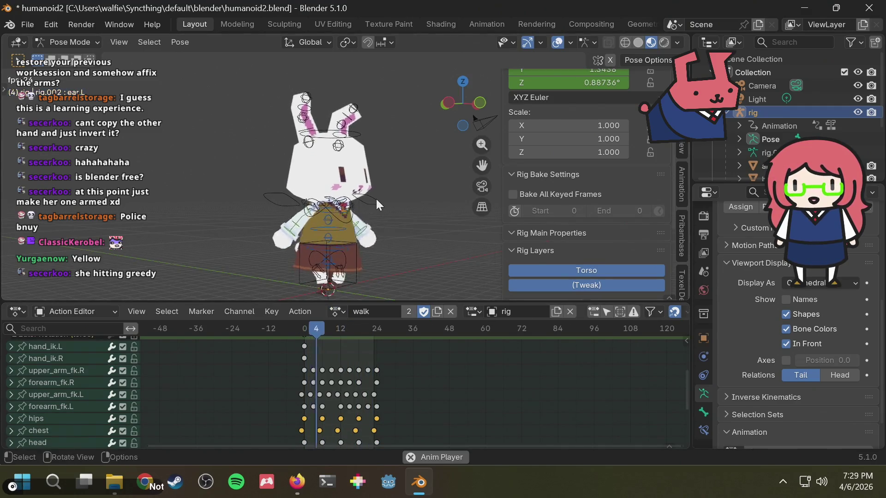
mouse_move(376, 199)
middle_mouse_down()
mouse_move(402, 216)
mouse_move(244, 219)
middle_mouse_up()
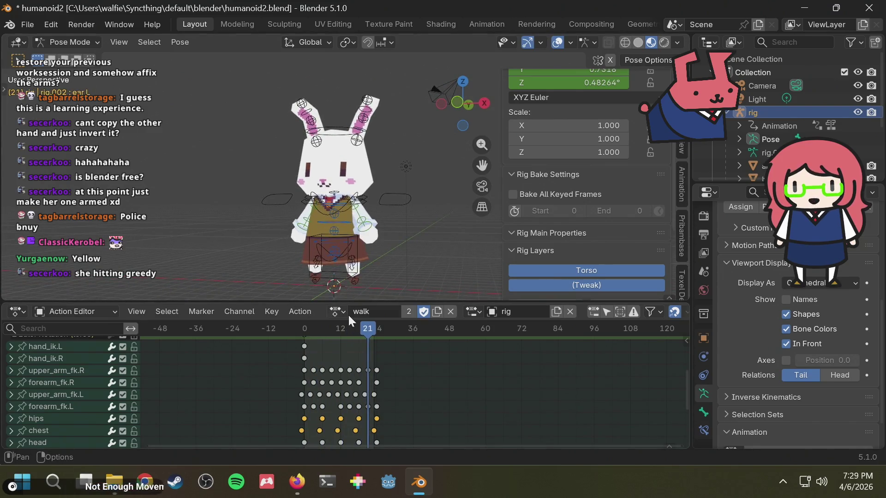
left_click(339, 312)
left_click(377, 153)
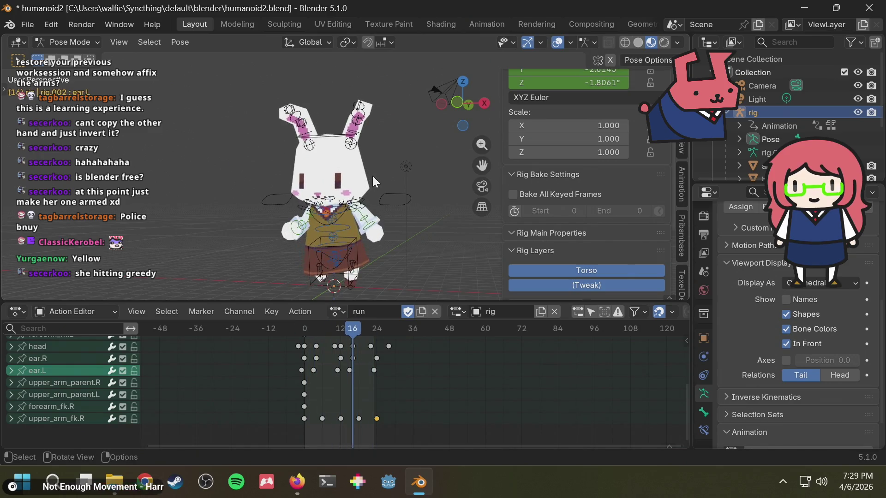
key("ctrl+s")
Search the web for 'blender nla editor' in Firefox and return to Blender.
key("alt+Tab")
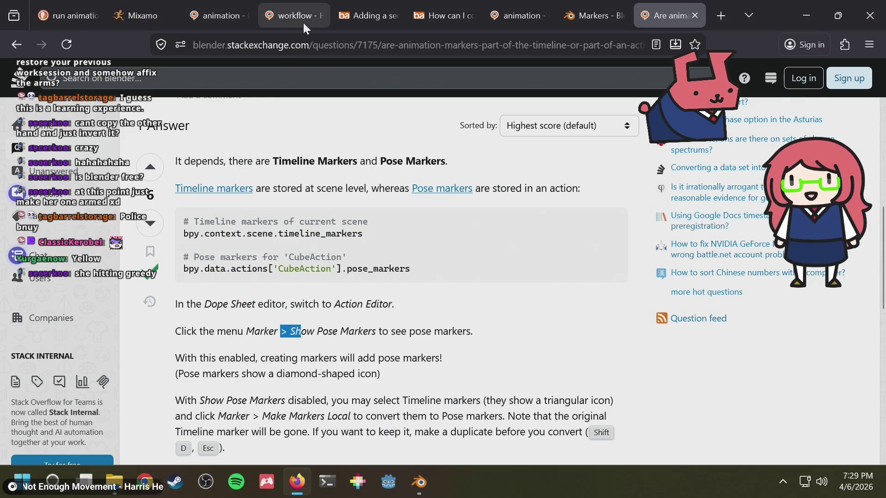
left_click(315, 46)
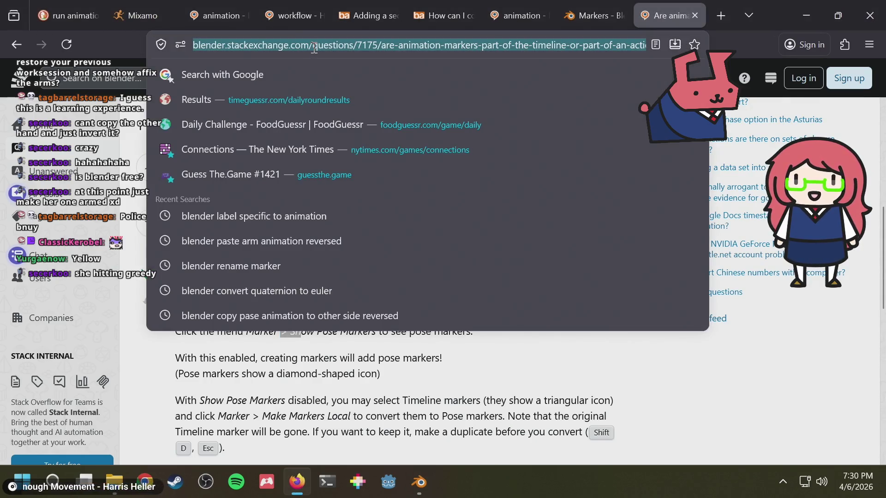
type("blende")
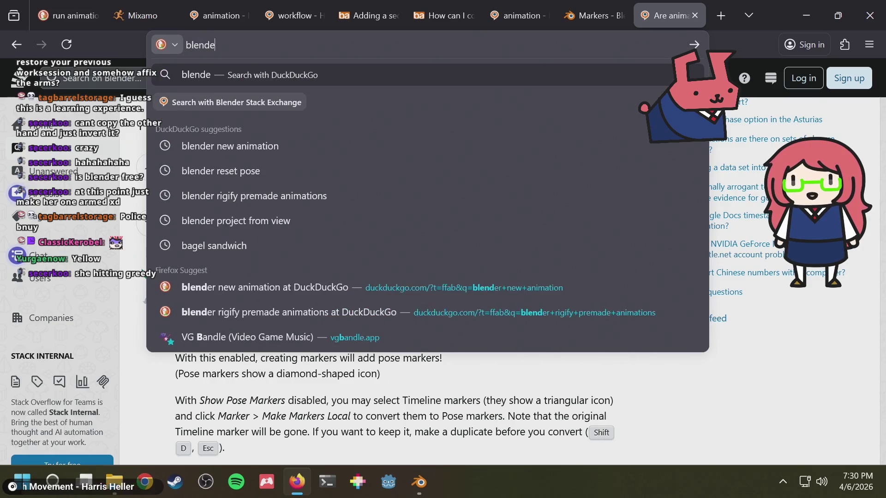
type("r nla editor")
key("Down")
key("Up")
key("Return")
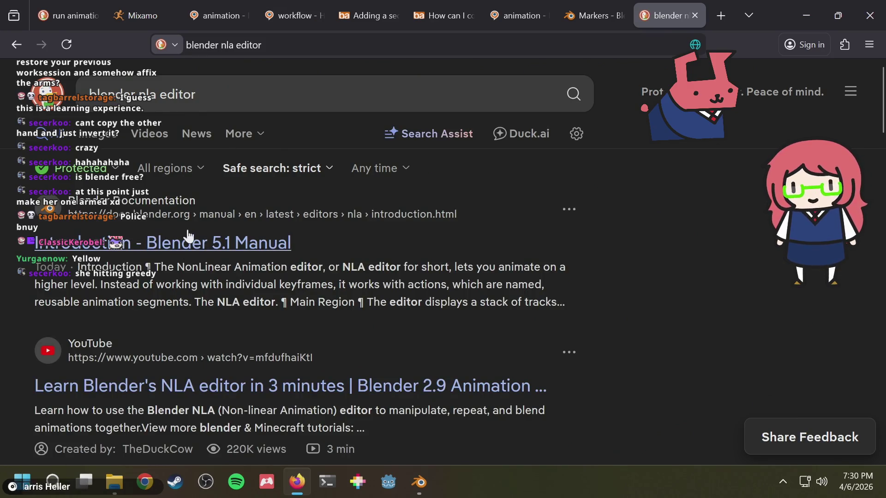
key("alt+Tab")
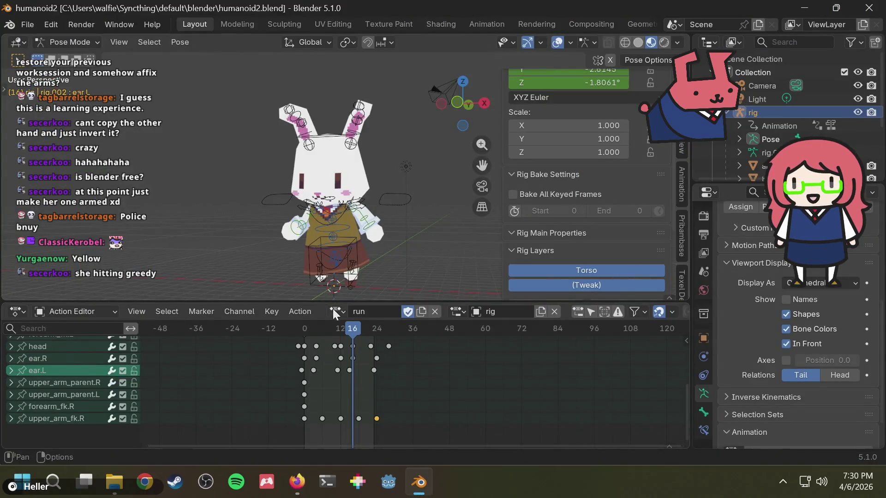
Scrub and play the run animation, selecting the head key at frame 0.
left_click_drag(381, 323, 304, 336)
left_click(300, 346)
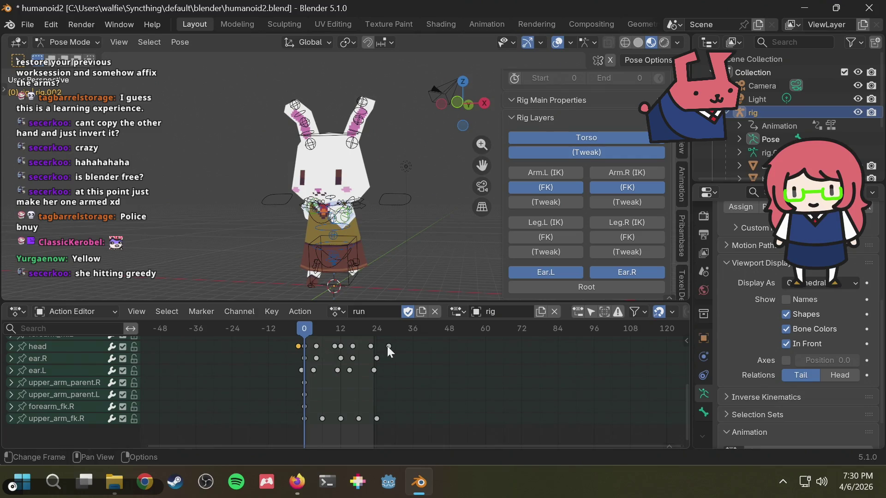
scroll(326, 344, "up", 1)
scroll(306, 350, "up", 2)
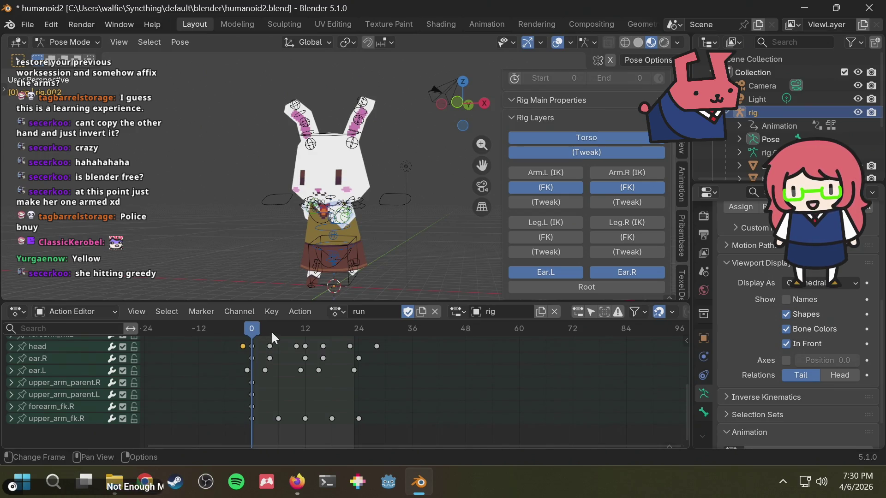
key("space")
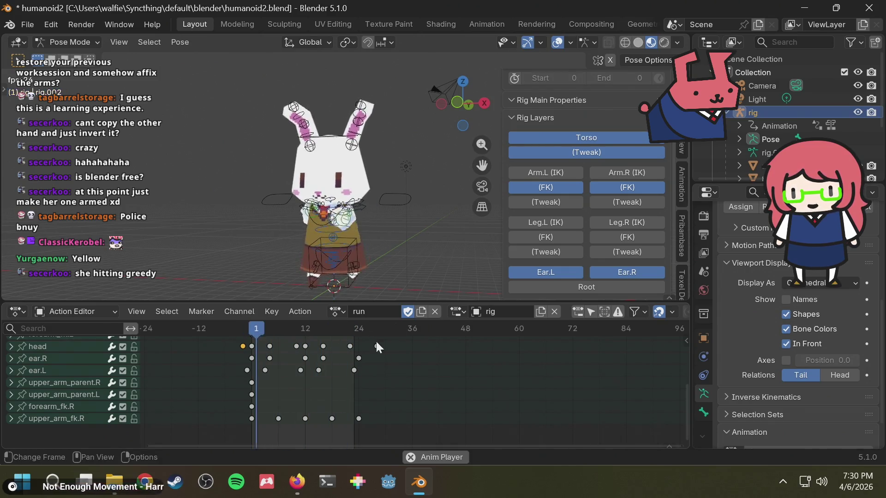
key("space")
Apply Make Cyclic (F-Modifier) extrapolation to the run action's channels via command search.
key("F3")
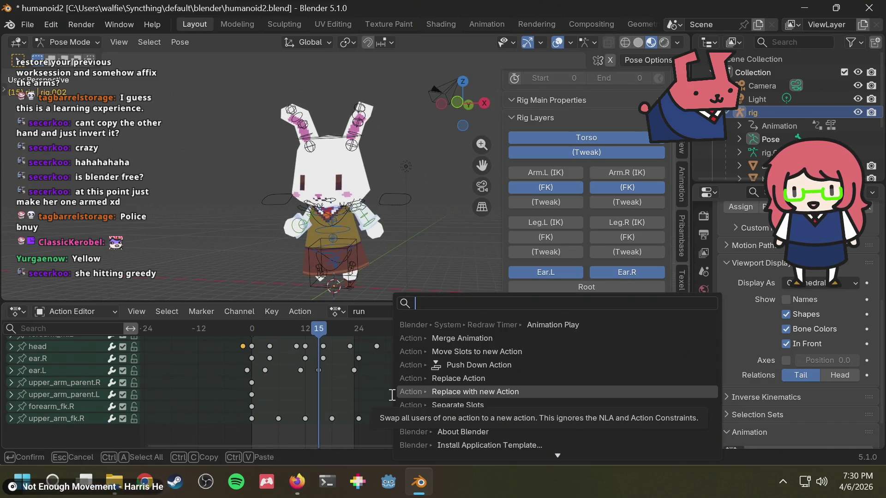
type("cycl")
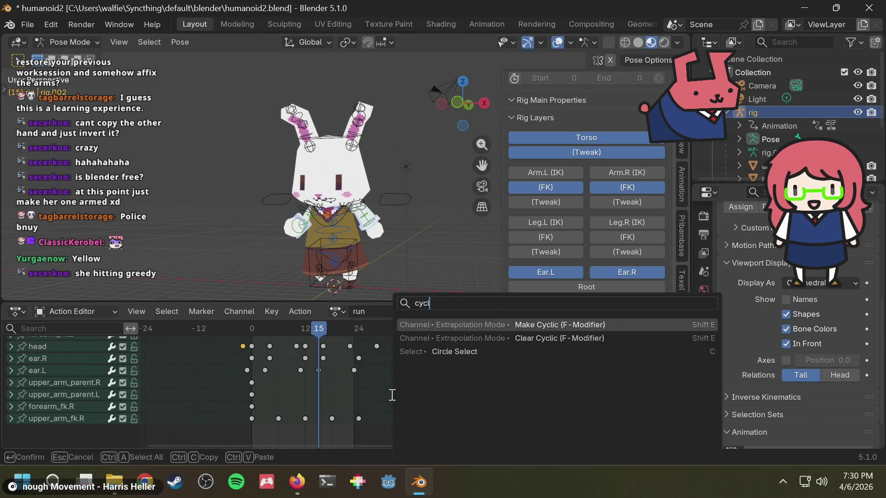
key("Return")
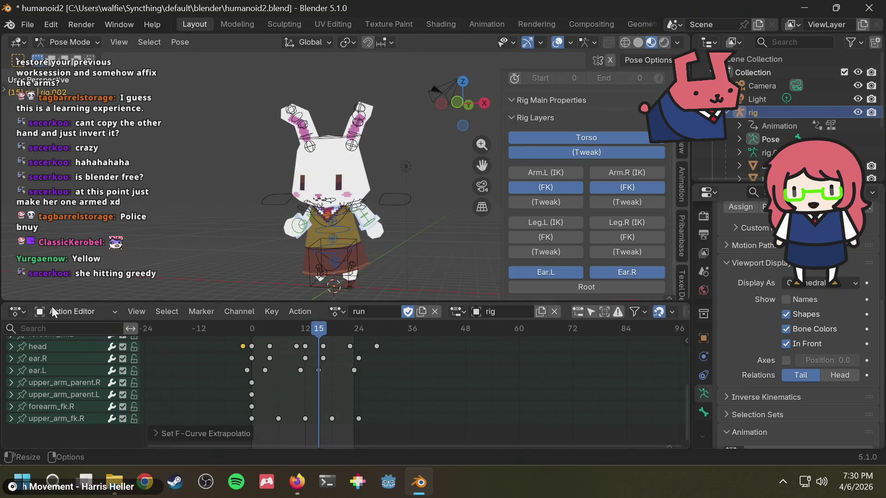
left_click(60, 314)
left_click(96, 311)
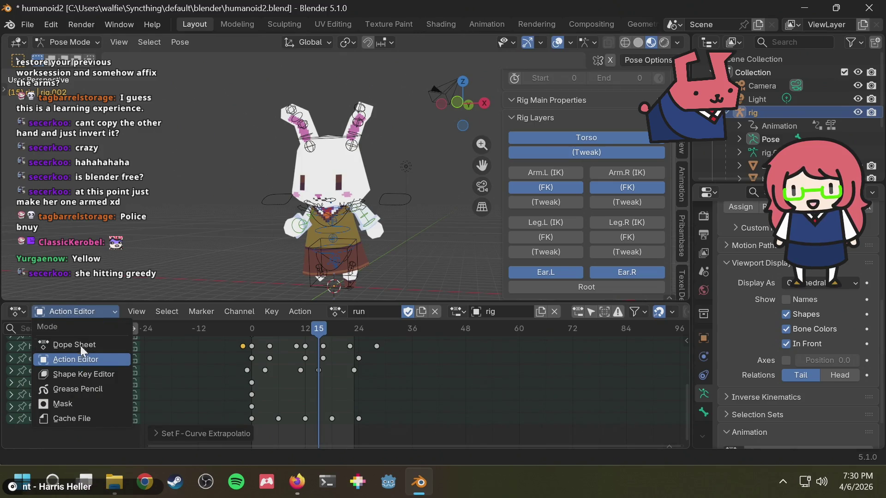
Switch the bottom area to the Graph Editor and preview hand_fk.L's curves during playback.
left_click(83, 311)
left_click(14, 311)
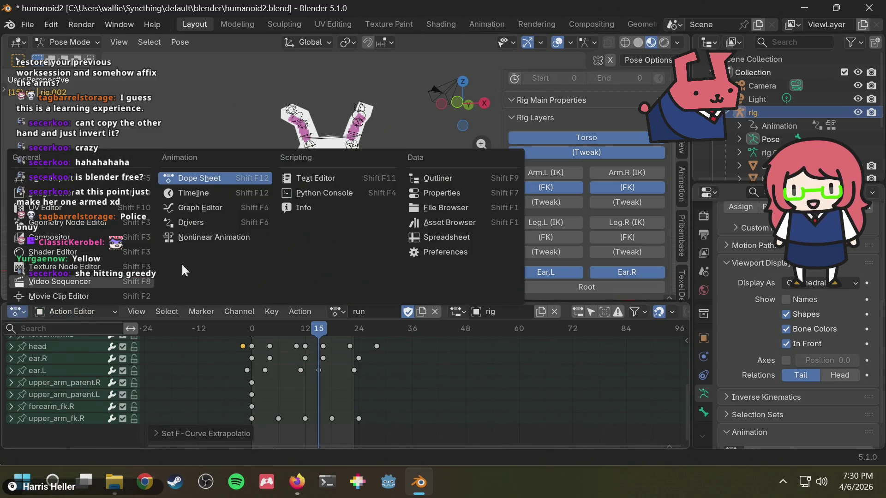
left_click(233, 207)
key("Left")
key("Left")
key("Left")
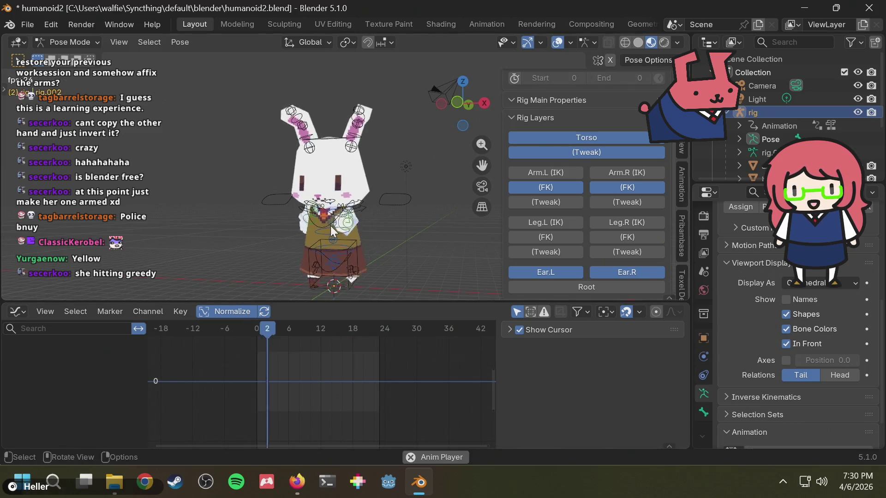
left_click(372, 221)
key("space")
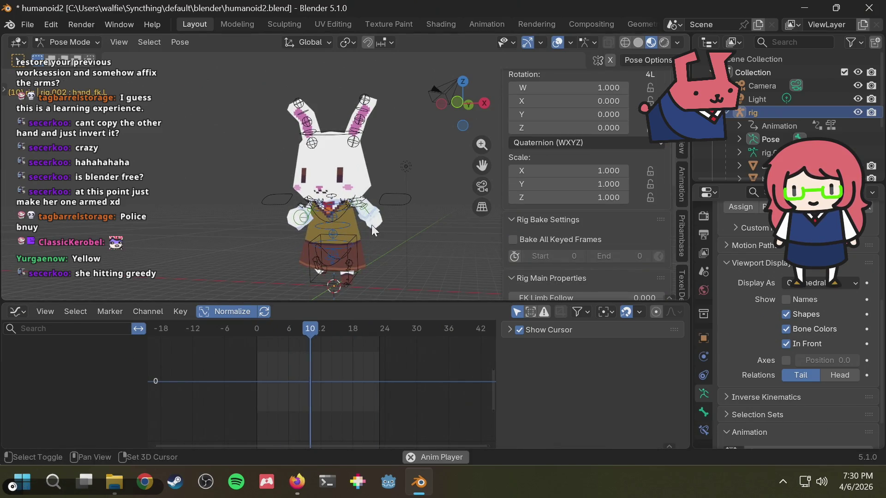
key("space")
mouse_move(315, 253)
middle_mouse_down()
mouse_move(397, 236)
mouse_move(300, 236)
middle_mouse_up()
scroll(322, 250, "up", 3)
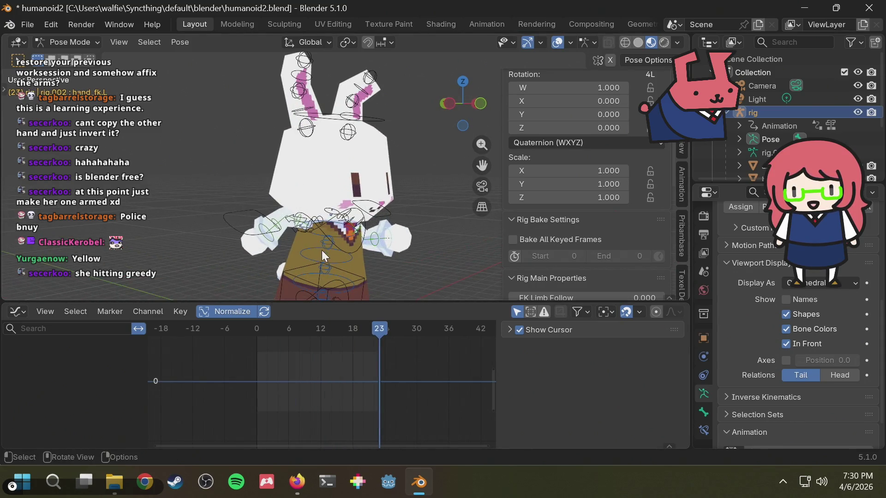
Inspect hand_ik.R and upper_arm_ik.R curves while playing the run animation.
left_click(280, 227)
left_click(290, 221)
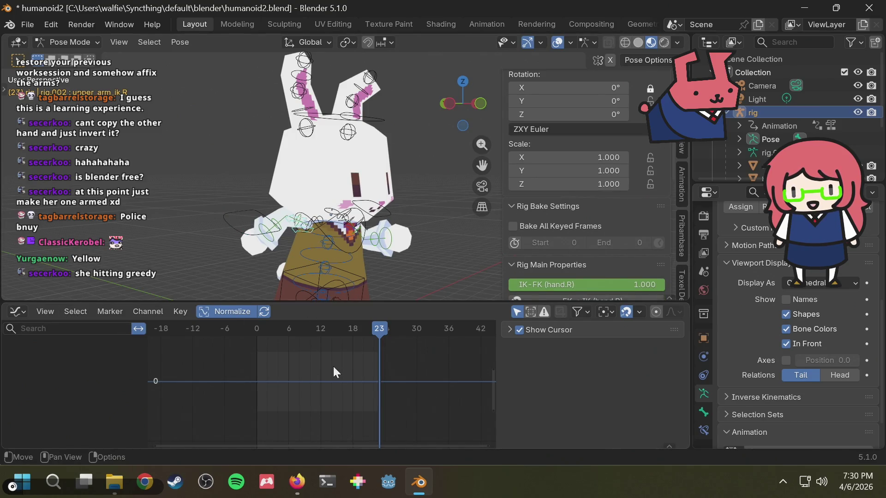
scroll(377, 378, "up", 2)
key("space")
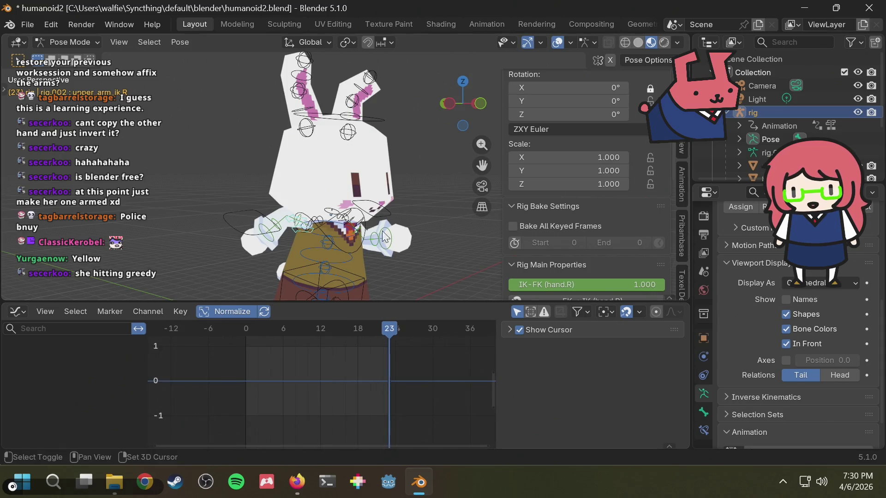
key("space")
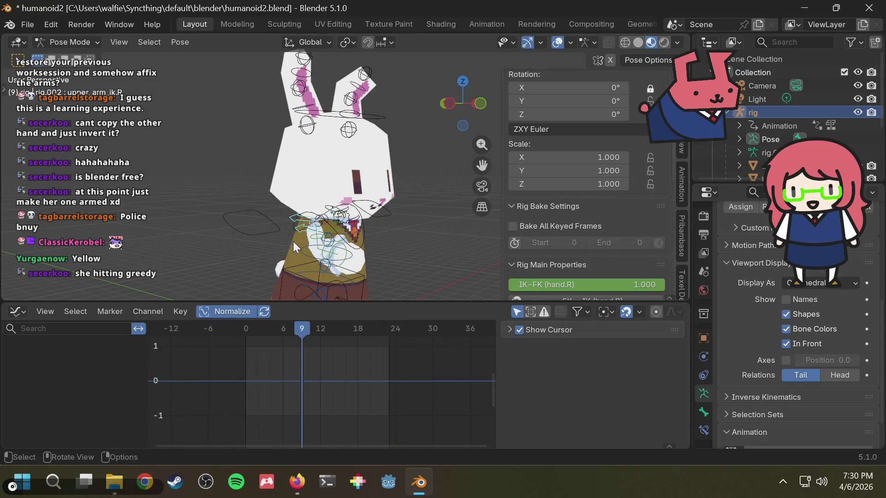
left_click(18, 313)
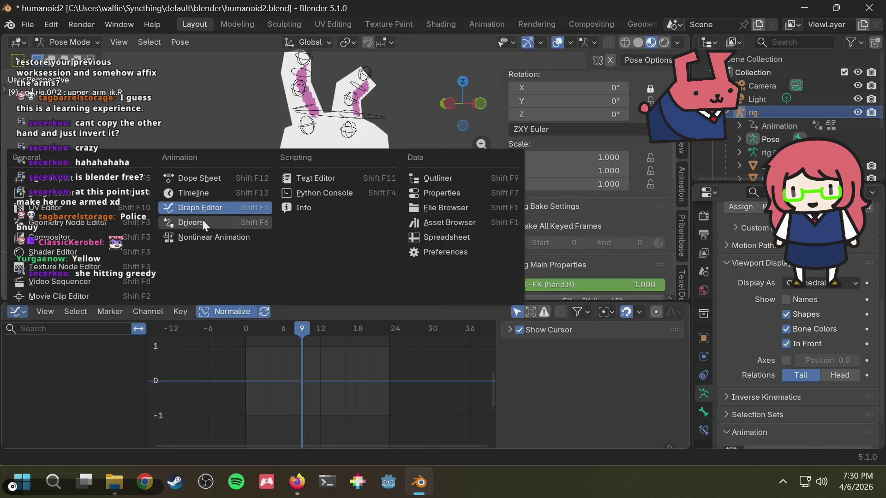
key("Escape")
key("space")
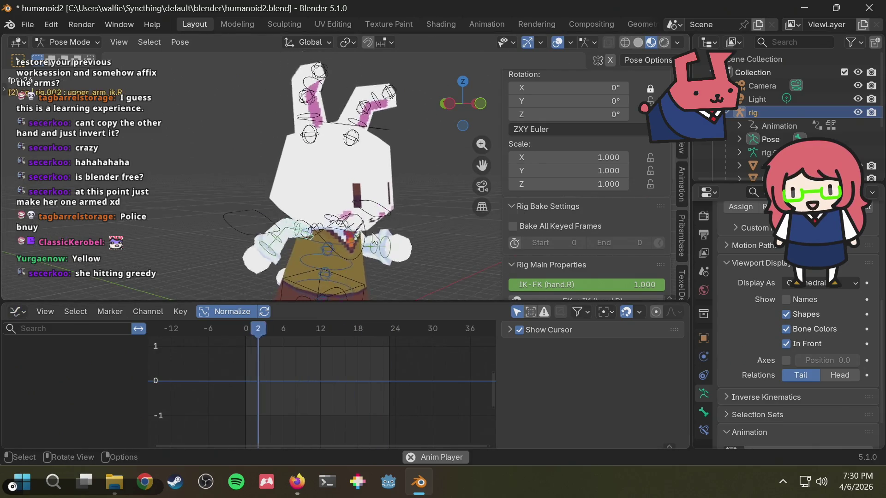
key("space")
Make upper_arm_fk.R's curves cyclic after checking forearm_fk.R's curves.
left_click(339, 251)
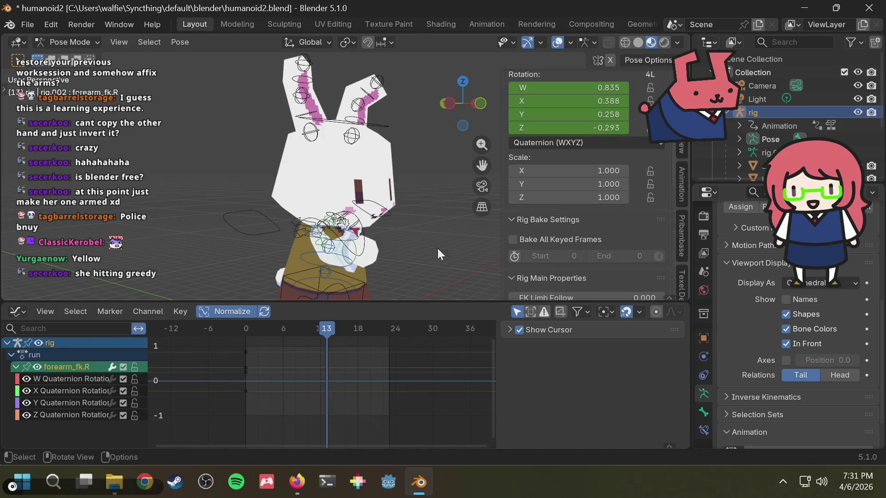
scroll(342, 258, "up", 1)
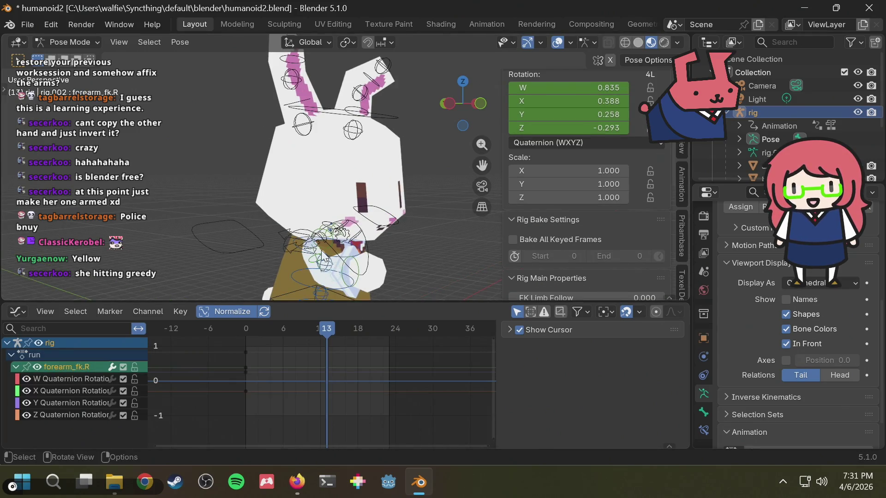
left_click(317, 261)
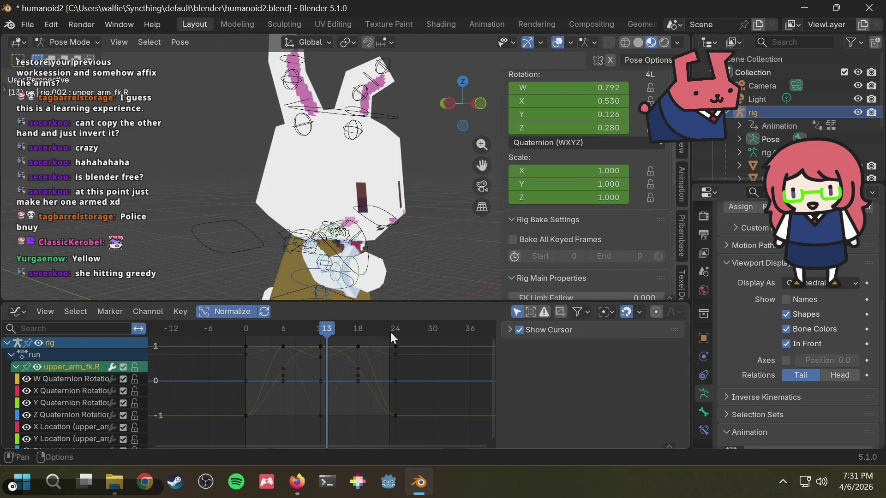
key("space")
key("space")
key("F3")
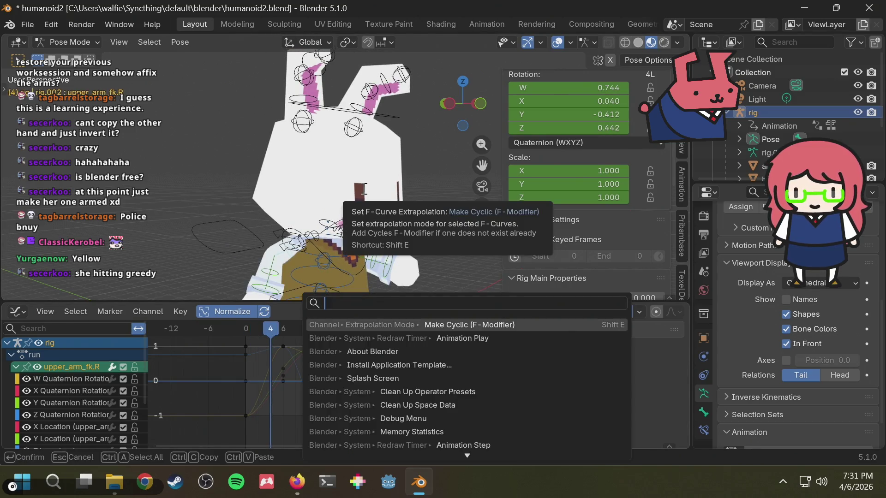
key("Return")
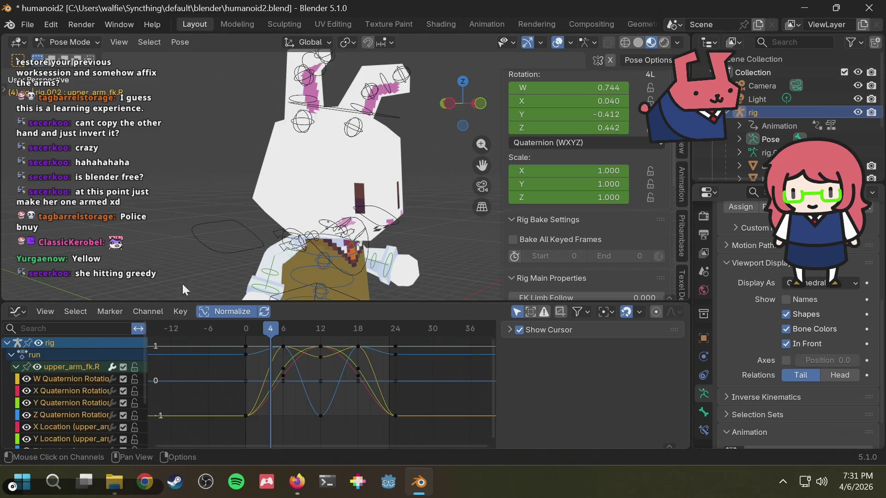
key("F3")
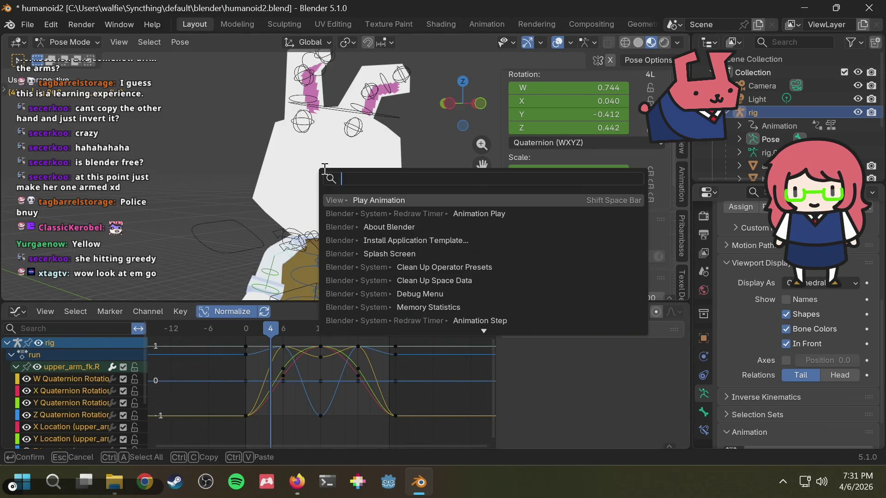
type("cycl")
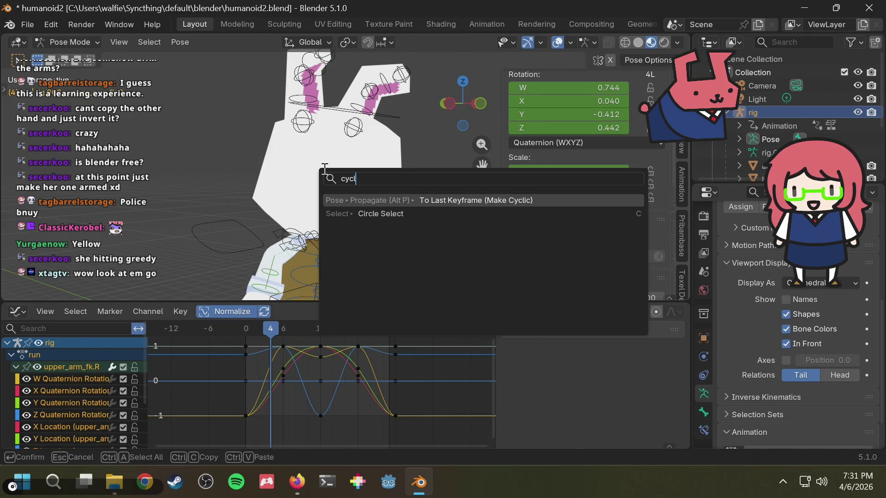
key("BackSpace")
key("BackSpace")
key("BackSpace")
key("BackSpace")
key("Escape")
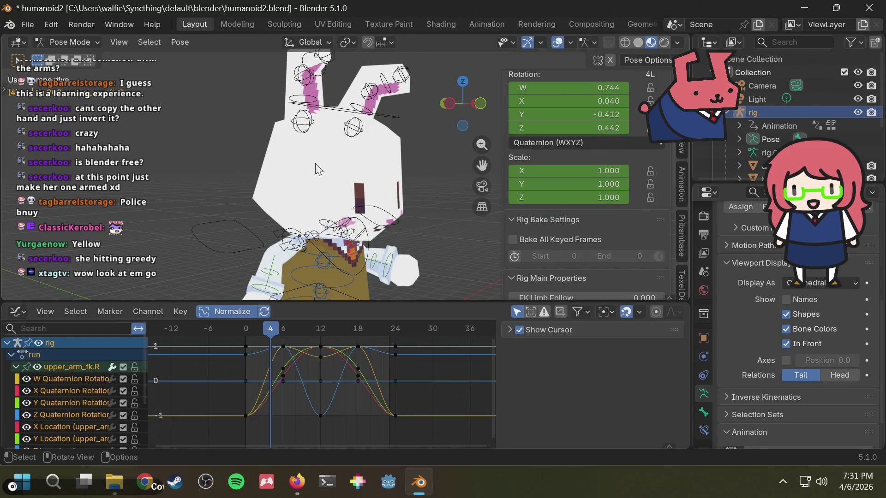
Select all bones and propagate the pose to the last keyframe (Make Cyclic).
left_click(60, 379)
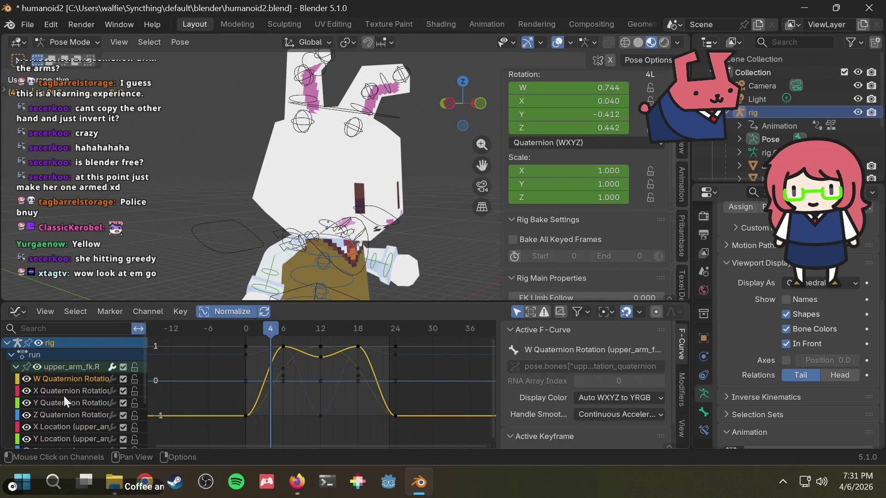
scroll(67, 397, "down", 4)
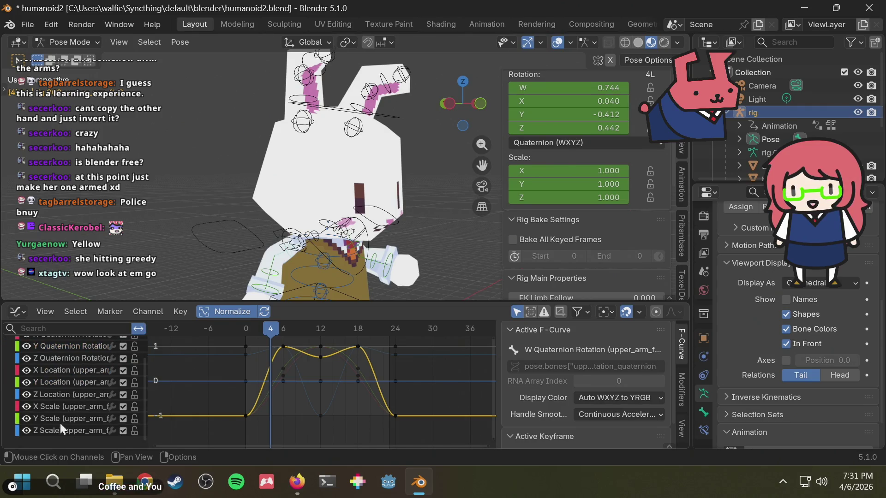
left_click(64, 407)
scroll(103, 386, "up", 4)
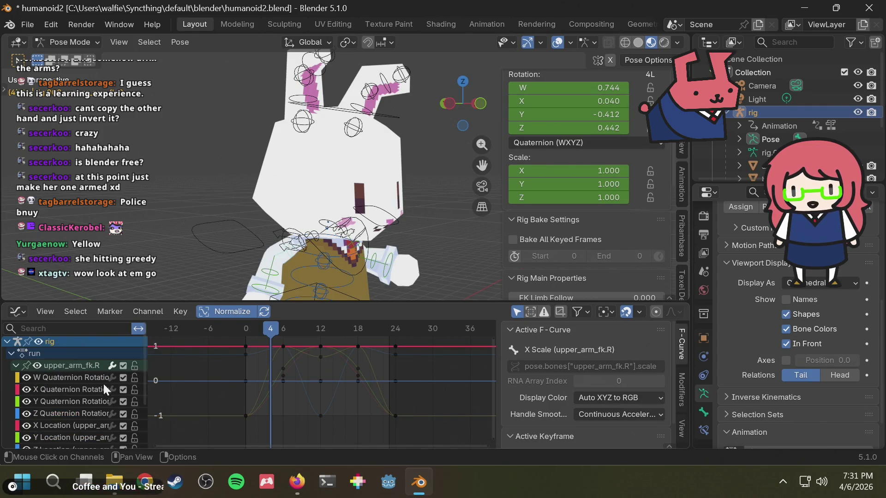
key("a")
key("F3")
type("m")
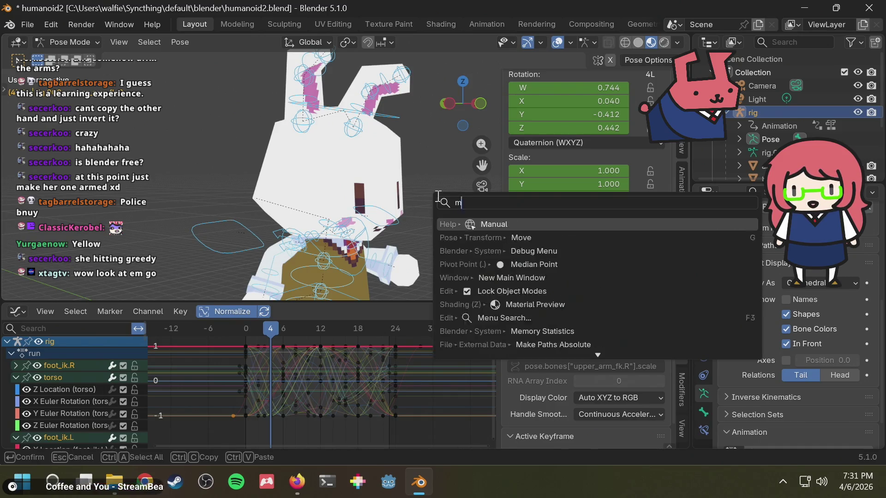
type("ake c")
key("Return")
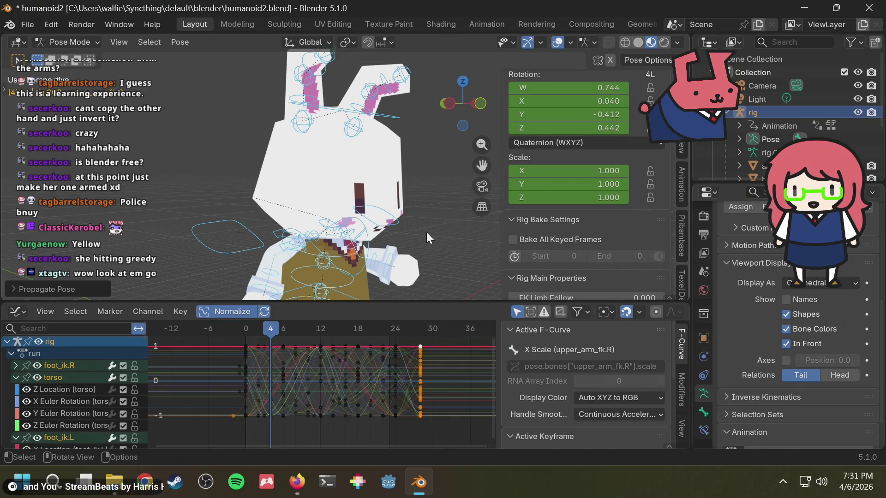
key("alt+a")
Delete the extra keyframes past frame 24 from all bones, replay the run and save.
key("space")
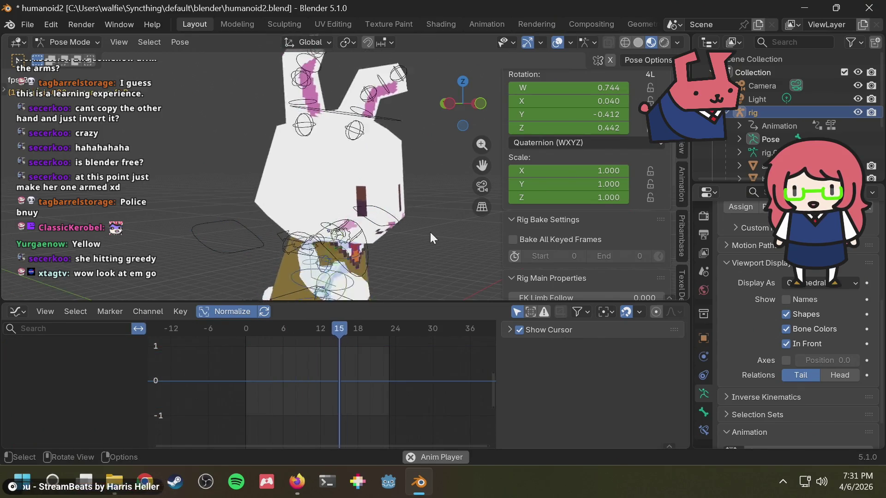
key("space")
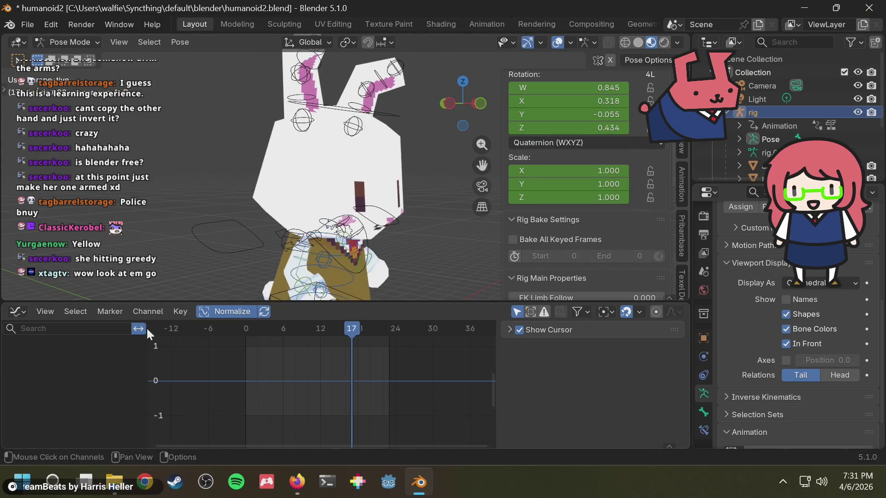
key("a")
scroll(464, 393, "up", 1)
scroll(464, 392, "up", 1)
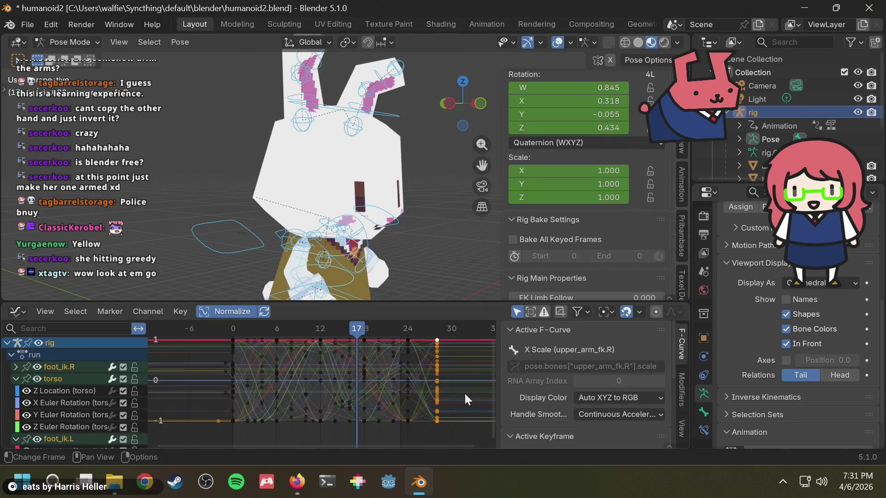
key("ctrl+z")
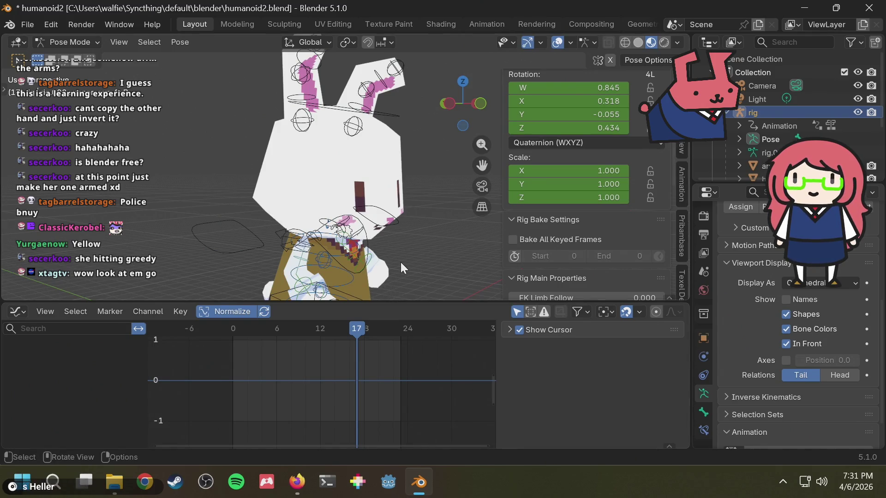
key("space")
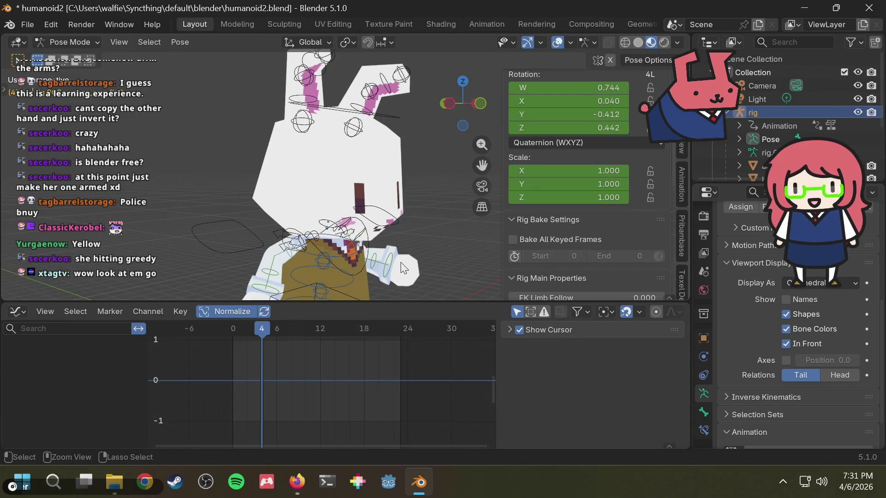
key("space")
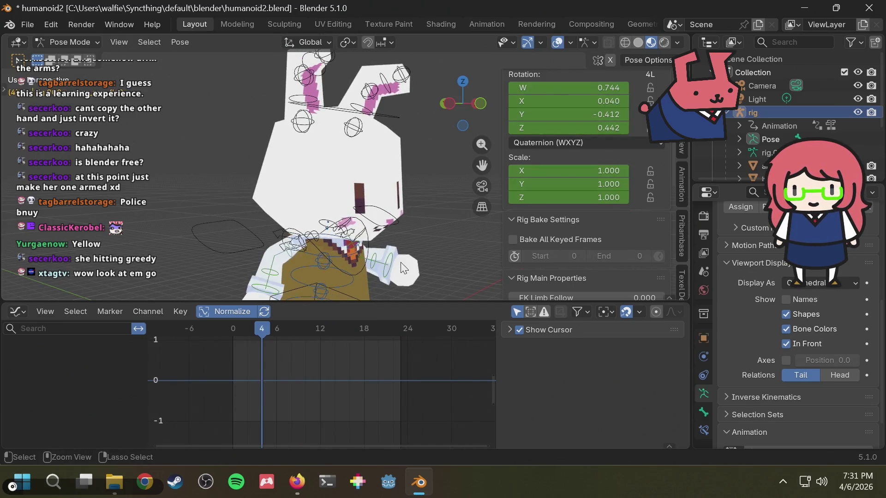
key("a")
key("ctrl+z")
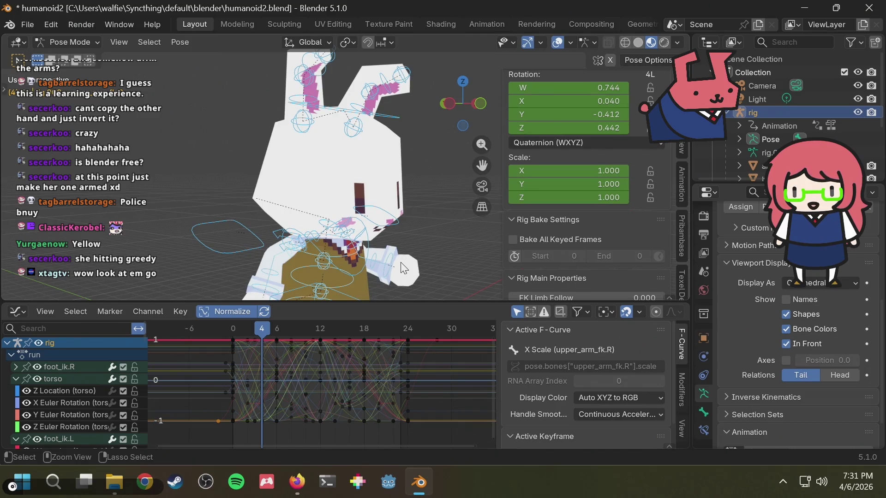
key("space")
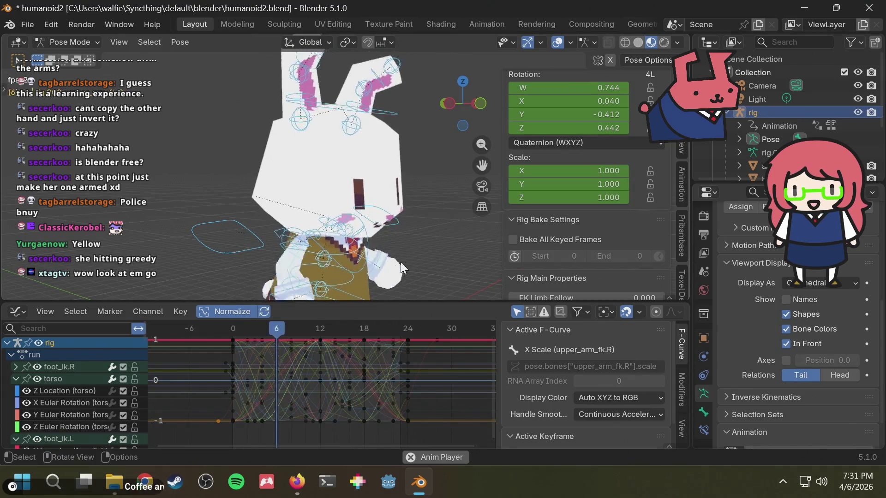
key("ctrl+s")
scroll(411, 209, "down", 4)
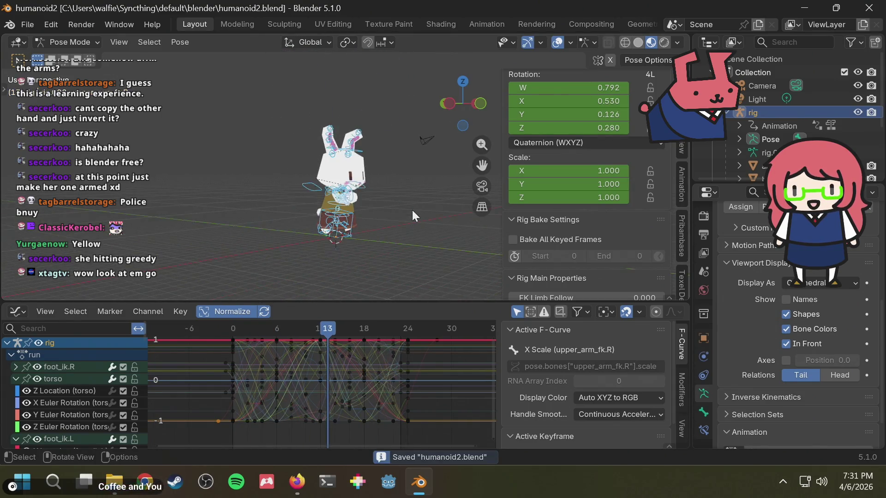
Orbit around the bunny to review the run cycle from behind and the front.
left_click(407, 203)
mouse_move(403, 202)
middle_mouse_down()
mouse_move(297, 214)
mouse_move(334, 230)
mouse_move(423, 236)
mouse_move(389, 274)
middle_mouse_up()
scroll(406, 201, "up", 3)
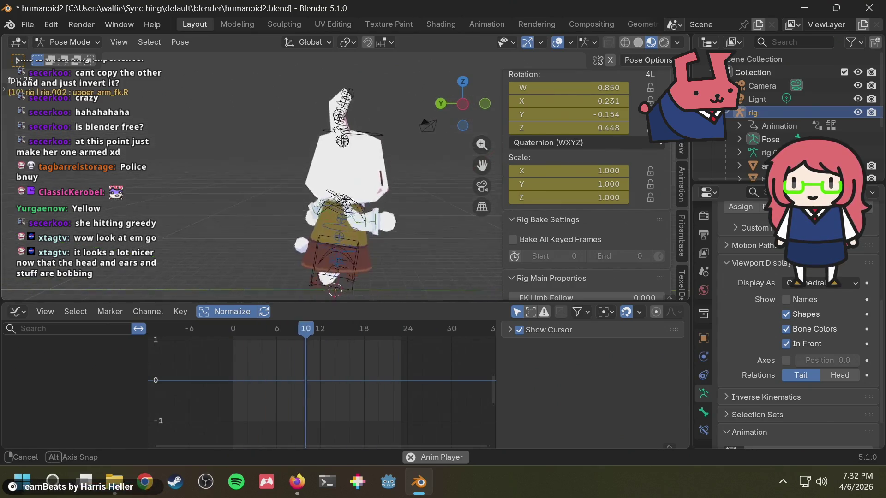
middle_click_drag(291, 138, 154, 323)
middle_click_drag(476, 184, 412, 162)
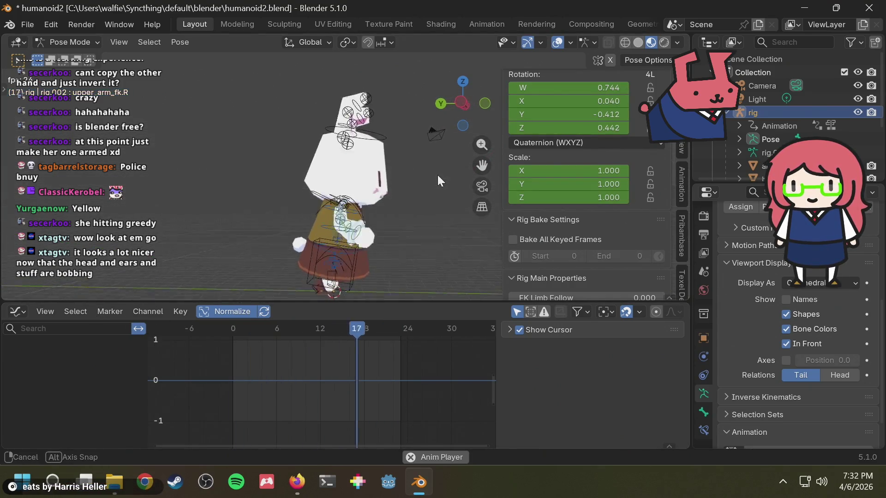
middle_click_drag(341, 182, 472, 196)
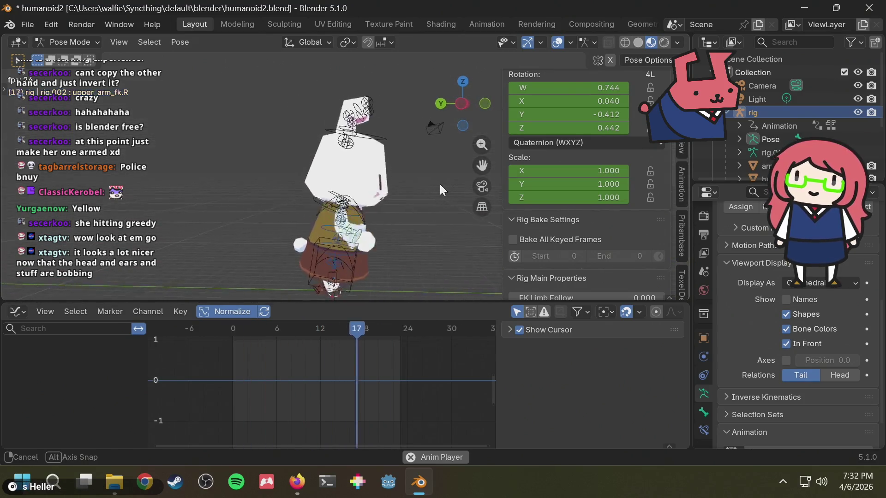
middle_click_drag(472, 196, 207, 299)
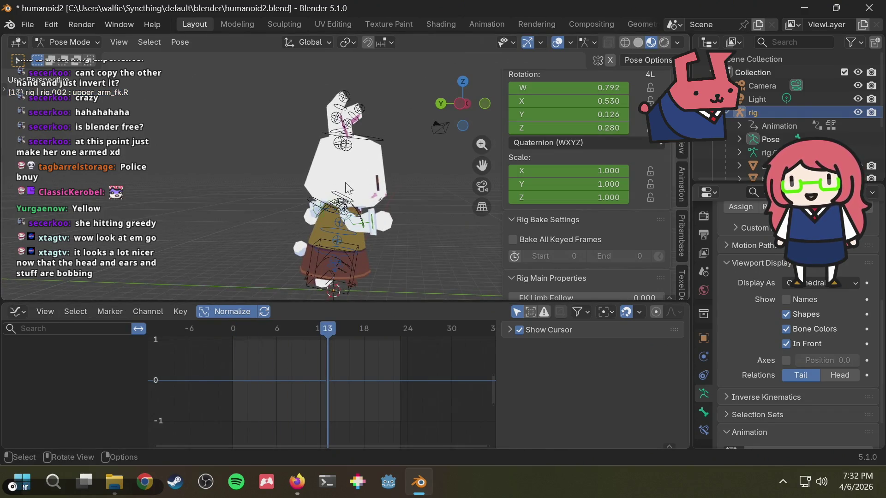
mouse_move(337, 231)
middle_mouse_down()
mouse_move(257, 153)
mouse_move(411, 172)
mouse_move(252, 153)
mouse_move(374, 179)
middle_mouse_up()
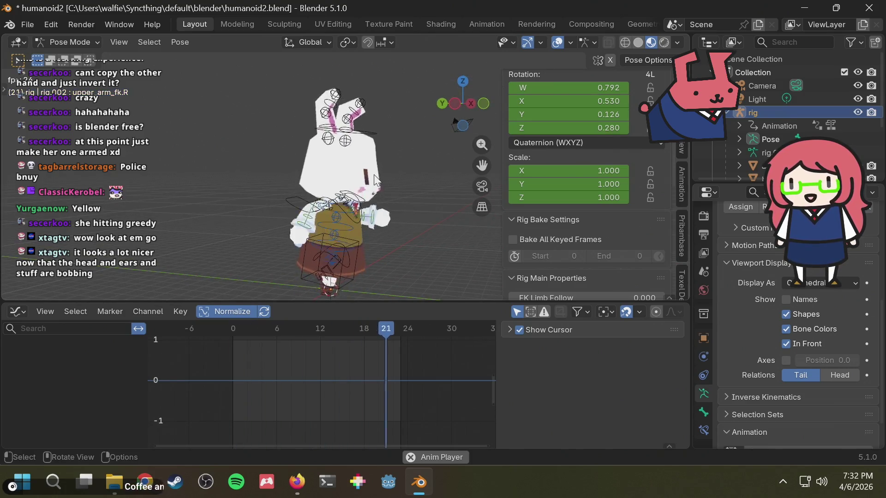
mouse_move(394, 149)
middle_mouse_down()
mouse_move(360, 158)
mouse_move(388, 200)
middle_mouse_up()
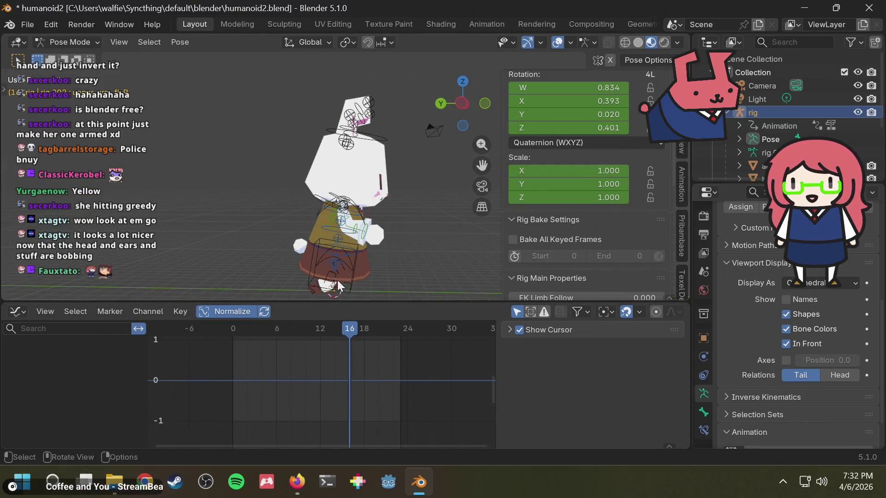
Select the torso bone and switch the Graph Editor to Dope Sheet > Action Editor.
left_click(352, 252)
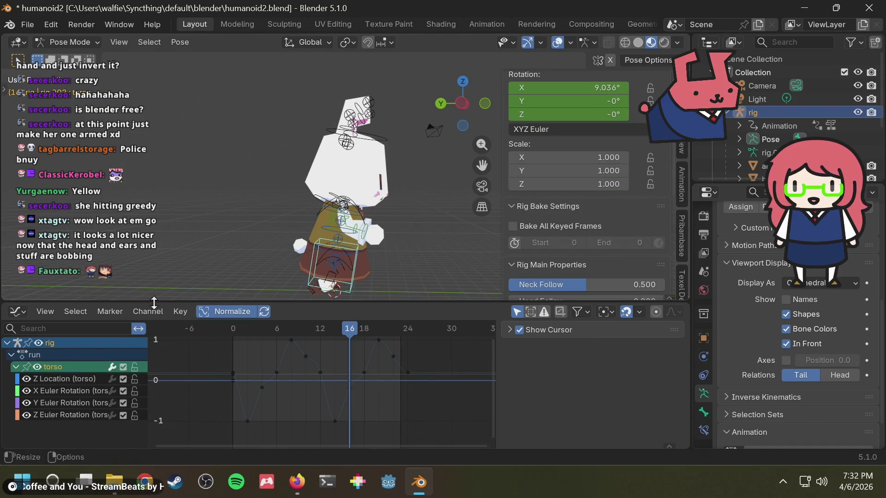
left_click(19, 311)
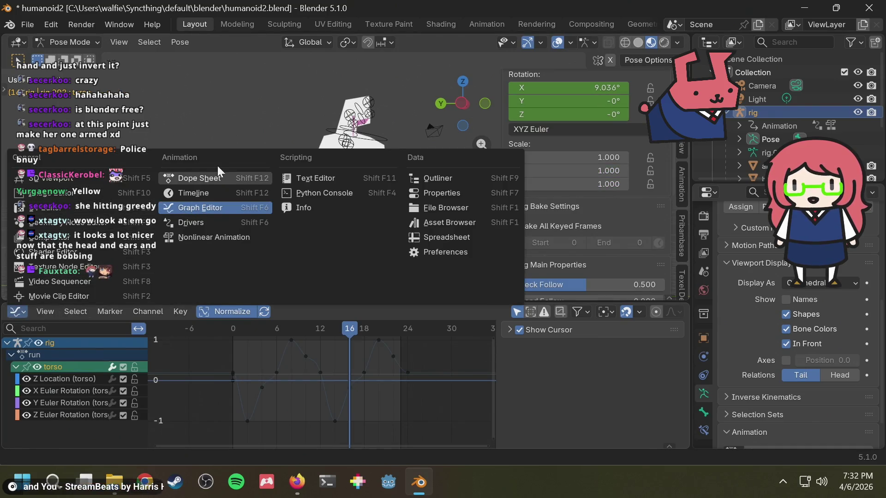
left_click(215, 178)
left_click(93, 314)
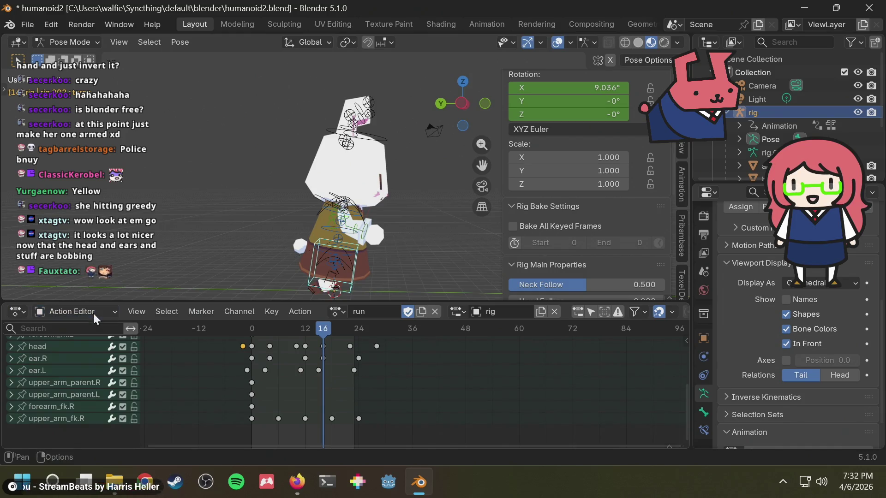
Play the walk action, then switch back to run and orbit the rig slightly.
left_click(338, 312)
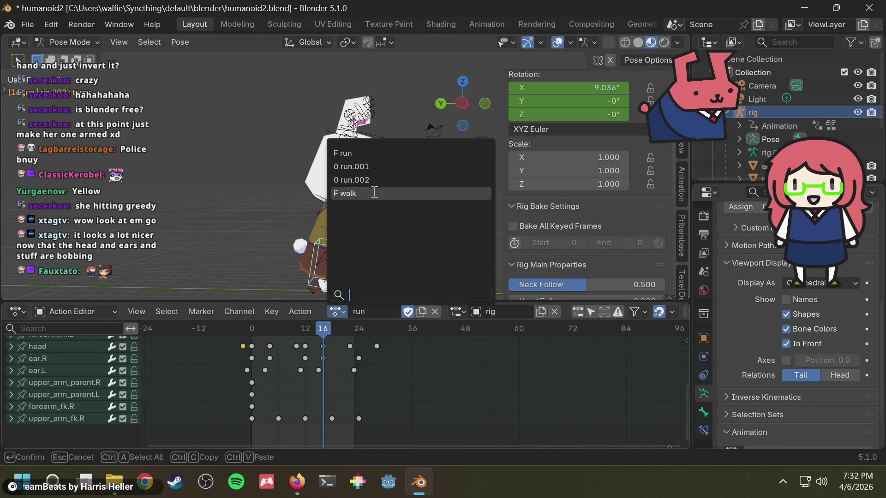
left_click(367, 195)
key("space")
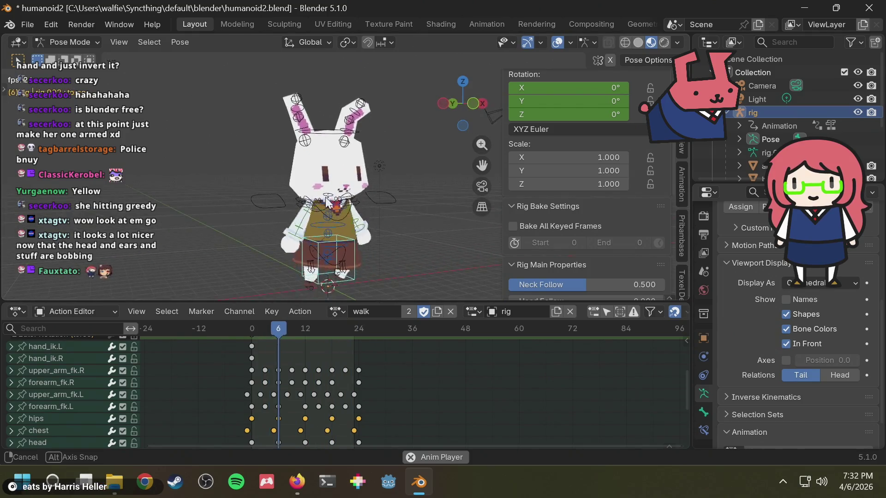
left_click(335, 313)
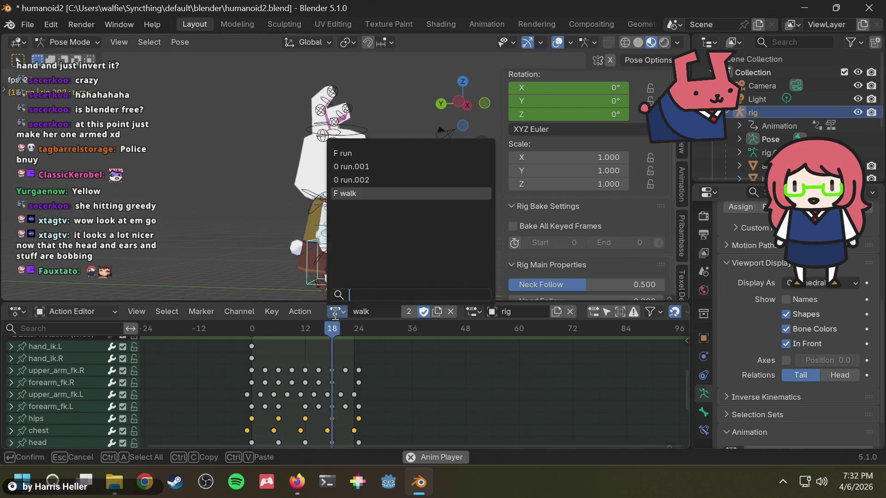
left_click(366, 153)
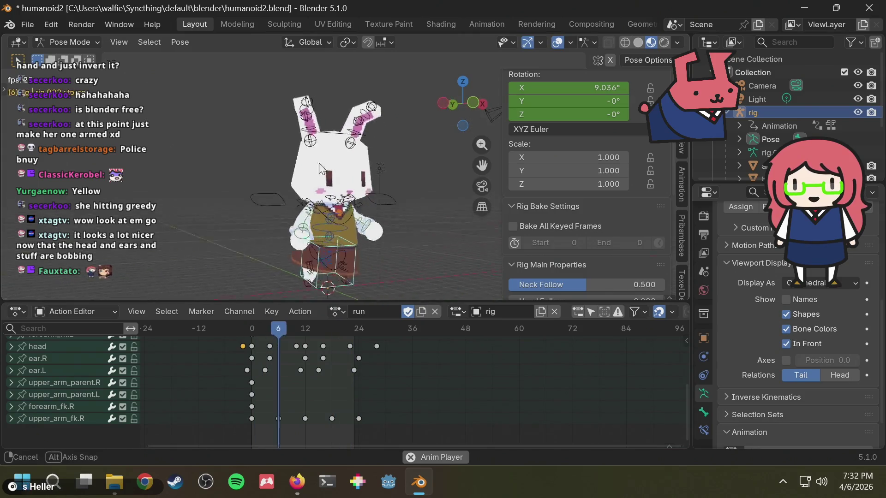
middle_click_drag(416, 158, 402, 167)
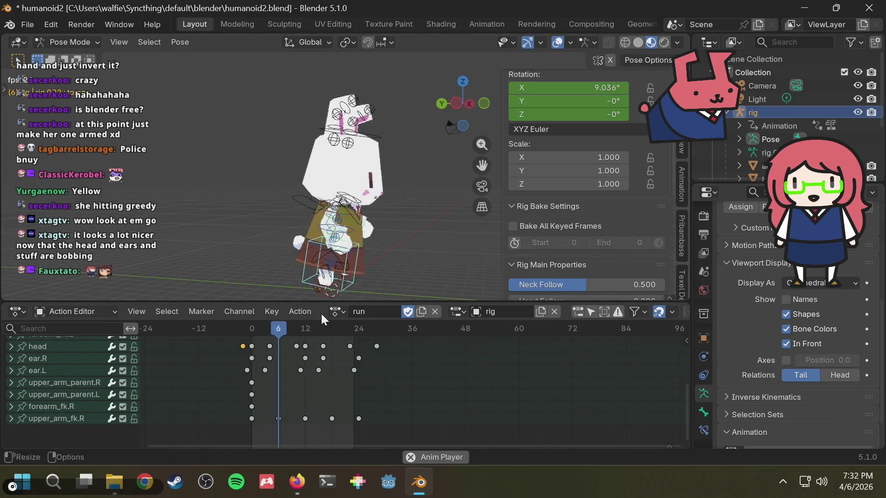
Toggle walk and run once more, stop playback on run and save the file.
left_click(335, 312)
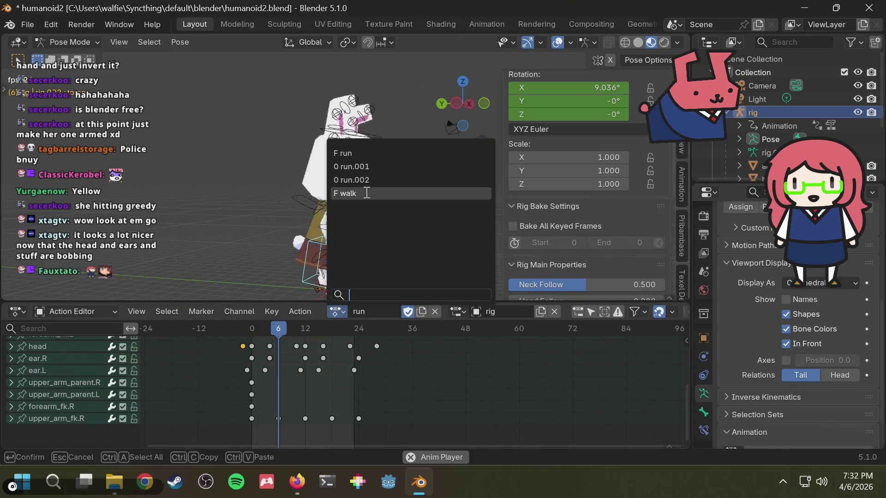
left_click(419, 194)
left_click(336, 311)
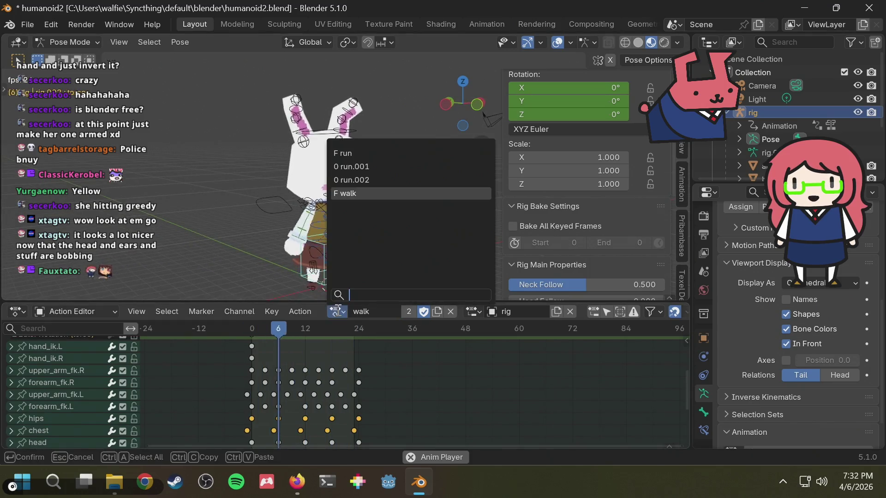
left_click(372, 149)
key("space")
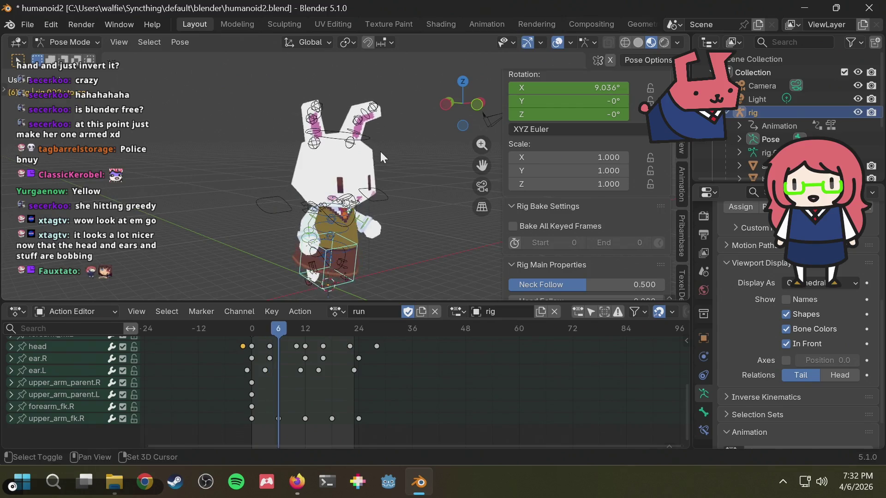
key("ctrl+s")
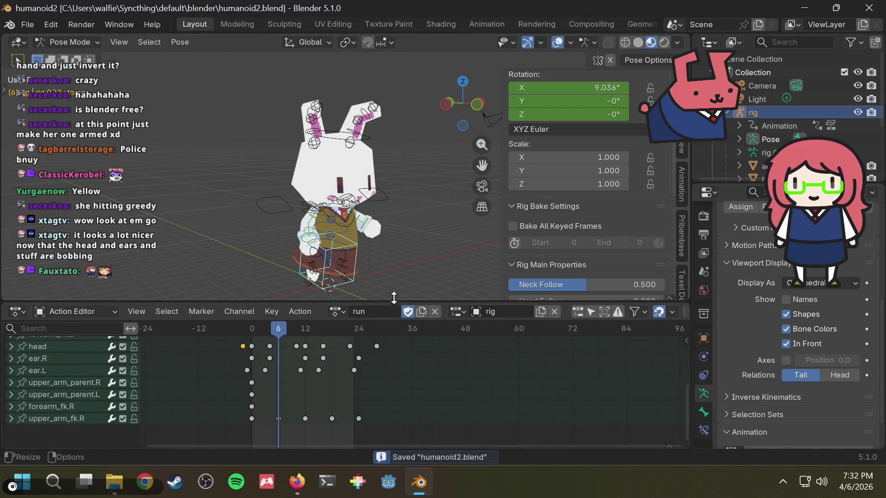
Play the run cycle while orbiting to front and back views, stopping at frame 18.
key("space")
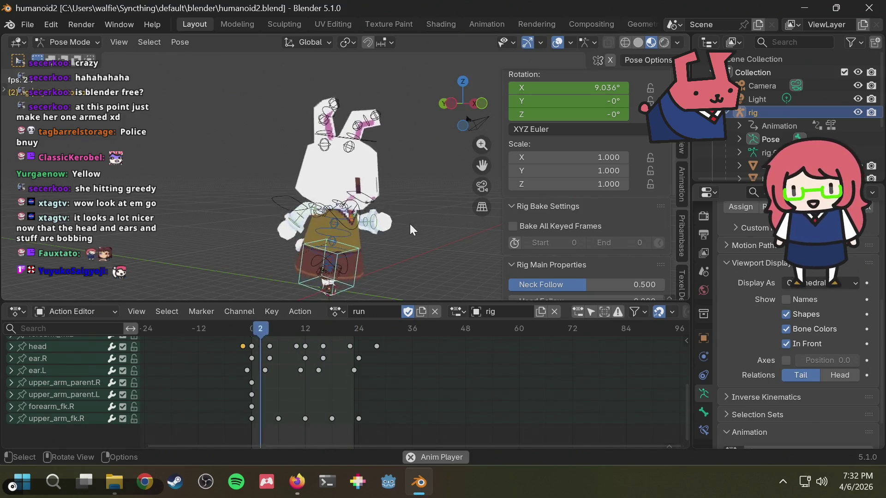
middle_click_drag(433, 218, 334, 221)
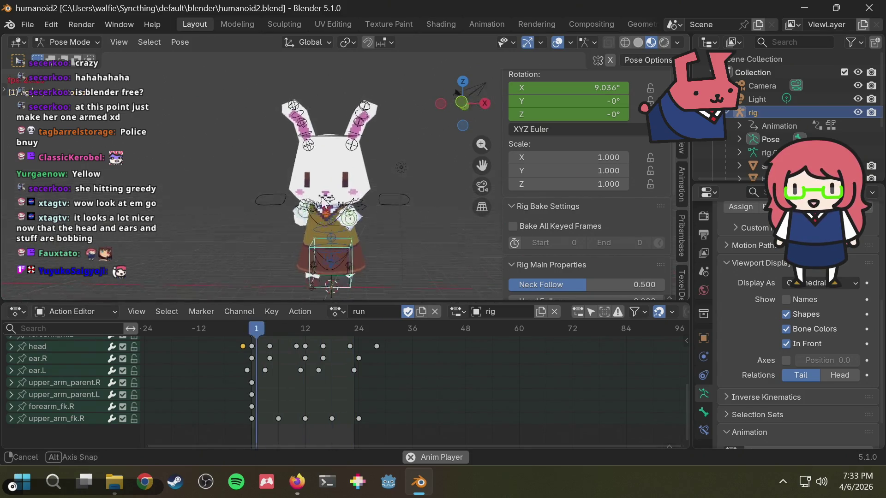
middle_click_drag(334, 220, 479, 222)
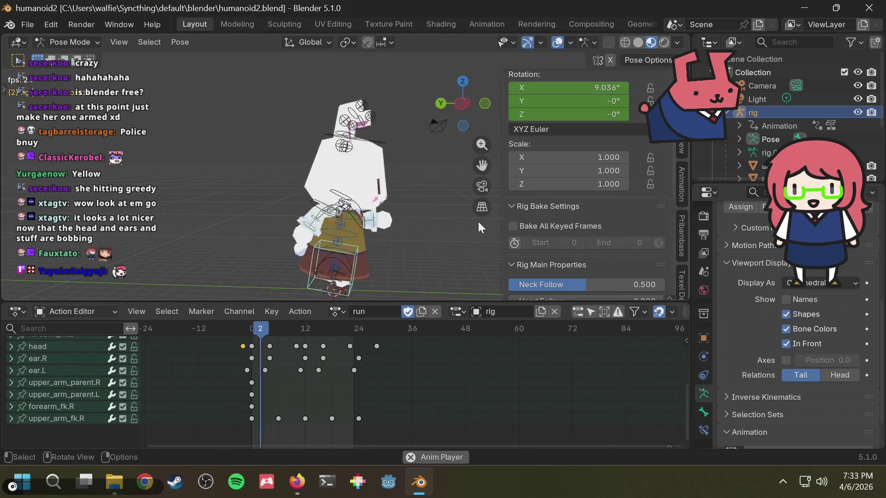
key("space")
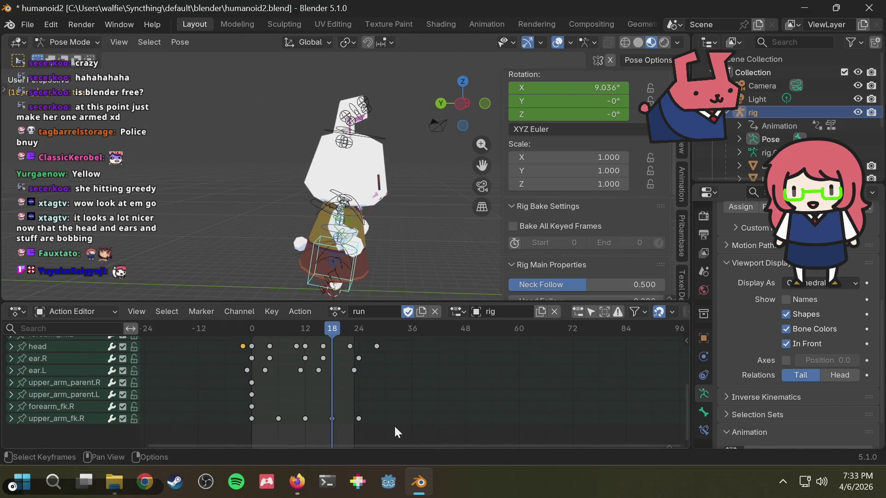
Scale all run keyframes by 0.5, shift them to frame 0, then undo to restore the spacing.
left_click_drag(394, 425, 222, 332)
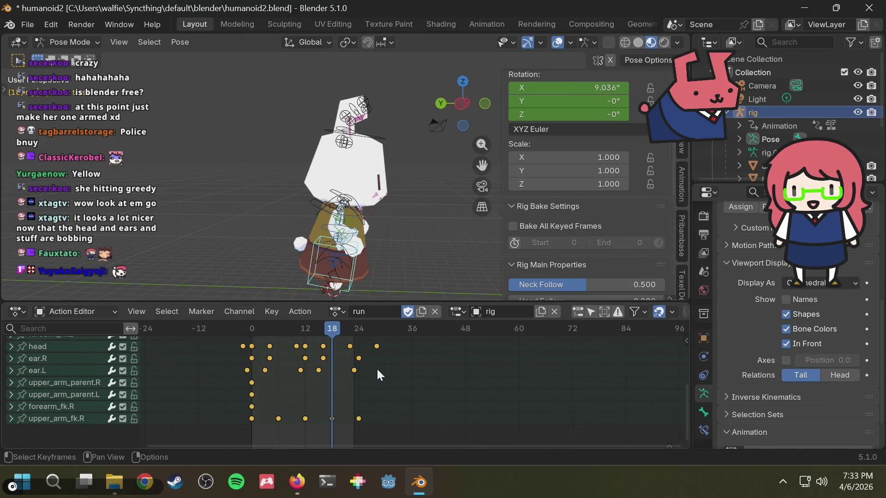
key("s")
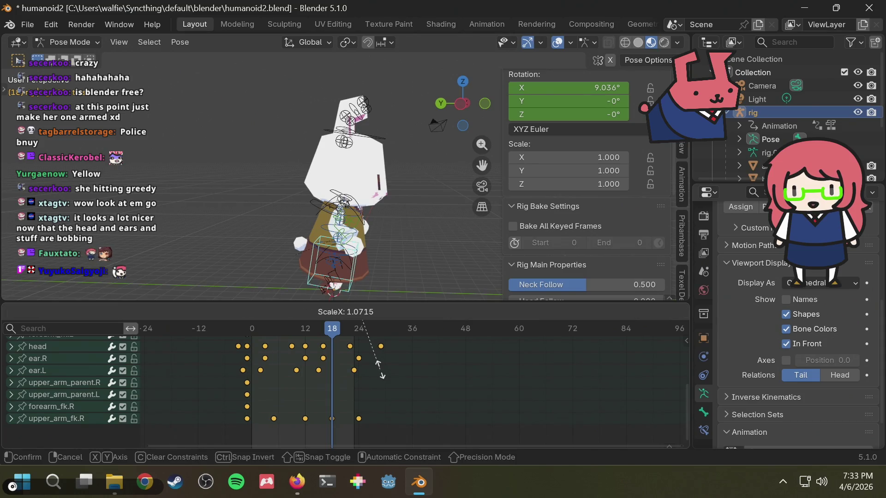
key("Return")
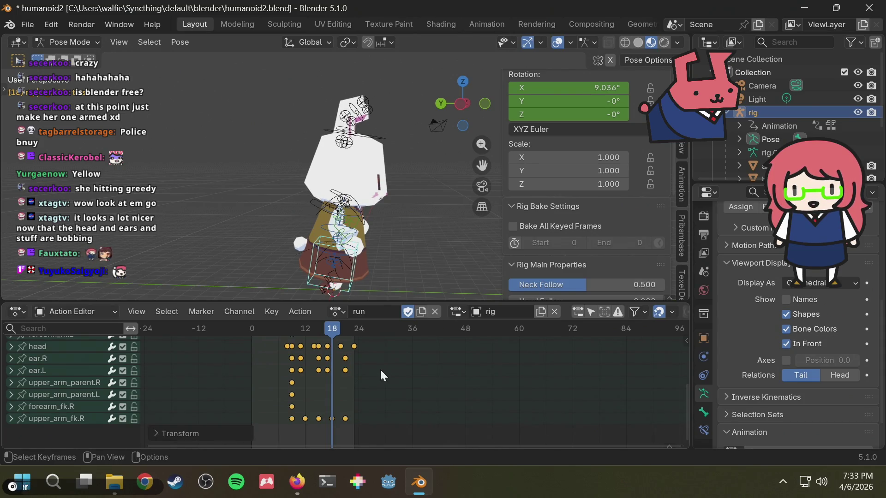
key("g")
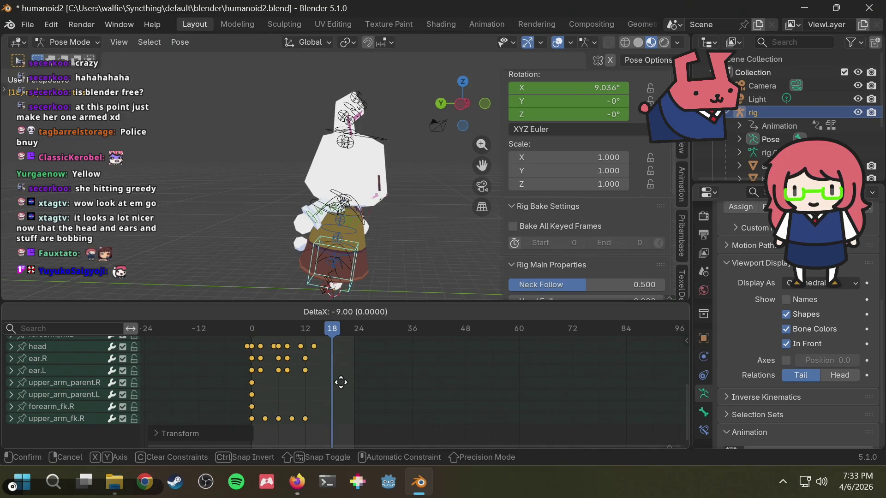
left_click(341, 383)
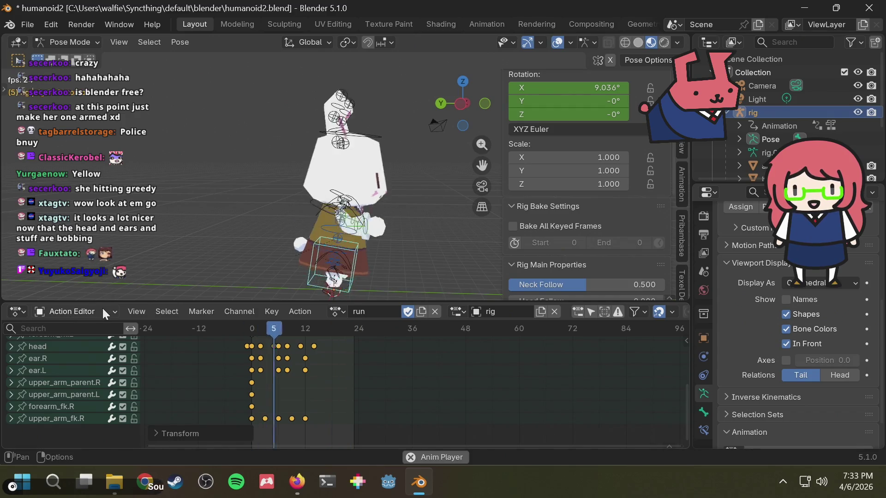
key("ctrl+z")
Play the retimed run cycle to preview the motion.
key("space")
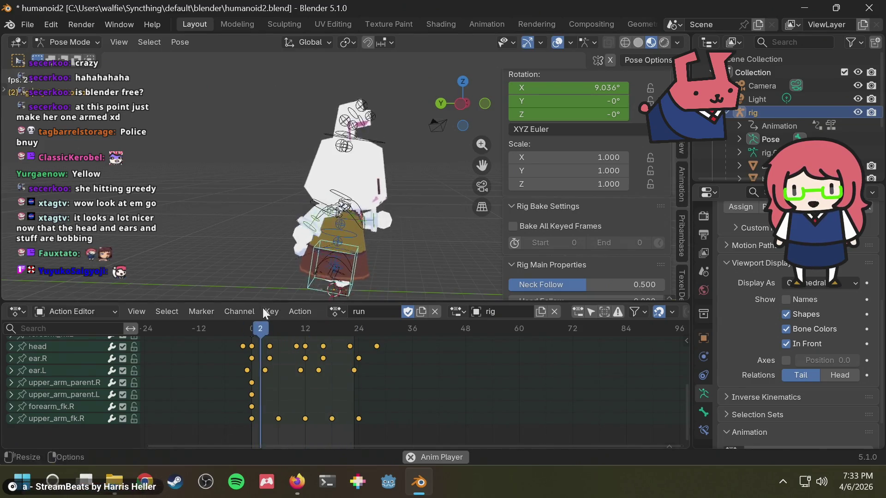
key("space")
scroll(254, 350, "up", 2)
scroll(241, 357, "up", 1)
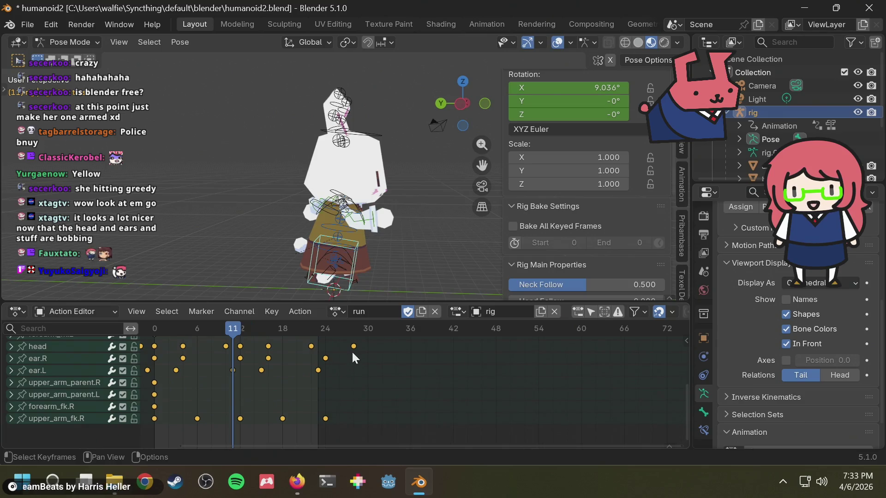
Delete the stray trailing head keyframe and place a head key at frame -2.
left_click(353, 345)
left_click_drag(366, 331, 366, 333)
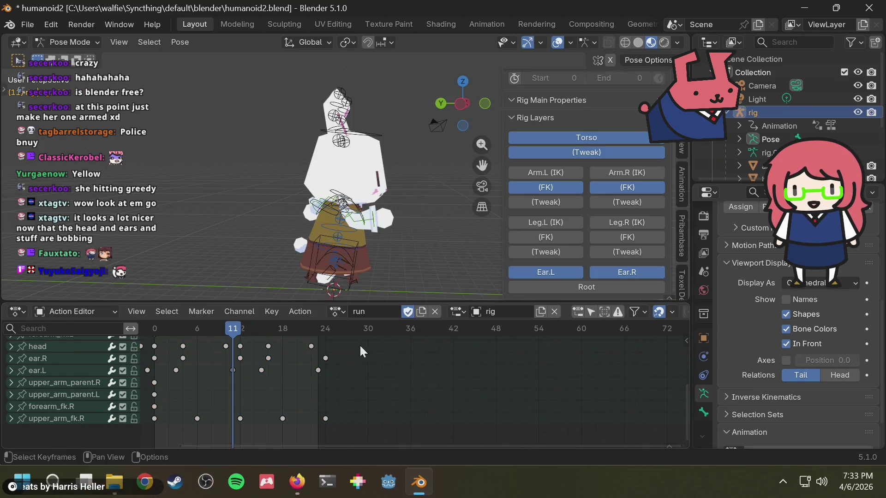
key("x")
scroll(319, 347, "up", 5, "ctrl")
left_click_drag(256, 356, 275, 340)
middle_click_drag(317, 379, 333, 413)
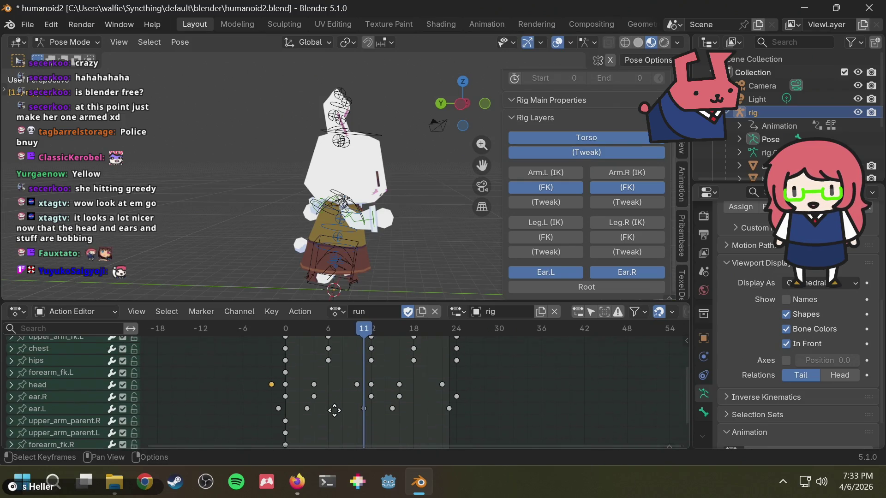
left_click(279, 325)
key("b")
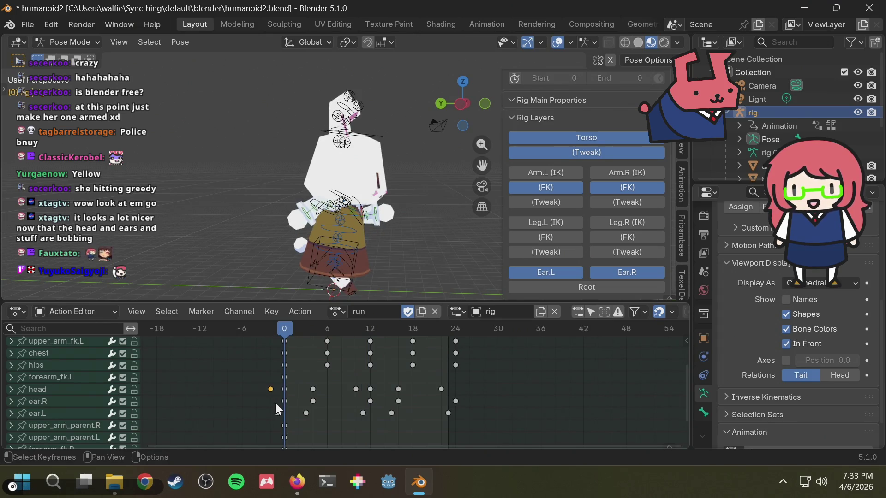
key("ctrl+z")
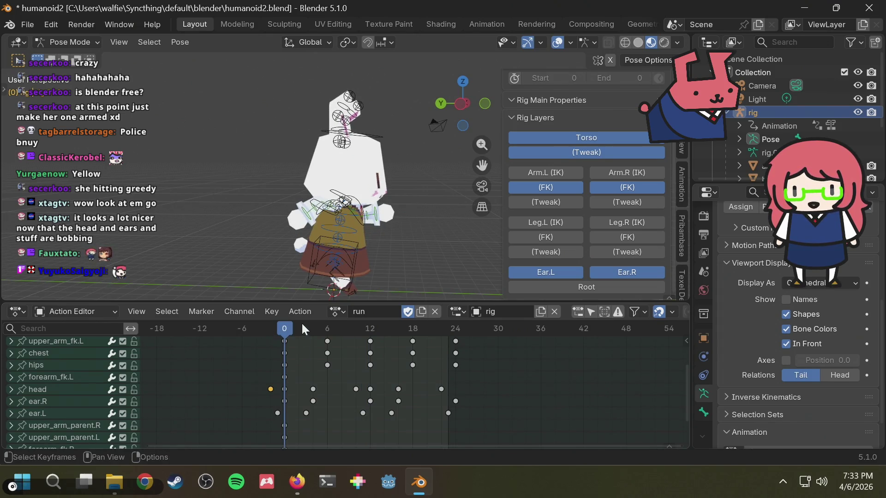
Replay the run loop several times, save humanoid2.blend and switch to the browser.
key("space")
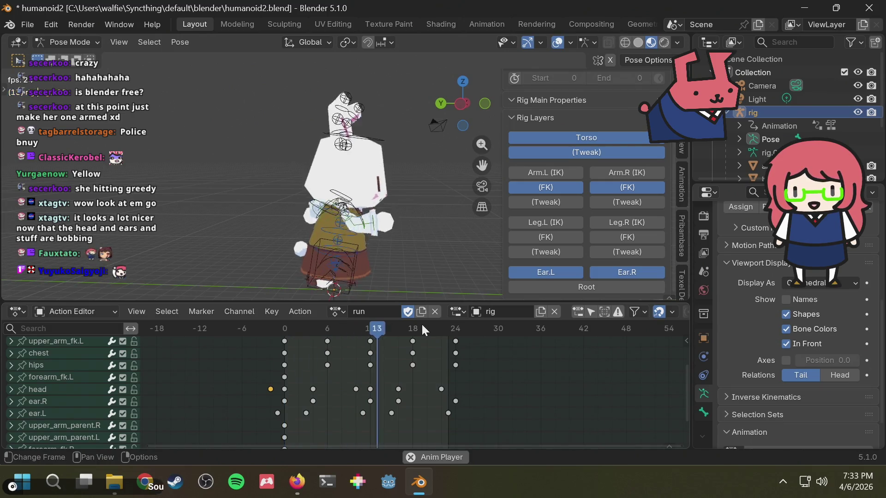
key("space")
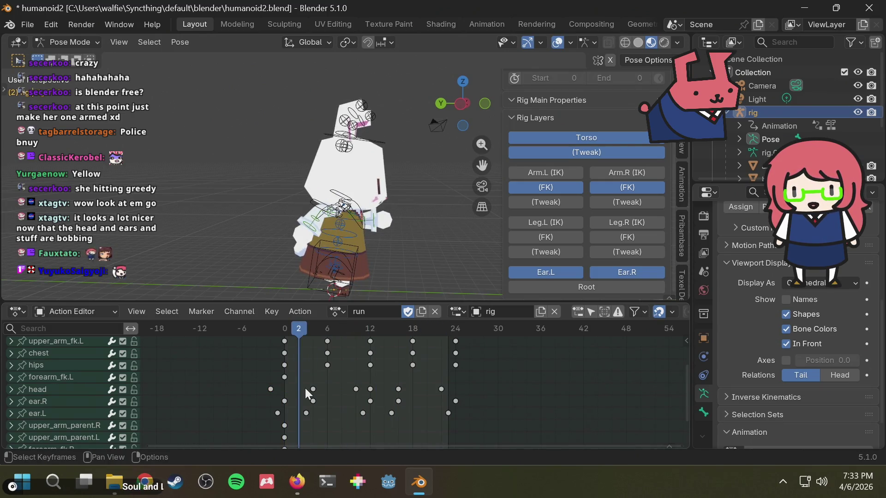
key("space")
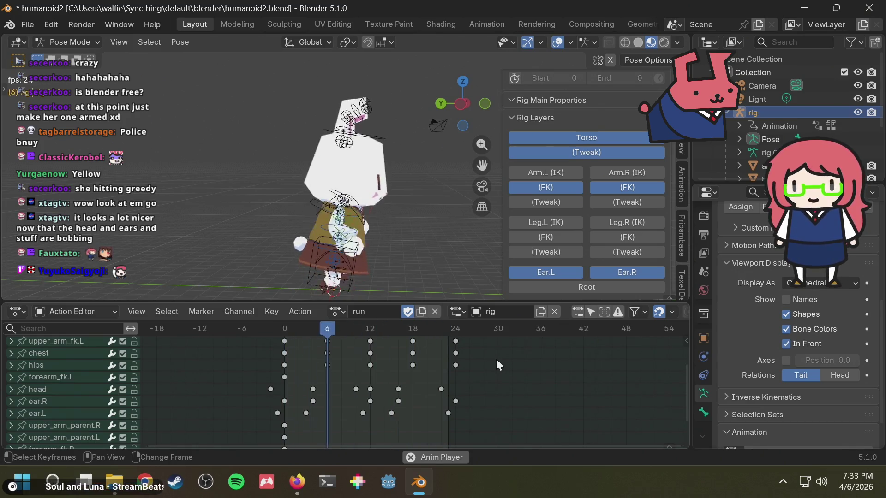
key("space")
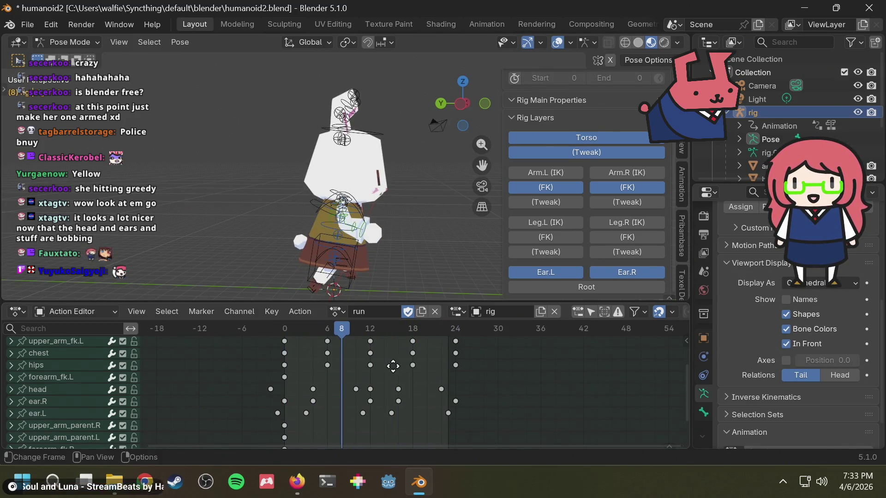
scroll(393, 366, "up", 2)
key("space")
scroll(428, 373, "up", 3)
scroll(473, 406, "down", 3)
mouse_move(446, 244)
middle_mouse_down()
mouse_move(309, 245)
mouse_move(415, 243)
middle_mouse_up()
key("space")
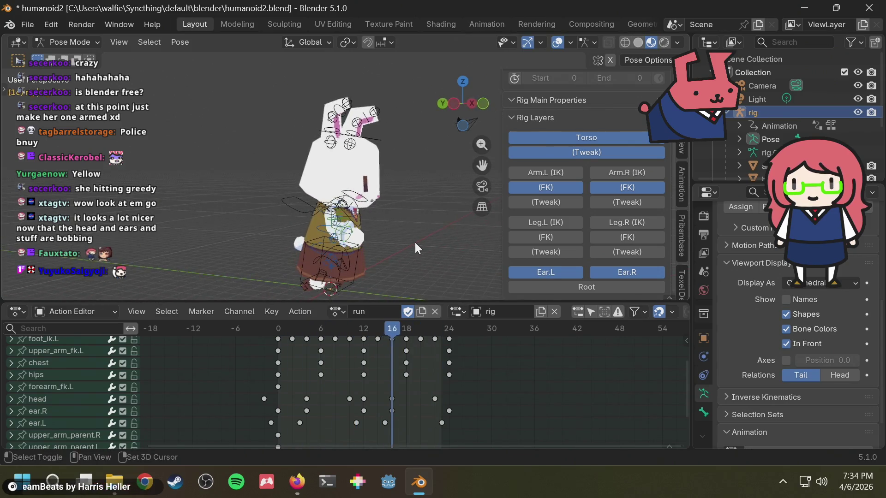
key("ctrl+s")
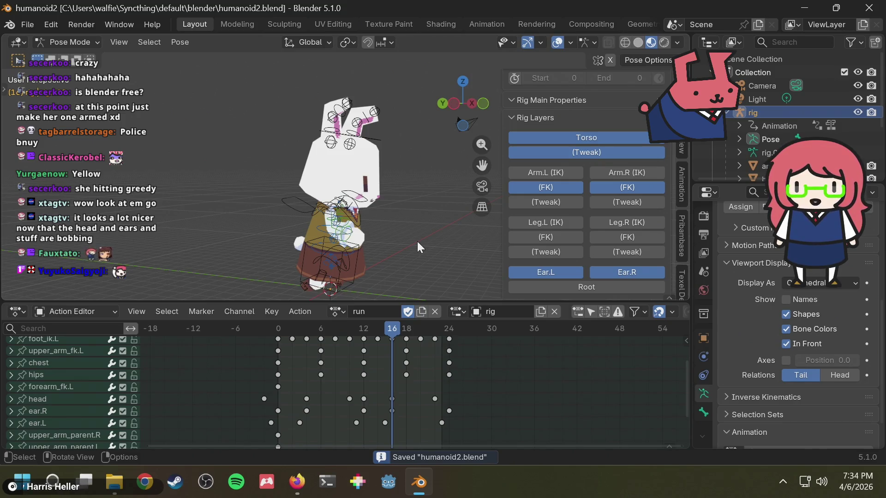
key("alt+Tab")
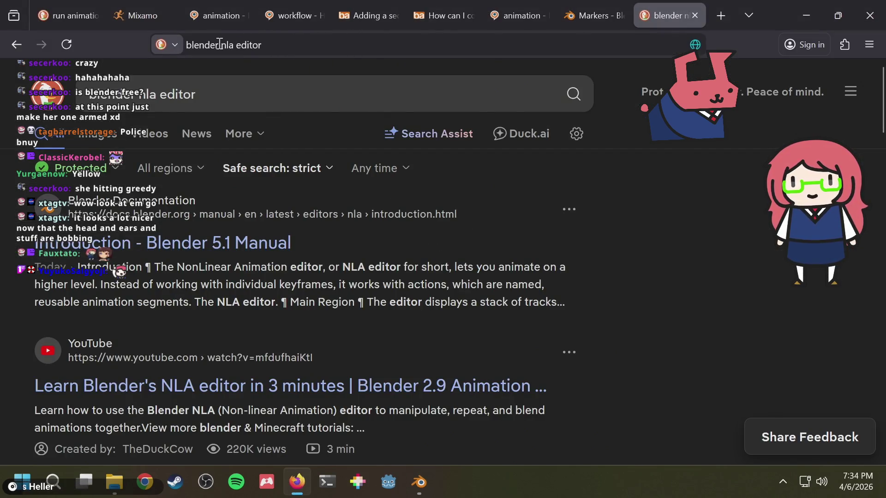
Start a new tab with a 'change fps of Blender animation' query, then switch back to Blender.
key("ctrl+t")
type("blender ")
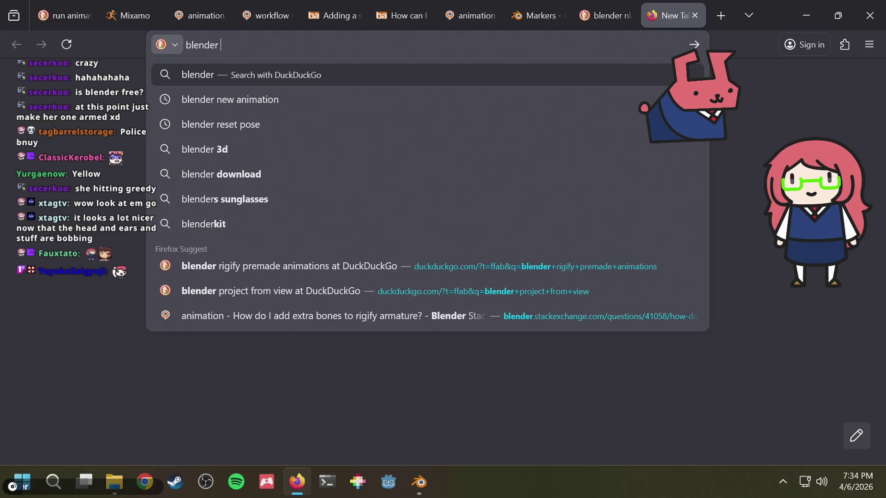
type("change fps of specific act")
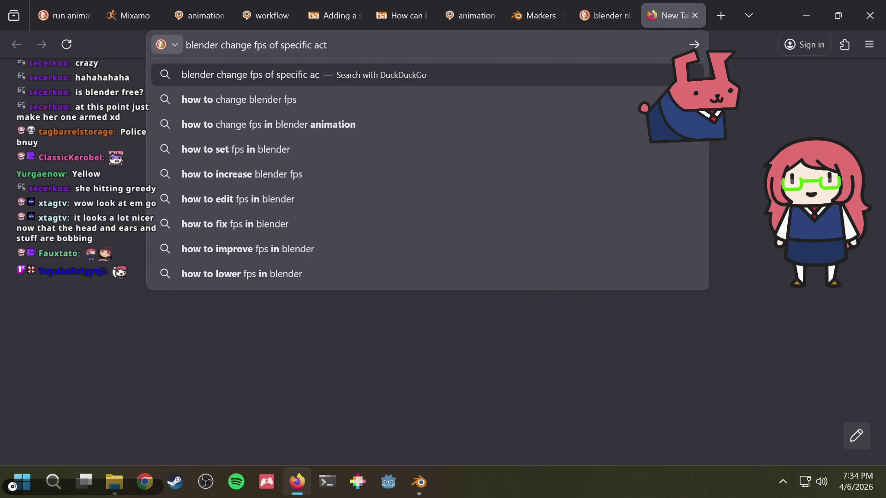
type("i")
key("BackSpace")
key("BackSpace")
key("Down")
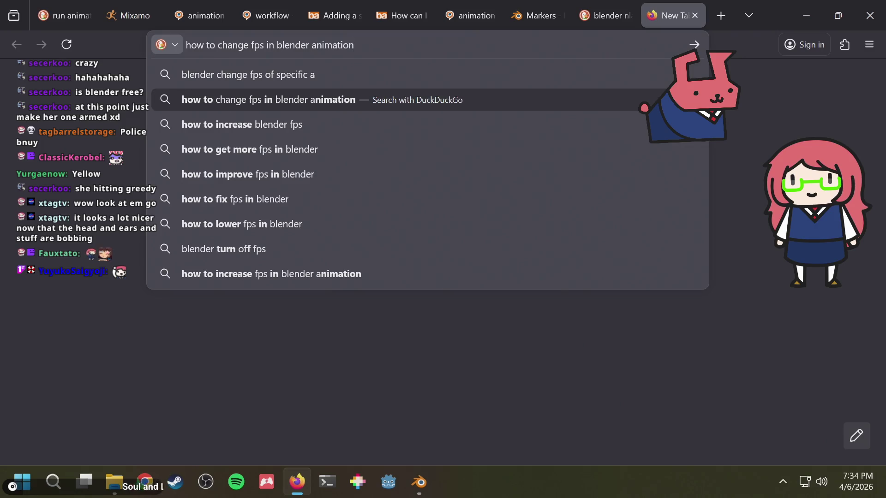
key("alt+Tab")
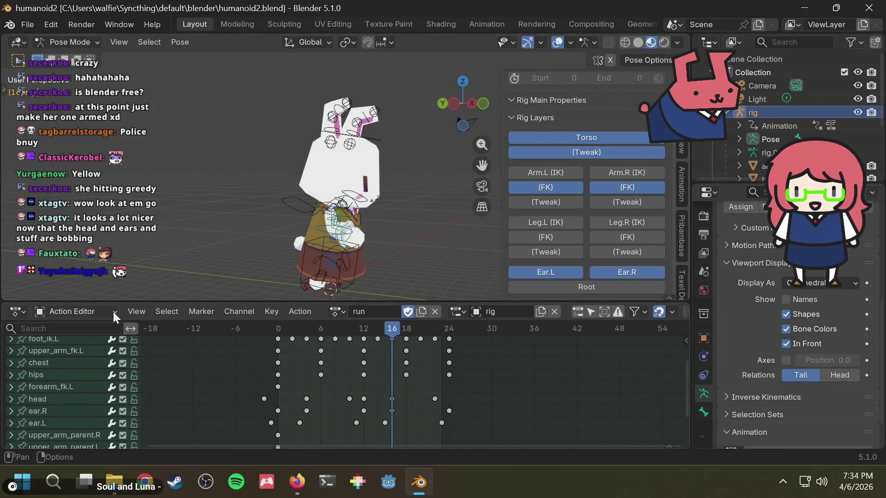
Check the Scene and Render properties for a frame rate setting, then return to Firefox.
left_click(93, 312)
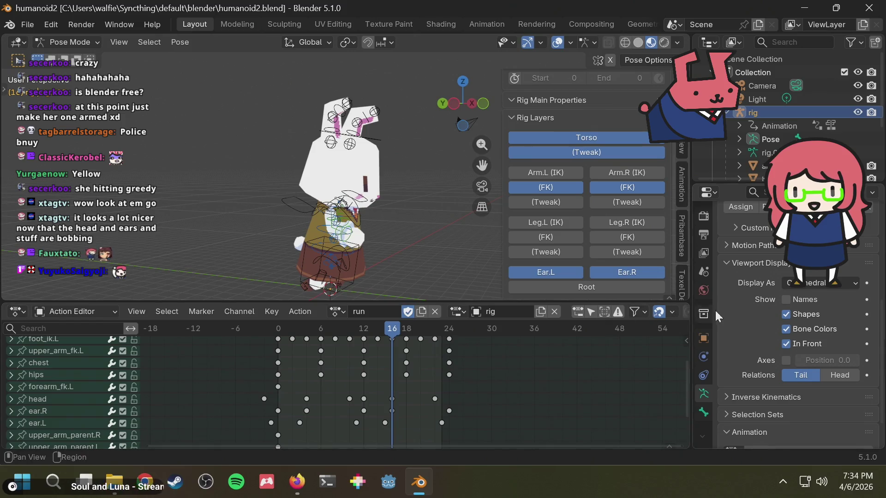
scroll(823, 315, "down", 2)
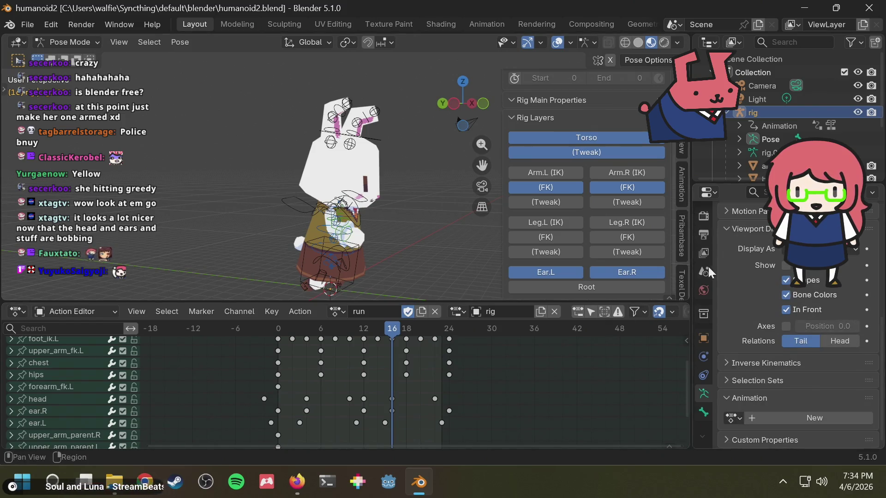
left_click(498, 328)
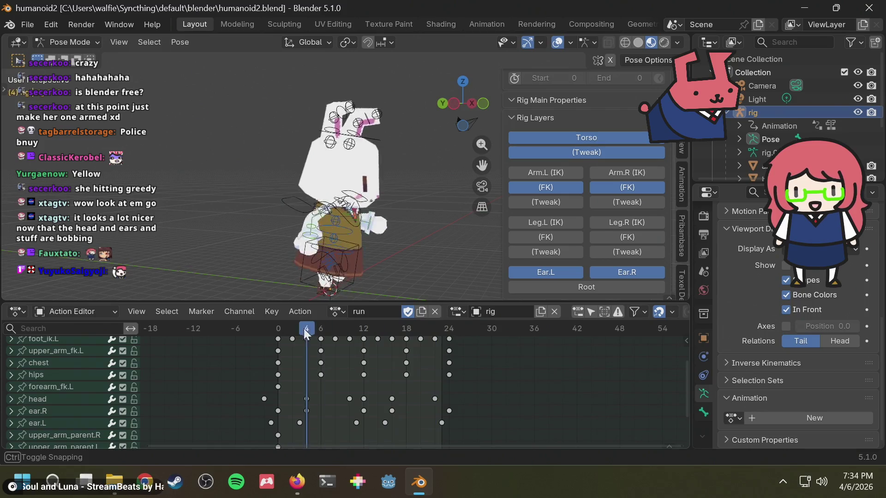
left_click(704, 270)
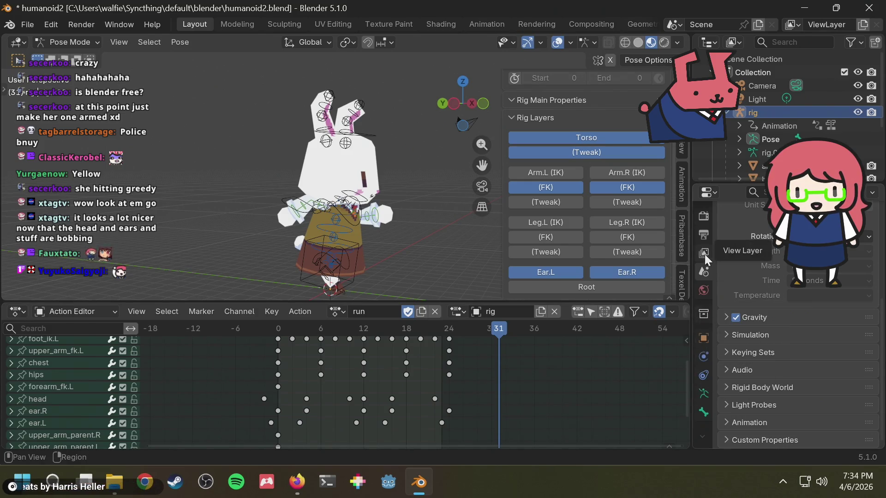
left_click(704, 217)
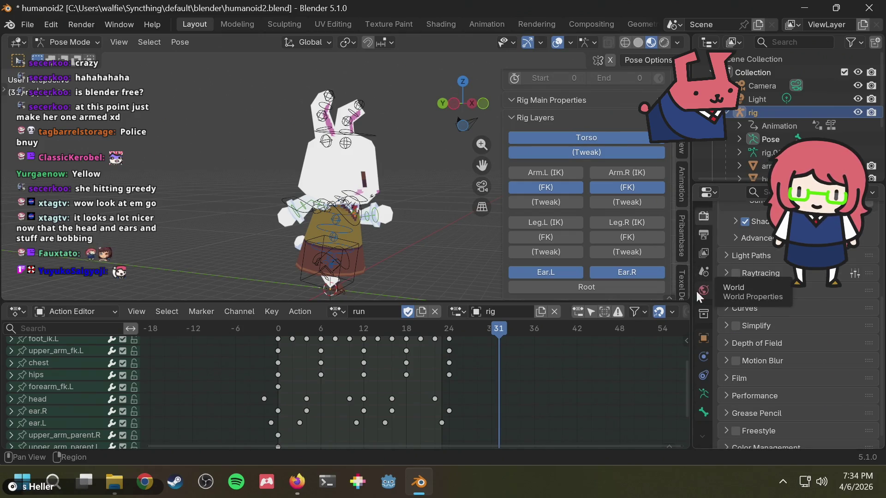
key("alt+Tab")
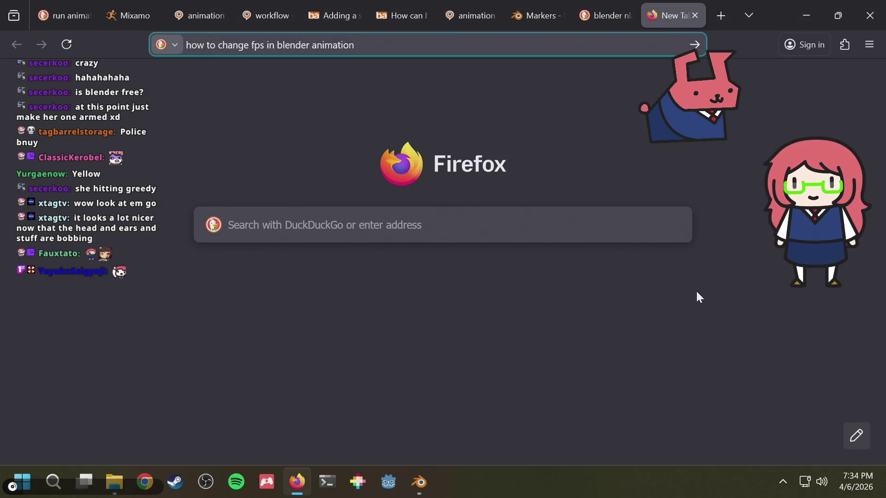
Run the fps search, check Blender's Output properties frame range, and return to the artisticrender article.
key("BackSpace")
key("BackSpace")
key("BackSpace")
type("ation")
key("Return")
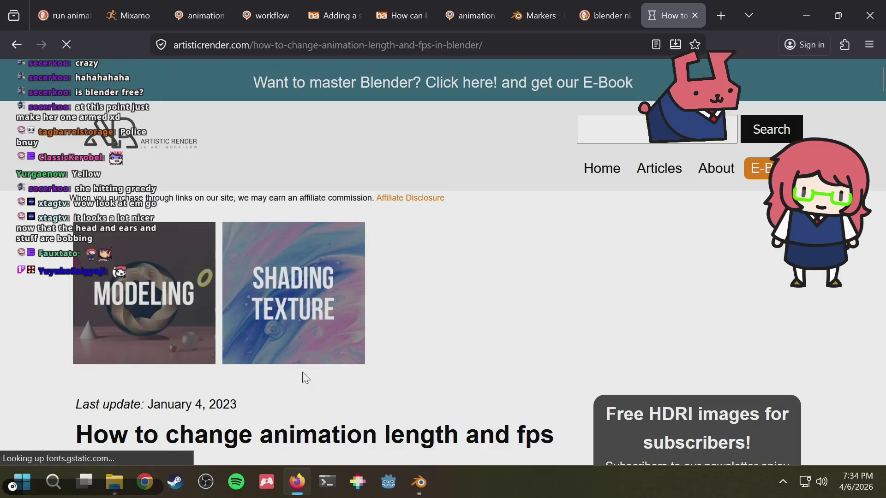
scroll(303, 377, "down", 3)
scroll(328, 362, "down", 1)
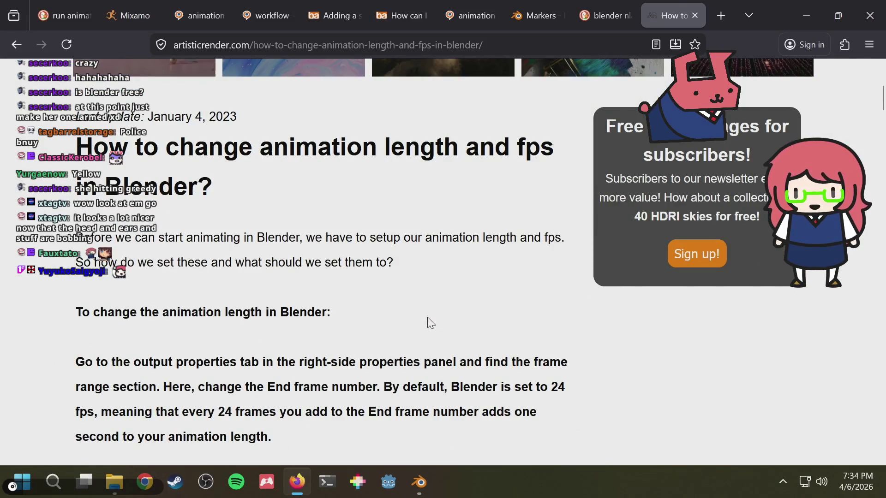
scroll(420, 325, "down", 1)
scroll(420, 320, "down", 2)
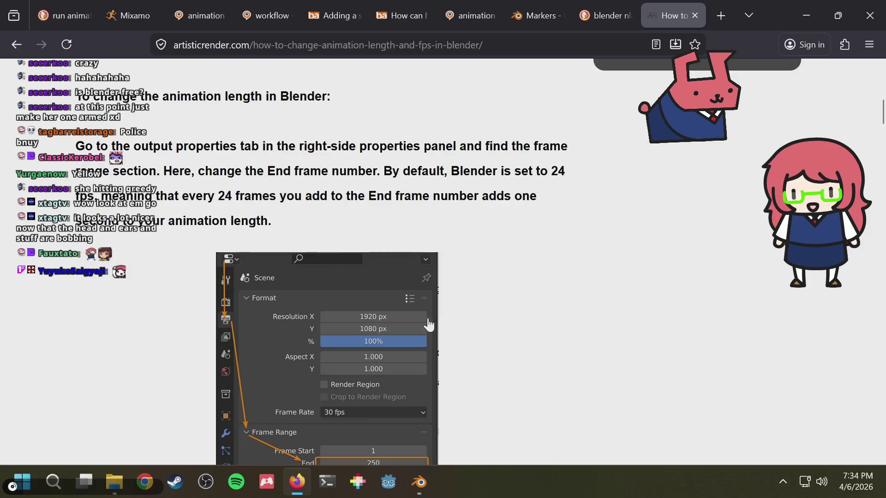
key("alt+Tab")
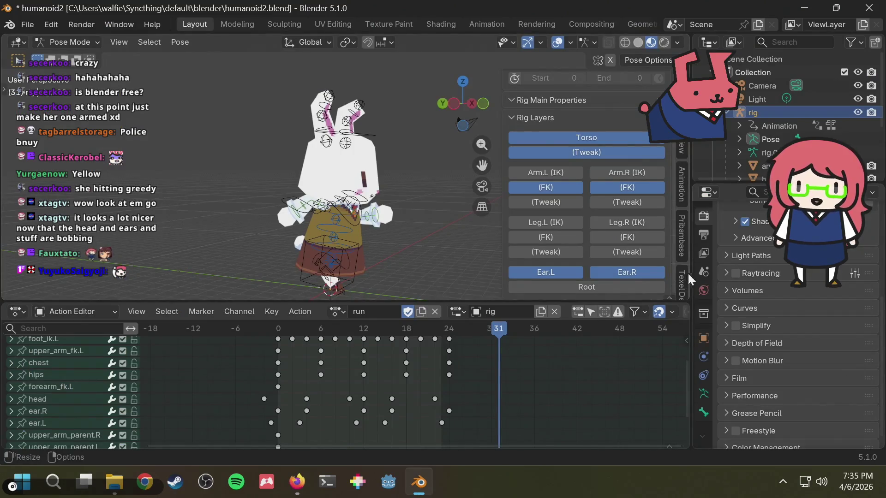
left_click(704, 236)
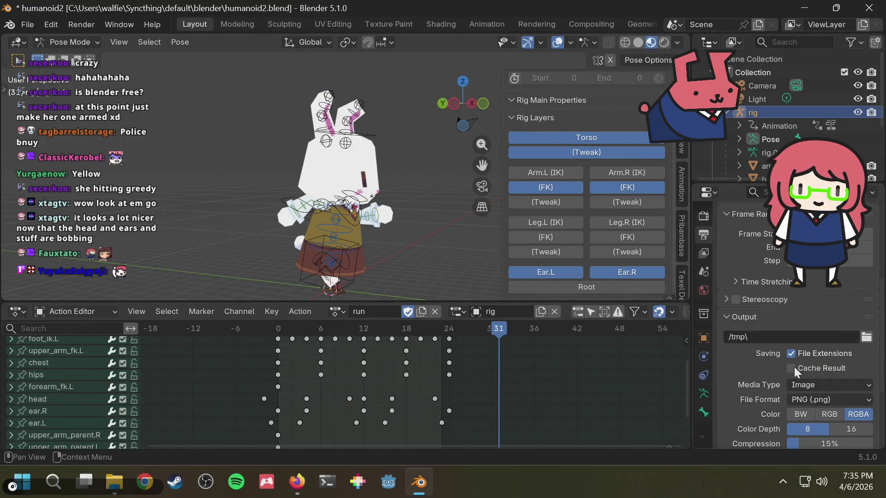
key("alt+Tab")
scroll(473, 203, "down", 2)
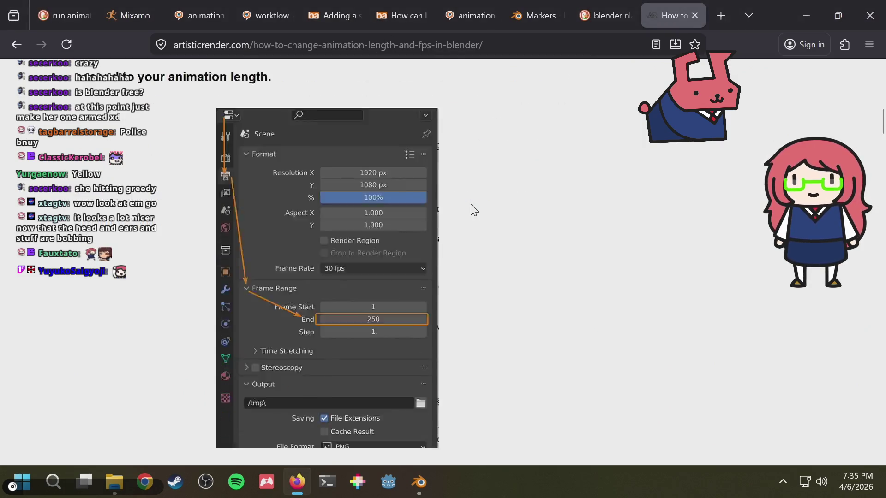
scroll(473, 202, "down", 2)
scroll(473, 203, "down", 4)
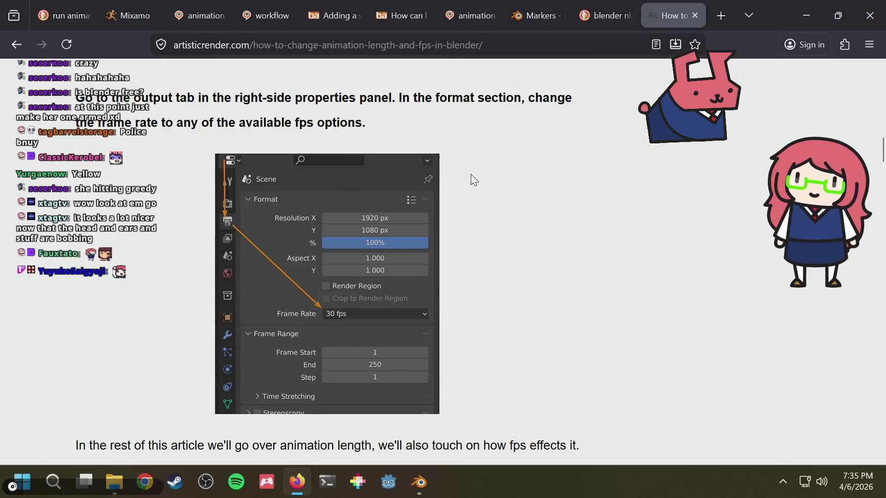
scroll(473, 179, "down", 2)
scroll(477, 179, "down", 3)
scroll(486, 173, "down", 2)
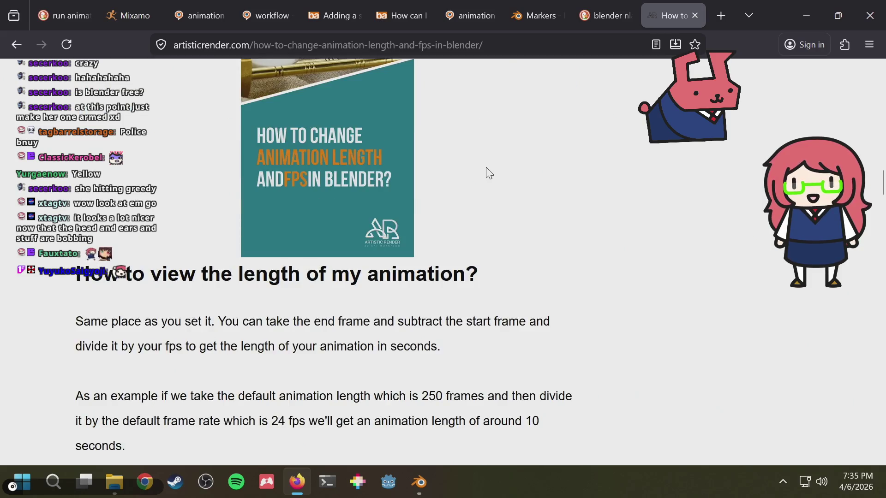
scroll(487, 172, "down", 2)
key("ctrl+l")
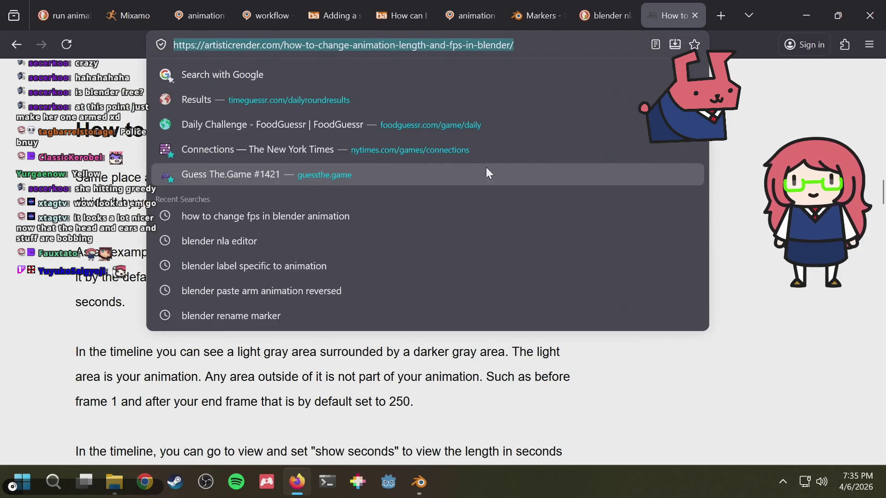
Search 'how to change fps in blender action', skim the results and artisticrender article, then return to Blender.
left_click(16, 45)
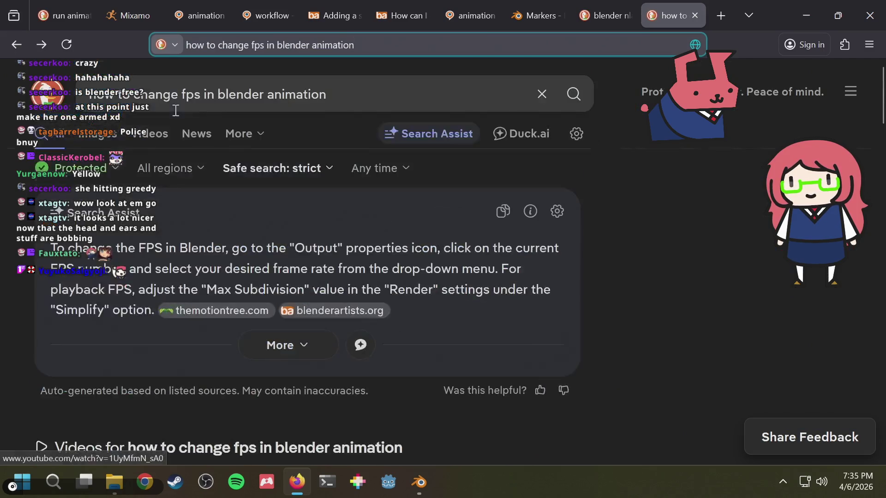
left_click(259, 46)
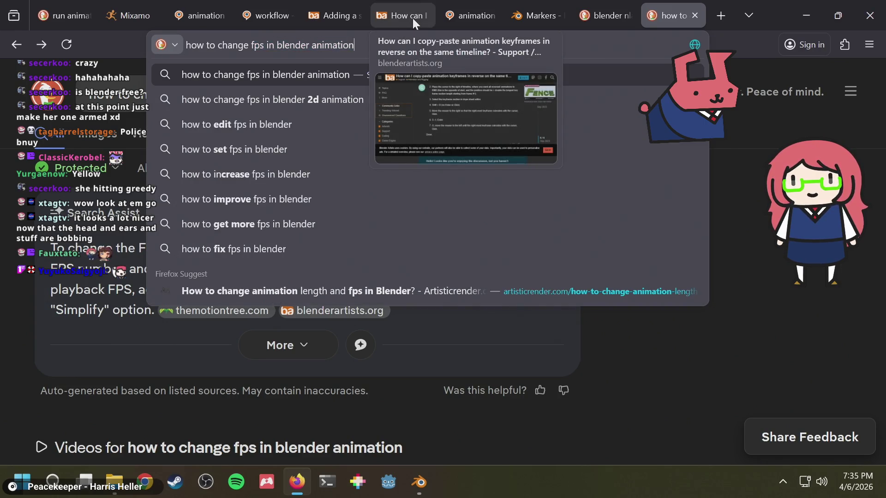
key("BackSpace")
key("BackSpace")
key("BackSpace")
key("BackSpace")
type("ction")
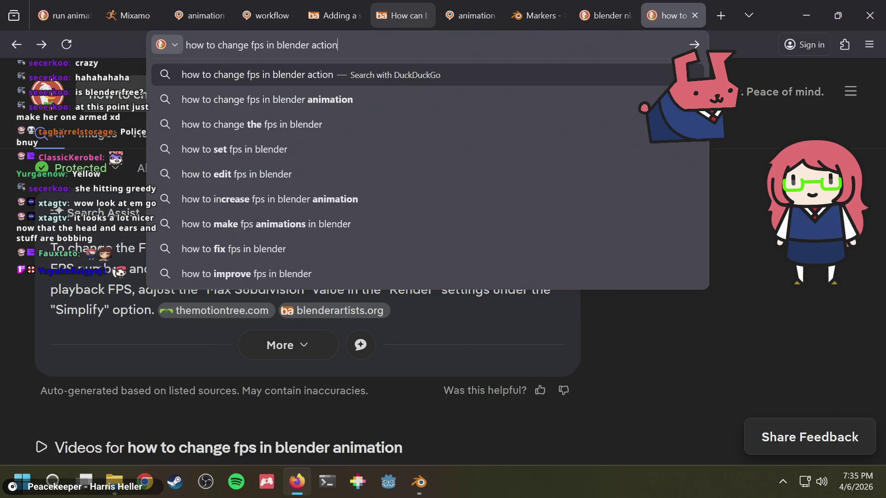
key("Return")
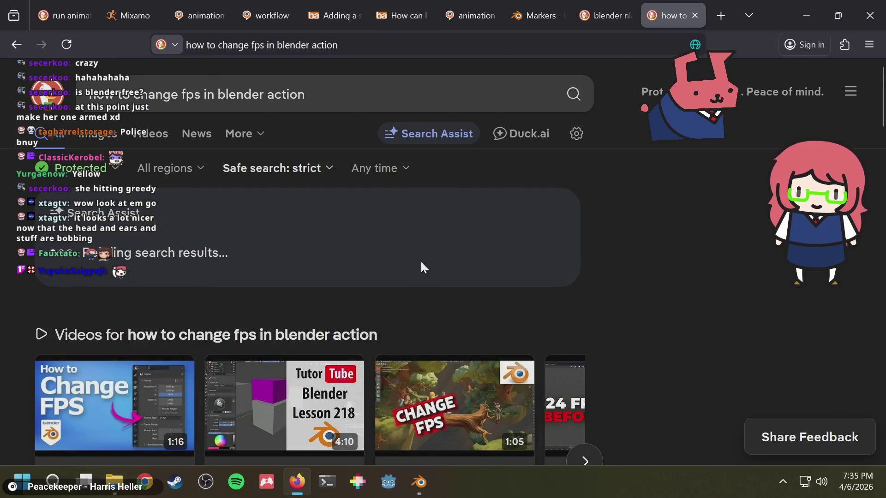
scroll(657, 236, "down", 1)
scroll(671, 235, "down", 4)
scroll(670, 235, "down", 2)
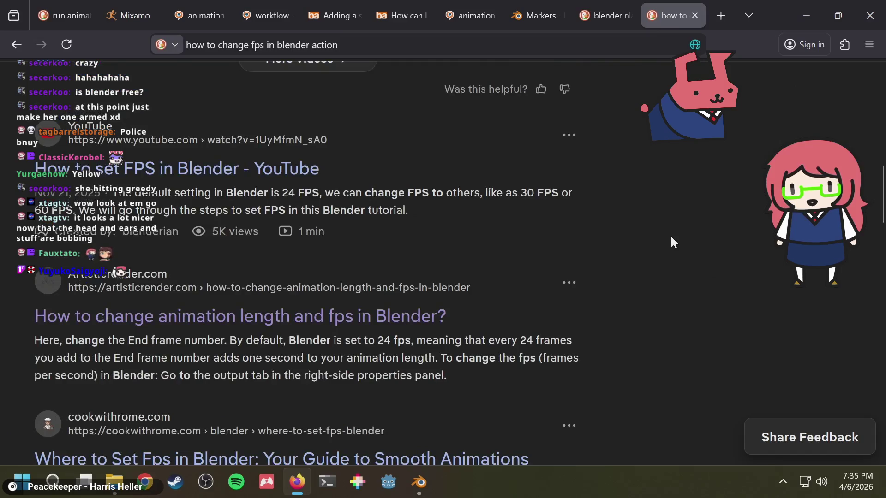
left_click(270, 324)
scroll(291, 310, "down", 3)
left_click(16, 44)
scroll(436, 258, "down", 1)
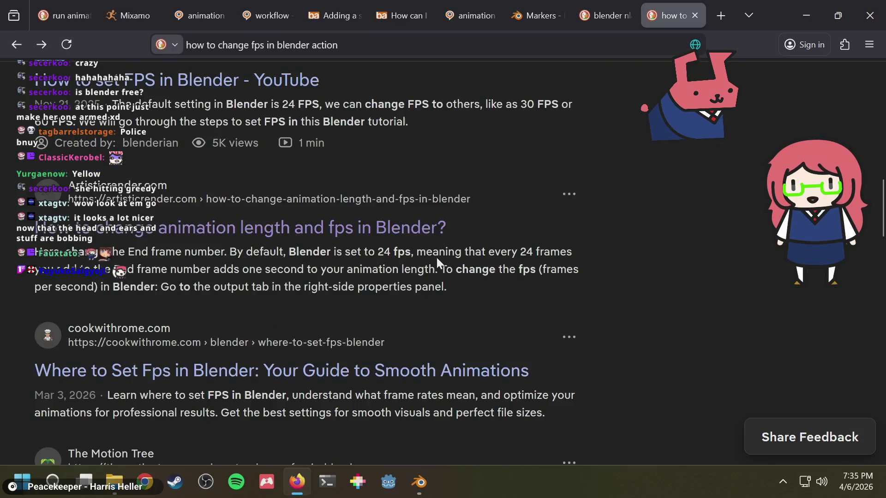
scroll(524, 271, "down", 1)
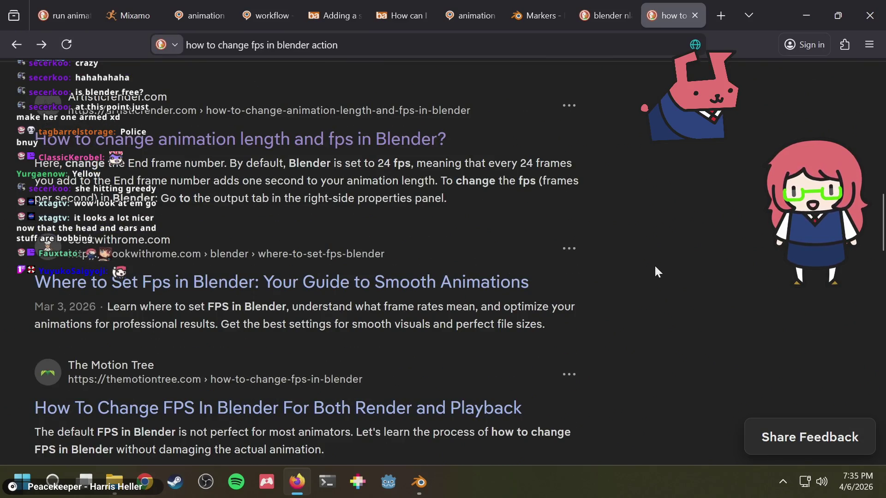
scroll(654, 270, "down", 1)
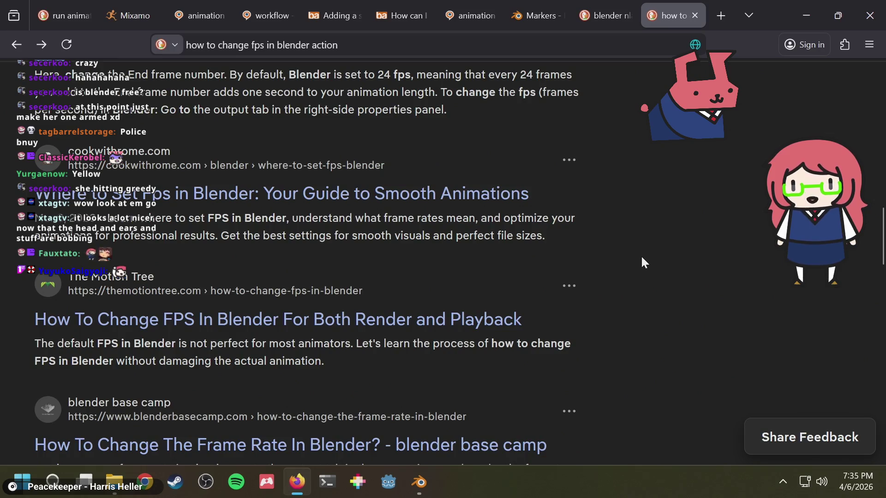
scroll(641, 262, "down", 1)
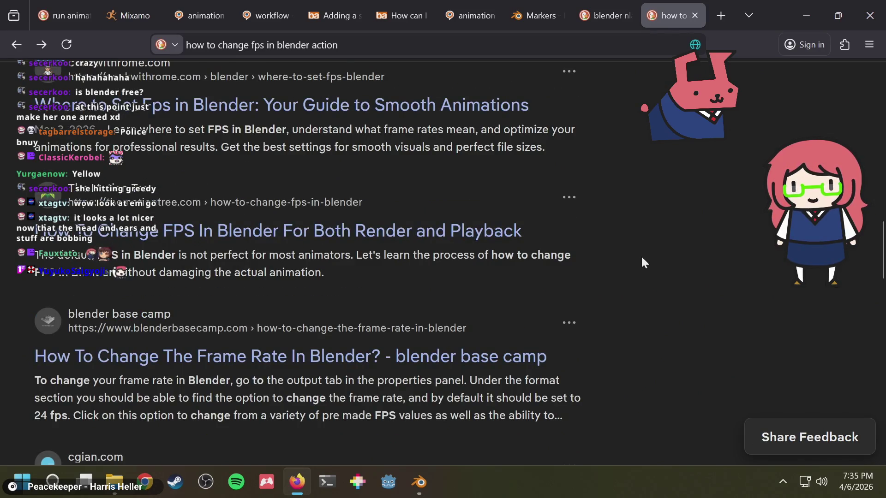
scroll(641, 262, "down", 1)
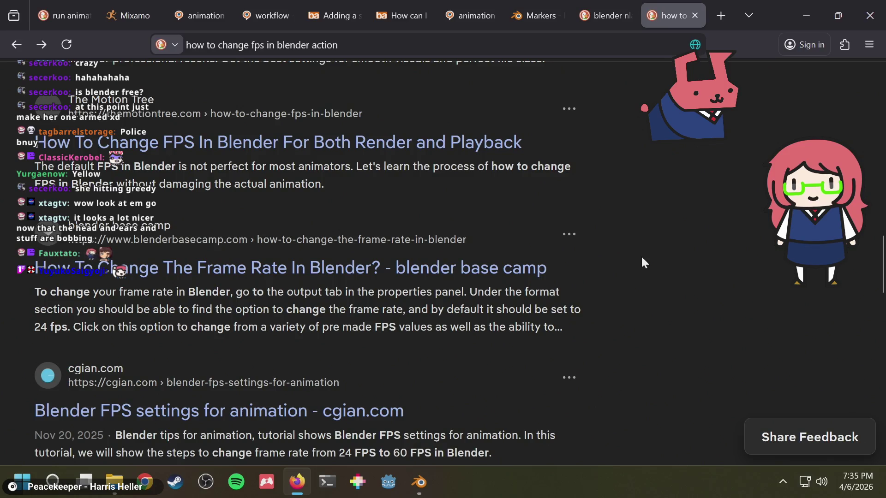
scroll(641, 260, "down", 2)
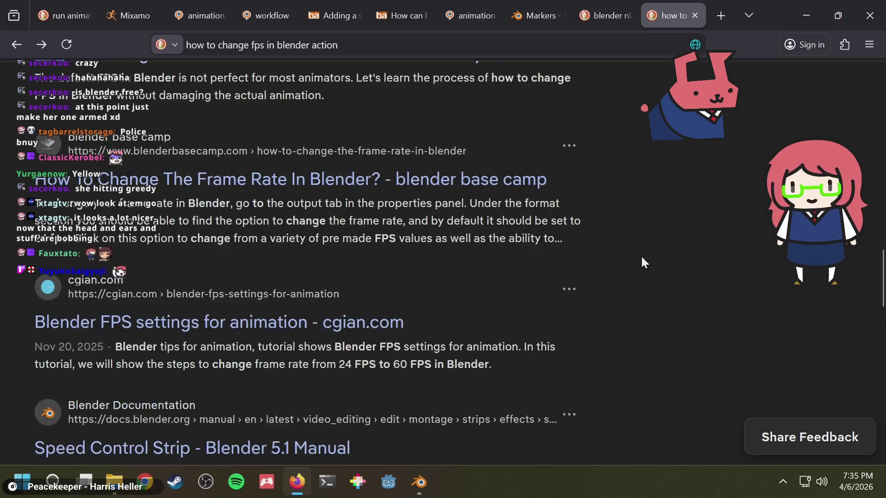
key("alt+Tab")
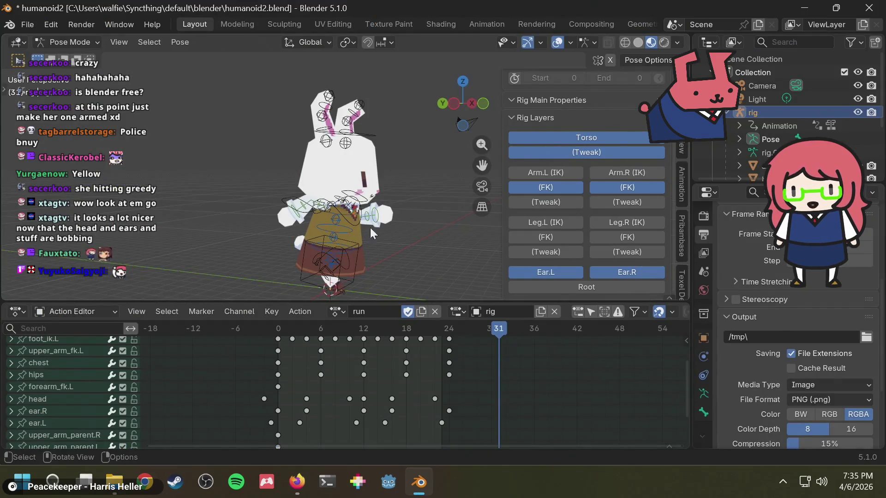
Save the blend file and play the run animation on the bunny rig.
key("ctrl+s")
key("space")
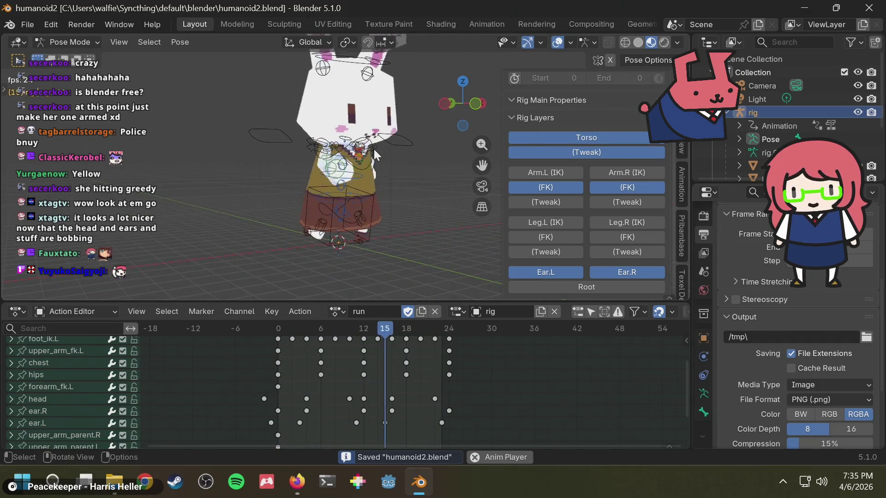
middle_click_drag(373, 161, 399, 167)
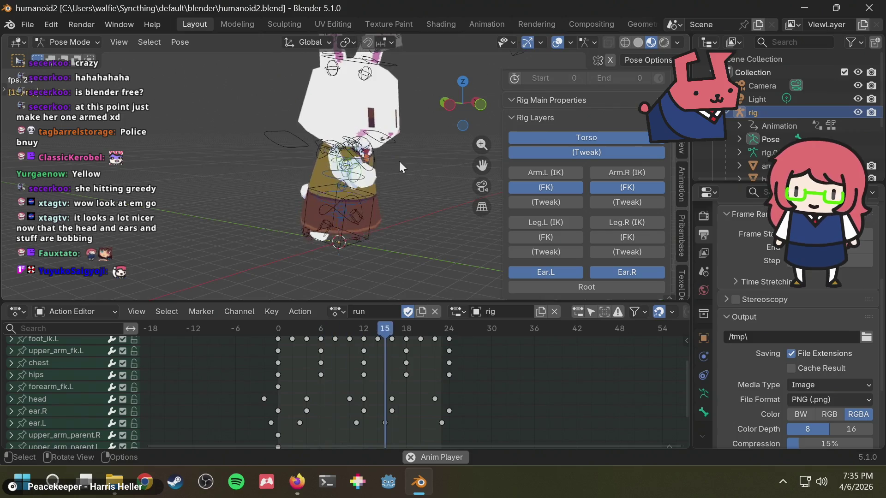
key("space")
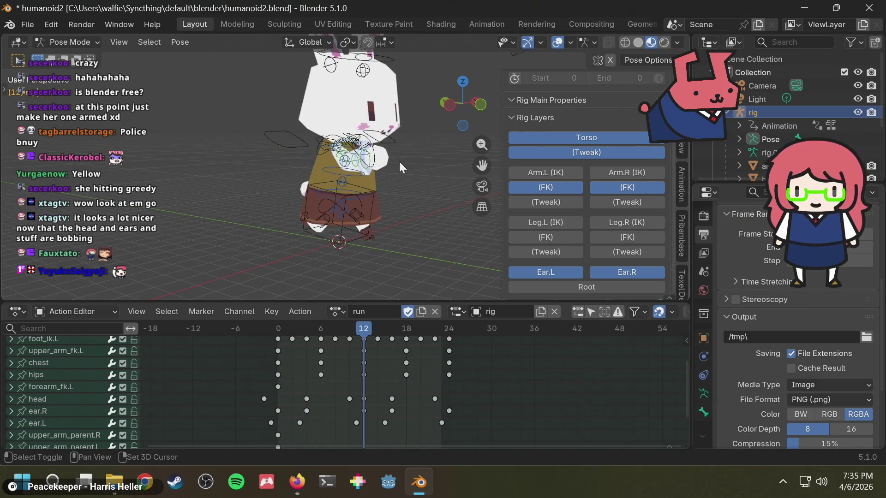
scroll(405, 405, "down", 2)
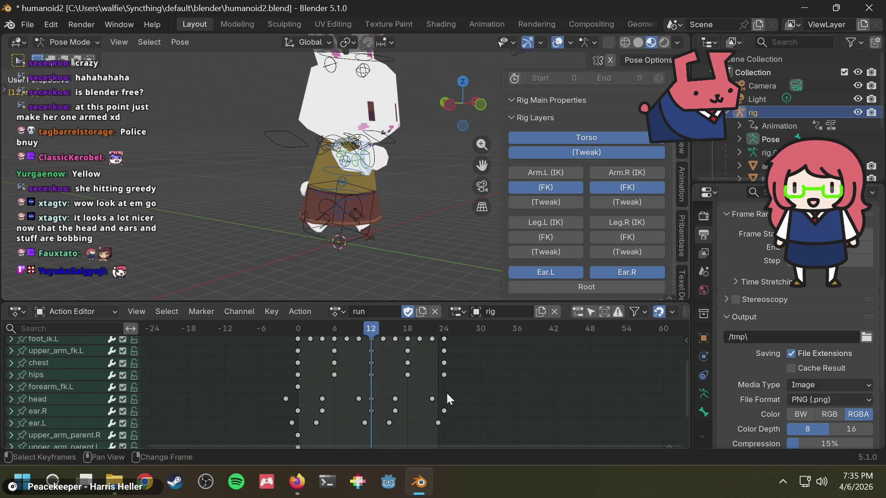
middle_click_drag(463, 379, 431, 388)
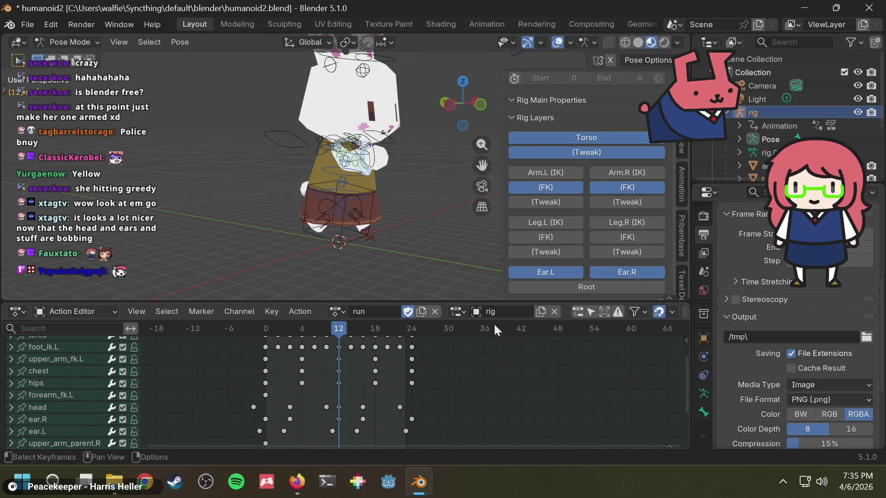
scroll(679, 311, "down", 2)
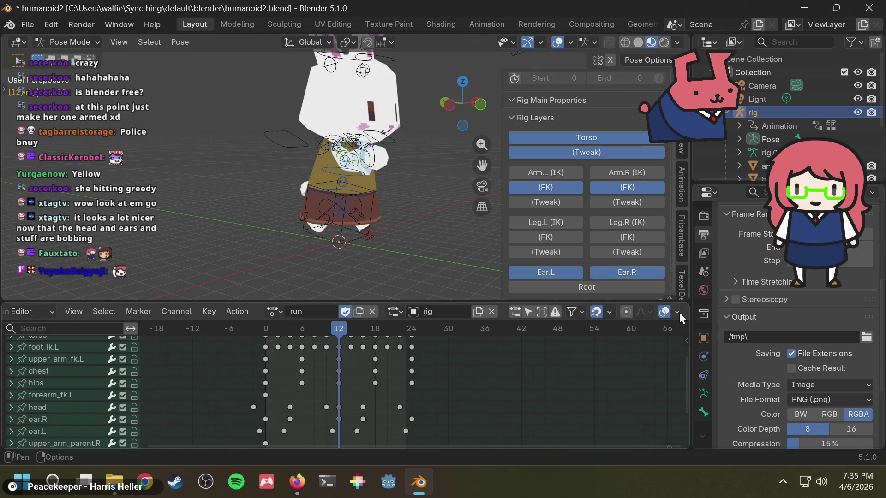
scroll(679, 312, "up", 2)
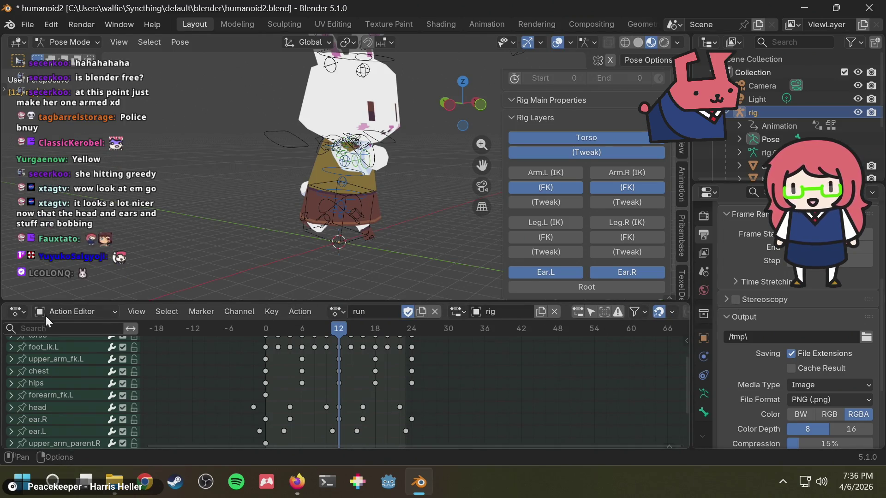
Show keyframes for all animated channels in the Dope Sheet and replay the animation, briefly visiting Firefox.
left_click(68, 311)
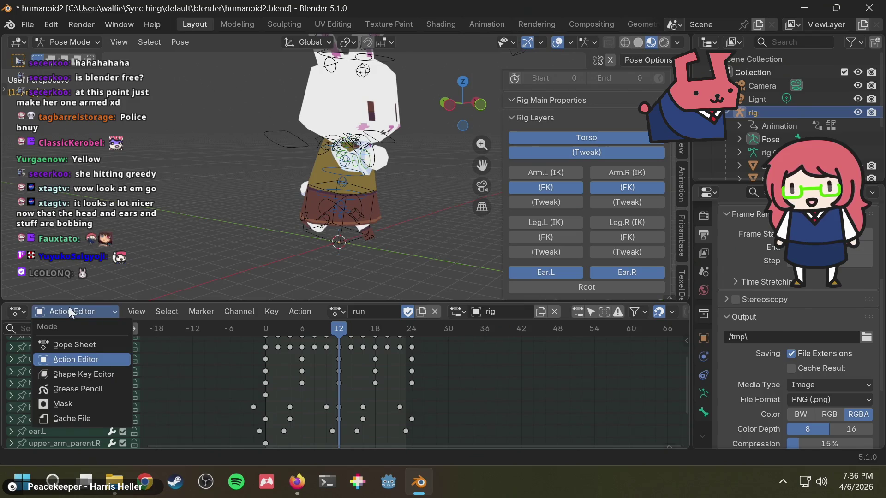
left_click(84, 344)
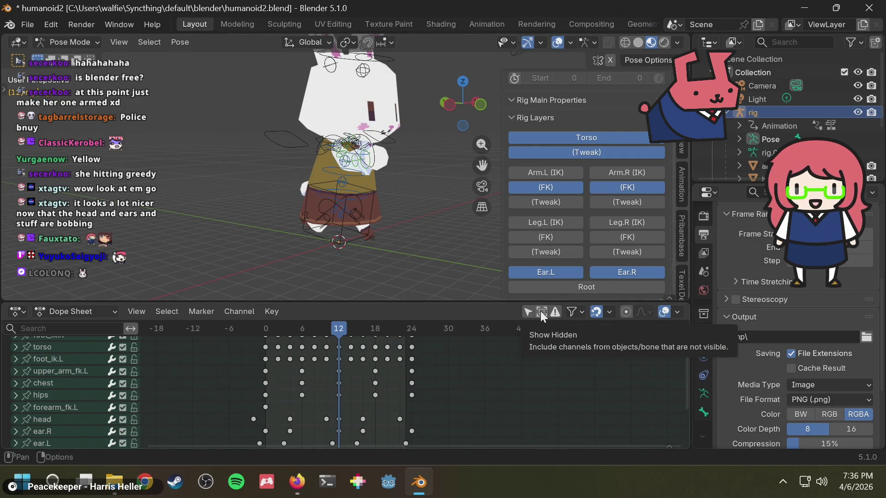
key("space")
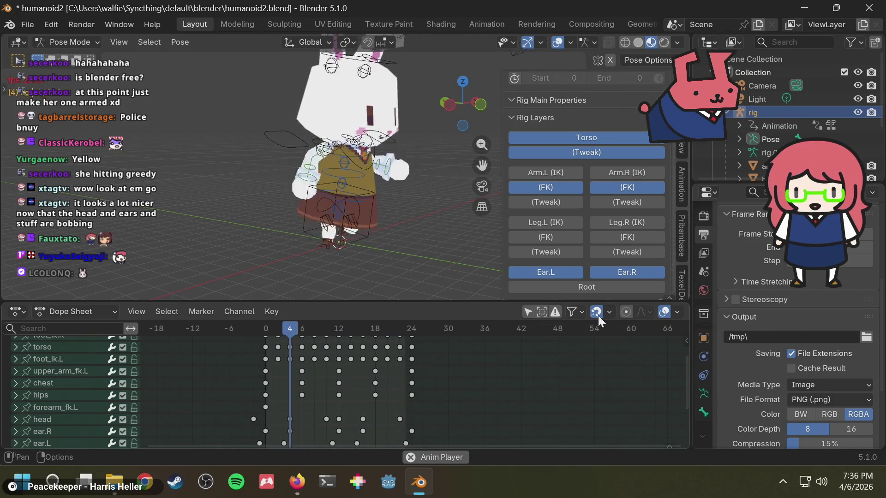
key("alt+Tab")
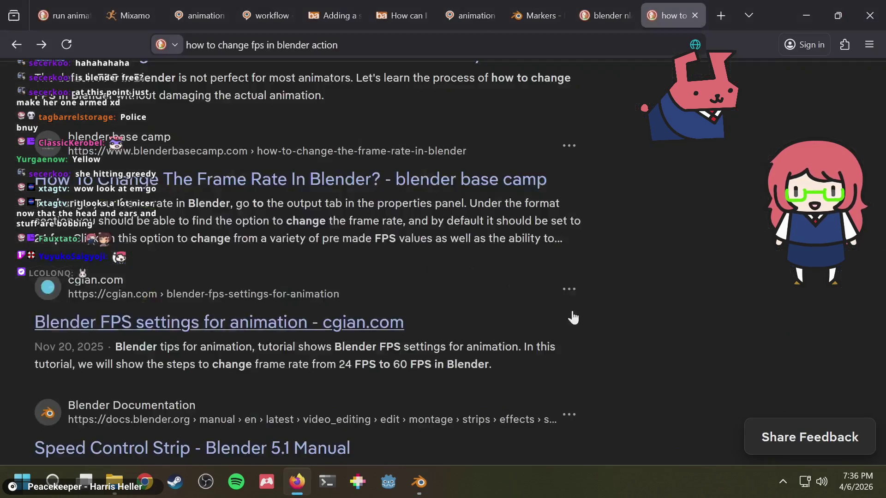
scroll(572, 310, "down", 3)
key("ctrl+l")
type("blender set animation")
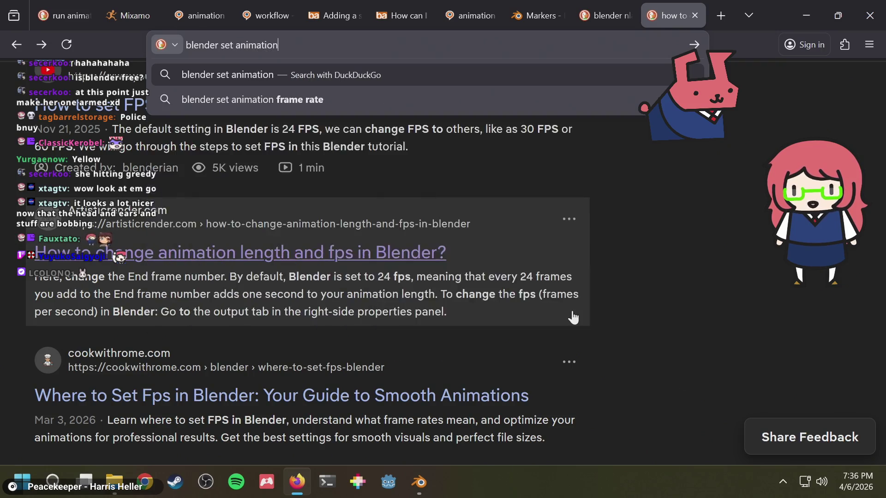
key("alt+Tab")
left_click(73, 308)
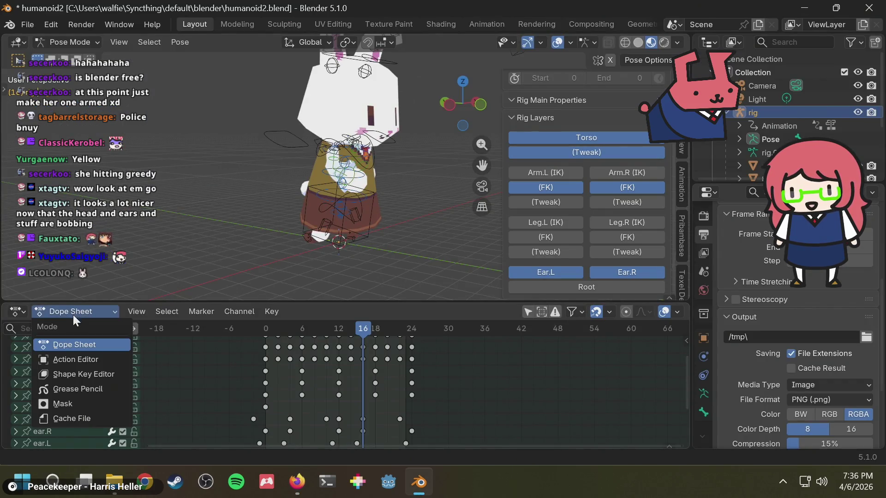
Switch the lower area to the Timeline and confirm the end frame of 23.
left_click(16, 304)
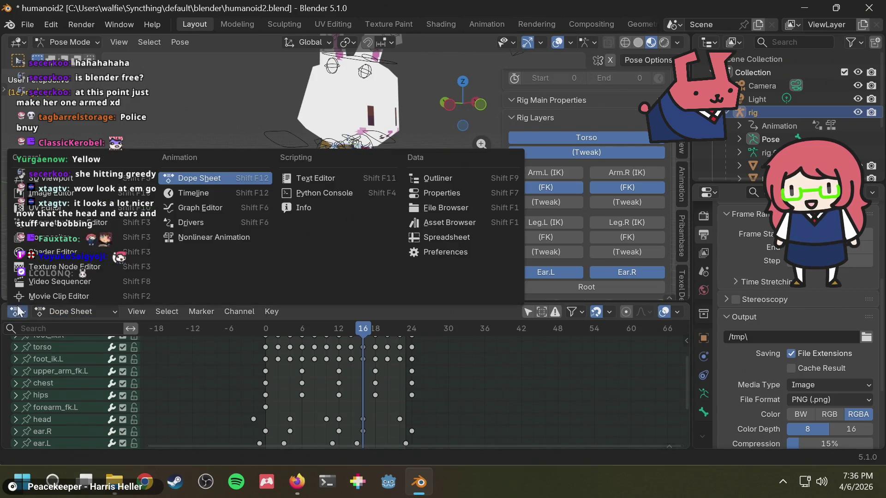
left_click(202, 196)
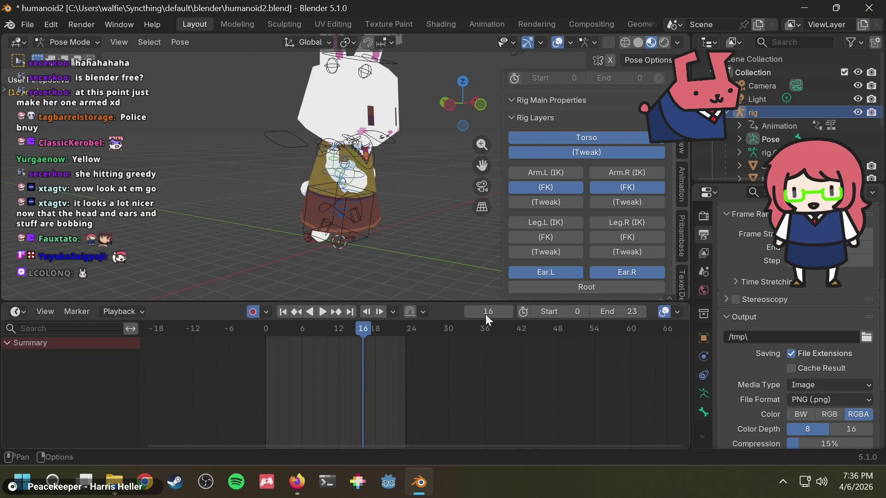
left_click(634, 312)
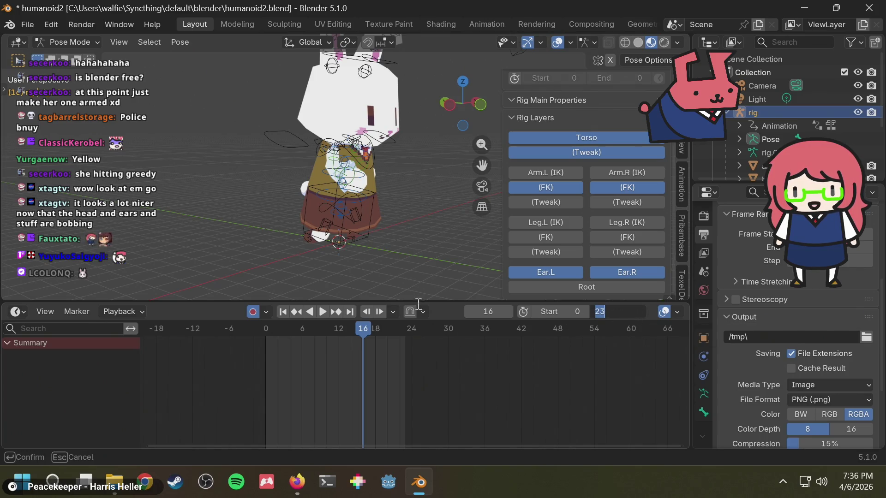
key("Return")
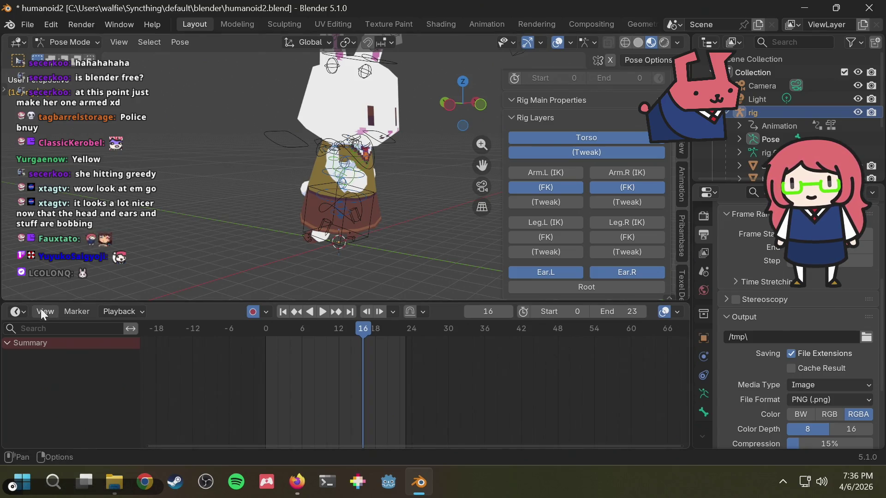
left_click(21, 310)
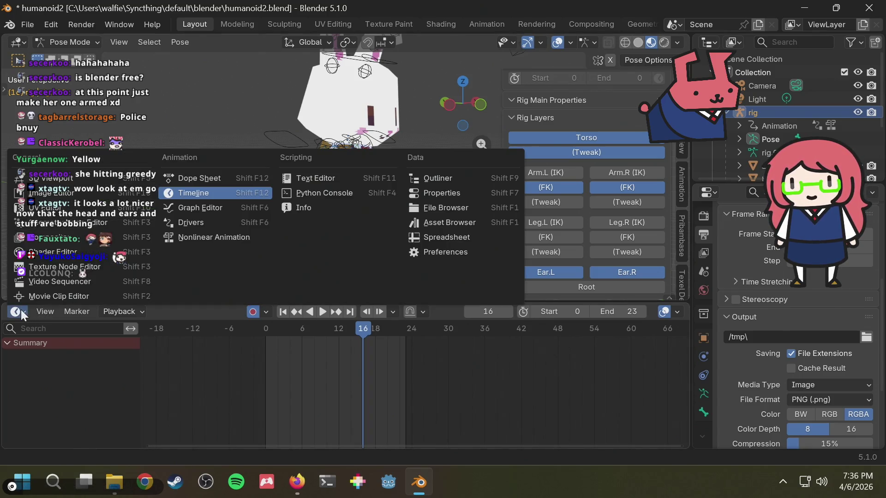
Switch the timeline area back to the Dope Sheet and adjust the keyframe view.
left_click(199, 177)
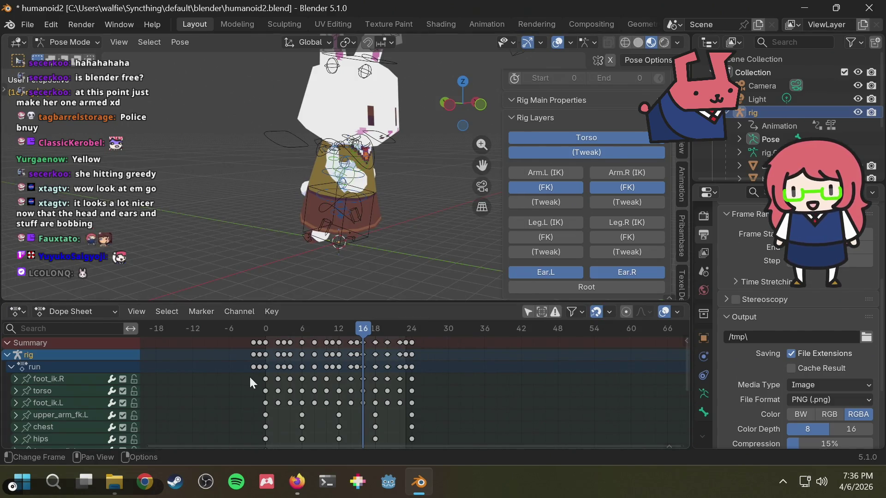
scroll(250, 376, "down", 1)
scroll(278, 383, "down", 1)
mouse_move(516, 386)
middle_mouse_down()
mouse_move(463, 367)
mouse_move(461, 393)
mouse_move(452, 331)
middle_mouse_up()
middle_click_drag(426, 377, 418, 381)
scroll(393, 412, "up", 1)
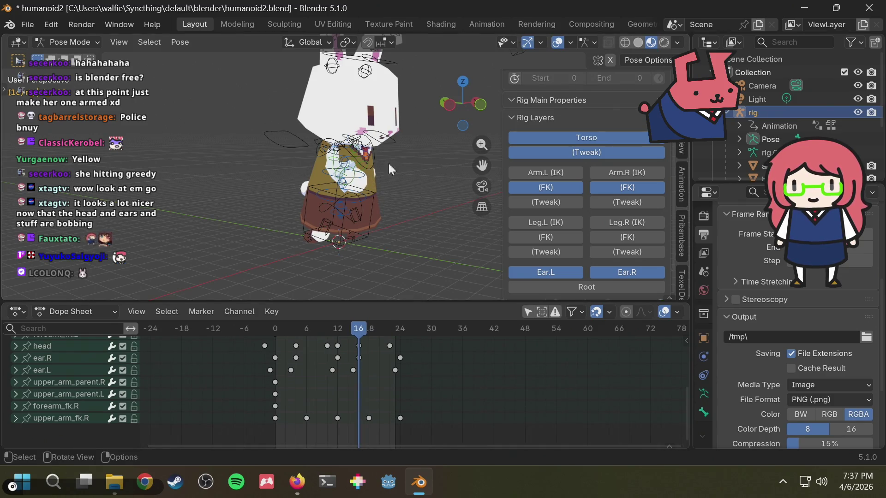
middle_click_drag(388, 163, 389, 176)
scroll(411, 387, "up", 5)
middle_click_drag(458, 394, 446, 416)
scroll(445, 408, "up", 1, "shift")
Box-select the run action's foot_ik.R, torso and foot_ik.L keyframes.
left_click_drag(439, 385, 308, 356)
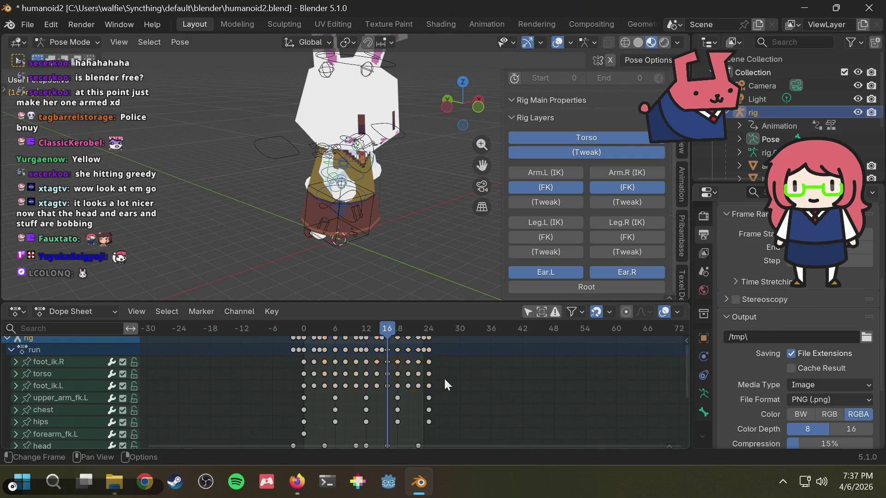
left_click_drag(445, 382, 410, 380)
left_click_drag(307, 374, 421, 357)
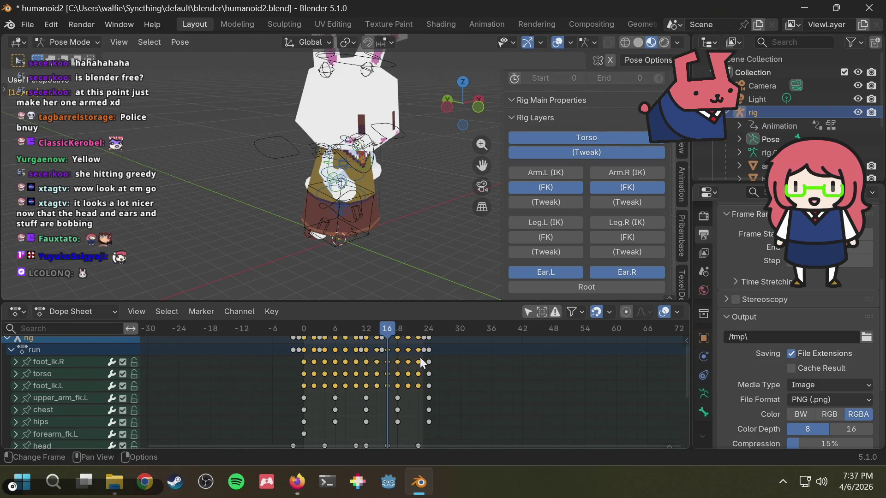
left_click(67, 310)
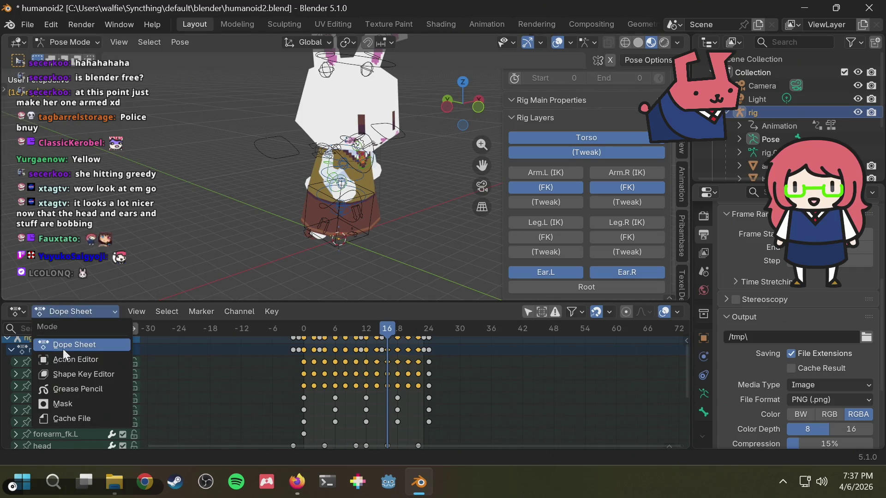
left_click(21, 312)
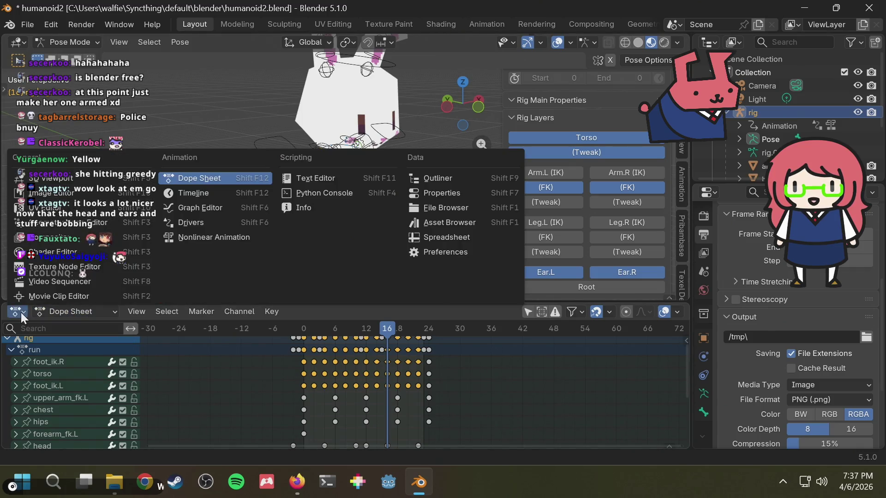
Switch the area to the Graph Editor, select upper_arm_fk.R and frame all its curves.
left_click(185, 205)
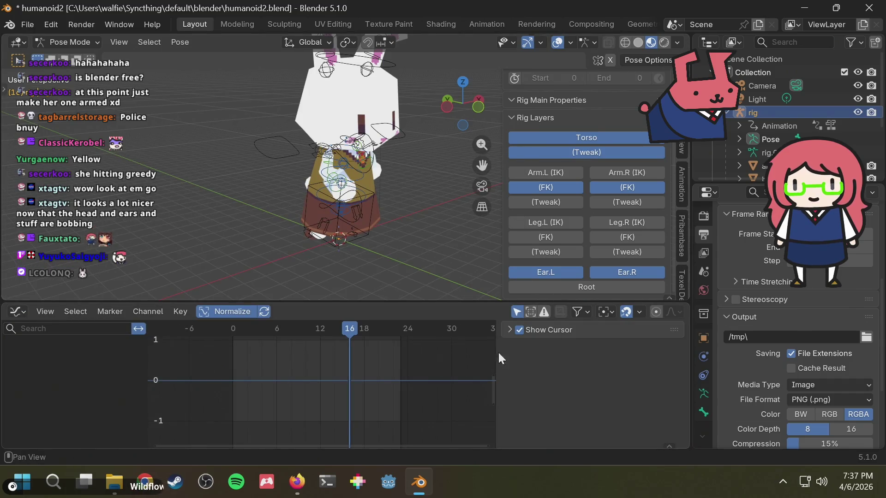
left_click(326, 184)
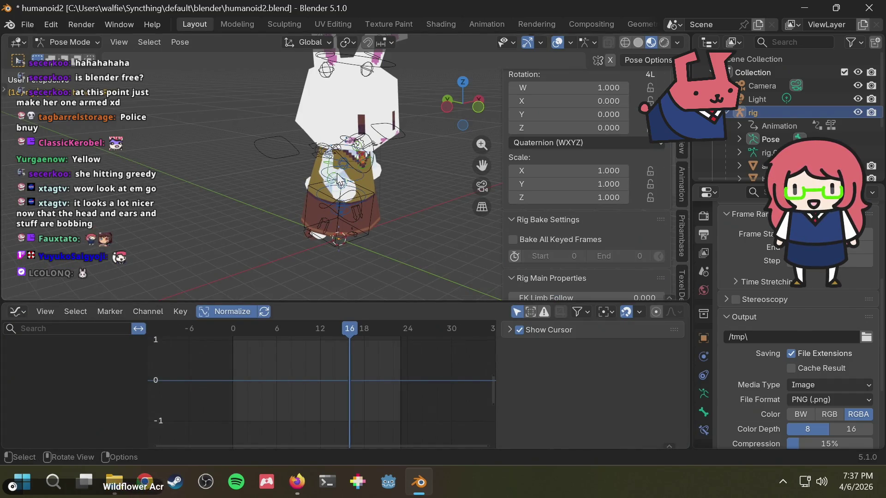
left_click(331, 182)
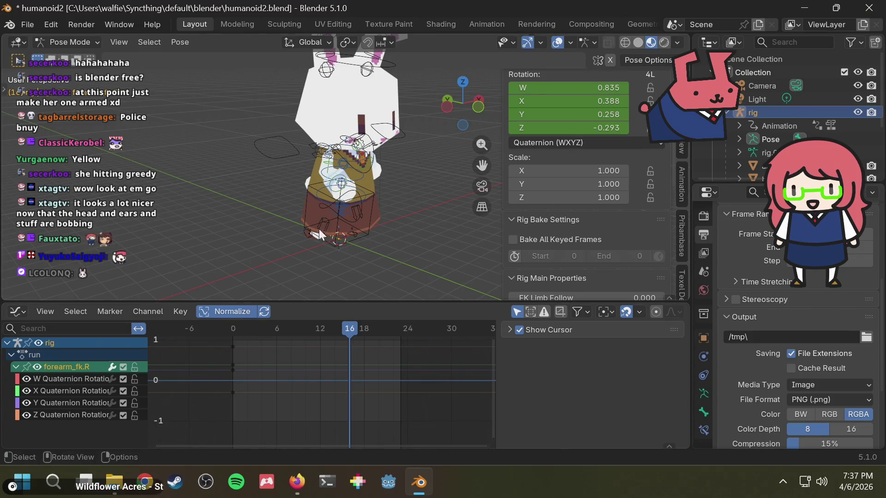
middle_click_drag(319, 229, 365, 221)
scroll(343, 158, "up", 3)
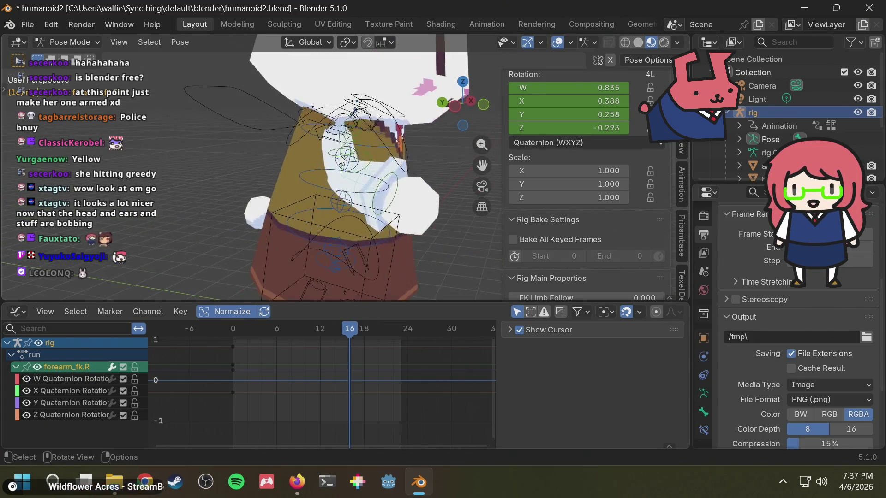
scroll(344, 158, "up", 3)
left_click(339, 154)
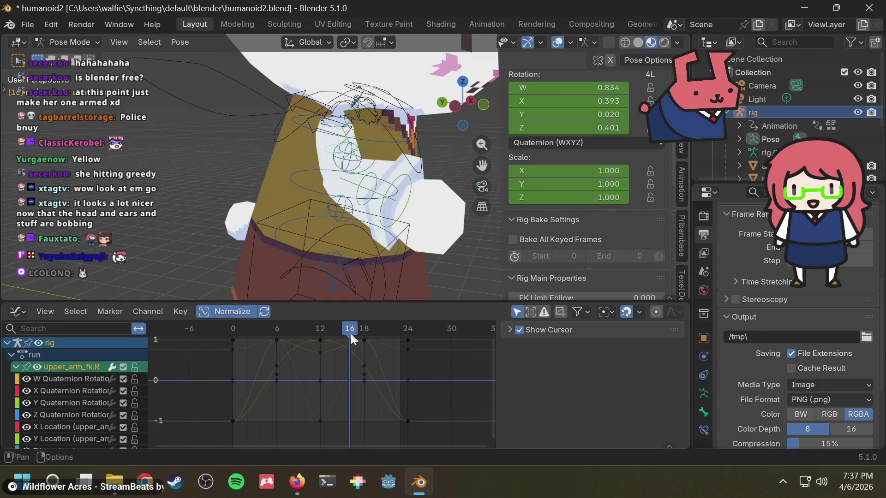
key("Home")
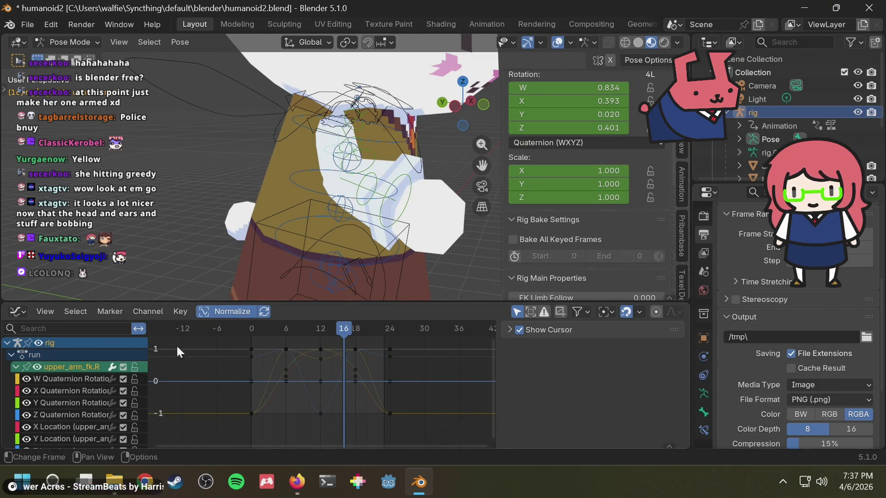
Delete the three flat X/Y/Z Scale curves of upper_arm_fk.R.
left_click(58, 382)
scroll(62, 401, "down", 2)
scroll(71, 411, "down", 2)
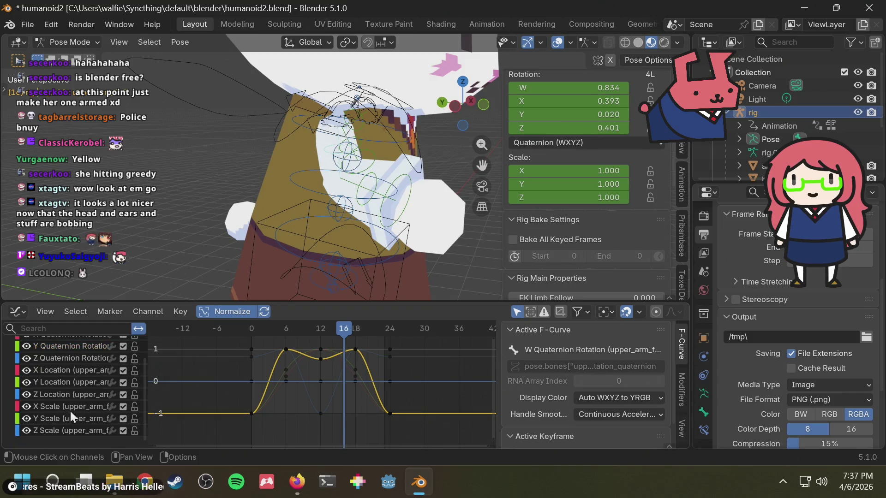
left_click(60, 426)
left_click(65, 405, "shift")
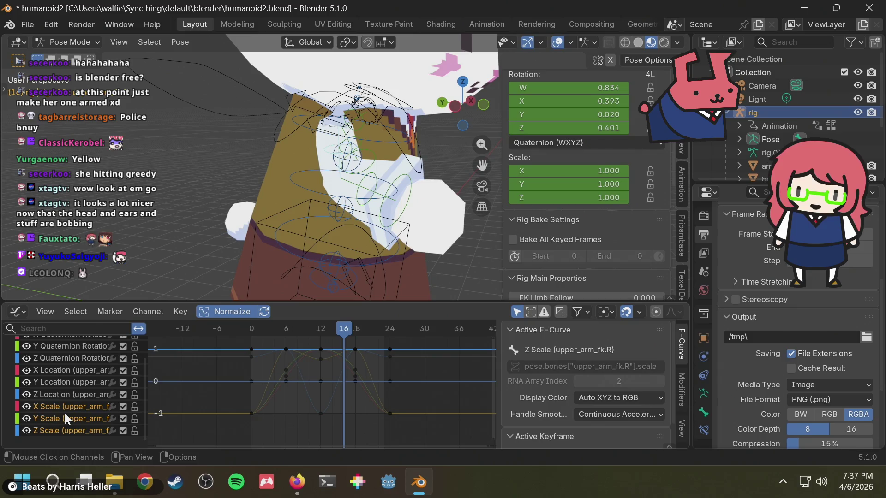
key("Delete")
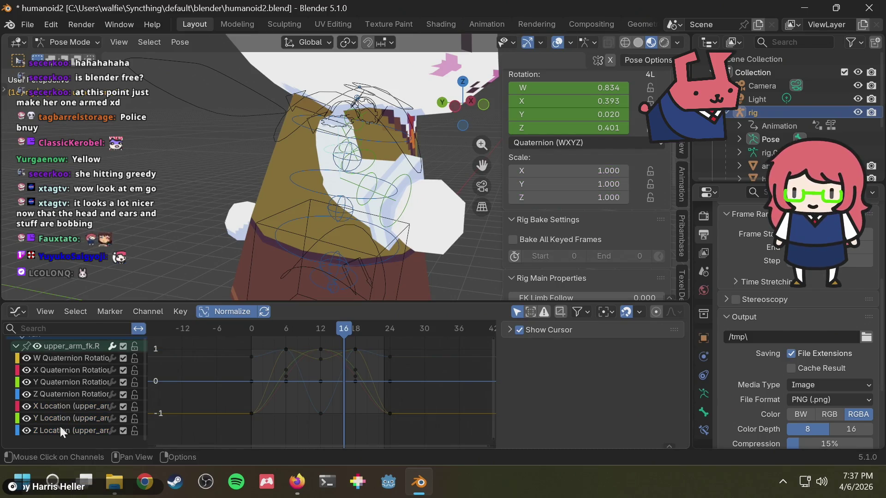
Delete the X/Y/Z Location curves of upper_arm_fk.R, leaving only rotation, and save humanoid2.blend.
left_click(60, 424)
left_click(55, 357)
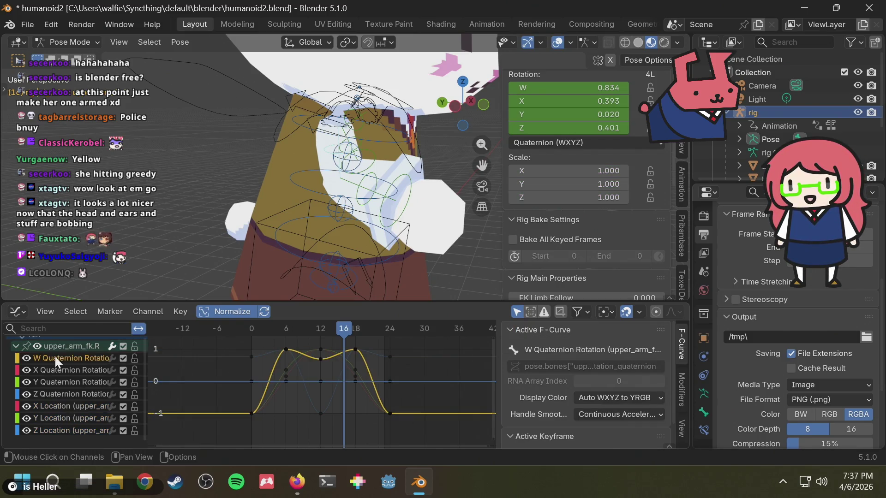
left_click(58, 348)
left_click(61, 358)
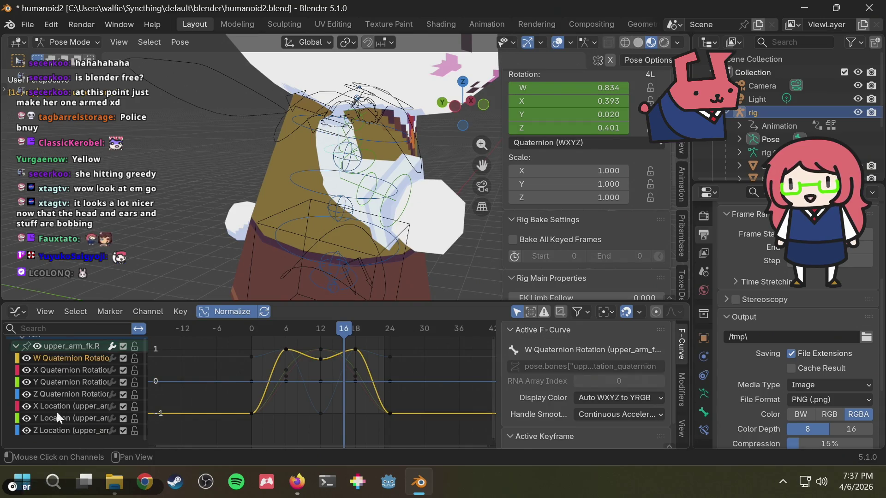
left_click(54, 431)
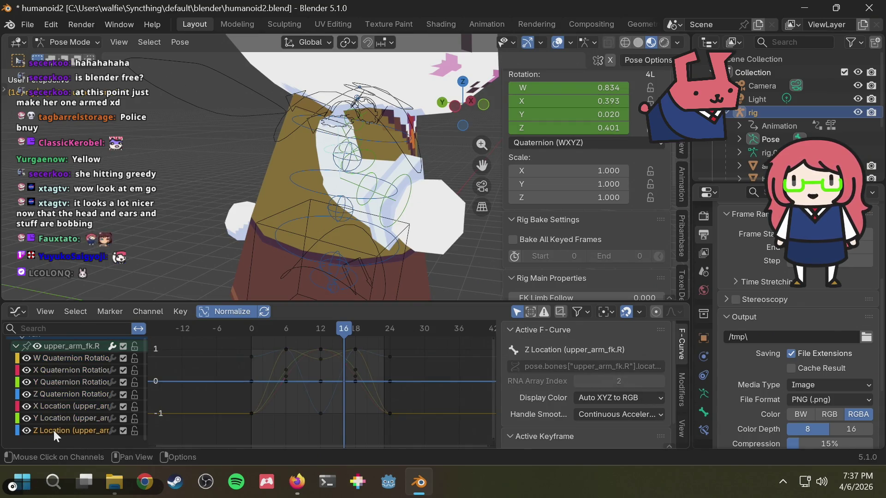
left_click(61, 407, "shift")
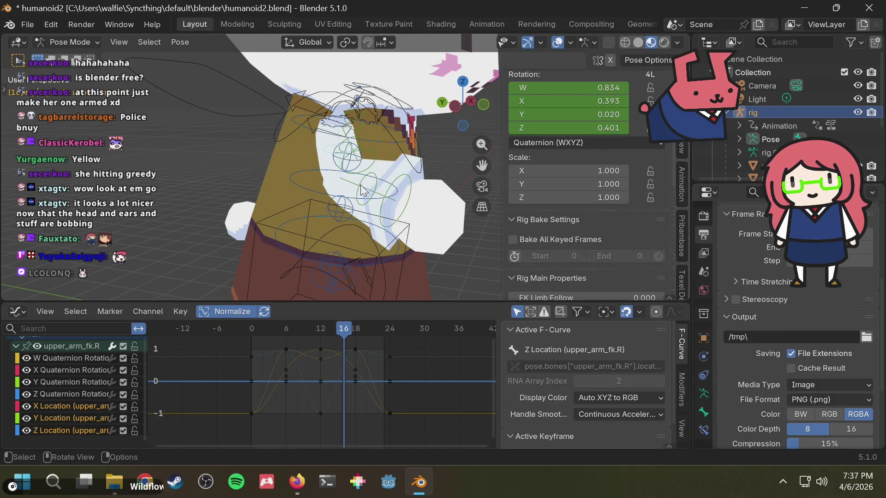
scroll(42, 383, "up", 2)
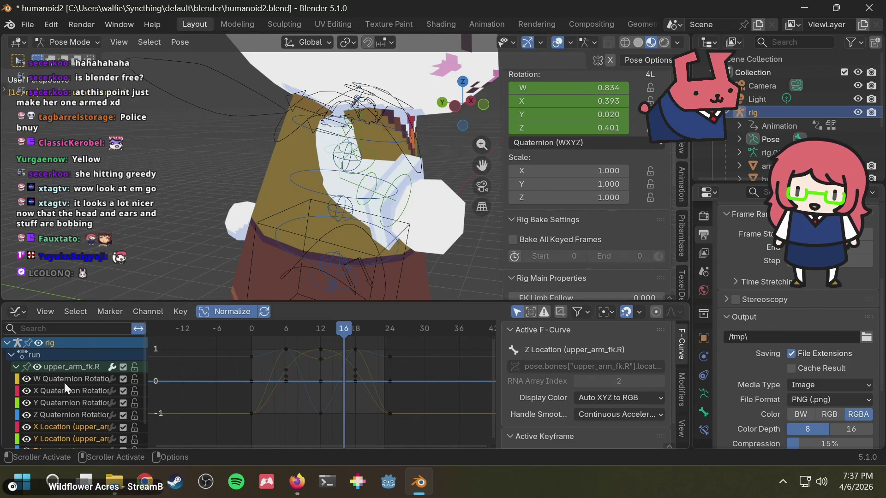
scroll(63, 384, "down", 2)
scroll(63, 383, "up", 2)
scroll(77, 390, "down", 2)
scroll(76, 391, "up", 2)
scroll(76, 391, "down", 2)
middle_click_drag(337, 198, 370, 144)
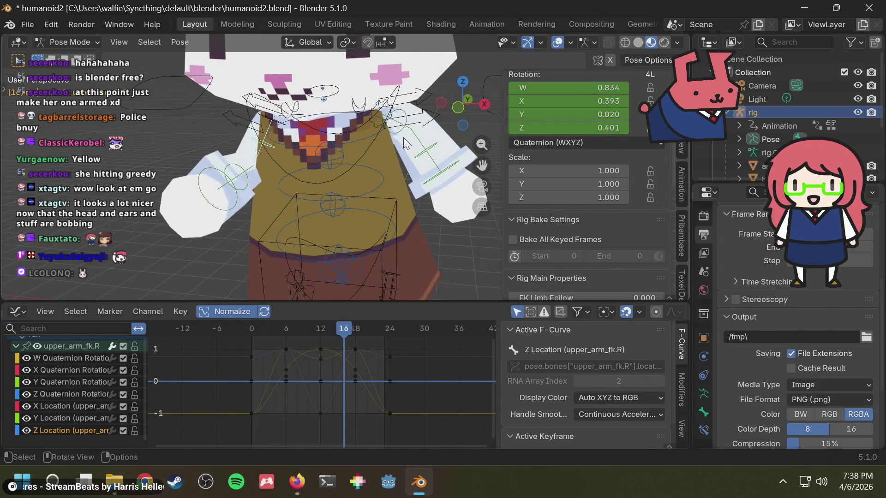
left_click(394, 131)
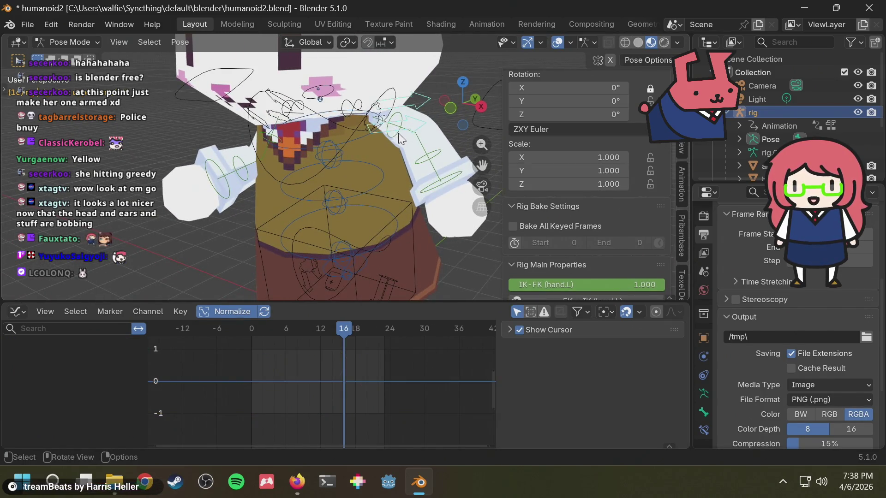
mouse_move(400, 138)
middle_mouse_down()
mouse_move(298, 225)
mouse_move(299, 196)
middle_mouse_up()
left_click(300, 161)
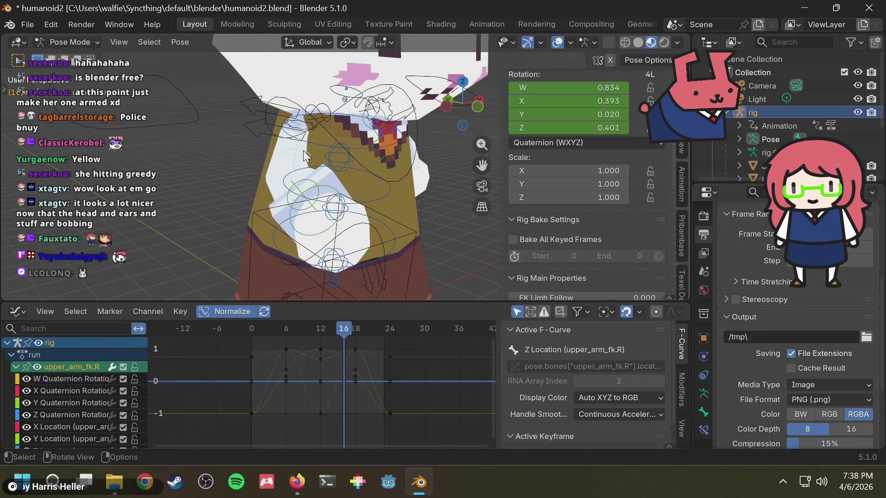
scroll(97, 392, "down", 1)
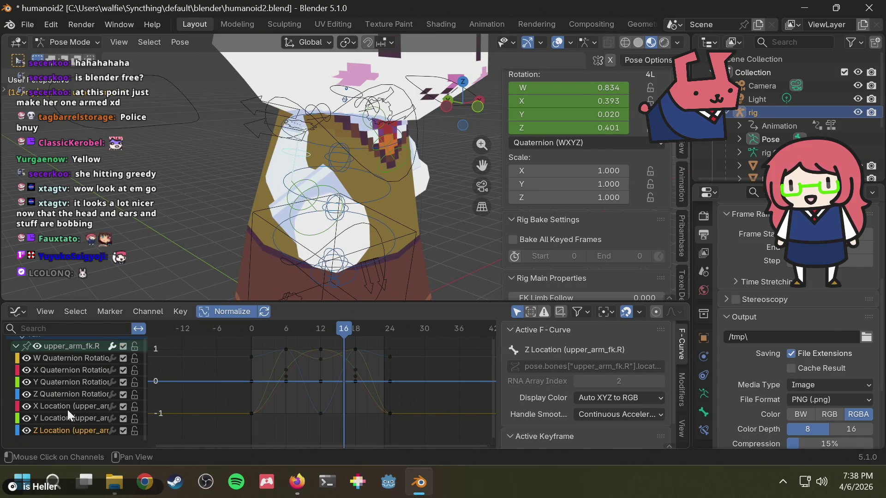
key("x")
key("ctrl+s")
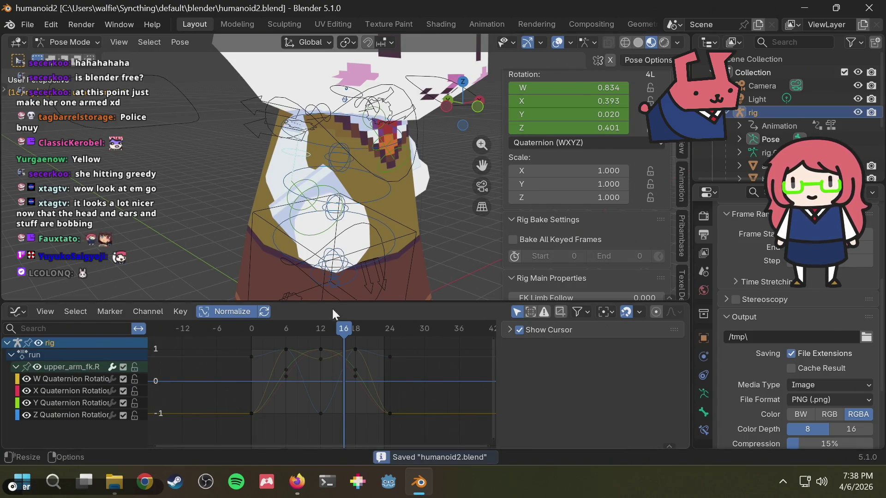
Apply Make Cyclic (F-Modifier) to the upper_arm_fk.R rotation curves via F3, then switch to Firefox.
left_click(68, 378)
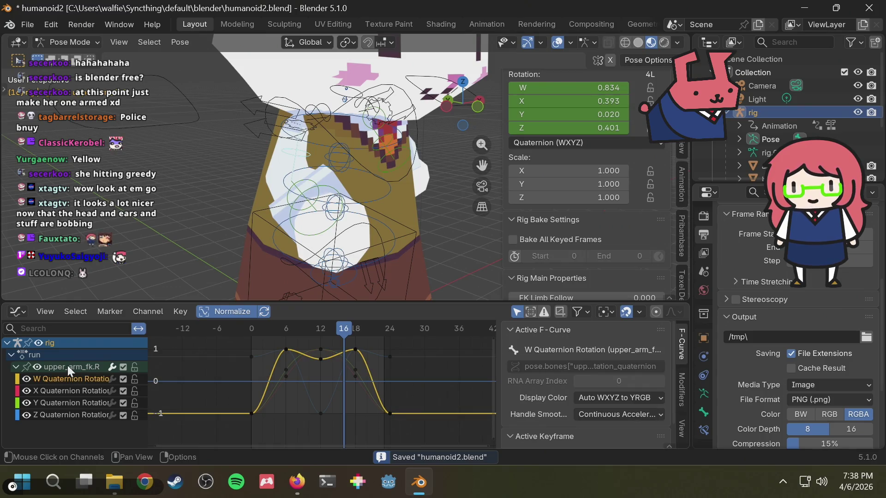
key("F3")
type("cy")
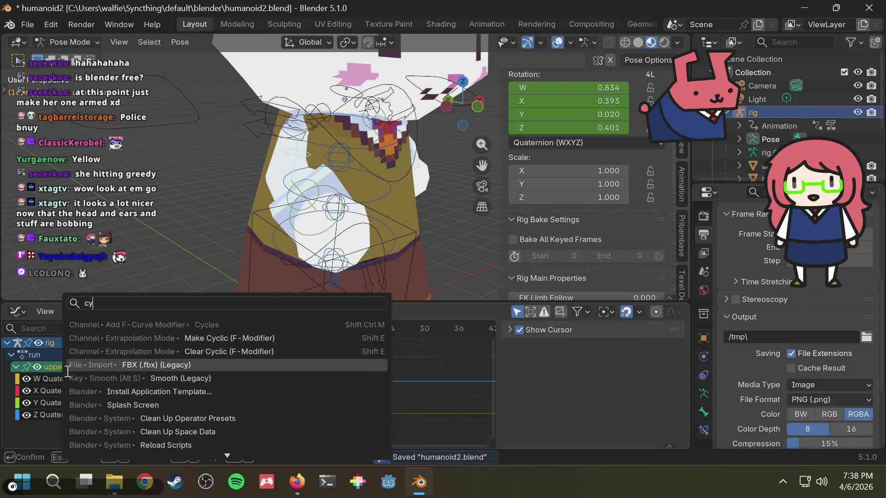
left_click(218, 337)
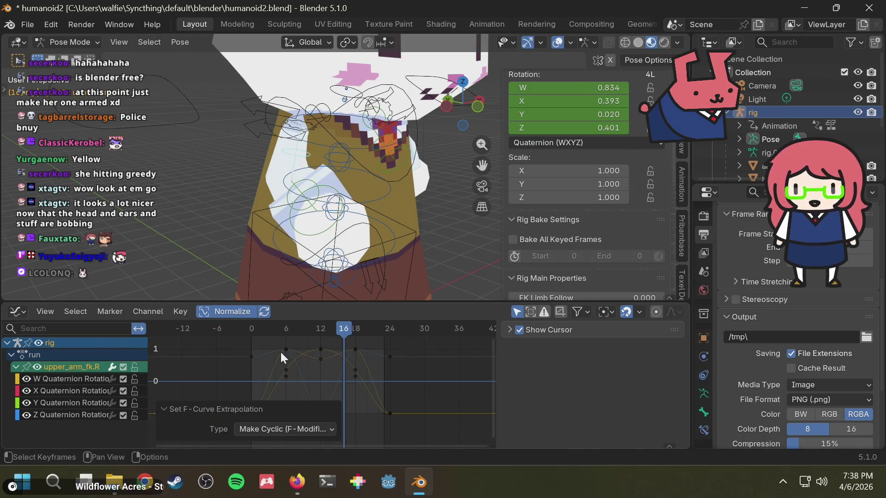
left_click(253, 430)
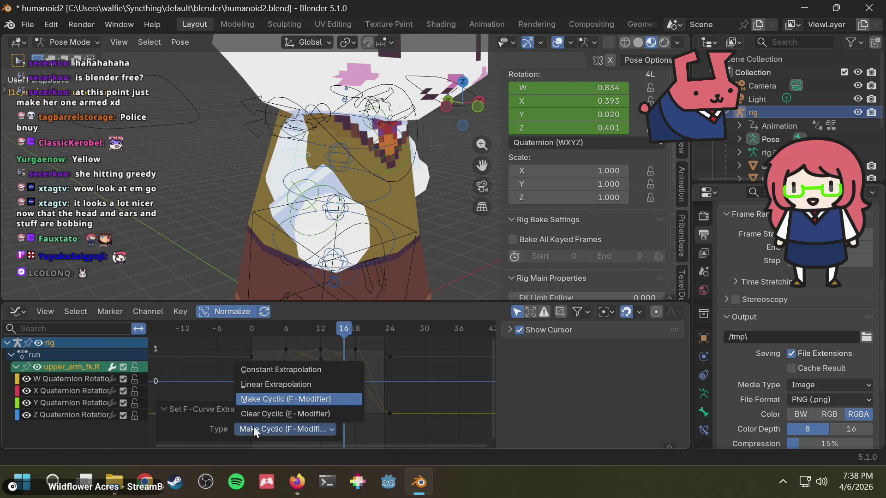
left_click(254, 427)
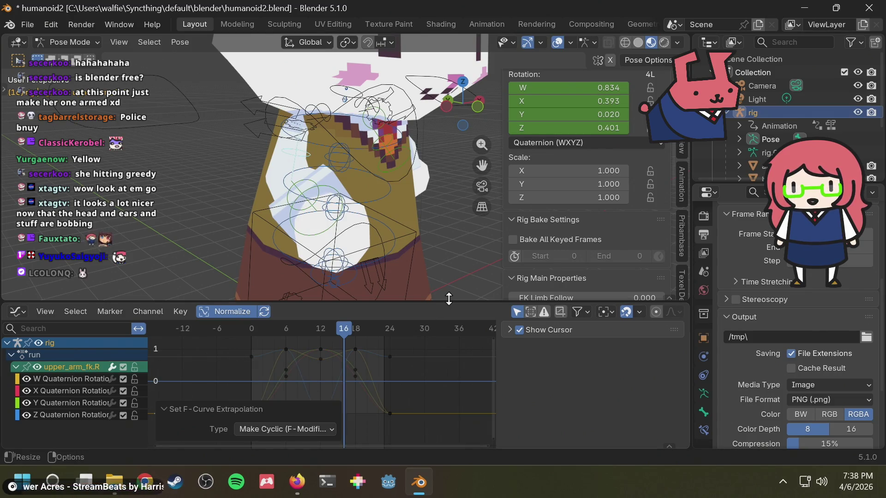
left_click(297, 482)
key("ctrl+a")
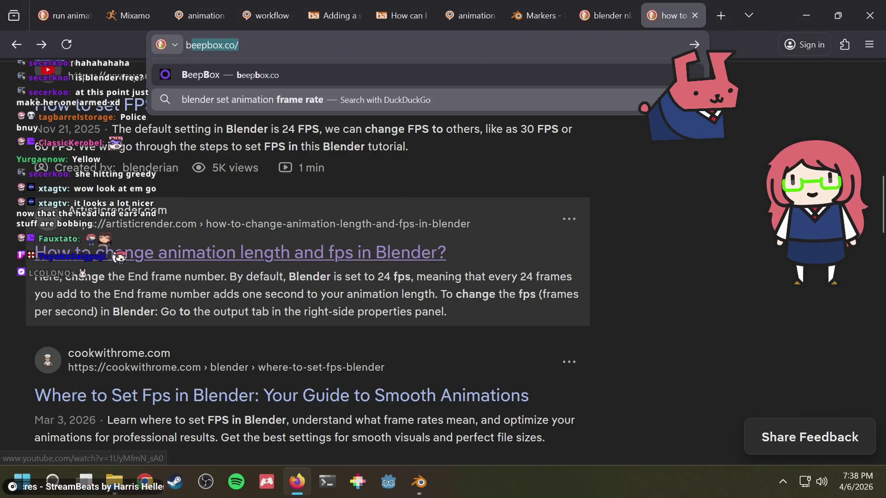
type("blender make c")
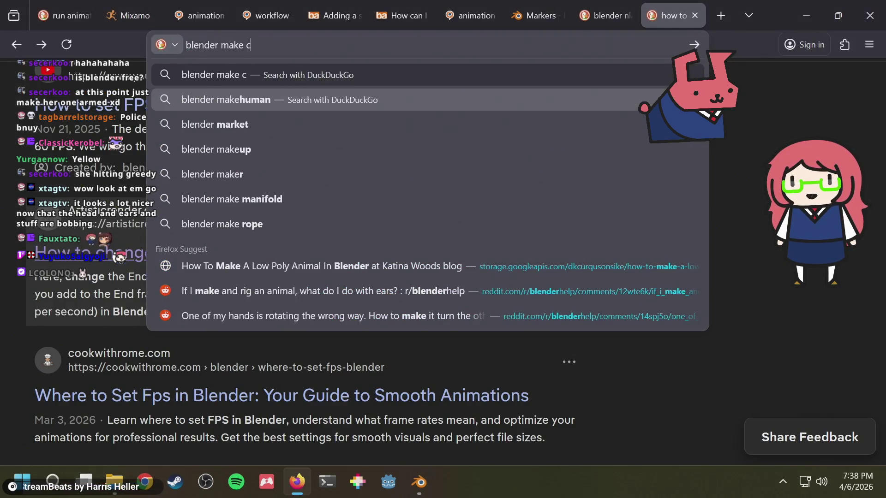
type("yc")
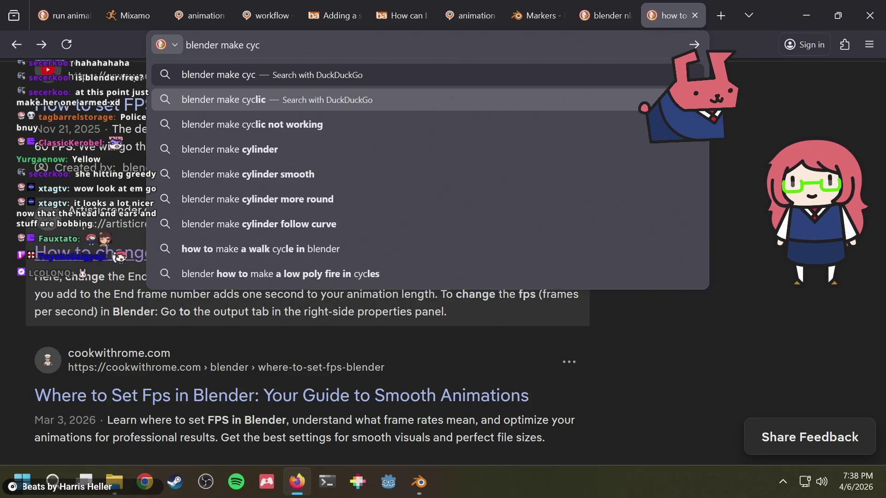
Search 'blender make cyclic', open the Stack Exchange looping-animation answer, then return to Blender.
key("Down")
key("Down")
key("Down")
key("Up")
key("BackSpace")
key("BackSpace")
key("BackSpace")
key("BackSpace")
type("ic")
key("Return")
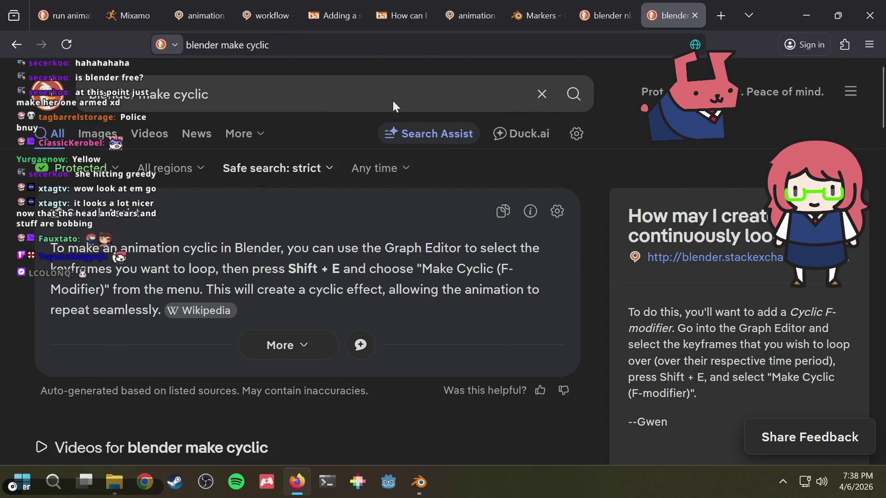
scroll(260, 300, "down", 2)
scroll(261, 300, "down", 2)
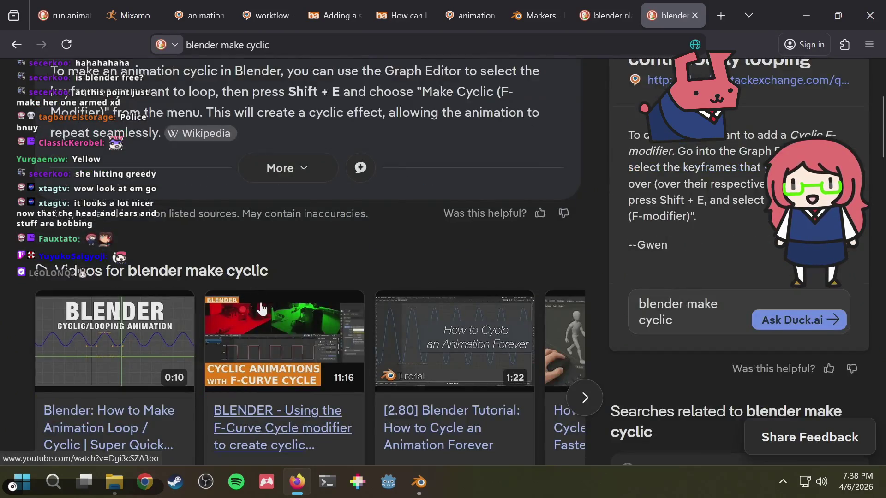
scroll(318, 256, "down", 4)
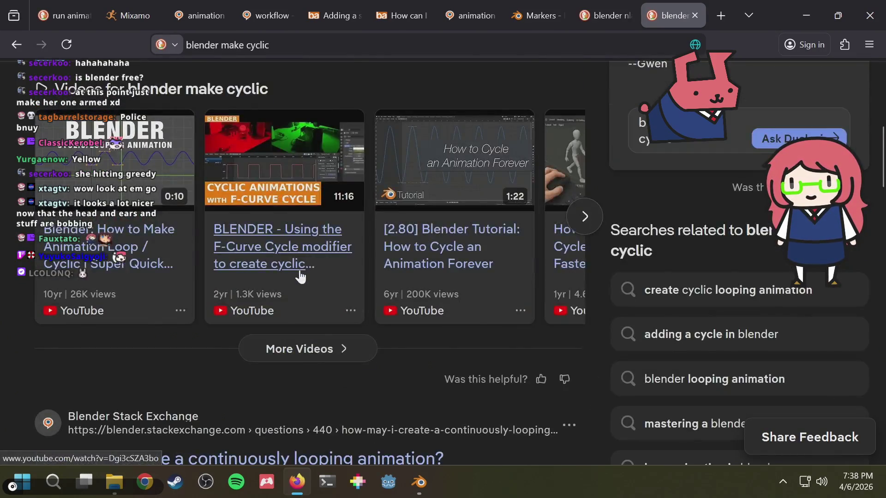
scroll(276, 311, "down", 2)
left_click(136, 378)
scroll(384, 294, "down", 5)
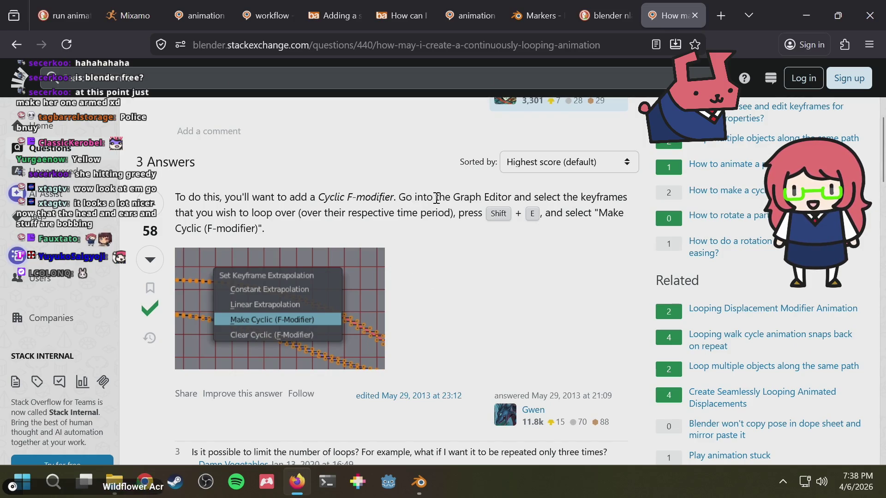
key("alt+Tab")
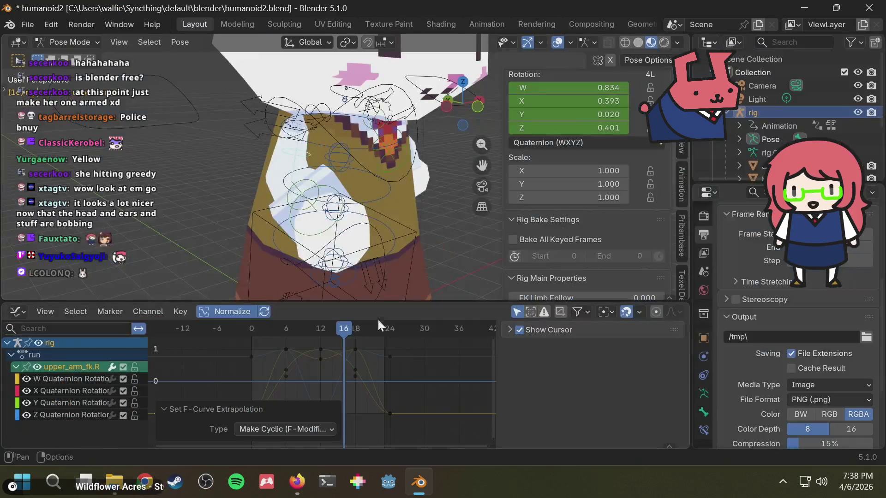
Apply Make Cyclic (F-Modifier) to all the right upper arm's run rotation curves.
left_click(372, 396)
key("alt+Tab")
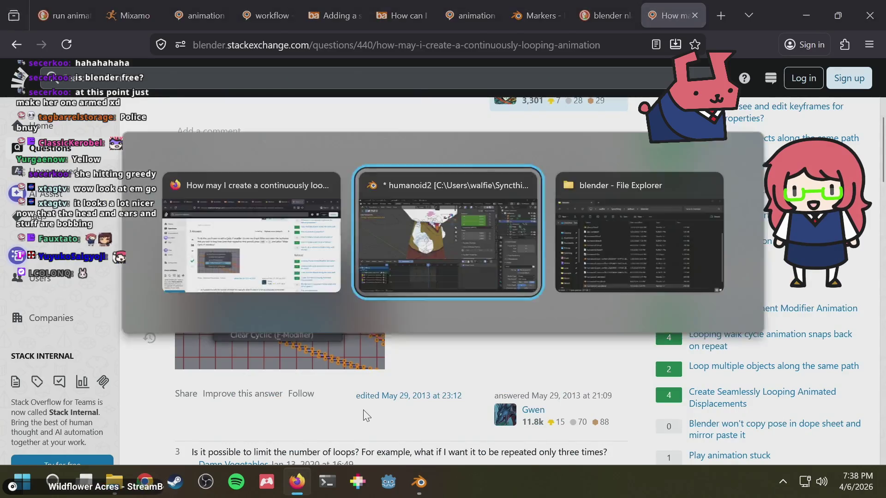
key("b")
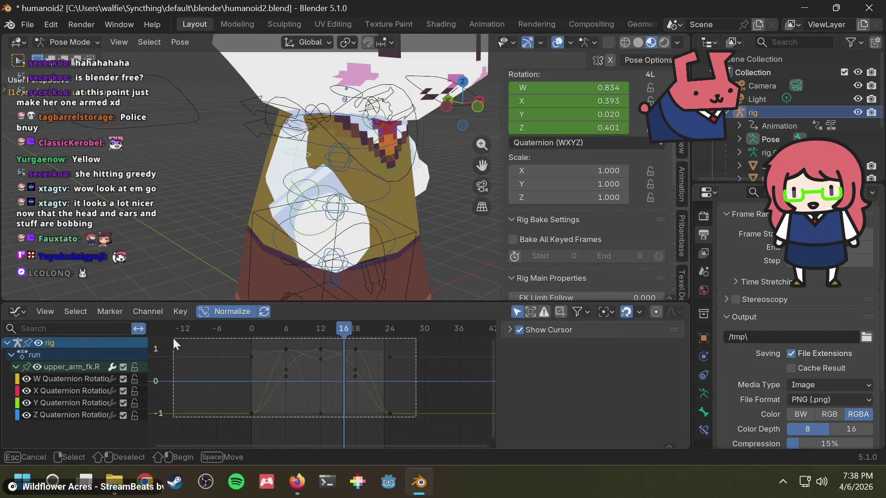
left_click_drag(400, 419, 172, 343)
key("F3")
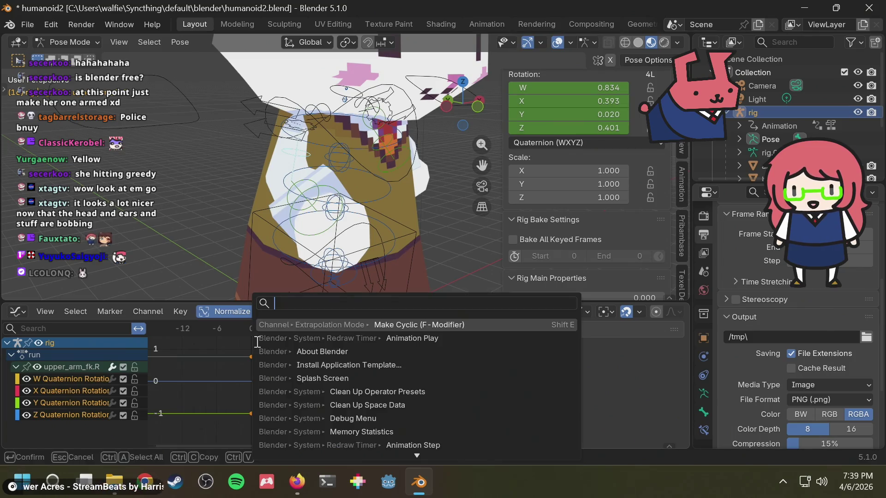
type("make")
key("Down")
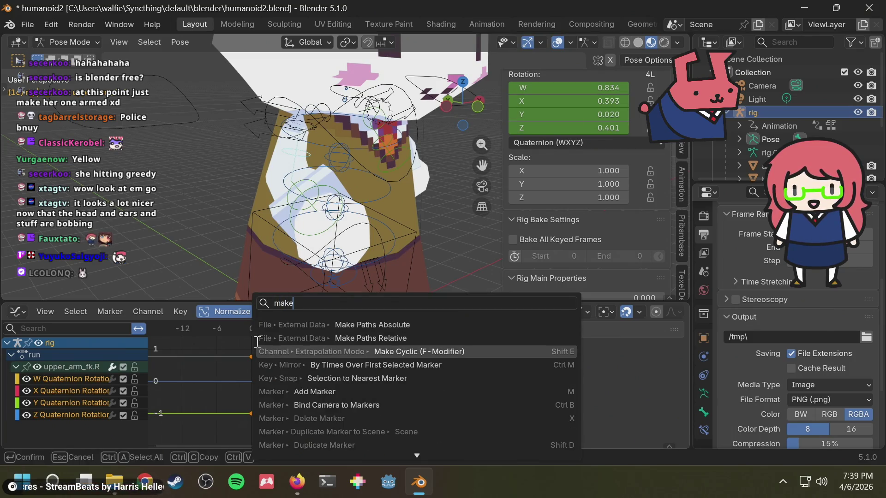
key("Return")
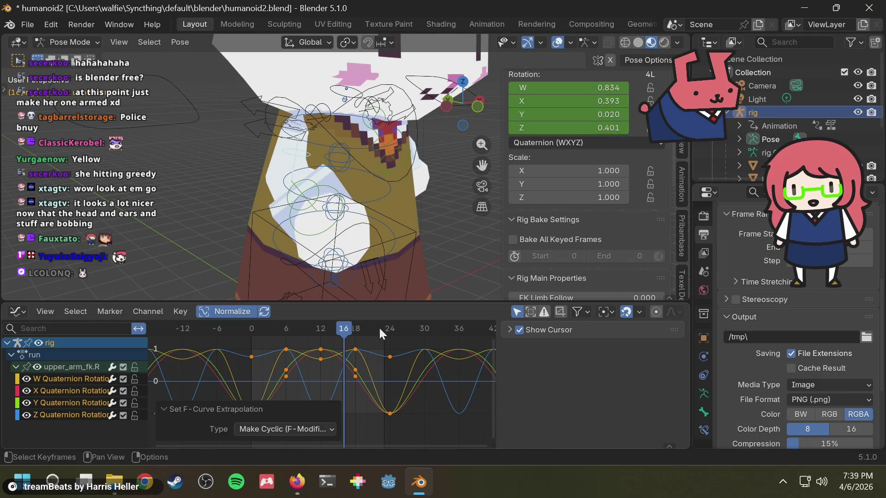
Play and scrub the run past frame 36 to check the loop, then move to upper_arm_fk.L.
key("space")
mouse_move(378, 326)
left_mouse_down()
mouse_move(407, 334)
mouse_move(398, 344)
left_mouse_up()
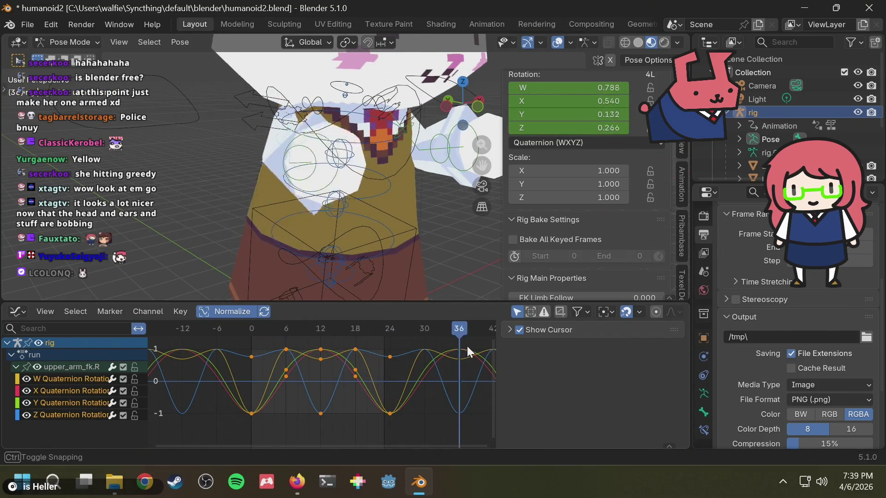
left_click_drag(398, 344, 246, 356)
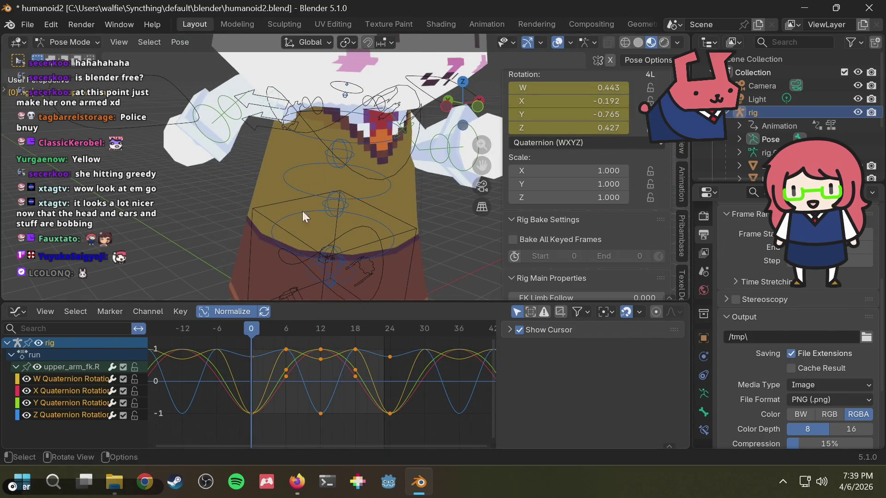
scroll(418, 182, "down", 3)
middle_click_drag(419, 182, 360, 169)
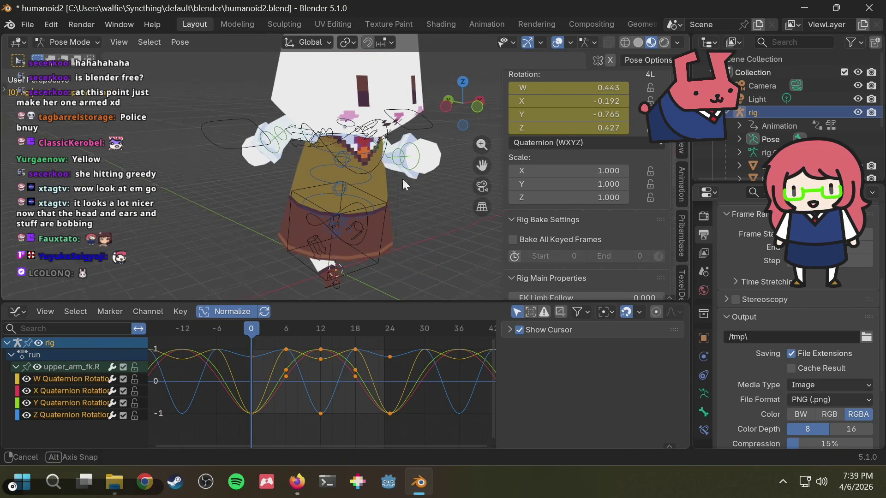
scroll(361, 169, "up", 2)
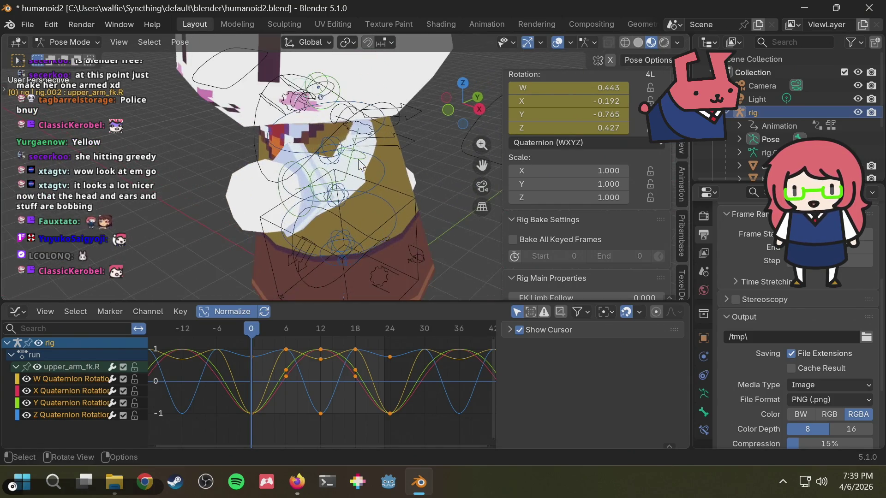
left_click(360, 163)
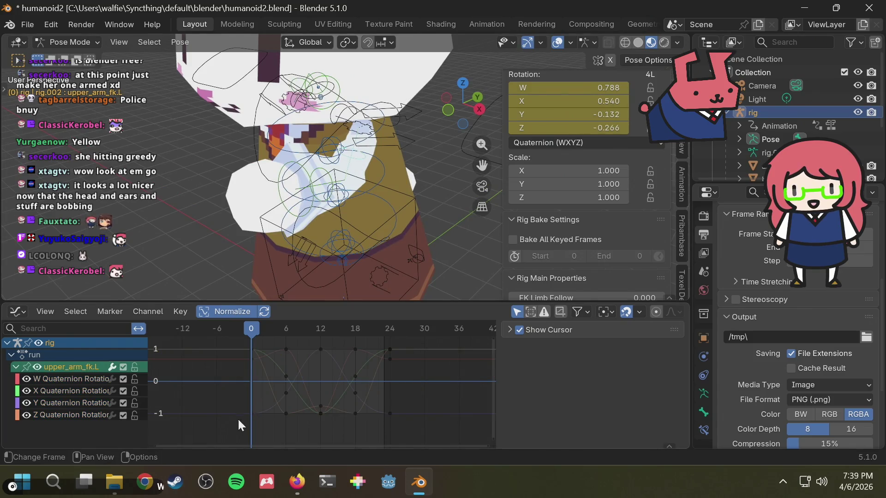
Make all of the left upper arm's run rotation curves cyclic.
left_click_drag(238, 420, 433, 337)
key("F3")
type("ma")
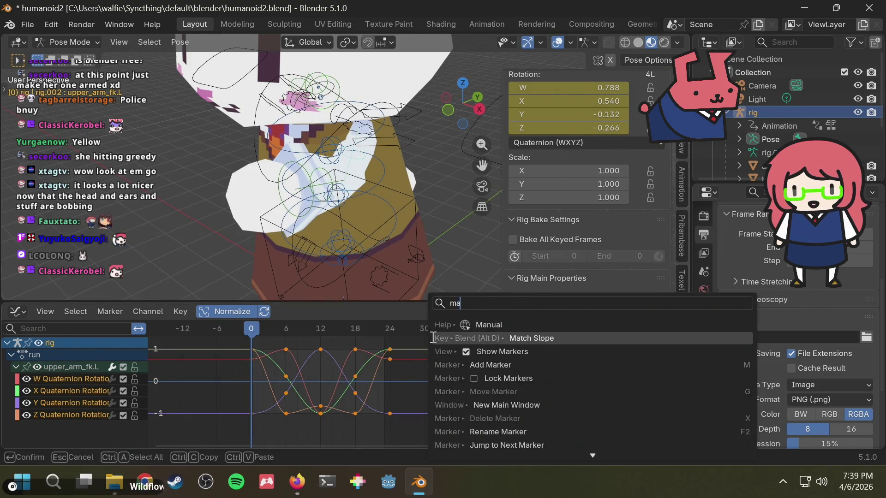
type("ke c")
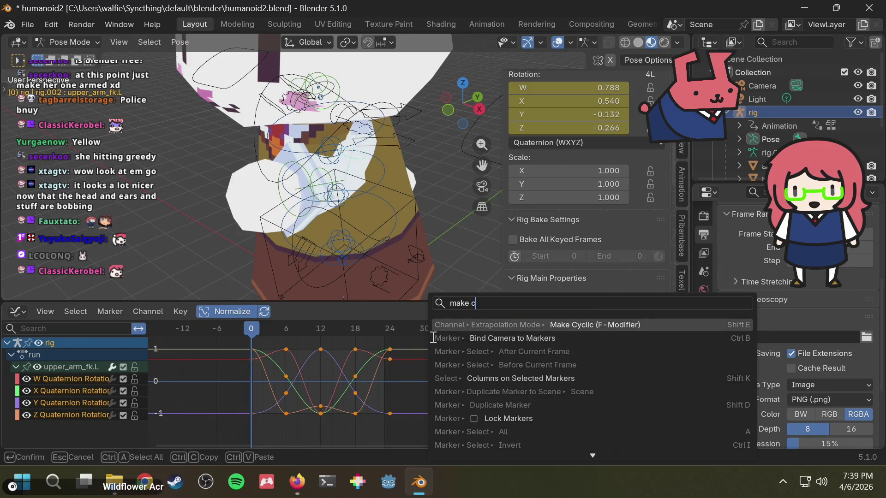
key("Return")
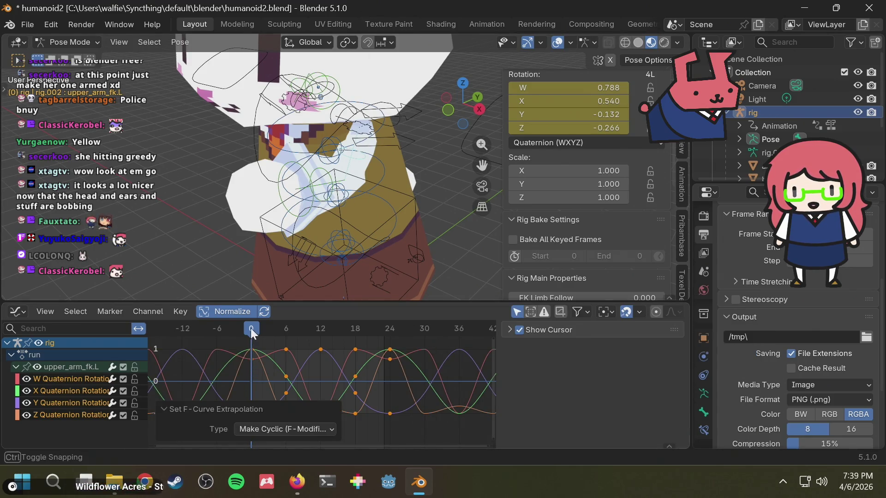
Scrub to frame 37 and back to check the loop, then switch to the ear.R bone.
mouse_move(251, 328)
left_mouse_down()
mouse_move(465, 314)
mouse_move(246, 322)
left_mouse_up()
middle_click_drag(290, 284, 342, 249)
scroll(296, 178, "down", 6)
middle_click_drag(297, 178, 342, 92)
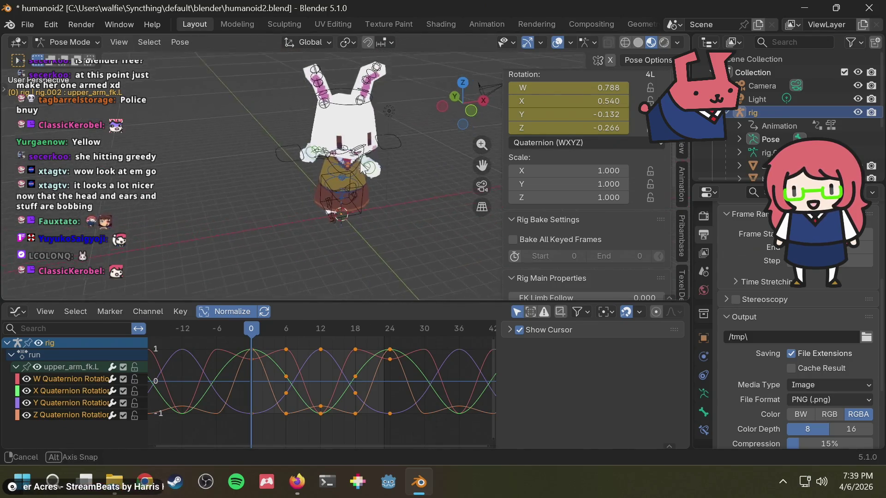
left_click(326, 97)
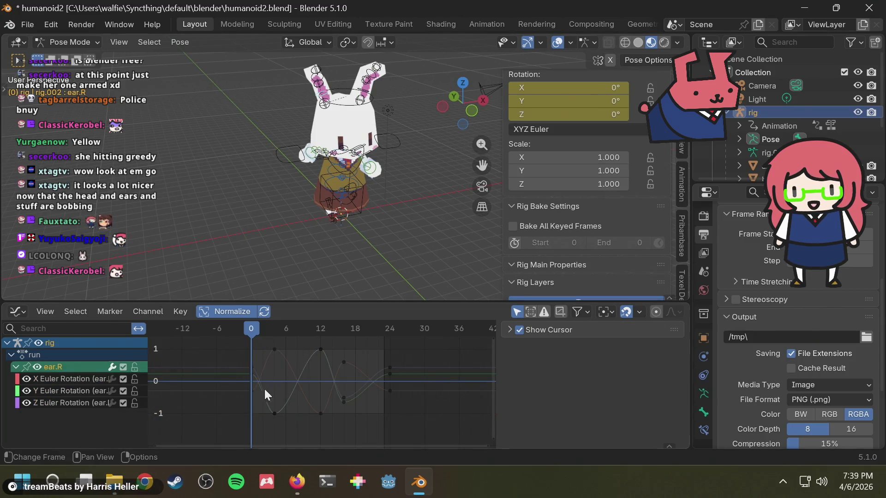
Try selecting both ear bones' keyframes together, then back out of that selection.
key("a")
key("F3")
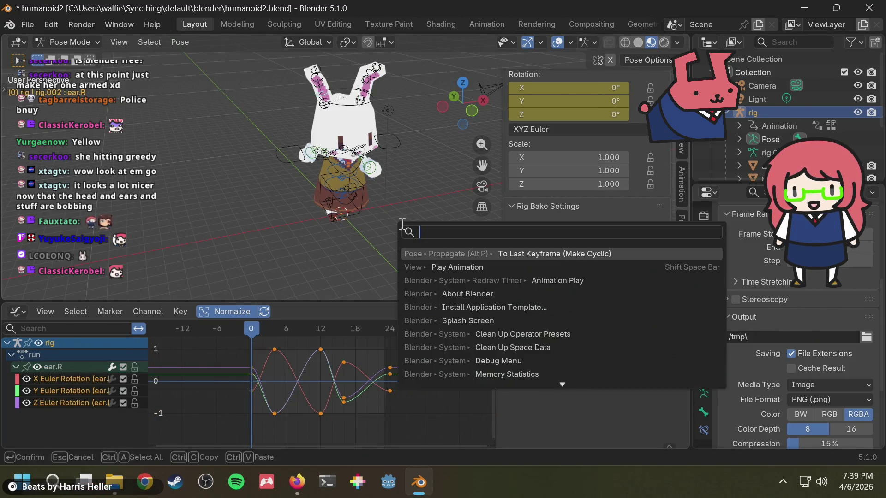
key("Escape")
scroll(398, 115, "up", 2)
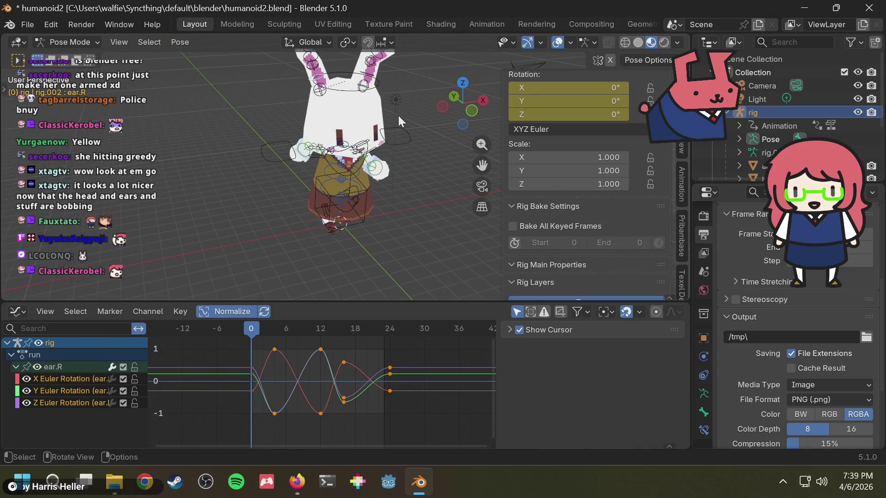
scroll(367, 123, "up", 2)
left_click(358, 113, "shift")
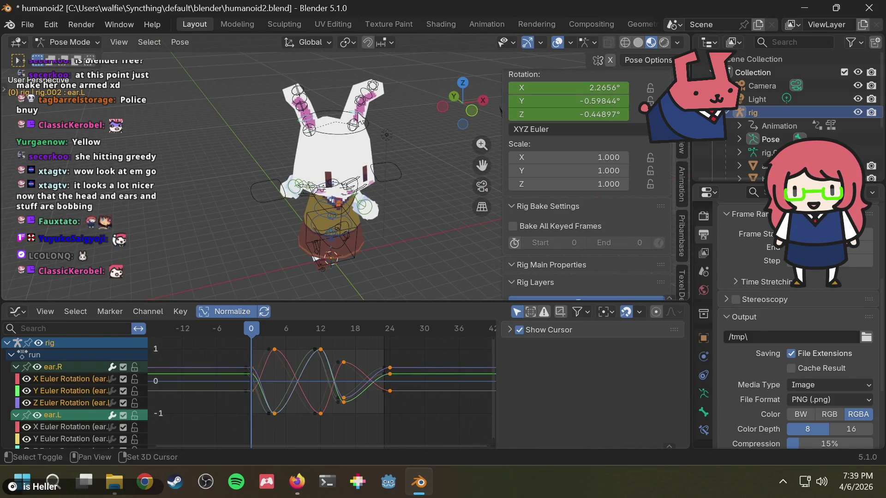
left_click(237, 421)
left_click_drag(237, 420, 439, 336)
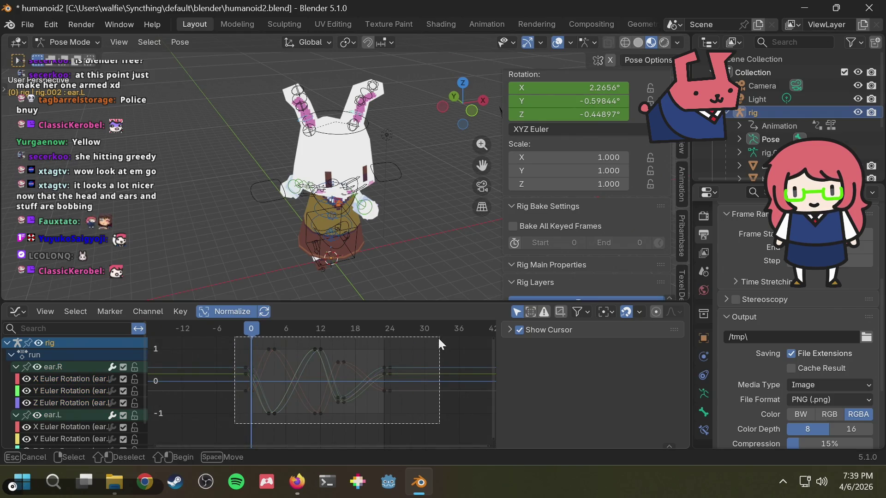
left_click_drag(438, 335, 427, 333)
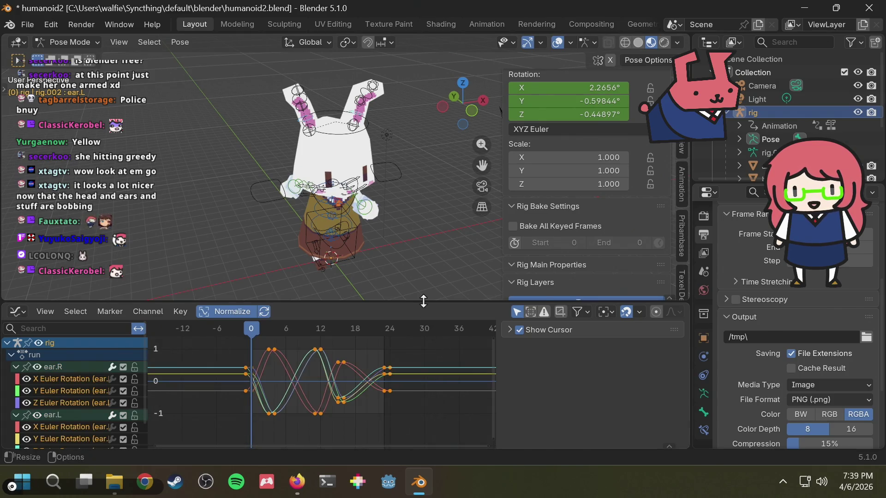
left_click(408, 129)
scroll(285, 97, "up", 3)
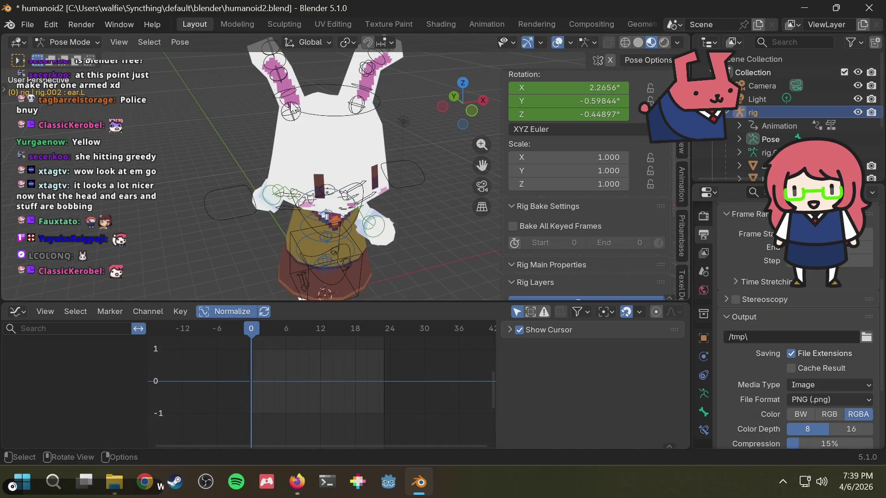
Make ear.R's rotation curves cyclic on their own, then move to ear.L.
left_click(295, 98)
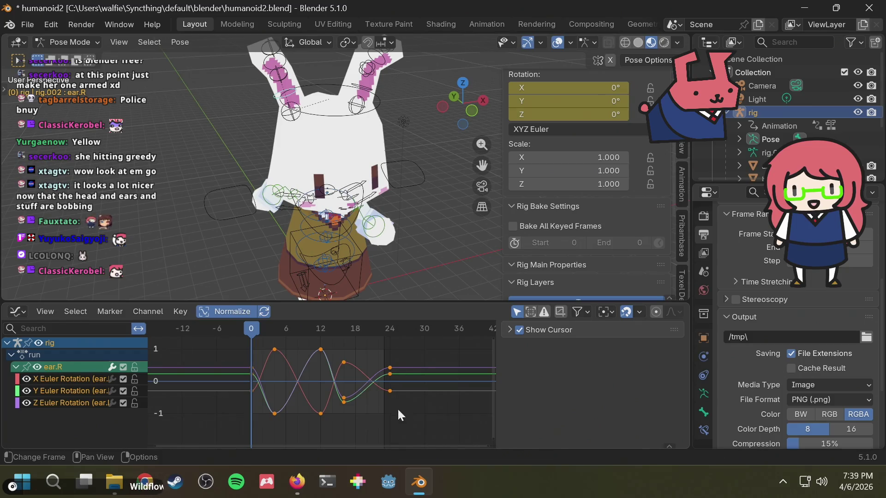
key("F3")
key("Return")
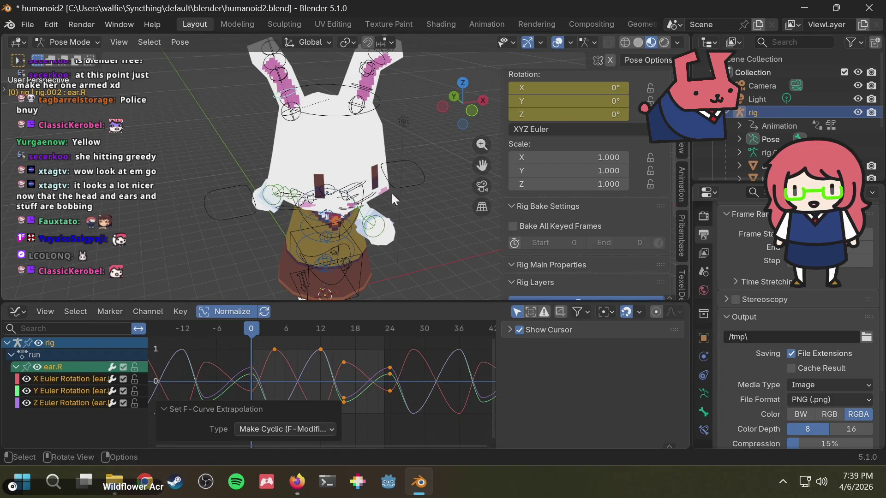
left_click(369, 85)
key("F3")
type("make")
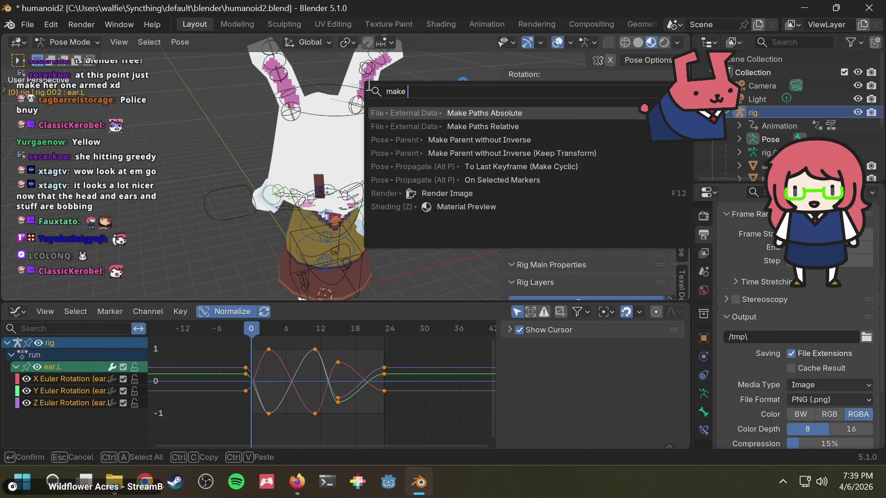
type(" cy")
Make all of ear.L's run rotation curves cyclic.
key("Escape")
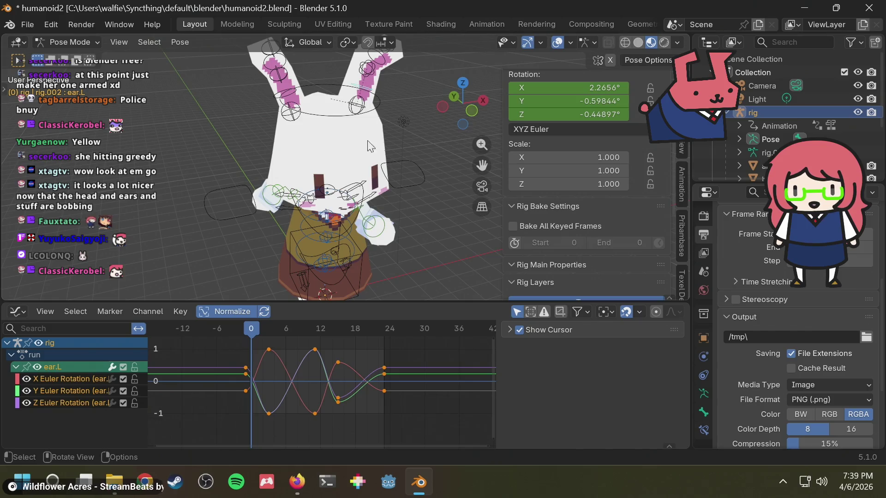
left_click(416, 384)
left_click_drag(405, 421, 233, 337)
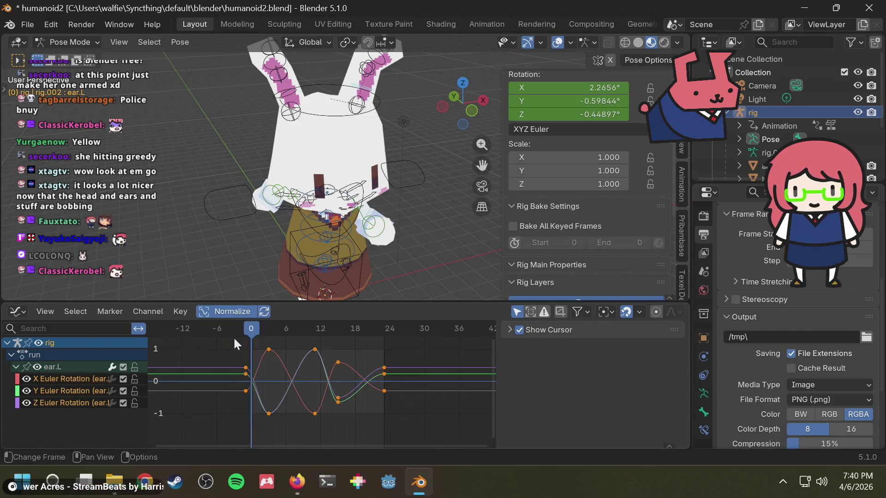
key("F3")
type("make")
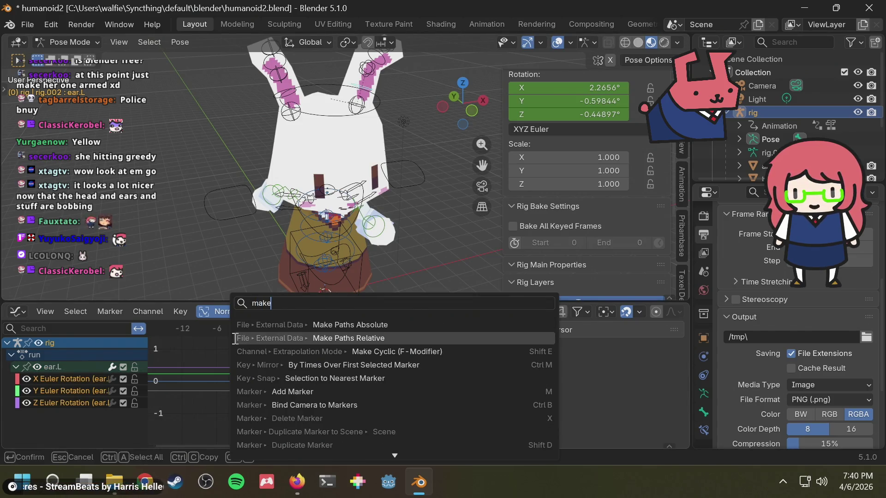
key("Down")
key("Return")
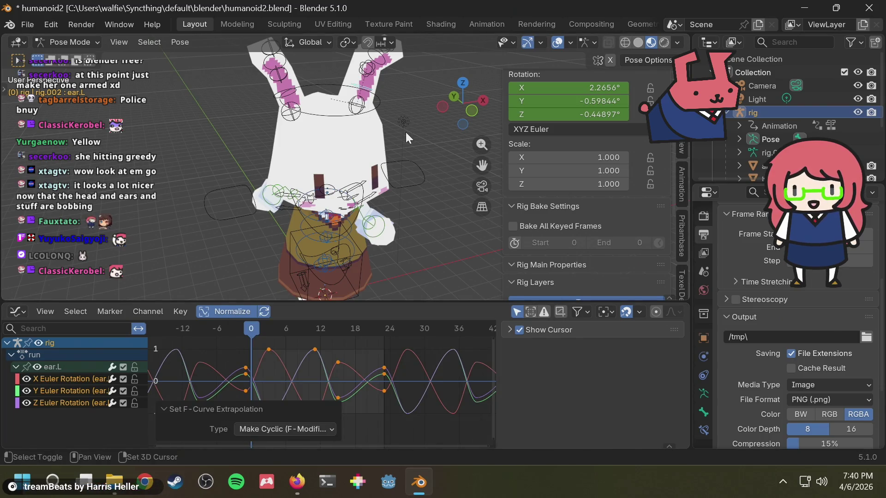
Play the run and scrub between frames 8 and 24 to check the ears loop.
key("space")
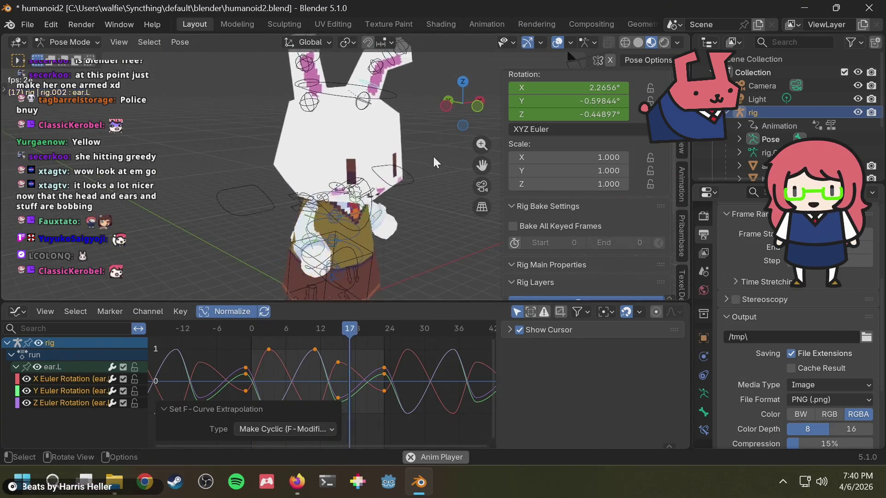
key("space")
left_click_drag(304, 330, 386, 329)
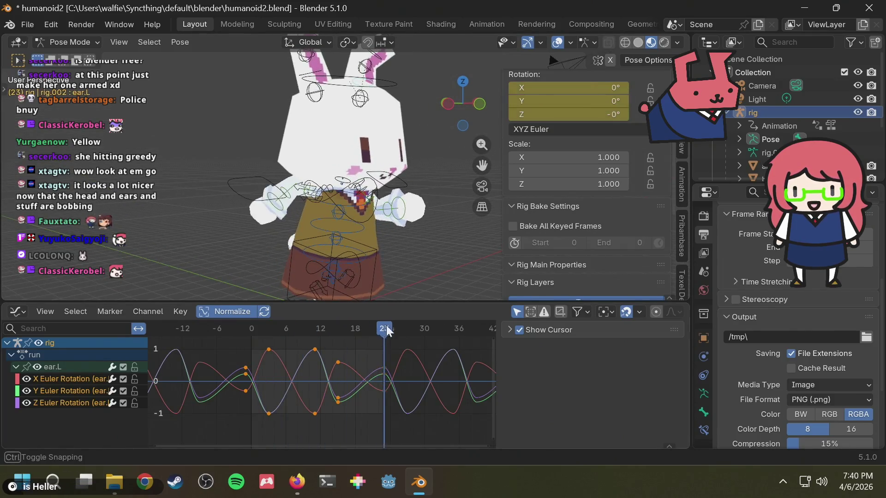
left_click_drag(386, 331, 296, 327)
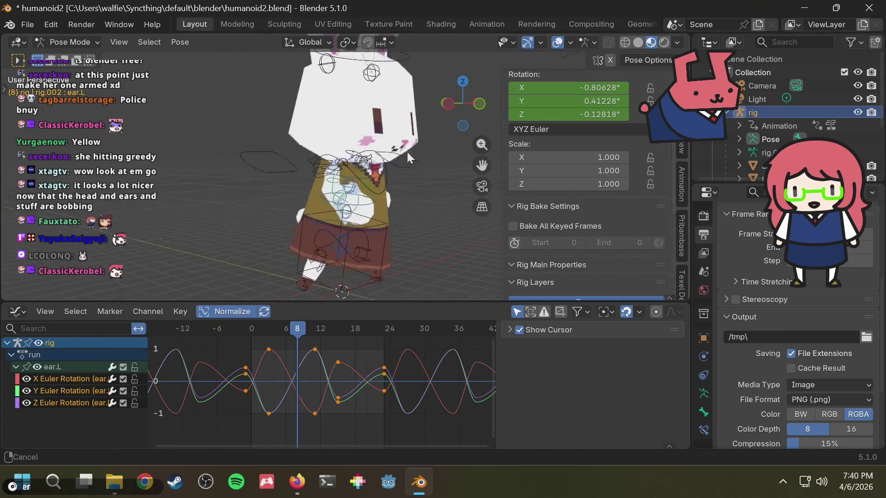
Attempt Make Cyclic on foot_ik.R without its keys selected and undo it.
middle_click_drag(407, 152, 322, 205)
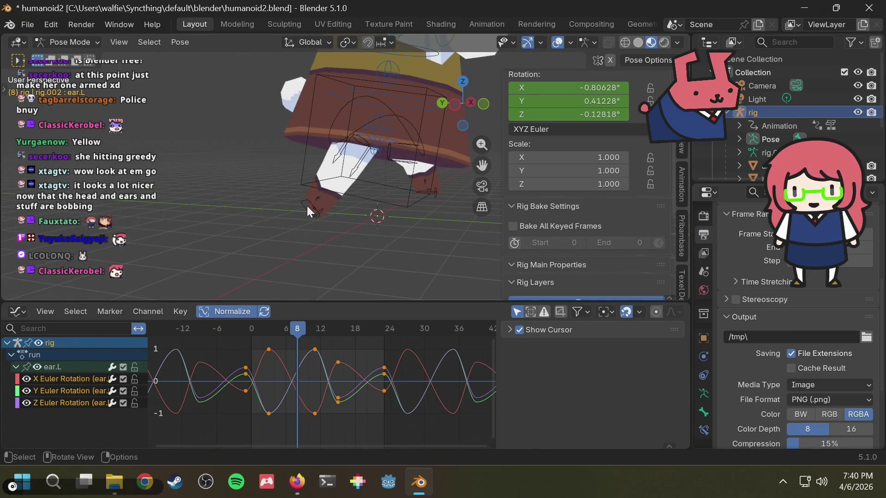
left_click(307, 206)
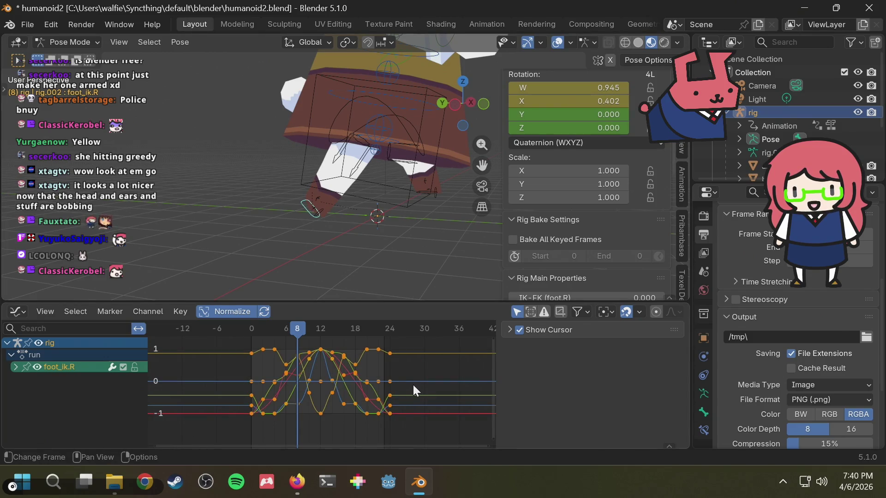
key("F3")
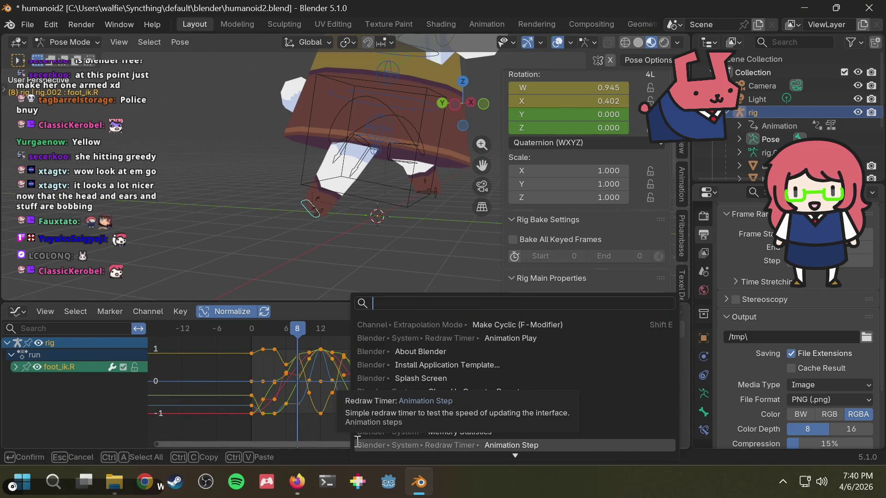
left_click(406, 324)
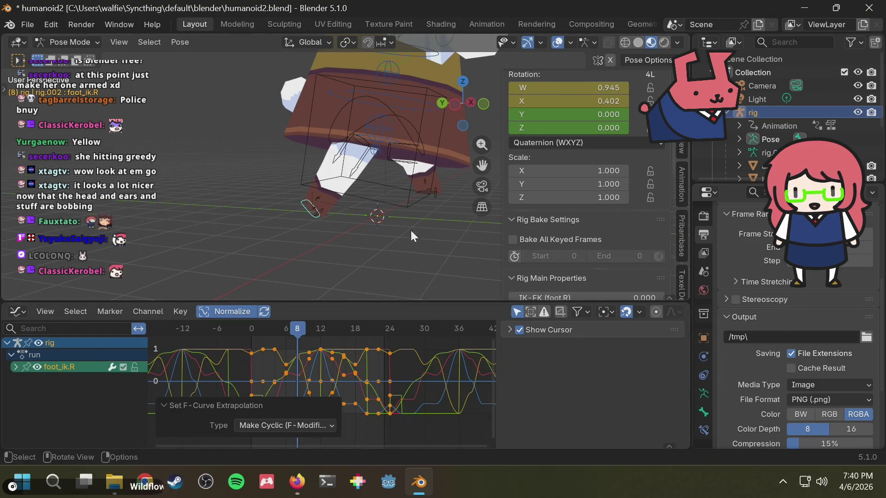
scroll(399, 410, "up", 1)
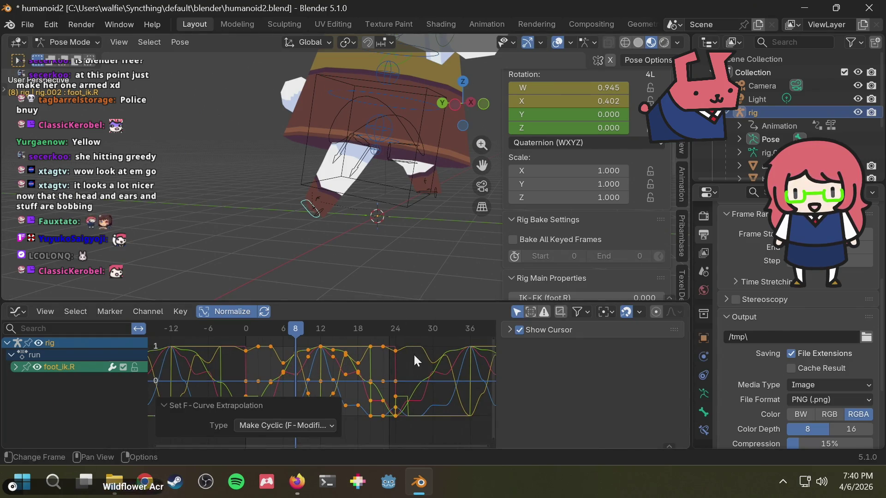
key("ctrl+z")
left_click(409, 413)
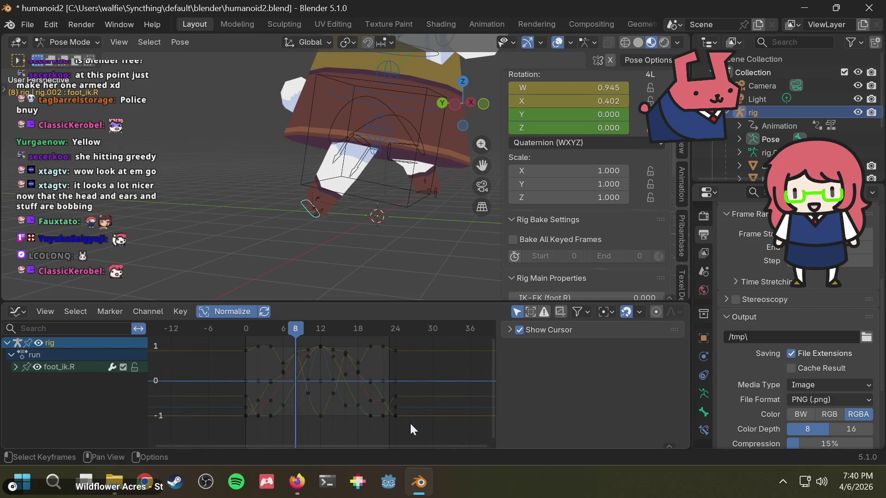
key("space")
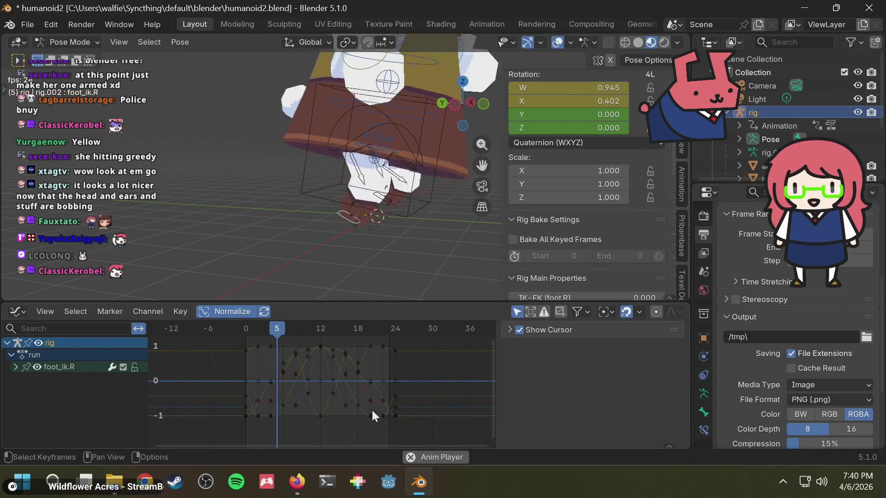
key("space")
Make all foot_ik.R run curves cyclic, play to check, then switch to foot_ik.L.
left_click_drag(411, 421, 211, 330)
key("F3")
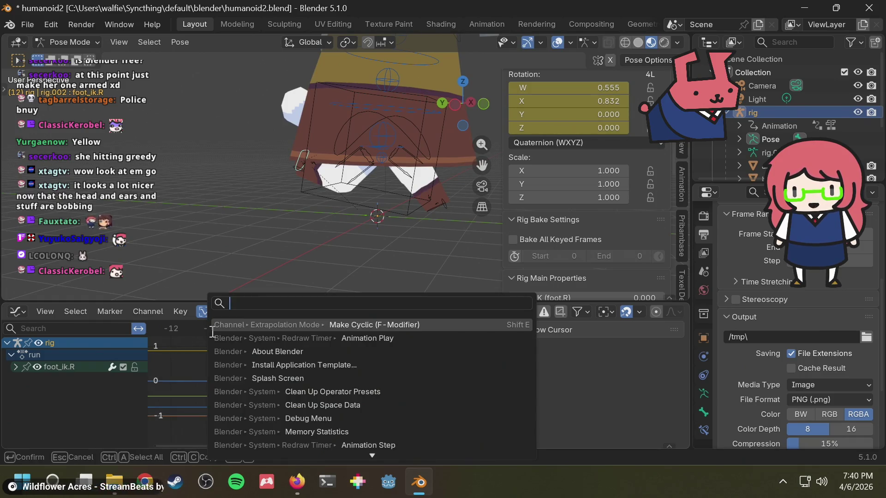
left_click(328, 328)
key("space")
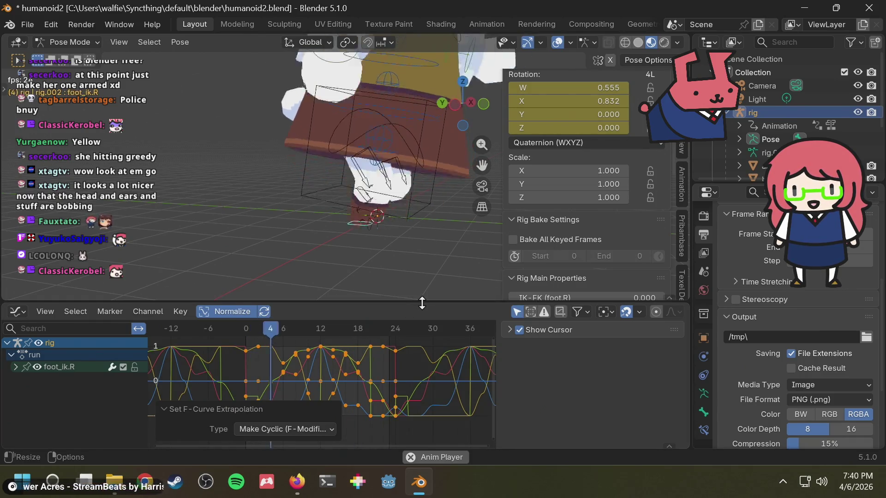
mouse_move(425, 262)
middle_mouse_down()
mouse_move(271, 272)
mouse_move(309, 215)
middle_mouse_up()
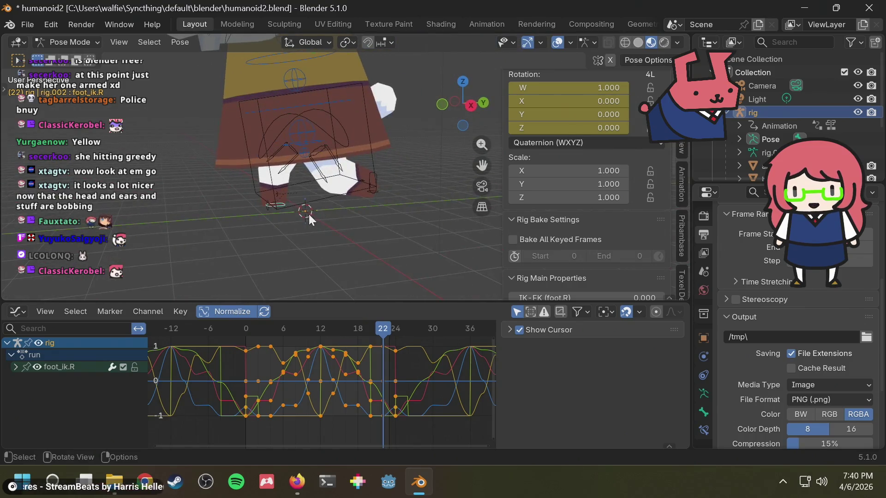
left_click(376, 176)
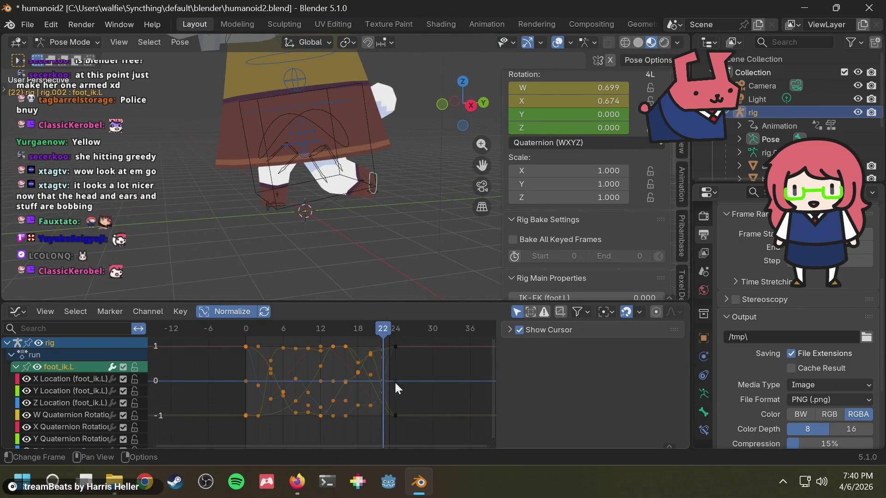
Make all of foot_ik.L's location and rotation run curves cyclic.
key("a")
key("F3")
type("make")
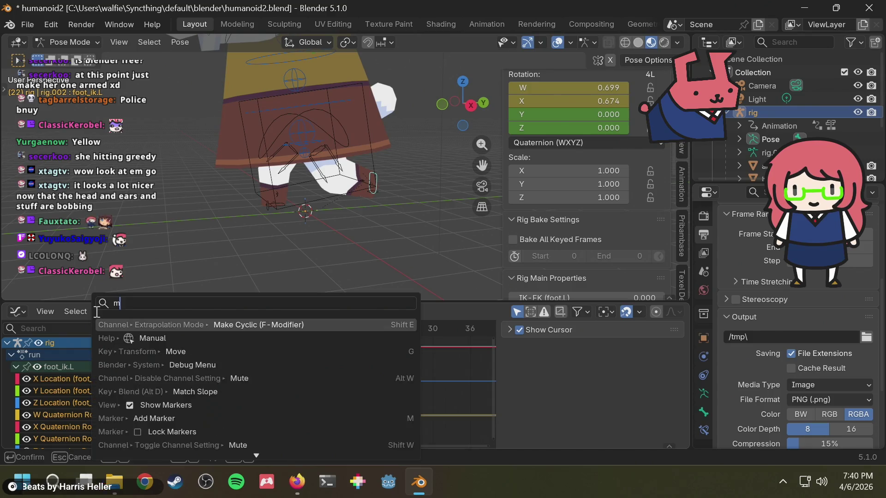
key("Down")
key("Down")
key("Return")
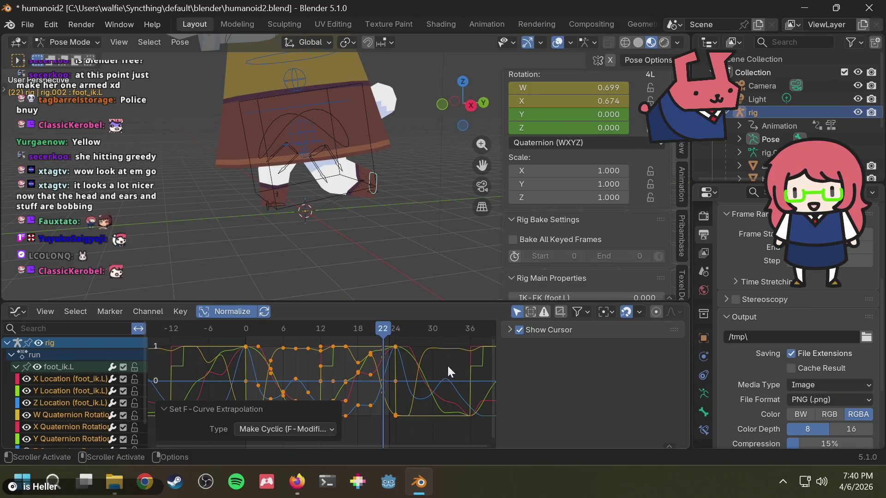
Play the looping run while orbiting the character, then select the torso bone.
key("space")
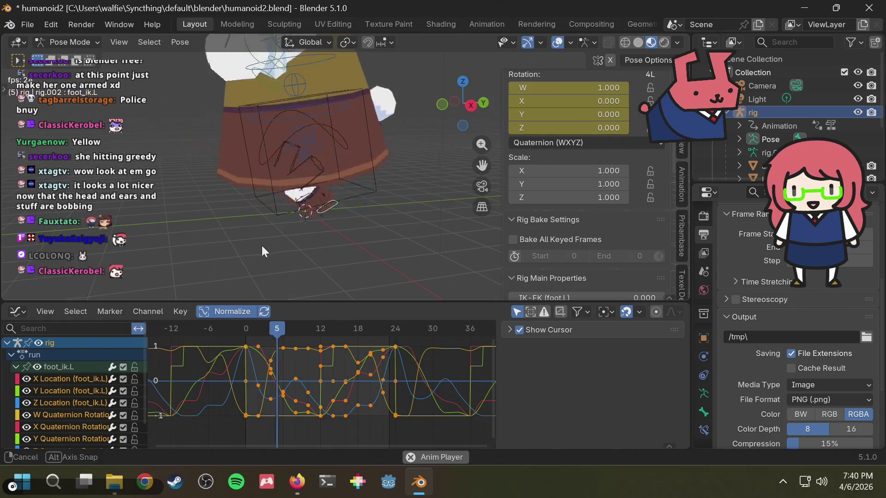
middle_click_drag(327, 261, 416, 262)
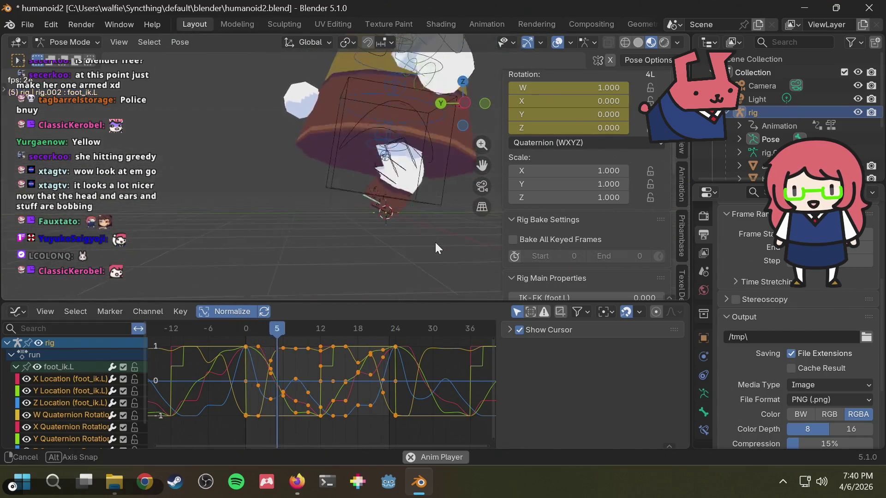
scroll(71, 400, "down", 2)
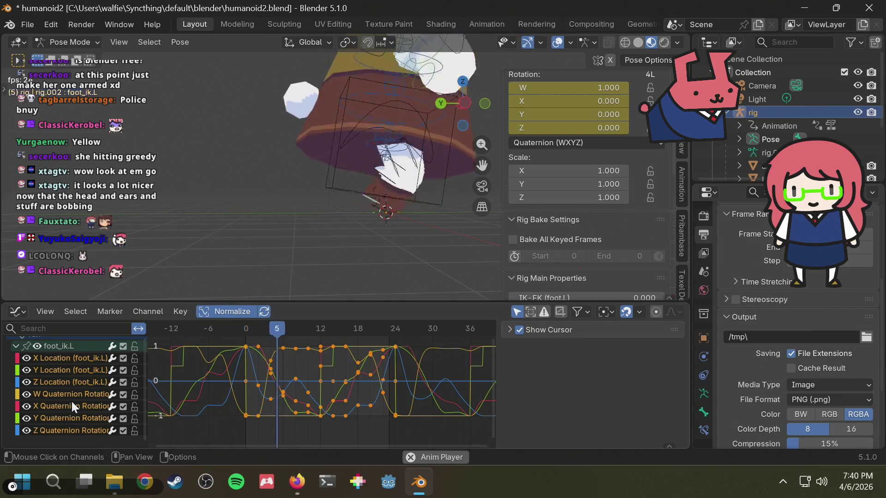
scroll(71, 402, "up", 2)
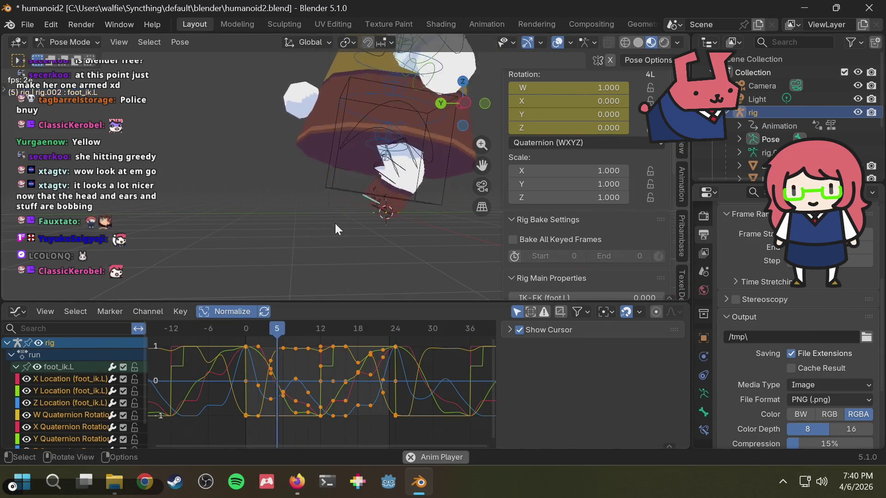
key("space")
middle_click_drag(385, 220, 383, 109)
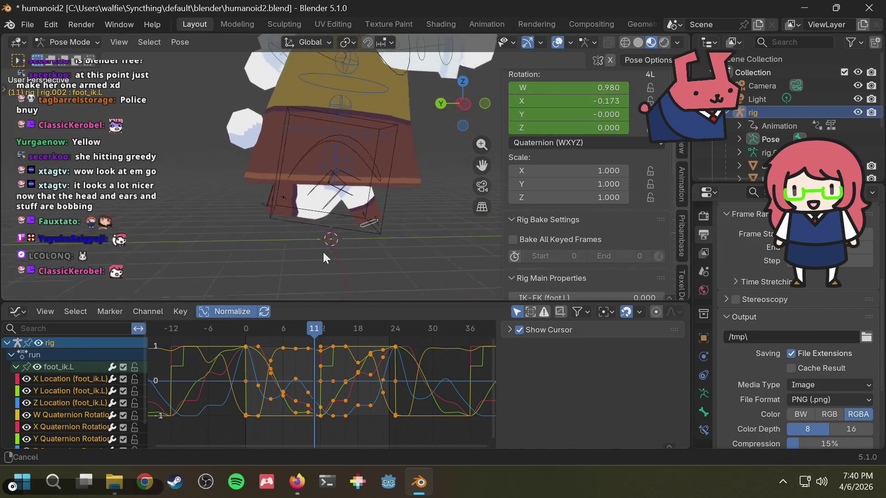
left_click(370, 153)
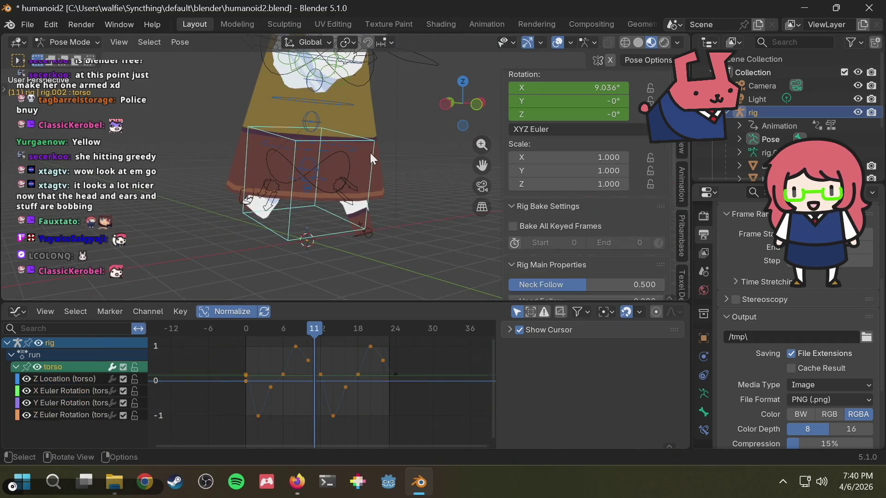
Make all of the torso bone's run curves cyclic.
left_click(417, 434)
key("a")
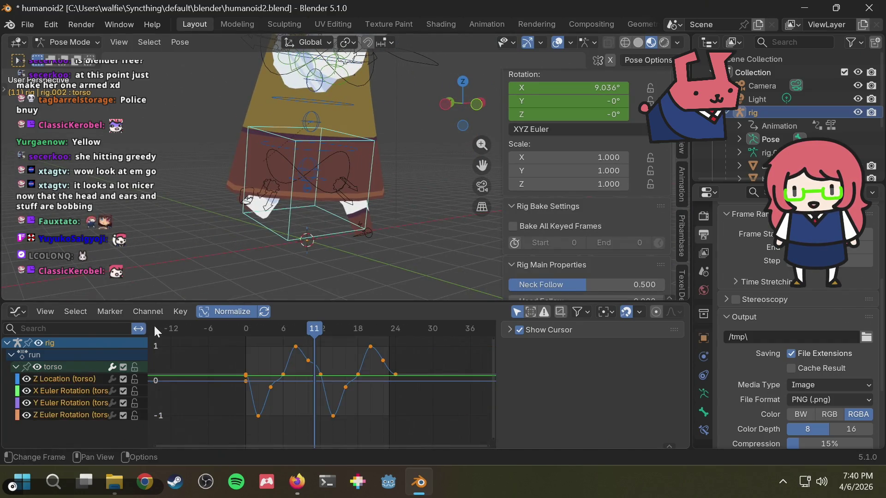
key("F3")
type("make c")
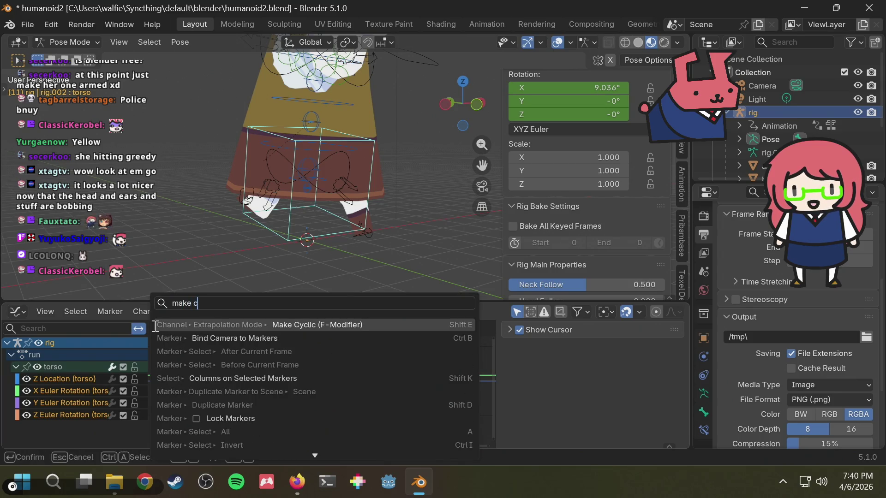
key("Return")
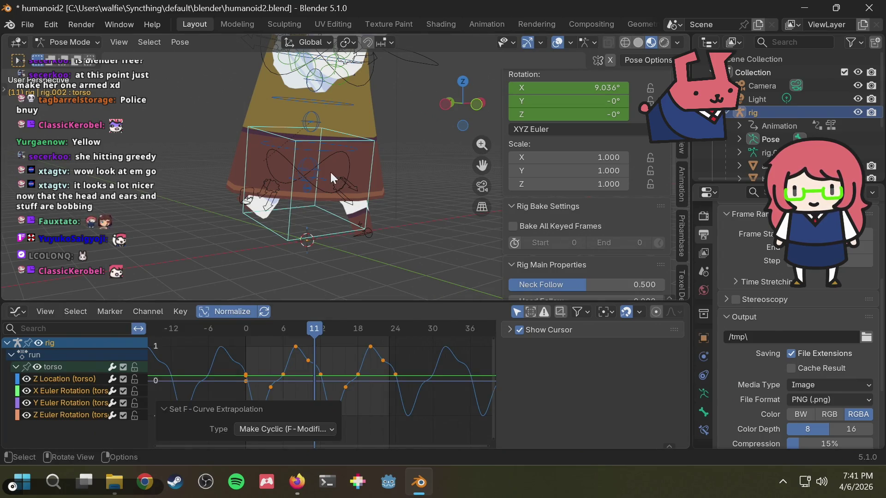
Make all of the hips bone's run curves cyclic.
left_click(344, 156)
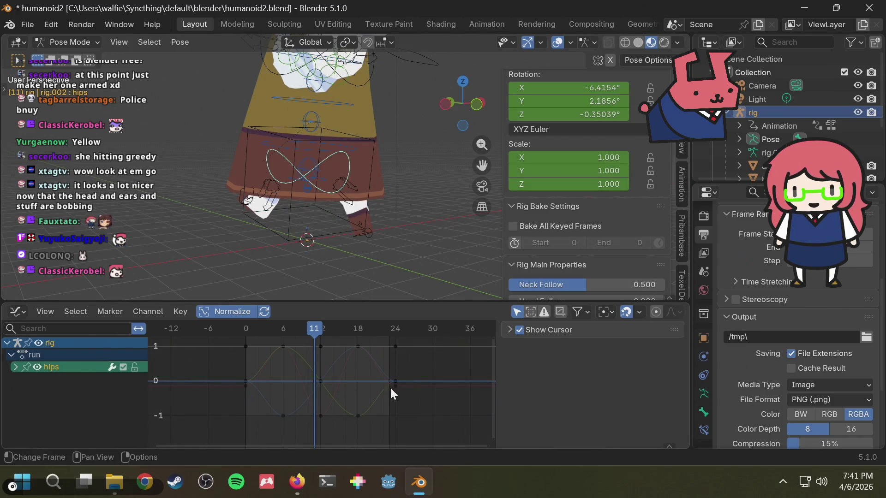
key("a")
key("F3")
type("make cy")
key("Return")
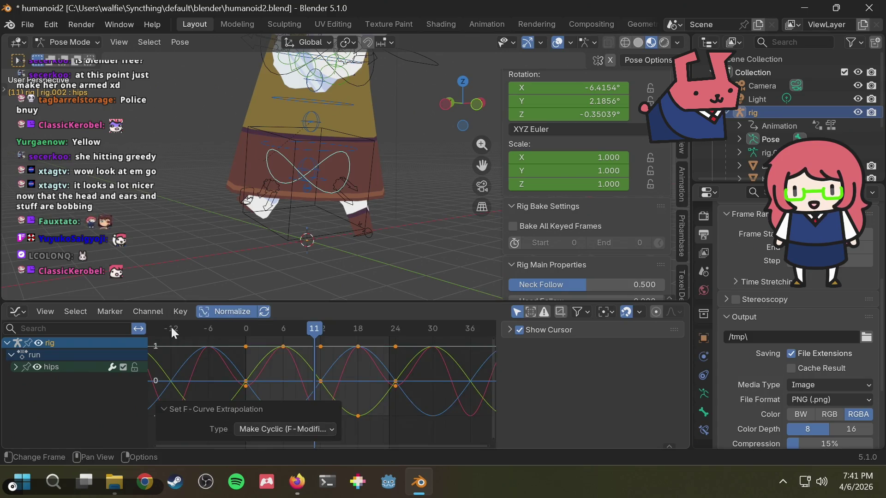
left_click(430, 191)
middle_click_drag(429, 192, 387, 99)
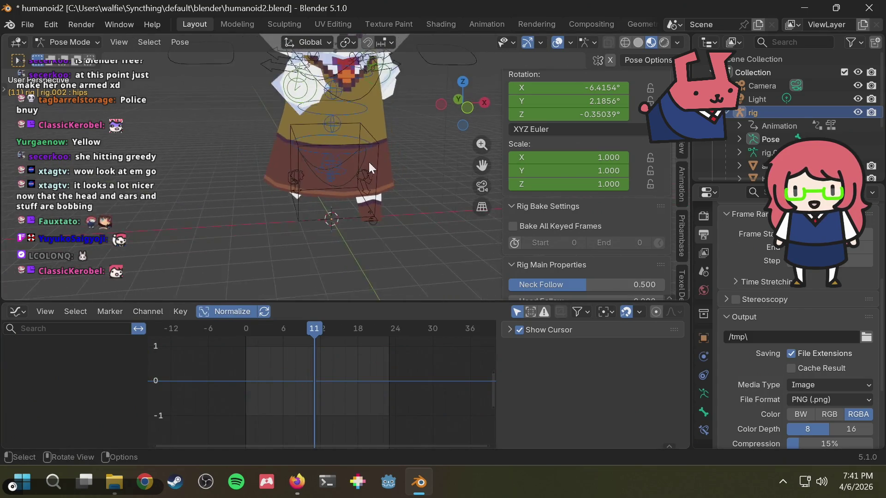
scroll(387, 100, "up", 2)
scroll(366, 117, "up", 2)
scroll(355, 97, "up", 2)
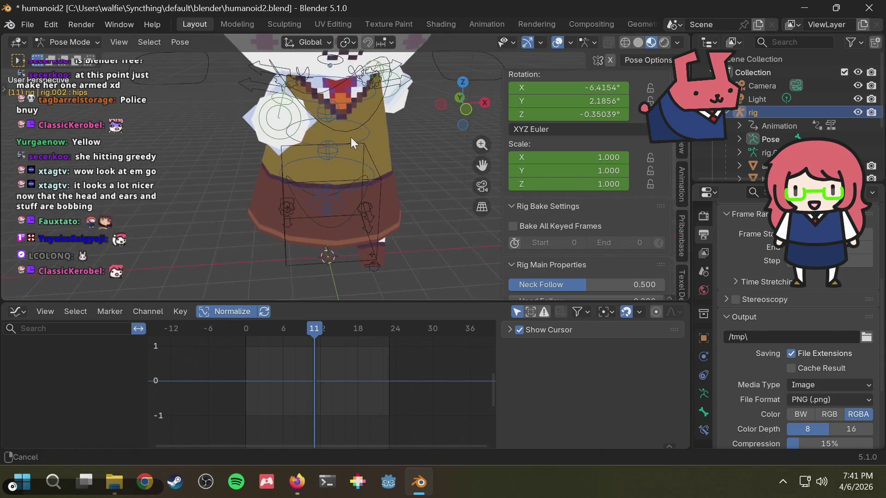
Make the chest bone's run curves cyclic, then select forearm_fk.R.
left_click(364, 115)
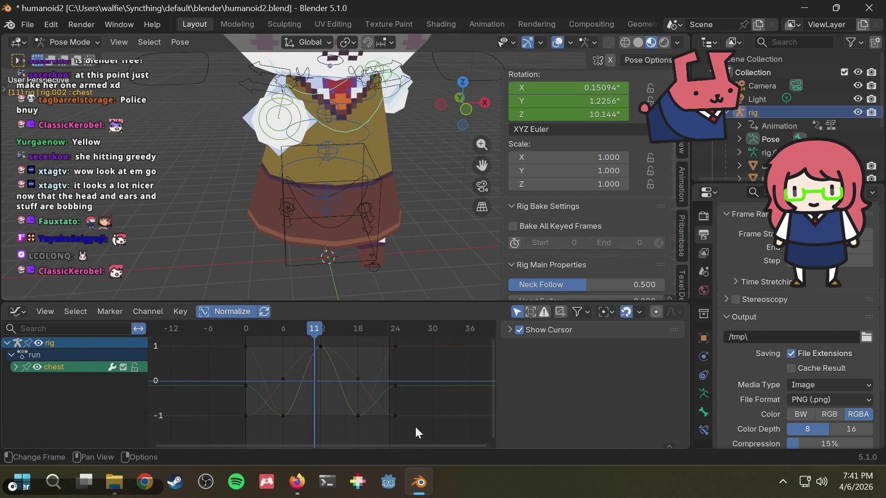
key("Home")
key("F3")
type("make ")
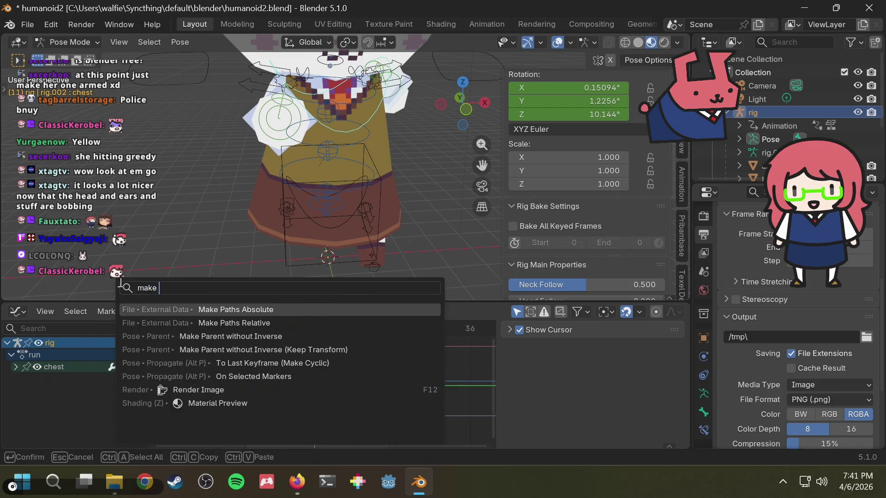
type("cy")
key("Escape")
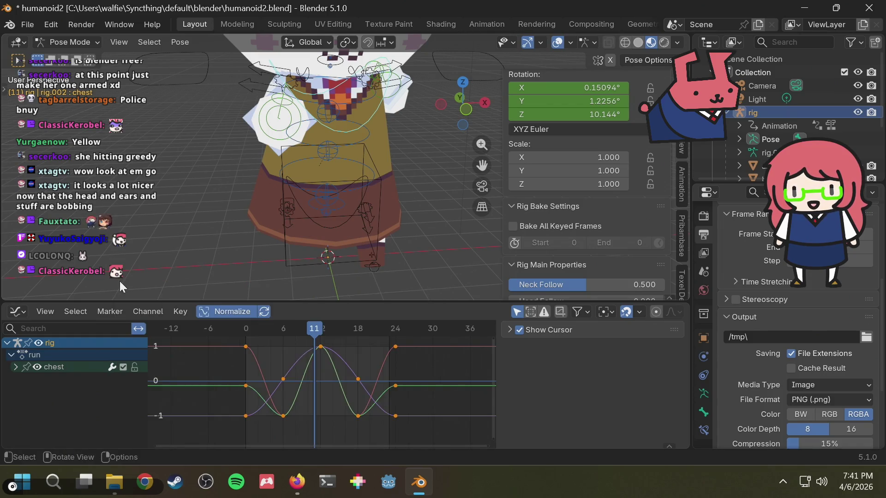
key("F3")
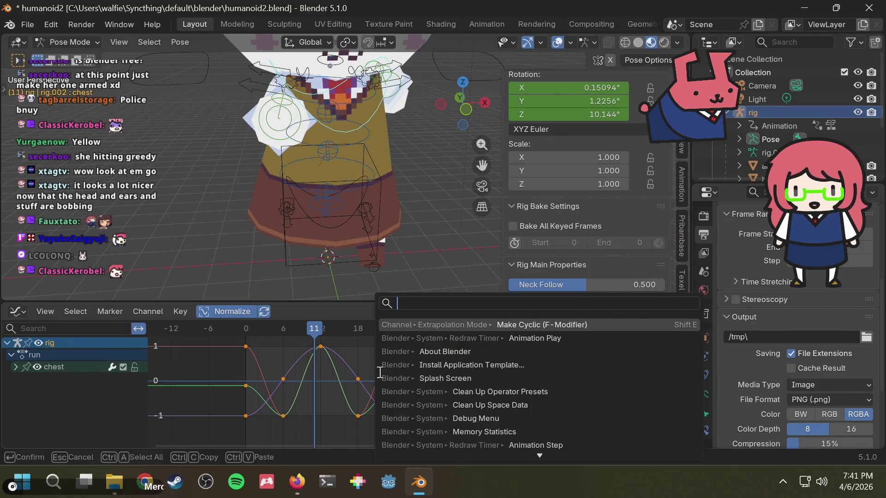
key("Return")
mouse_move(303, 239)
middle_mouse_down()
mouse_move(382, 177)
mouse_move(396, 176)
middle_mouse_up()
left_click(367, 137)
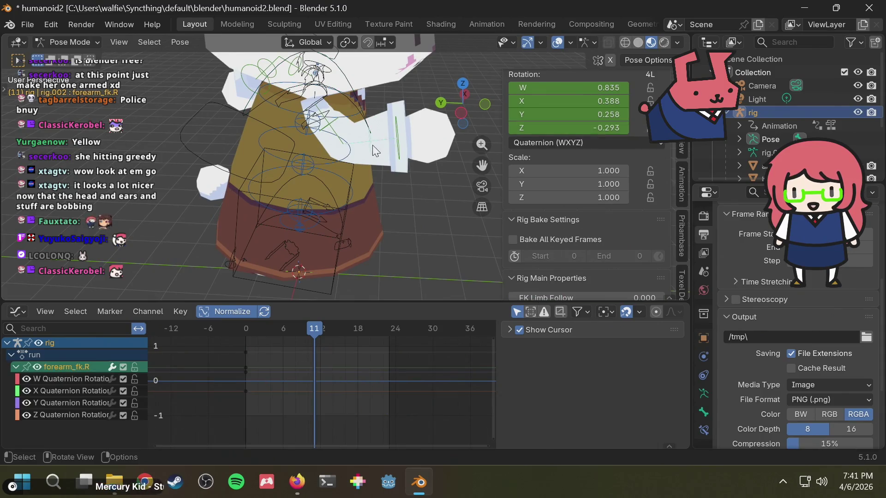
Make all of the head bone's run-action curves cyclic.
mouse_move(355, 276)
middle_mouse_down()
mouse_move(269, 221)
mouse_move(356, 185)
mouse_move(401, 128)
mouse_move(360, 135)
mouse_move(426, 126)
middle_mouse_up()
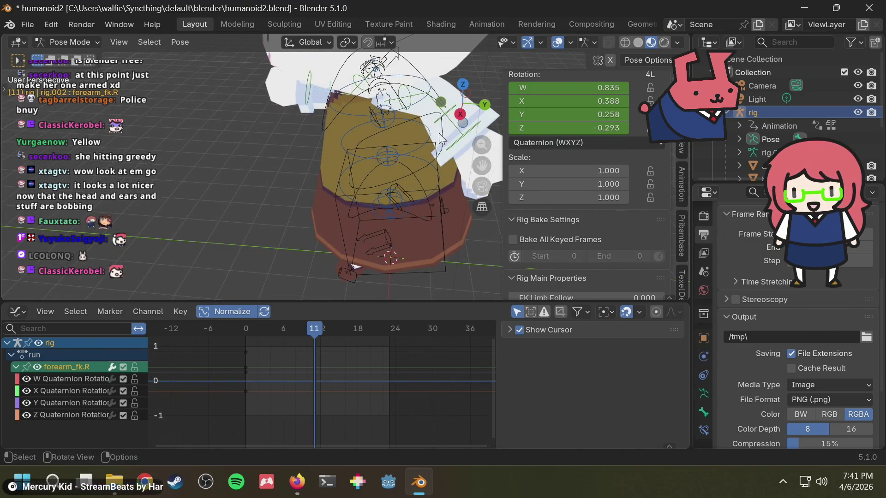
mouse_move(342, 172)
middle_mouse_down()
mouse_move(442, 177)
mouse_move(355, 139)
mouse_move(502, 121)
middle_mouse_up()
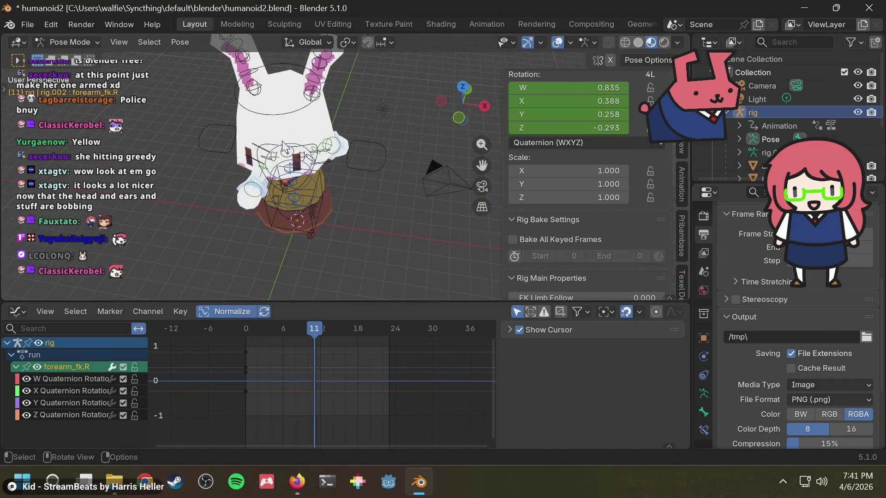
left_click(294, 78)
left_click_drag(222, 421, 449, 308)
key("F3")
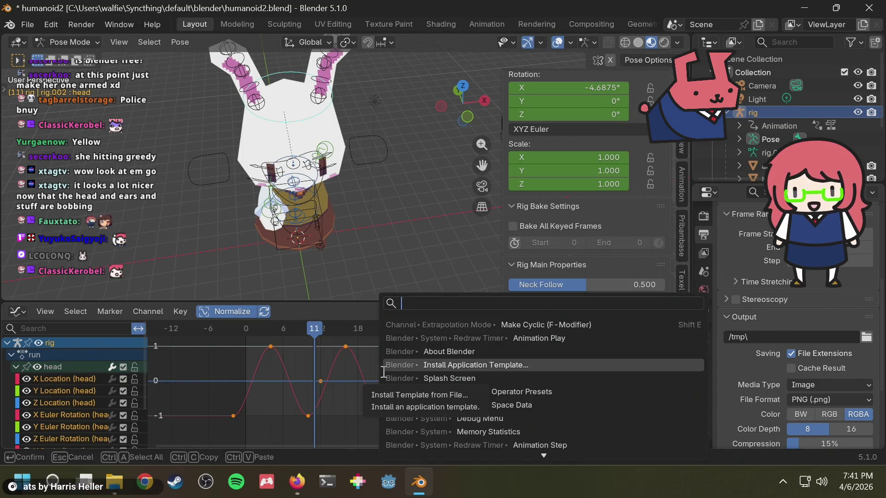
left_click(454, 326)
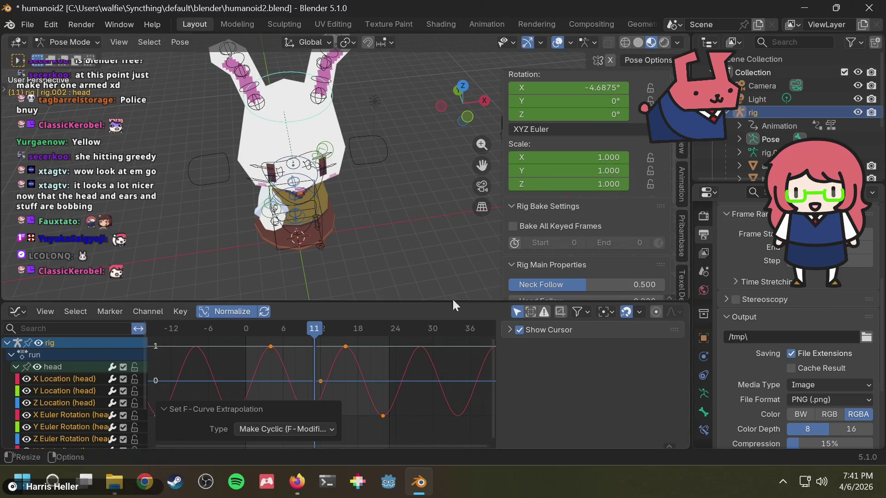
Play the run from the front to check the head loops, stopping at frame 21.
key("space")
middle_click_drag(343, 147, 434, 132)
key("space")
left_click(15, 311)
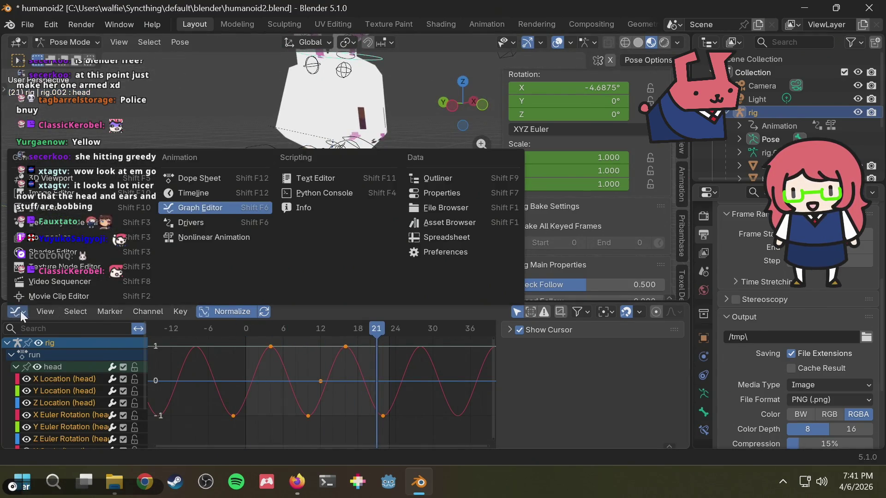
Switch the lower area to the Timeline and start editing the End frame of 23.
left_click(202, 194)
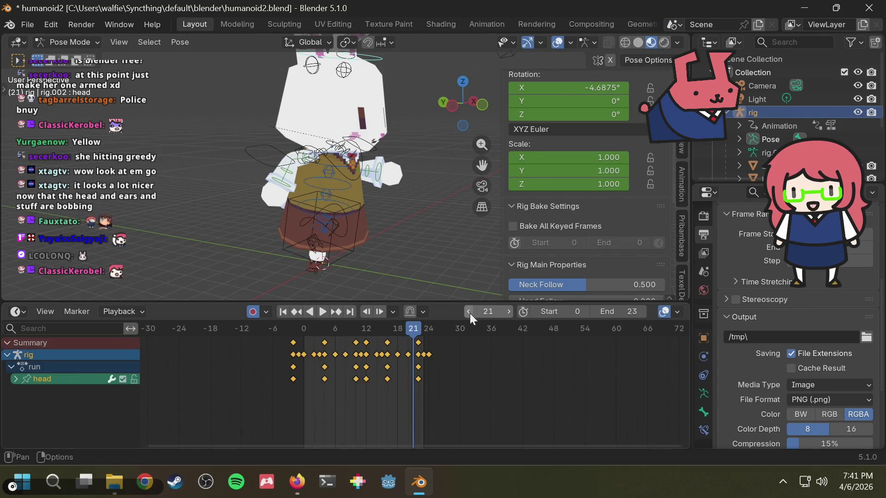
left_click(632, 312)
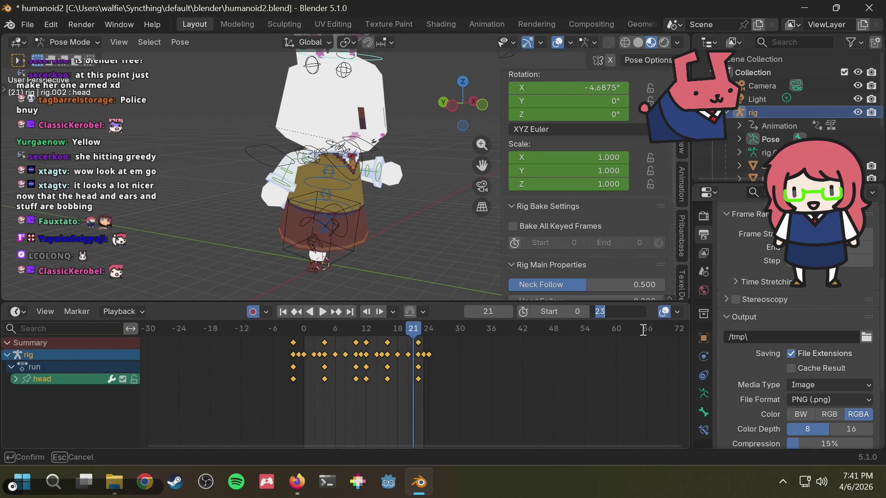
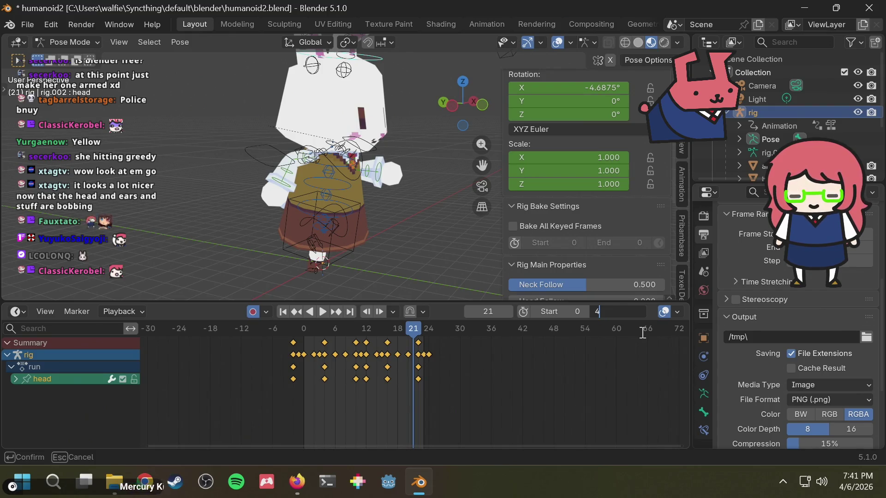
Set the scene end frame to 47, preview the run cycle, and save humanoid2.blend.
key("Return")
key("space")
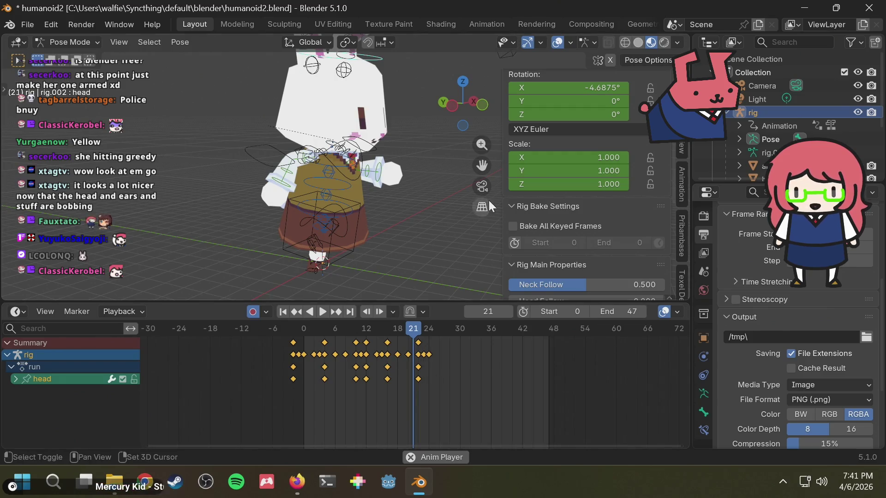
middle_click_drag(449, 192, 397, 183)
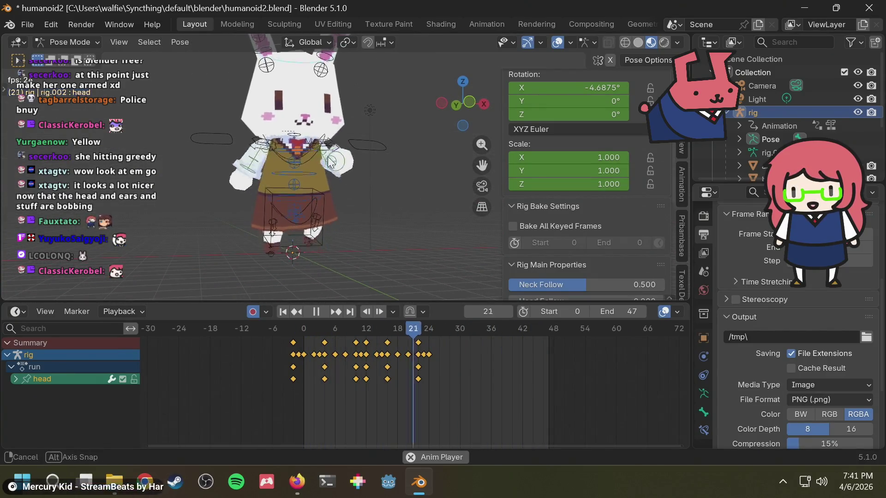
mouse_move(338, 179)
middle_mouse_down()
mouse_move(330, 165)
mouse_move(387, 169)
middle_mouse_up()
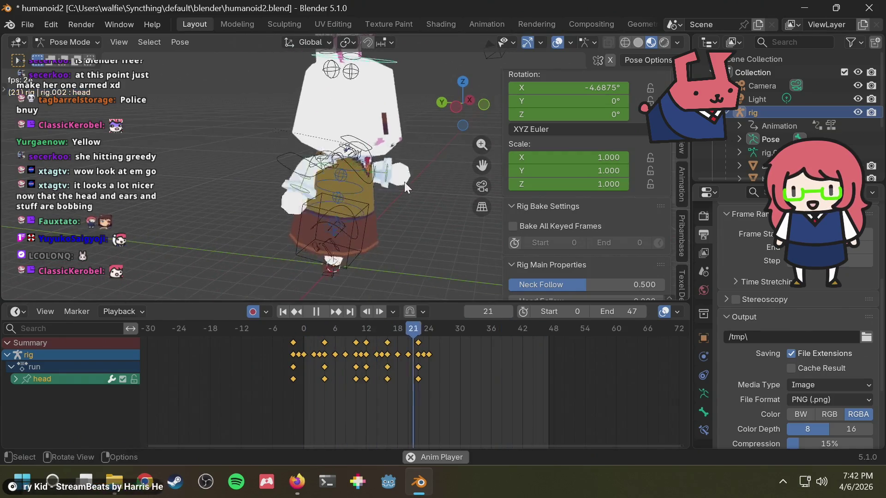
scroll(386, 169, "up", 3)
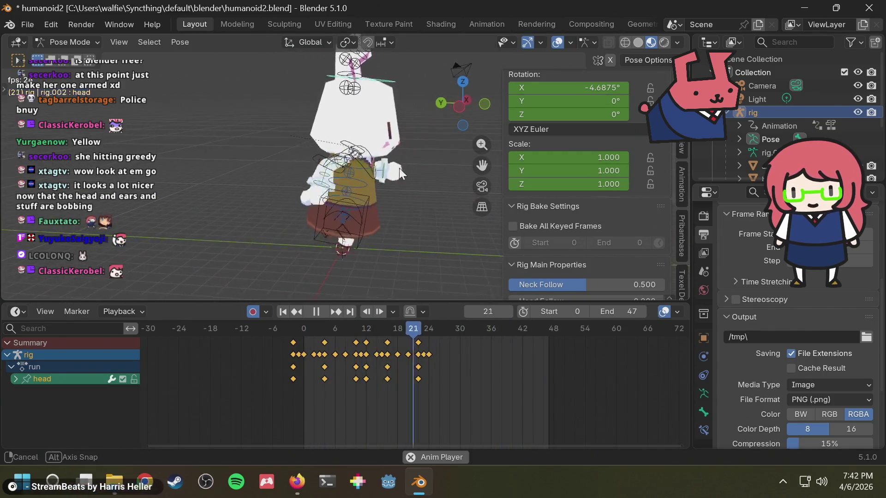
key("space")
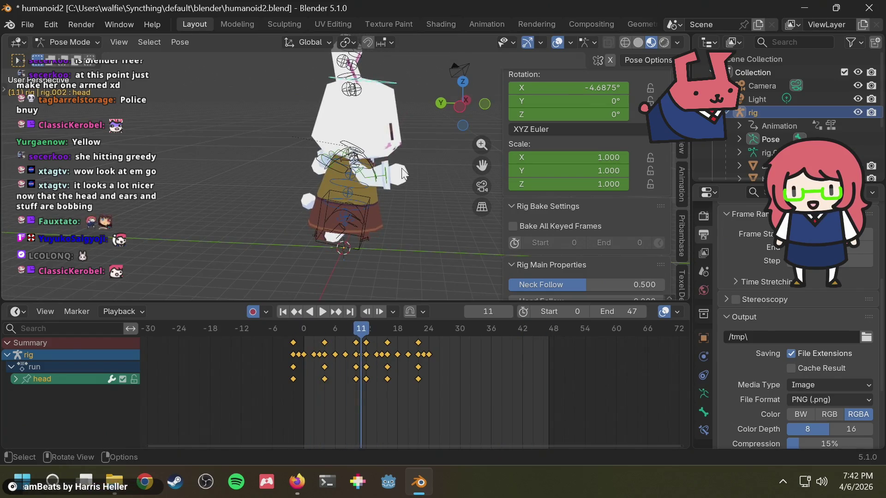
key("ctrl+s")
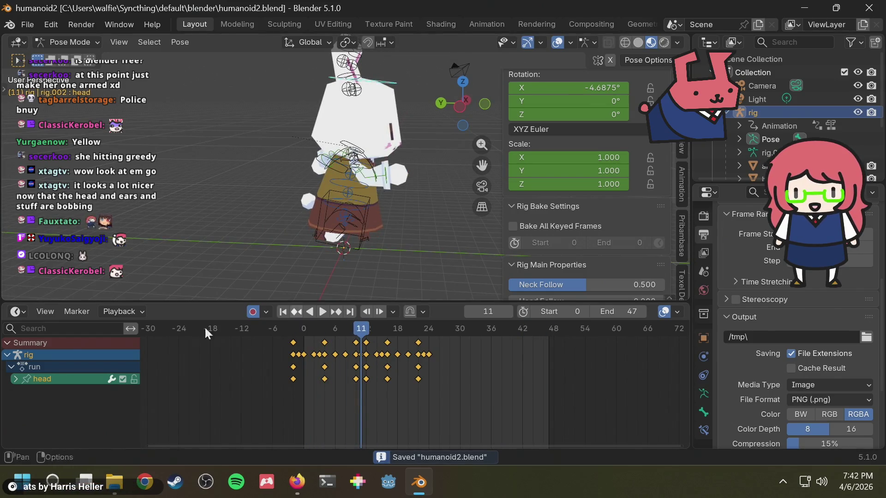
Switch the bottom area to the Action Editor and assign the walk action to the rig.
left_click(17, 312)
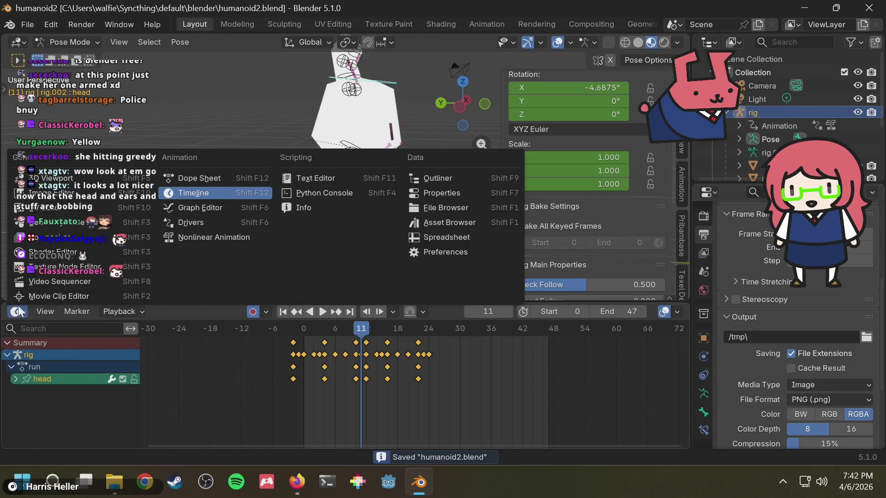
left_click(206, 180)
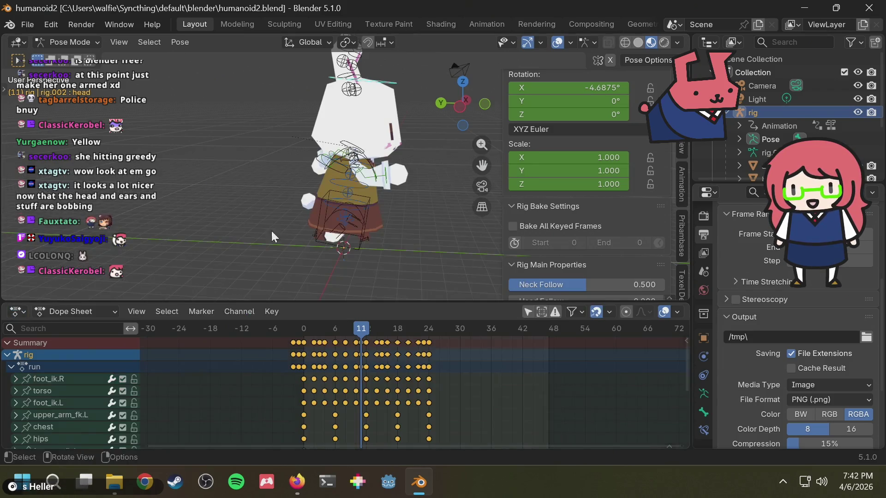
left_click(16, 312)
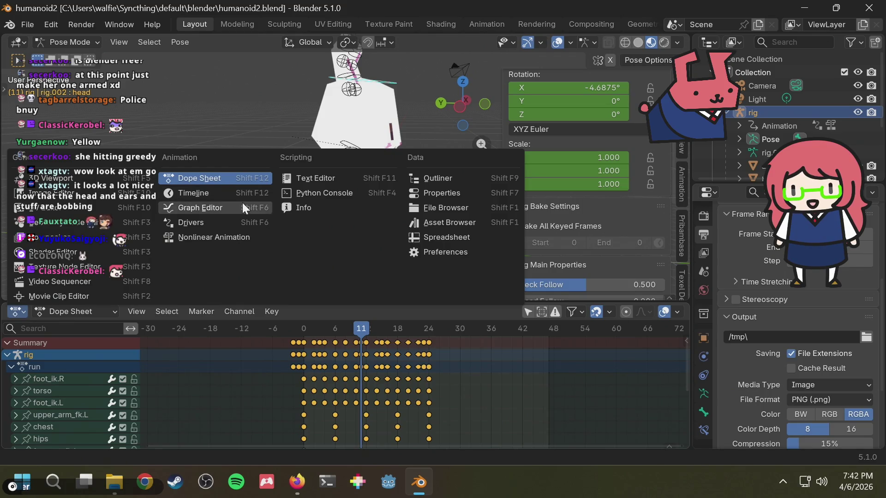
left_click(75, 315)
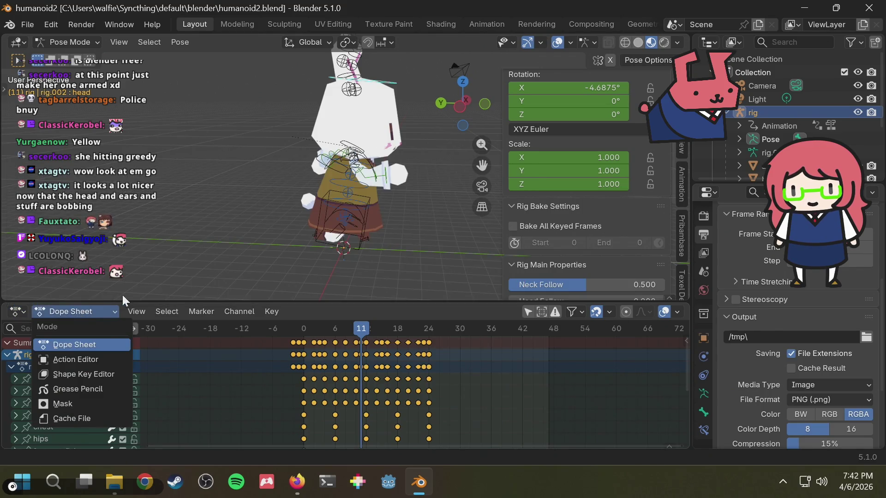
left_click(70, 352)
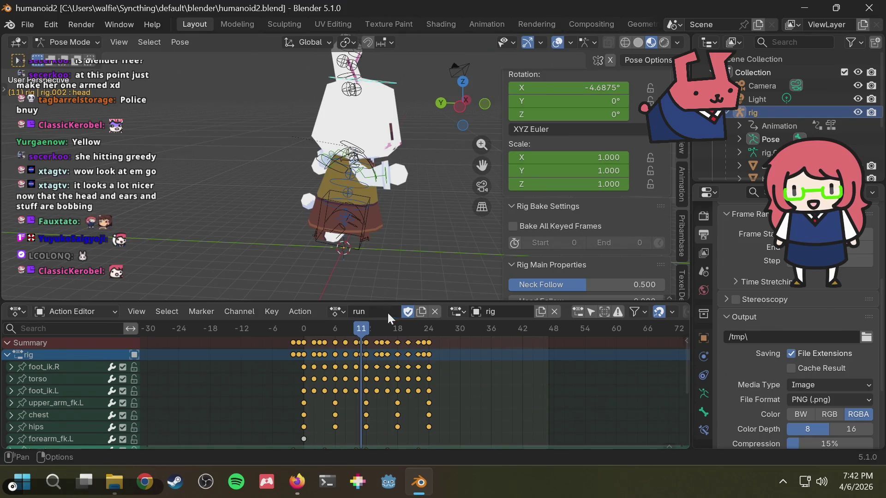
left_click(370, 312)
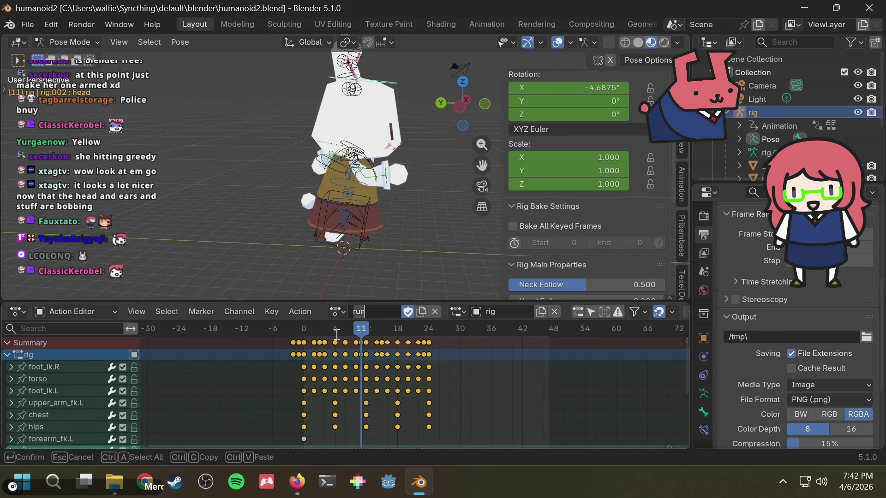
key("Return")
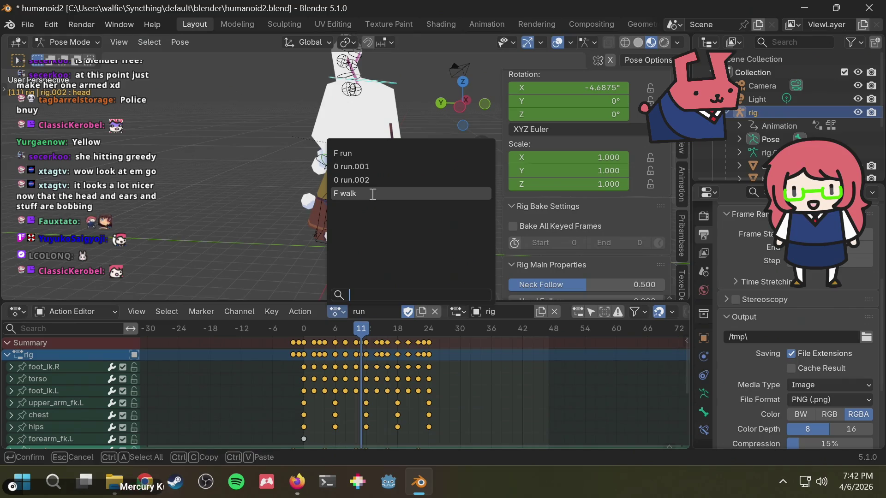
left_click(353, 194)
Preview the walk cycle and show the walk action as curves in the Graph Editor.
key("space")
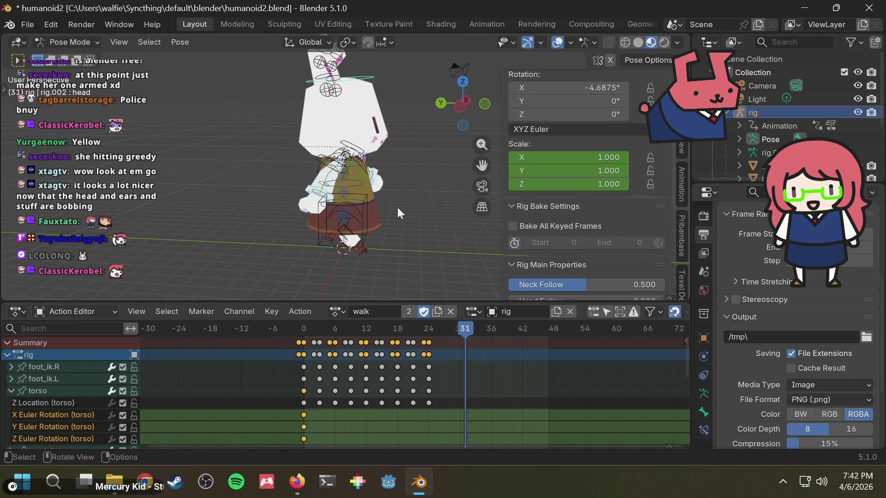
middle_click_drag(397, 207, 264, 194)
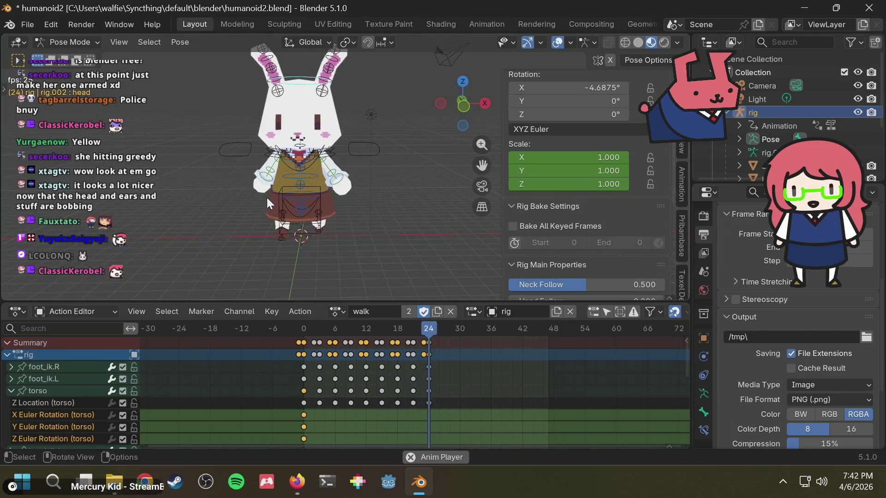
key("space")
left_click(69, 311)
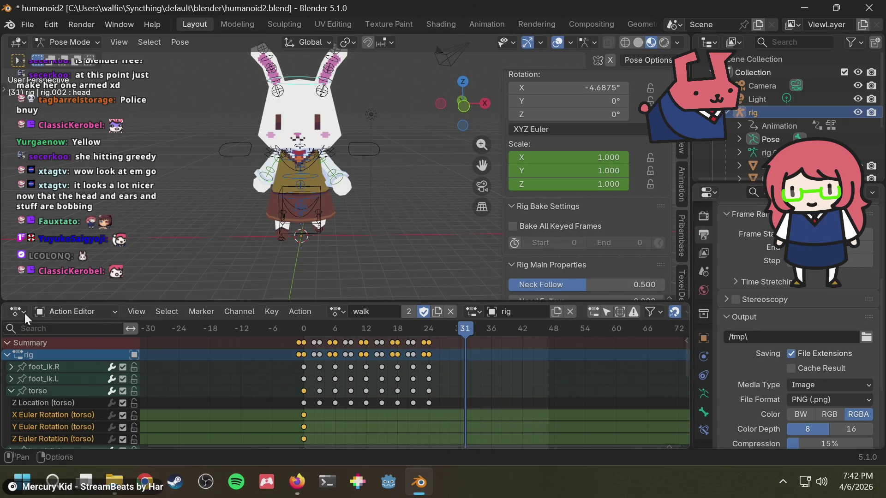
left_click(22, 313)
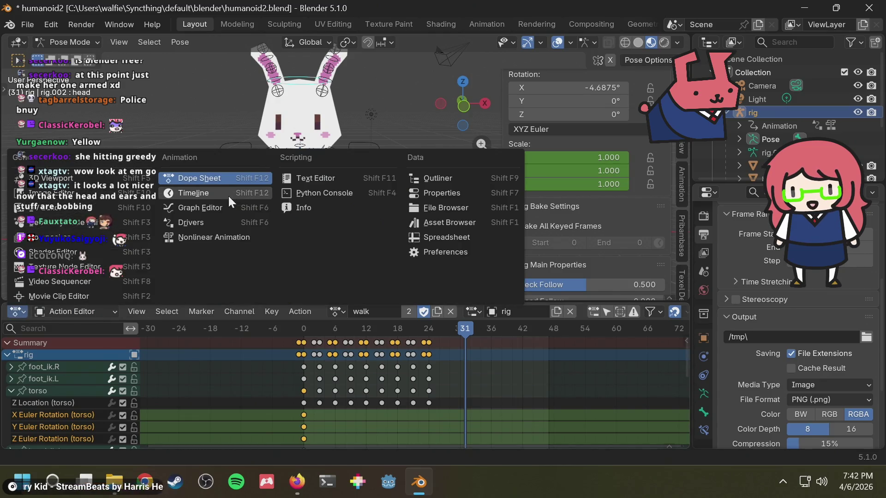
left_click(218, 209)
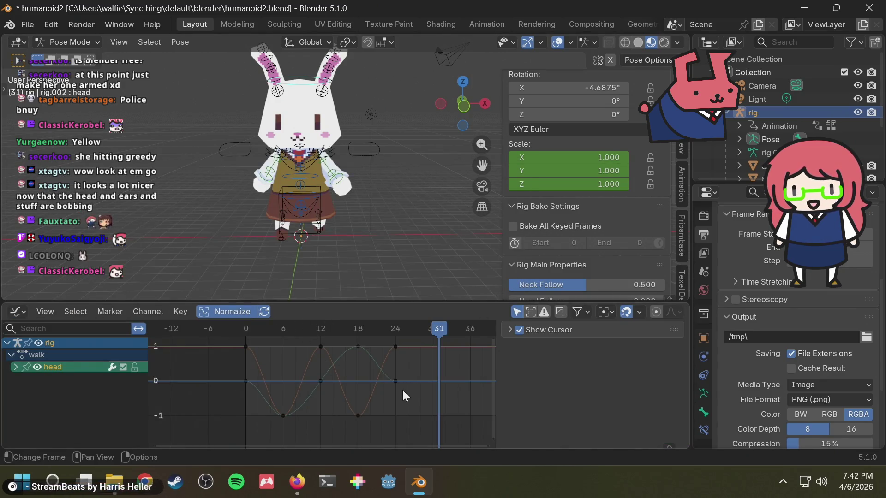
Select all walk head keyframes and apply Make Cyclic (F-Modifier) via the F3 search.
left_click_drag(406, 428, 196, 329)
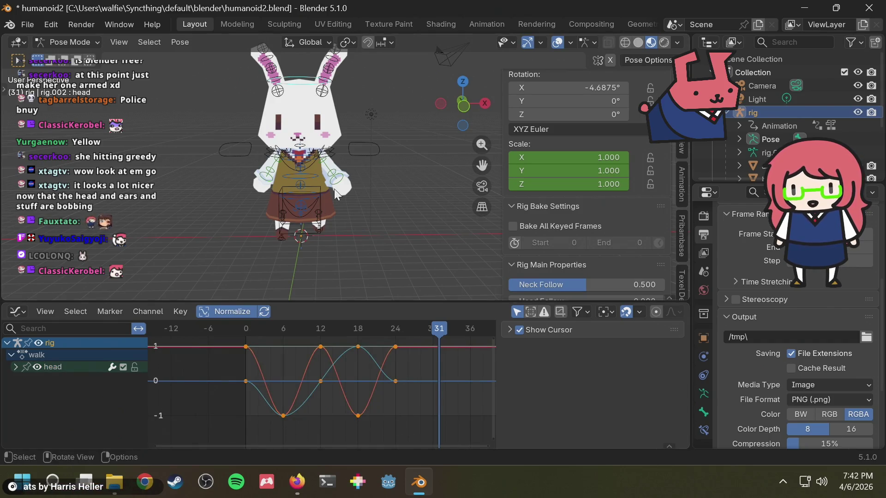
key("F3")
type("make")
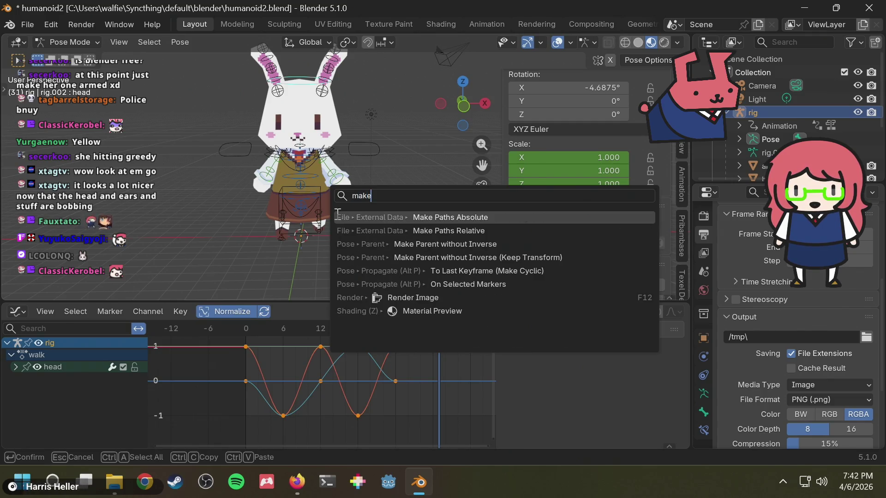
key("Escape")
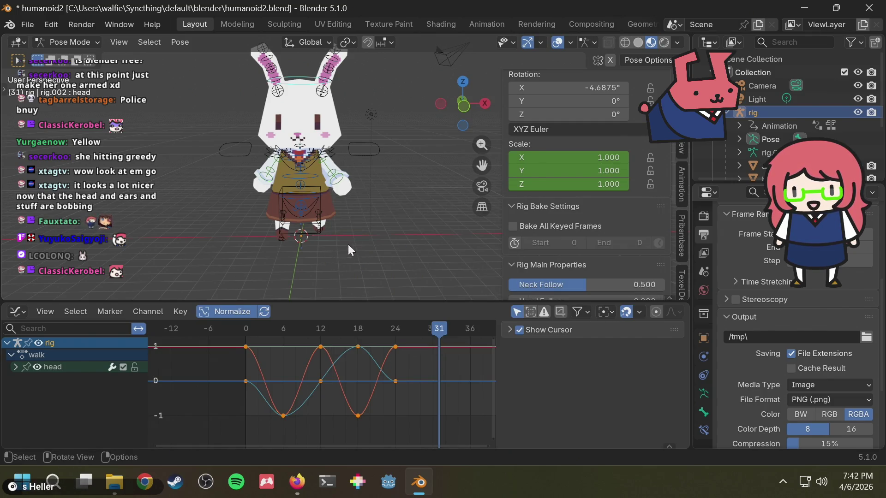
key("F3")
key("Escape")
key("F3")
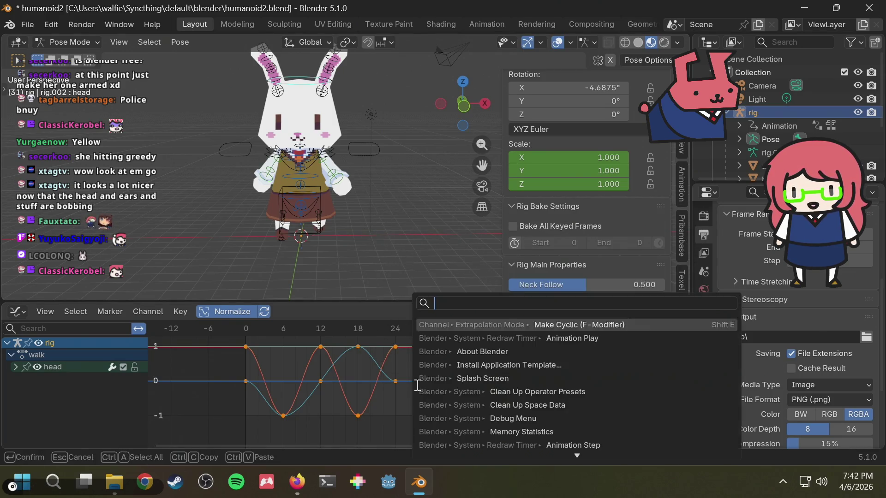
key("Escape")
key("F3")
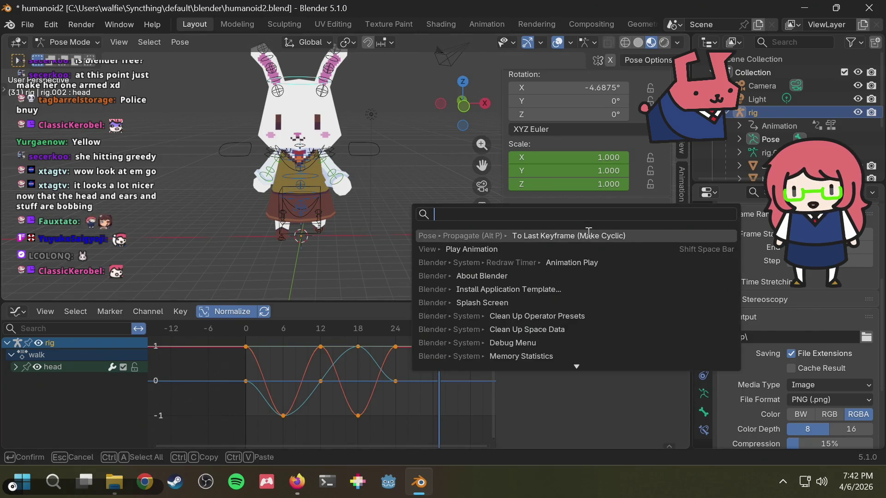
key("Escape")
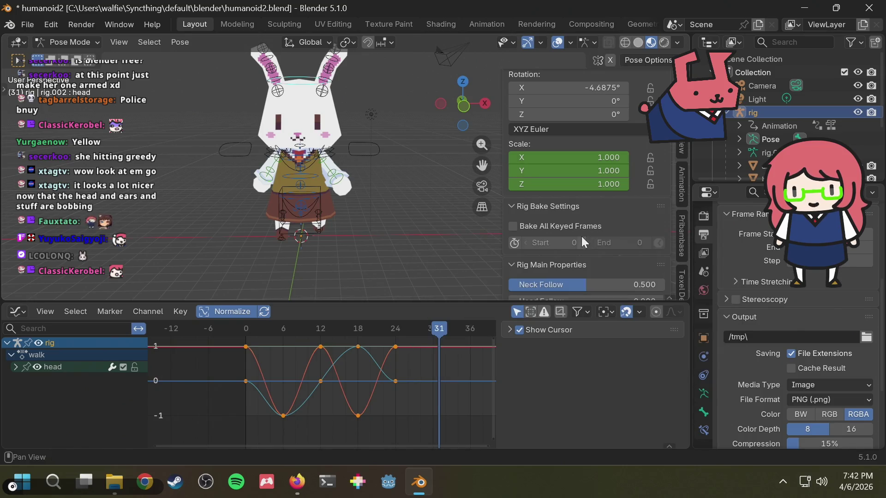
key("F3")
key("Escape")
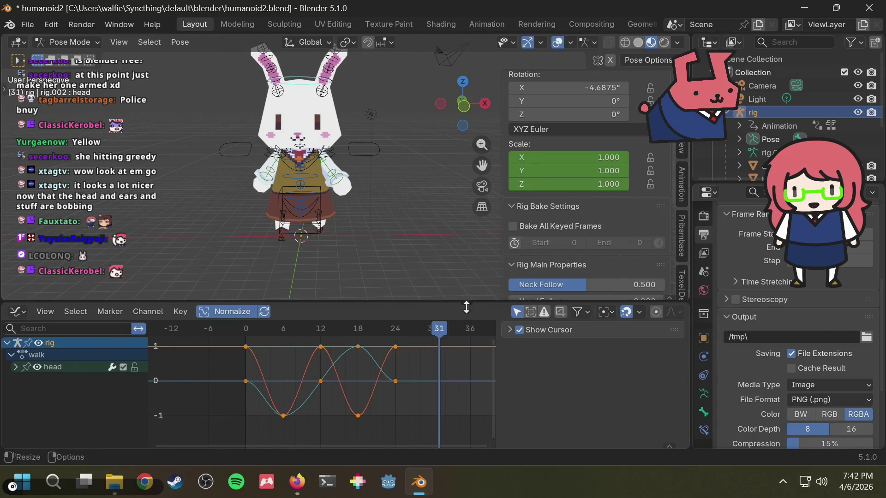
key("F3")
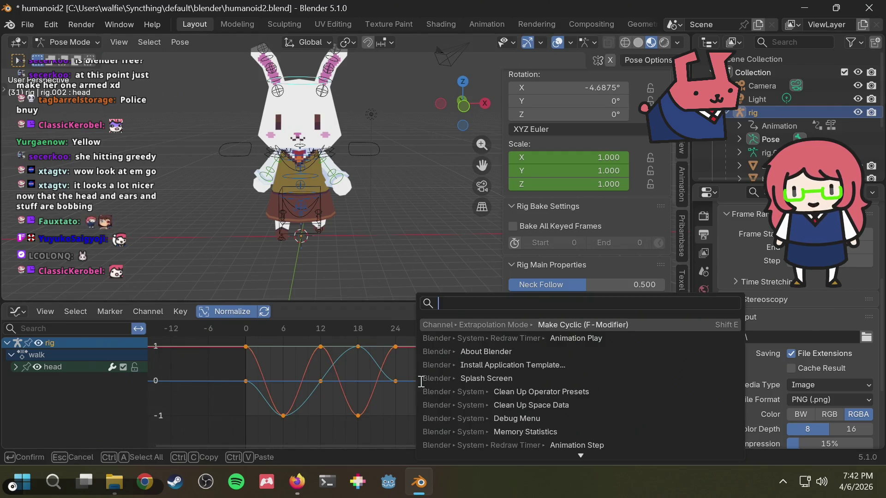
left_click(514, 326)
Make the ear.R walk rotation curves loop with Make Cyclic (F-Modifier).
middle_click_drag(350, 179, 374, 162)
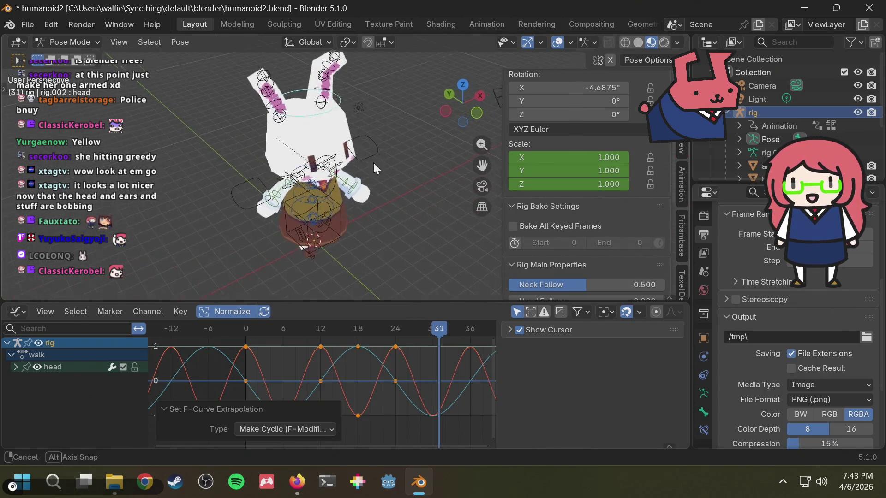
scroll(374, 162, "up", 3)
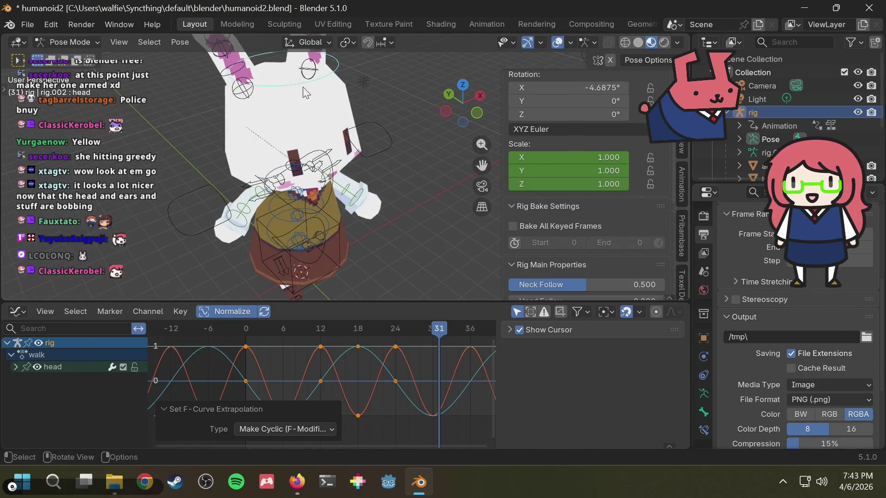
left_click(240, 71)
key("F3")
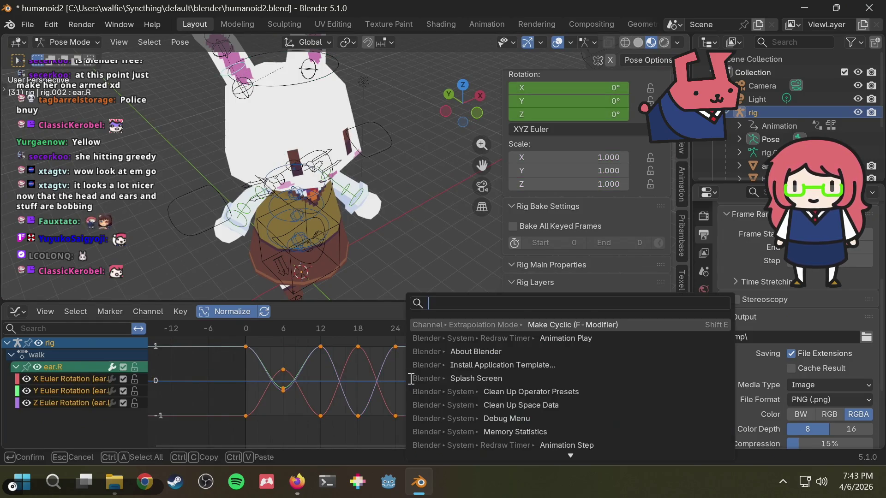
left_click(529, 327)
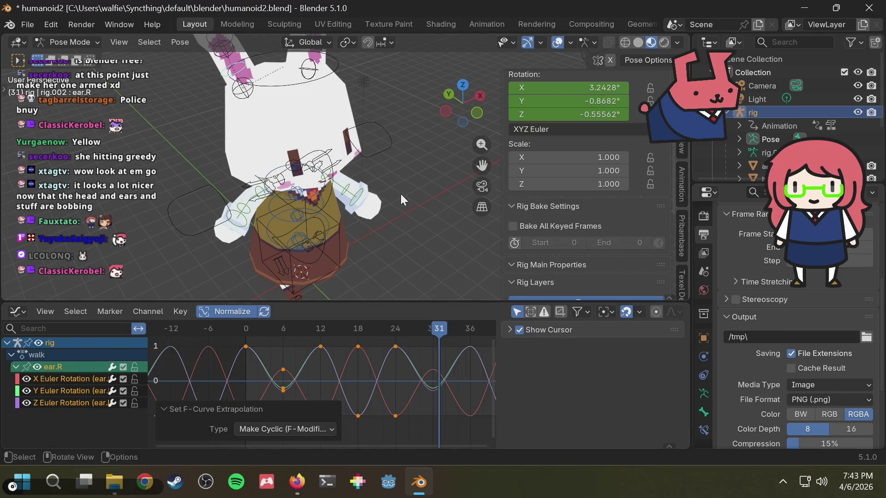
Make the ear.L walk curves cyclic too, then select the chest bone.
middle_click_drag(382, 164, 329, 126)
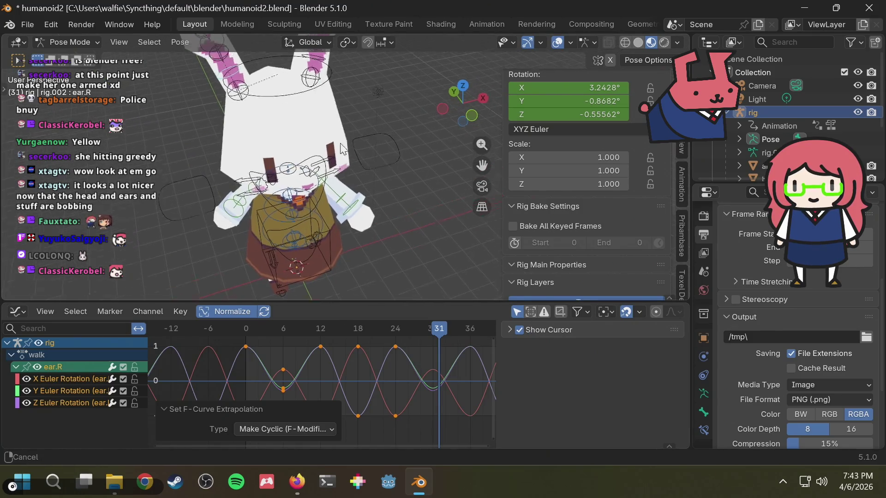
left_click(321, 120)
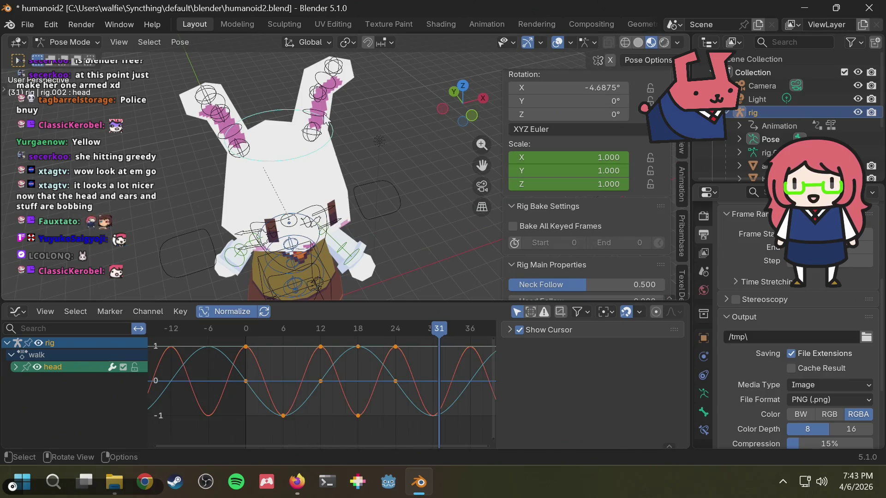
left_click(323, 114)
key("F3")
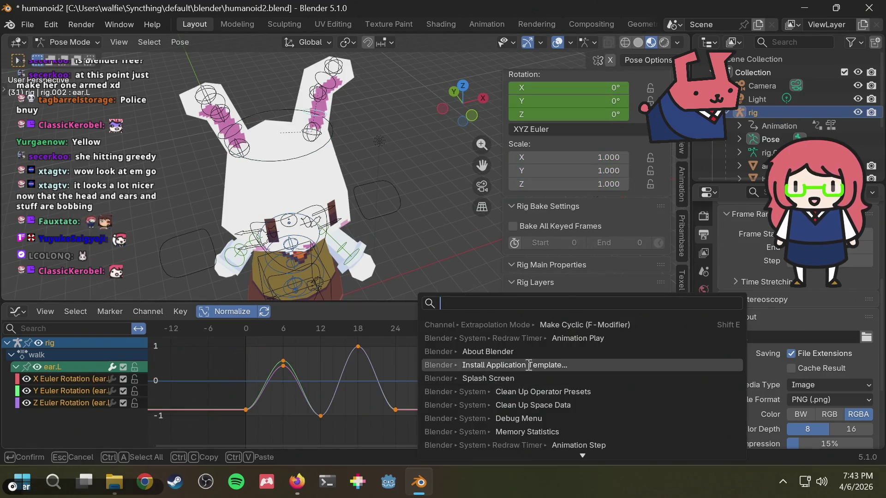
left_click(549, 325)
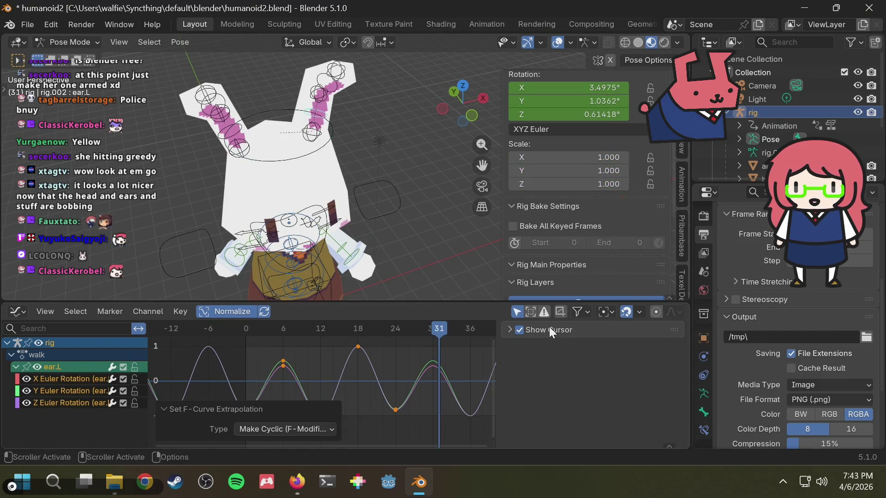
left_click(299, 150)
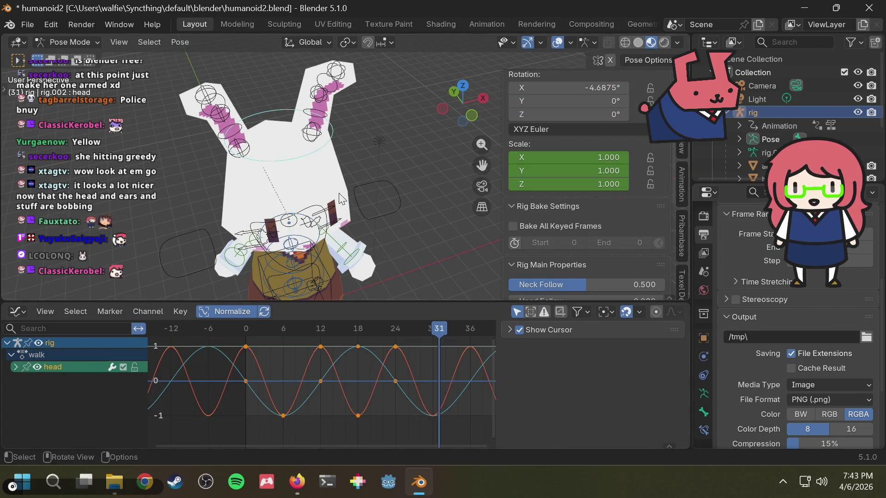
middle_click_drag(332, 233, 304, 223)
left_click(304, 223)
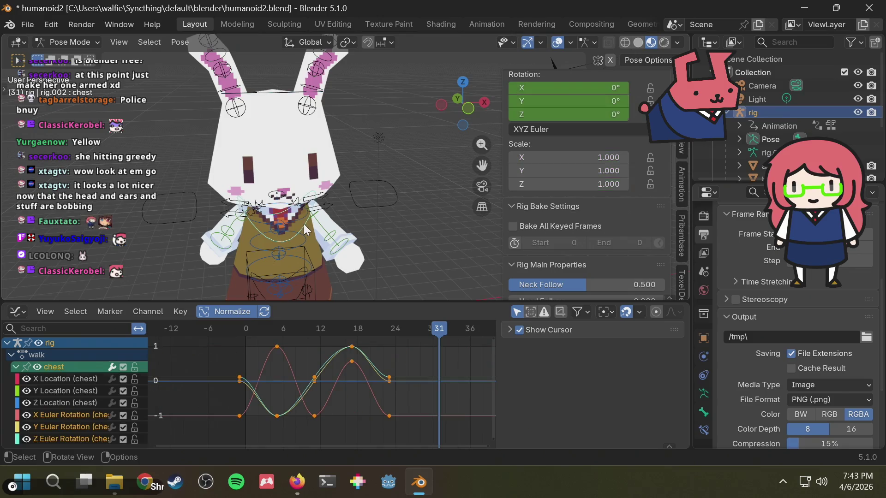
Make the chest and upper_arm_fk.L walk curves loop cyclically.
key("F3")
left_click(502, 327)
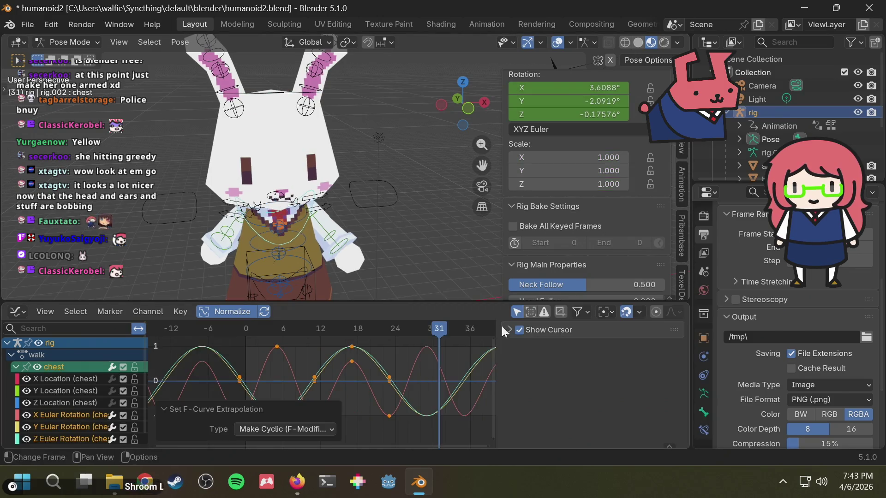
scroll(328, 233, "up", 2)
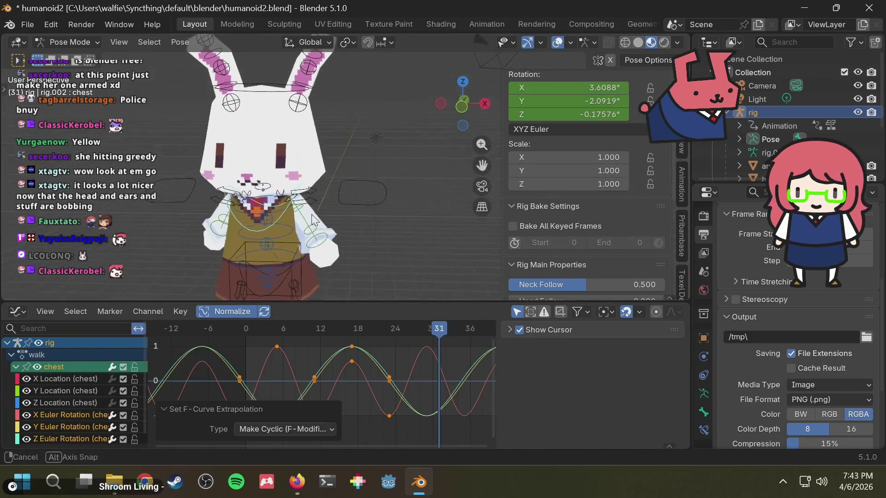
scroll(293, 210, "up", 1)
left_click(283, 214)
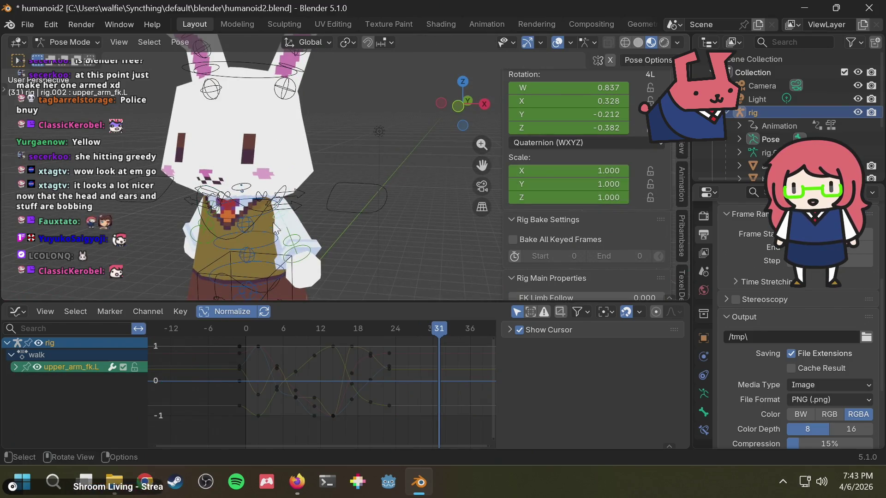
scroll(273, 222, "up", 2)
left_click(250, 243, "shift")
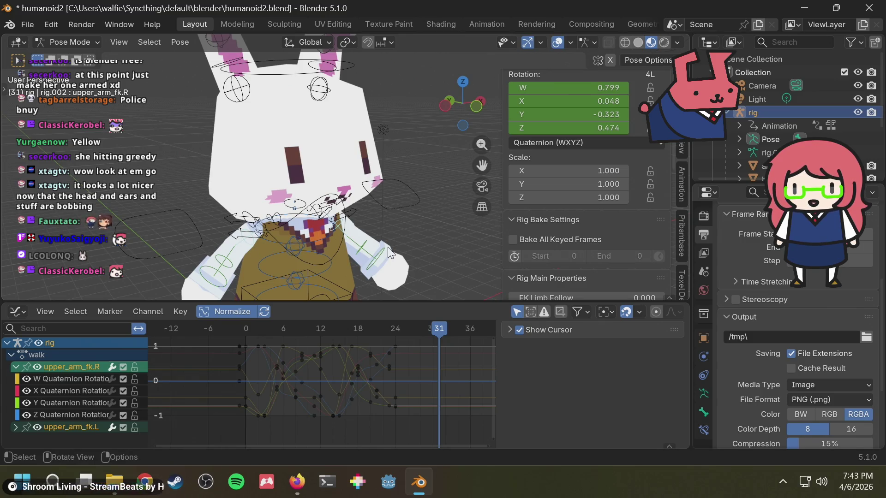
left_click(392, 229)
middle_click_drag(391, 228, 304, 225)
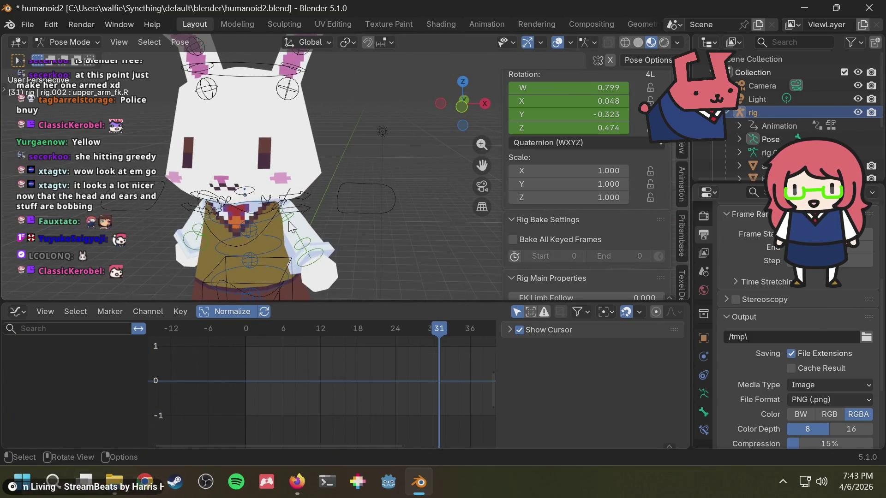
left_click(288, 221)
key("F3")
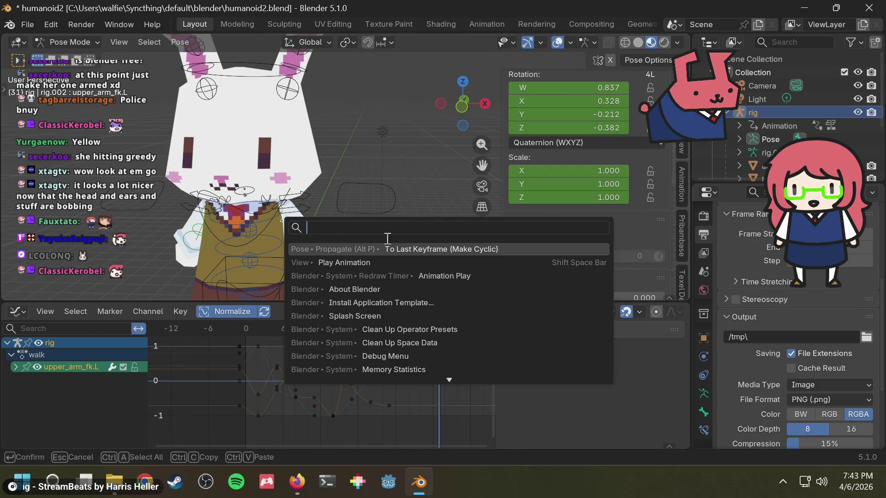
key("F3")
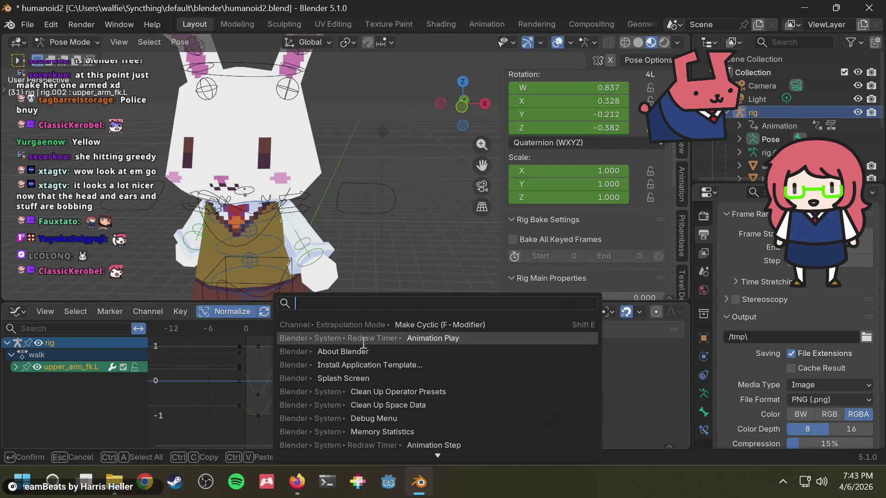
key("Escape")
key("F3")
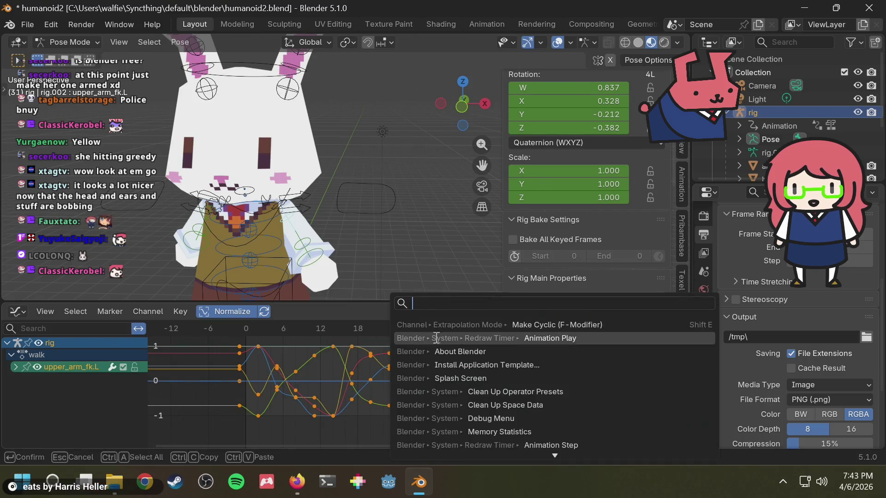
left_click(449, 326)
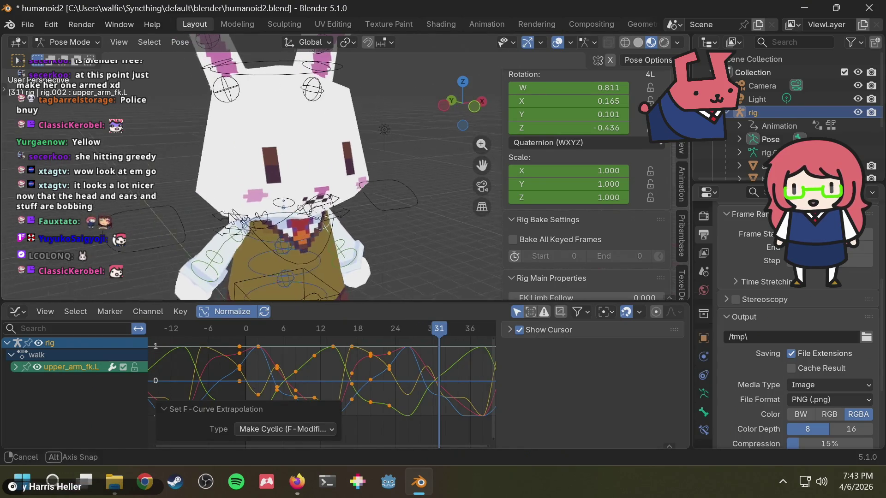
Make the upper_arm_fk.R and forearm_fk.R walk curves loop cyclically.
left_click(239, 243)
key("F3")
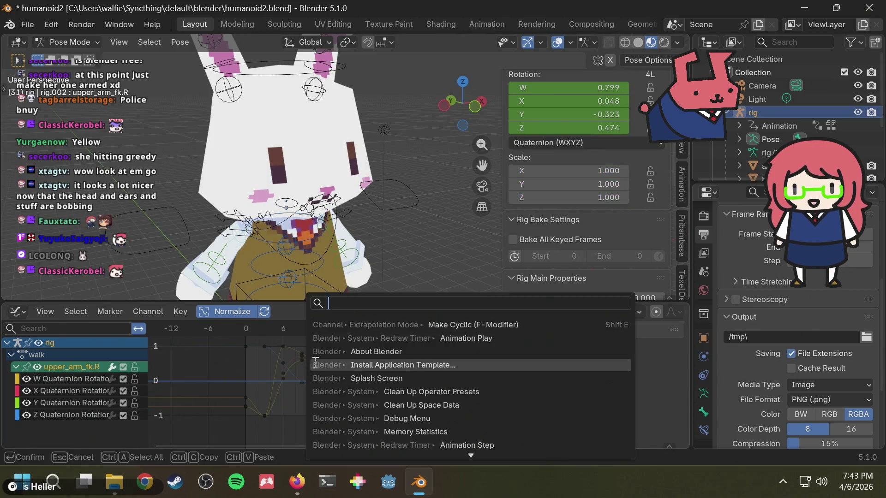
key("Escape")
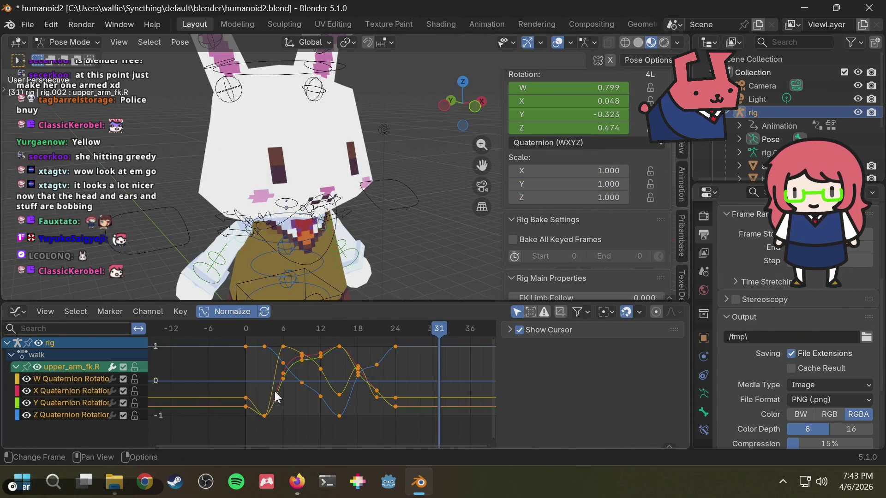
key("F3")
key("Return")
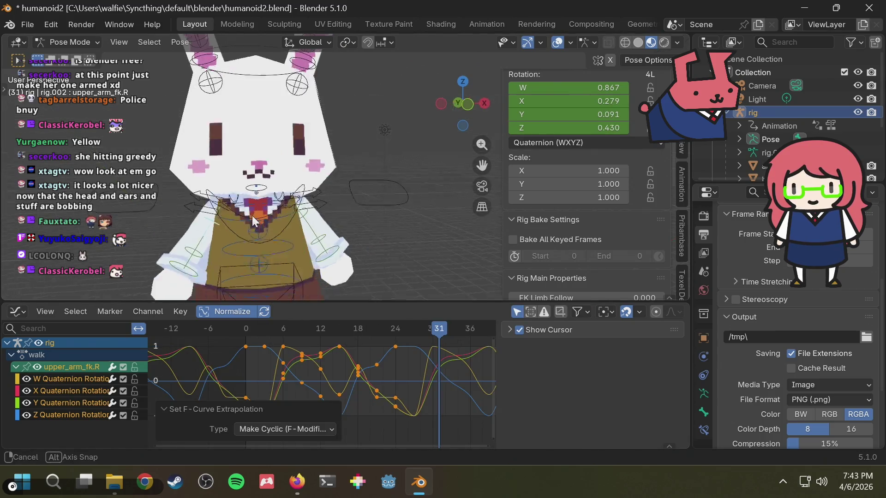
left_click(187, 249)
key("a")
key("F3")
left_click(459, 324)
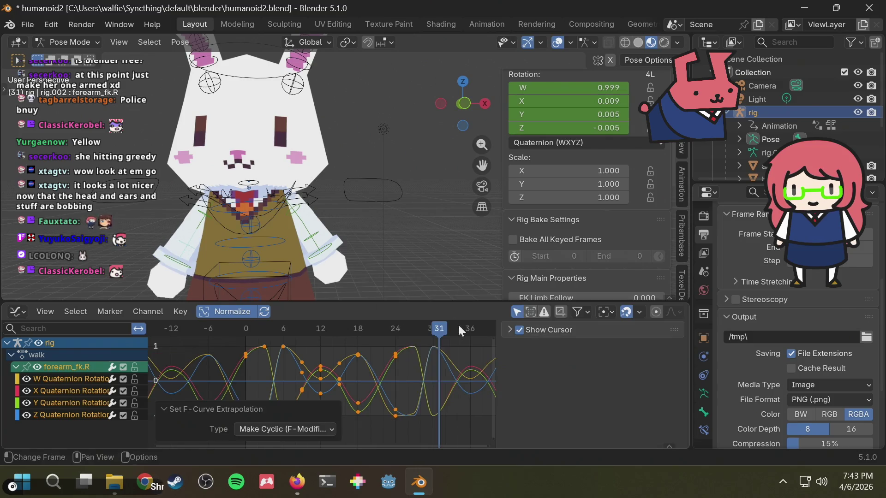
Make the forearm_fk.L and torso walk curves cyclic, then select the hips bone.
left_click(315, 238)
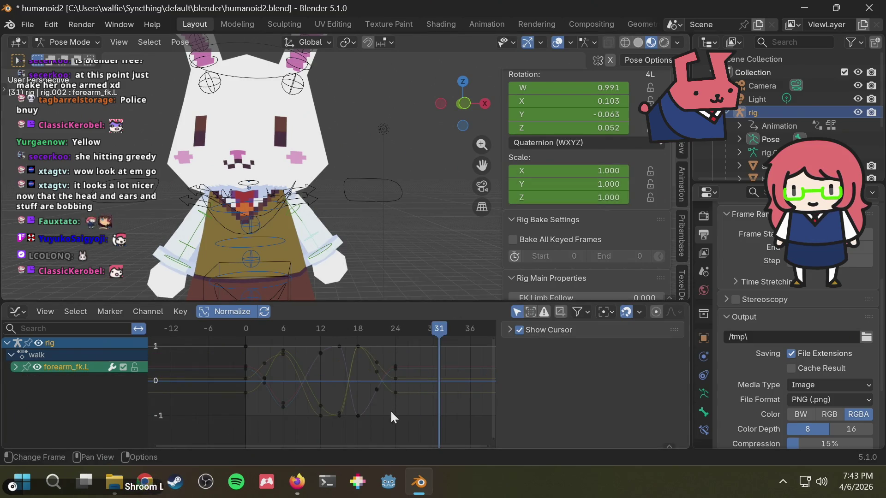
key("a")
key("F3")
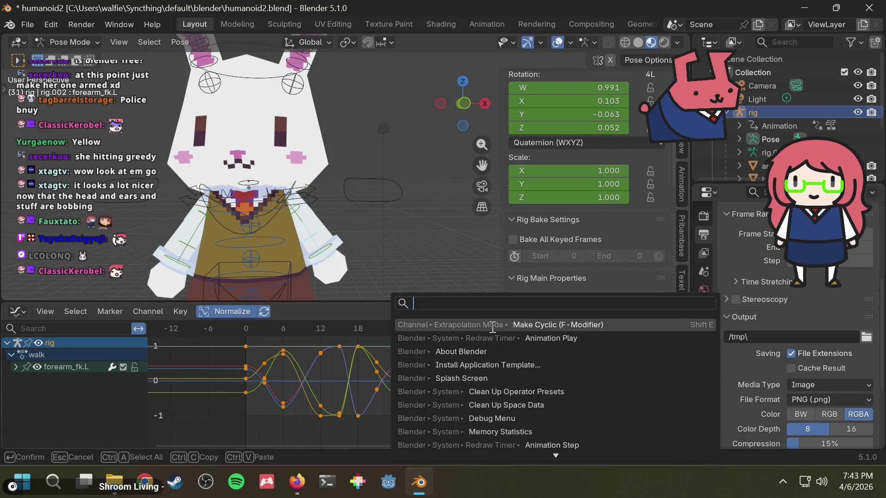
left_click(492, 326)
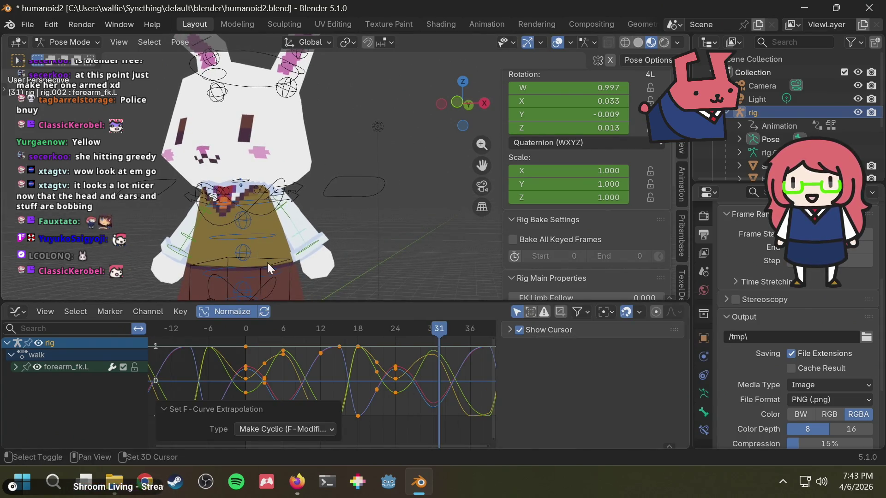
left_click(310, 245)
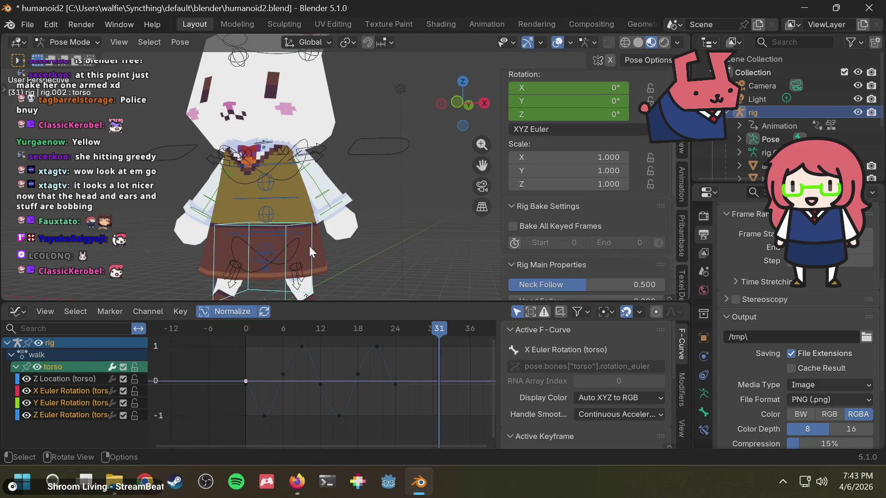
key("a")
key("F3")
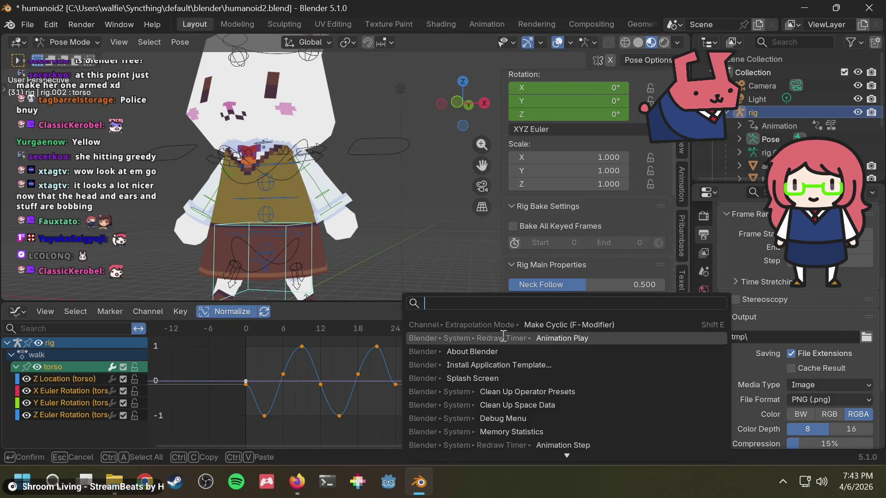
left_click(498, 324)
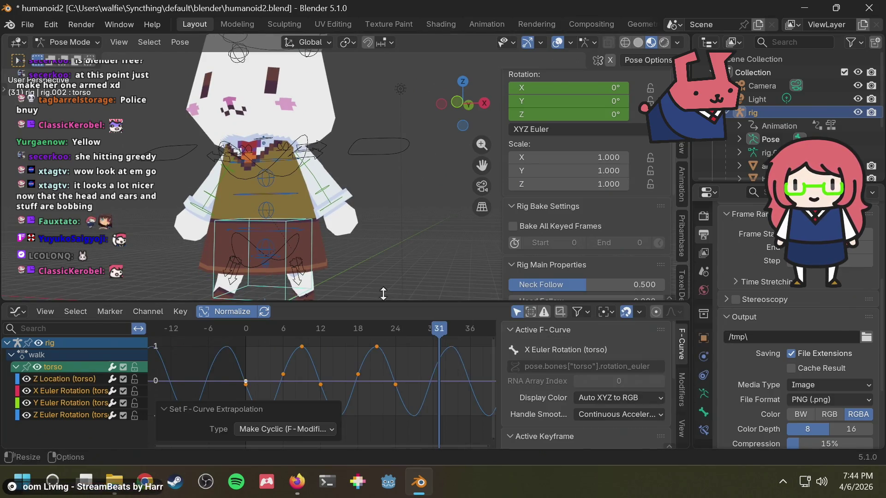
left_click(276, 263)
left_click(239, 242)
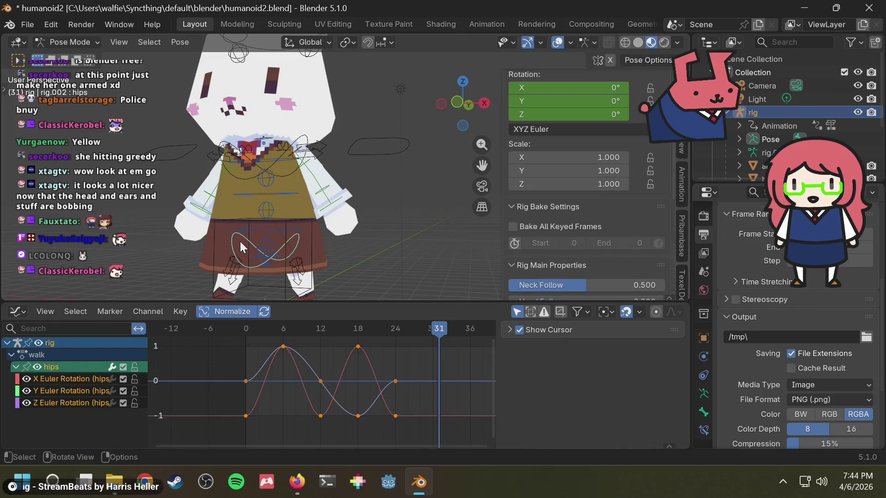
Make the hips and foot_ik.R walk curves loop cyclically.
key("a")
key("F3")
left_click(524, 331)
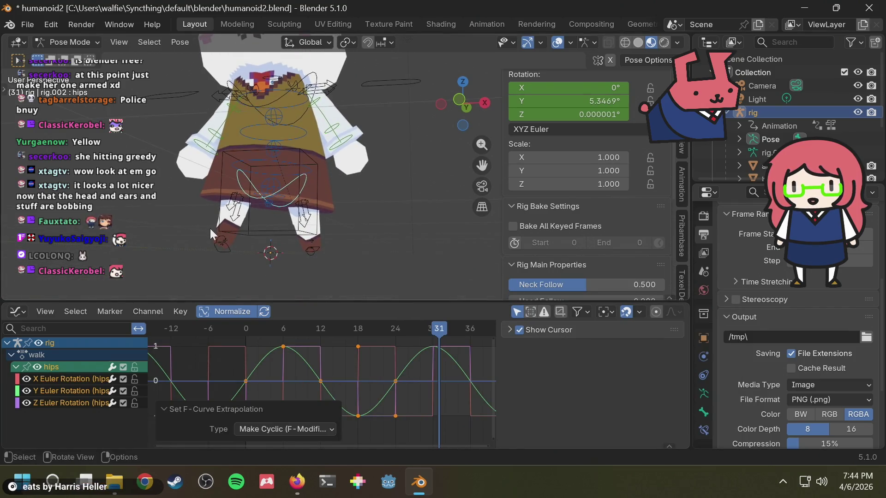
left_click(222, 249)
key("a")
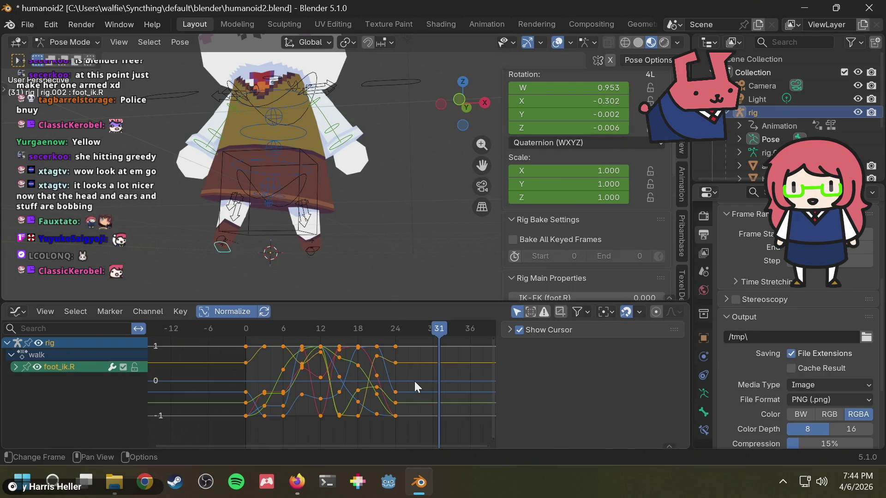
key("F3")
left_click(480, 329)
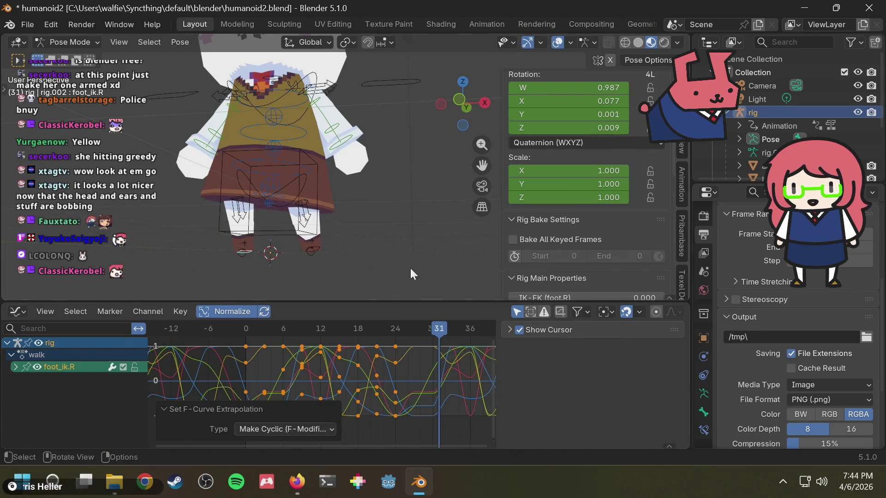
Make the foot_ik.L walk curves cyclic and start playing the walk animation.
left_click(318, 249)
key("F3")
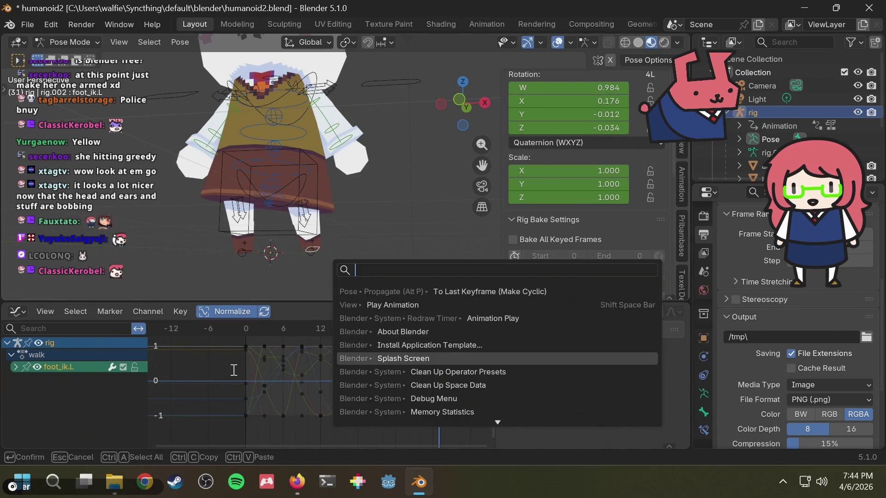
key("F3")
left_click(414, 319)
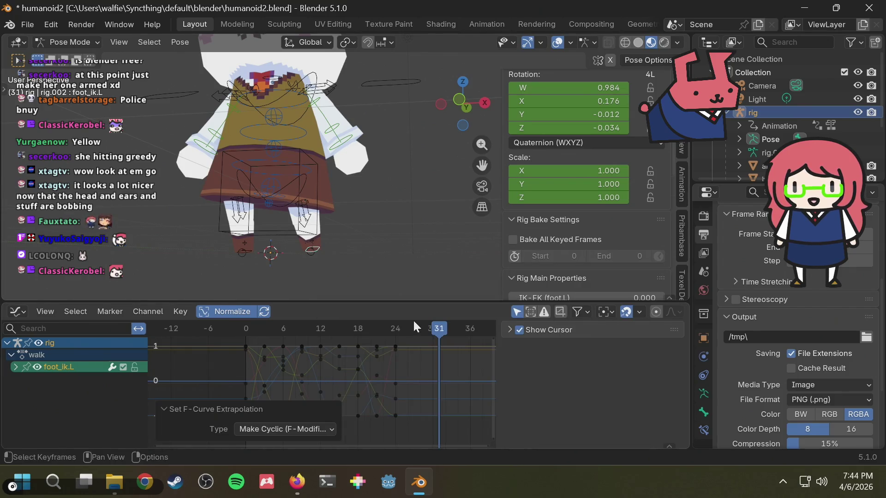
key("a")
key("F3")
left_click(443, 328)
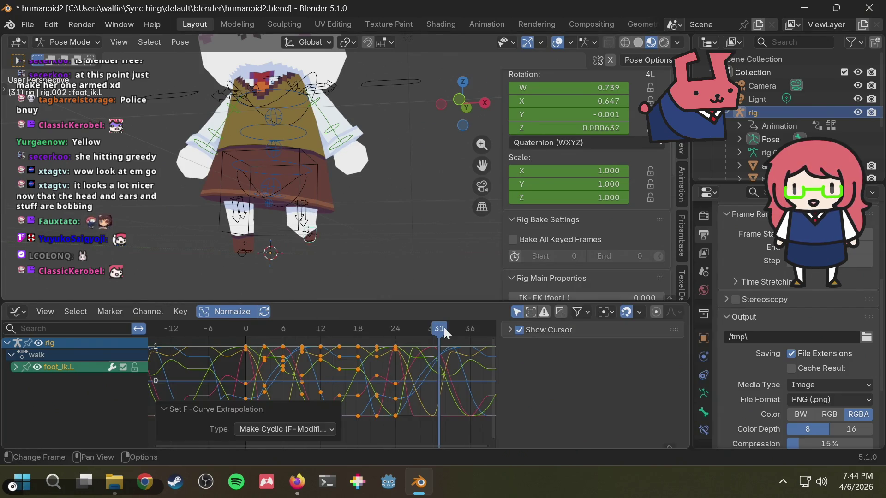
key("space")
scroll(338, 247, "down", 4)
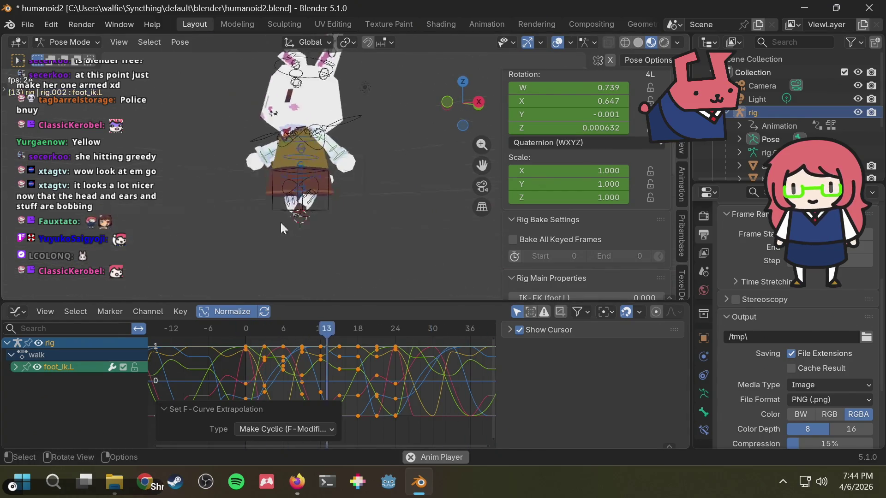
Save humanoid2.blend with the looping walk and switch to the Firefox answer page.
middle_click_drag(280, 221, 287, 204)
scroll(288, 204, "up", 3)
mouse_move(360, 205)
middle_mouse_down()
mouse_move(391, 166)
mouse_move(317, 175)
mouse_move(322, 204)
middle_mouse_up()
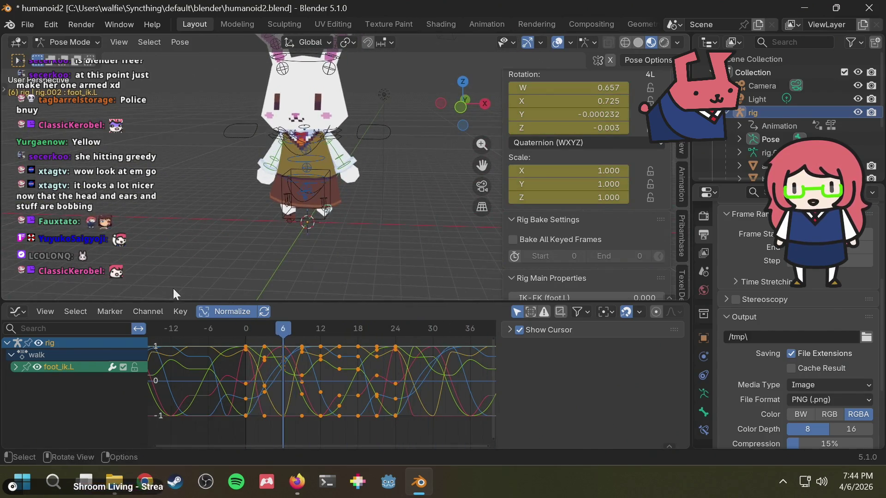
key("ctrl+s")
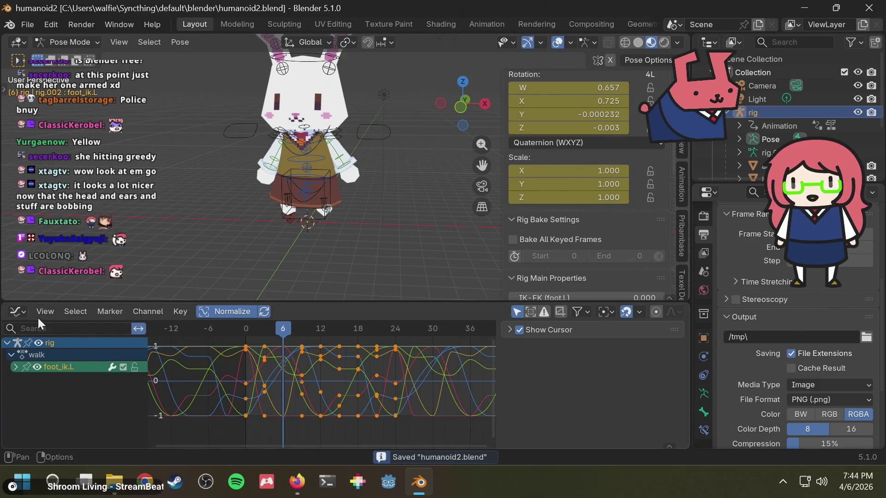
left_click(18, 312)
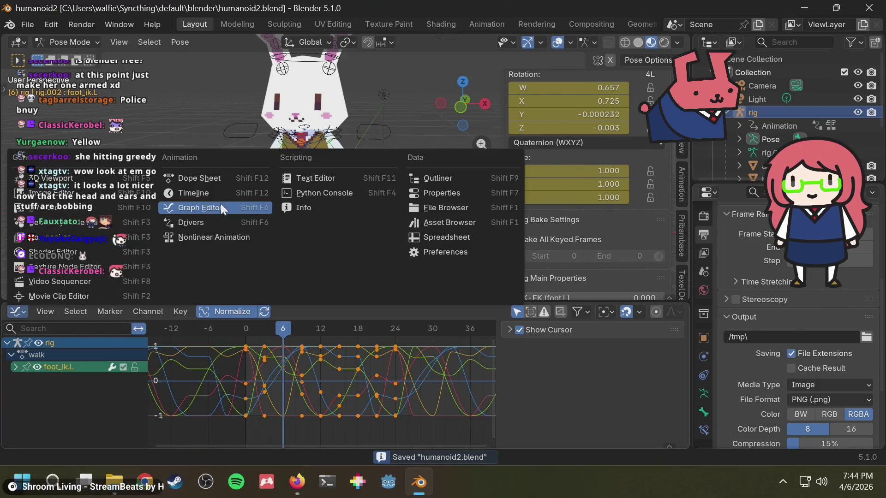
key("alt+Tab")
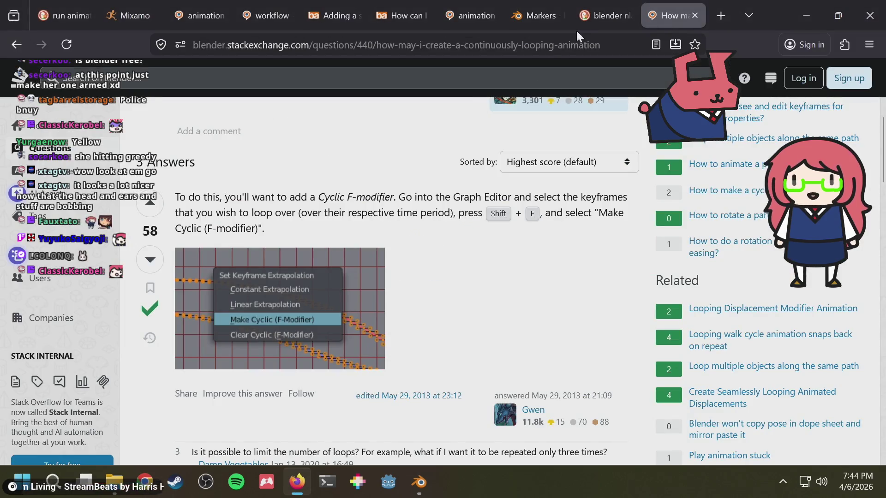
Search Google in a new tab for how to pronounce cyclic.
key("ctrl+t")
type("how to pro")
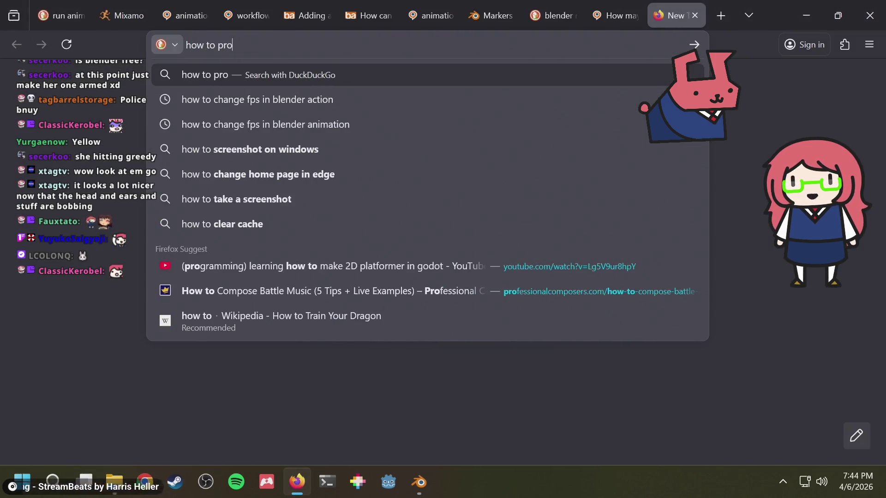
type("nounce cyclic")
key("Return")
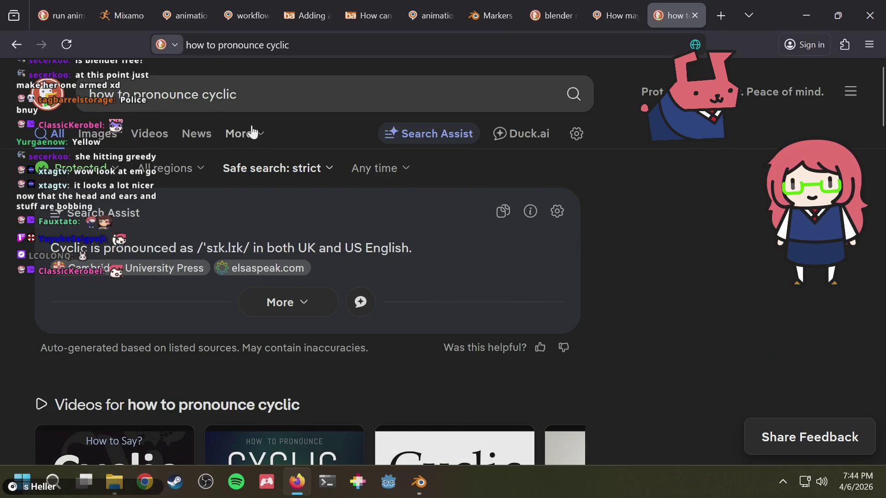
key("ctrl+l")
type("google.com")
key("Return")
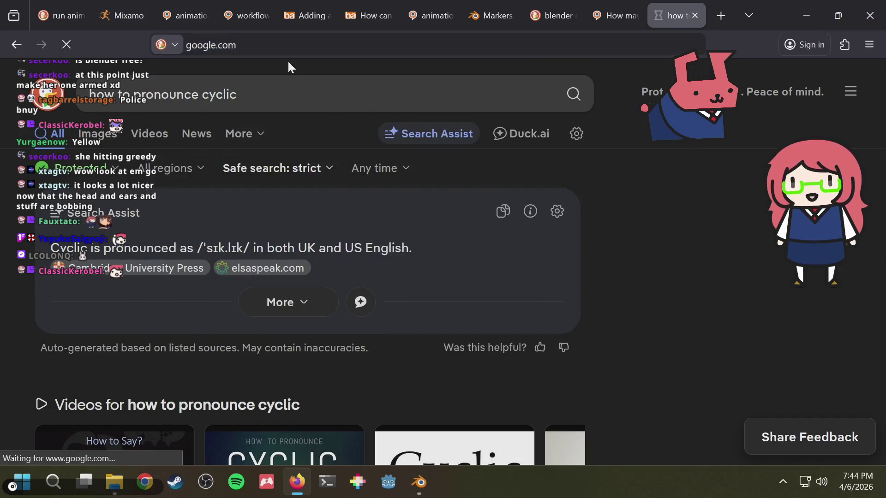
type("how to pronounce cycl")
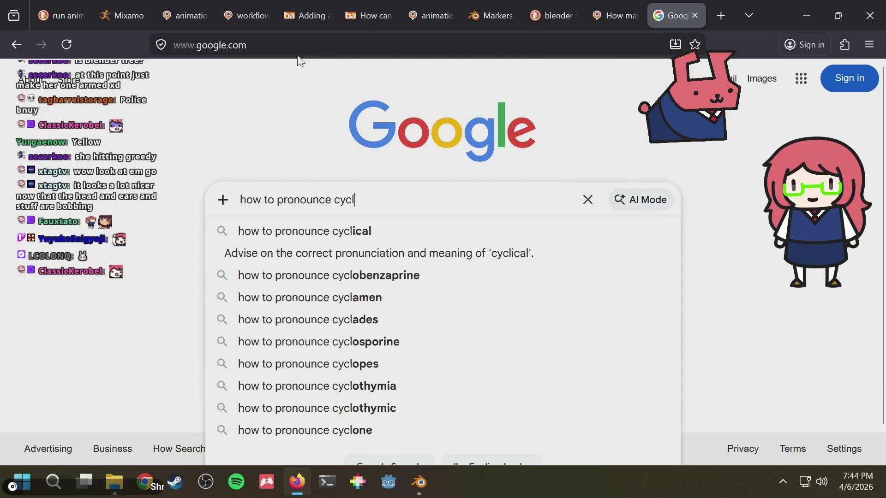
type("ic")
key("Return")
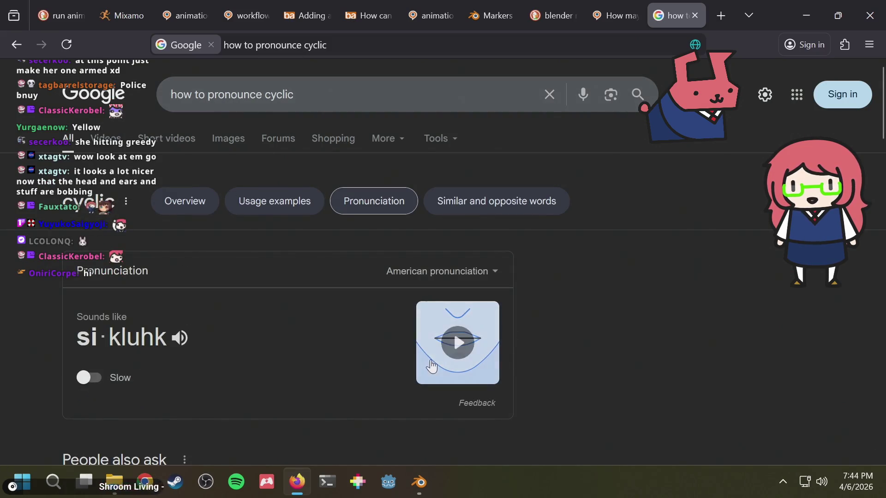
Play the cyclic pronunciation twice, close the tab, and return to Blender.
left_click(447, 349)
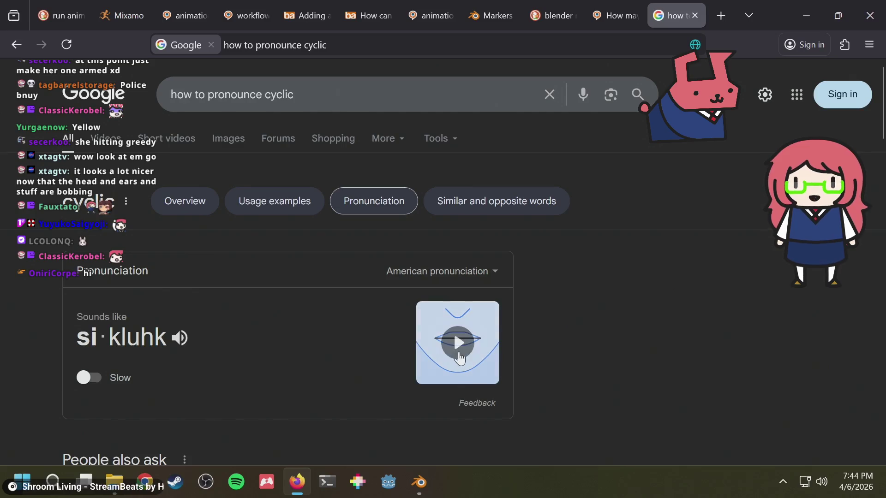
left_click(455, 341)
key("ctrl+w")
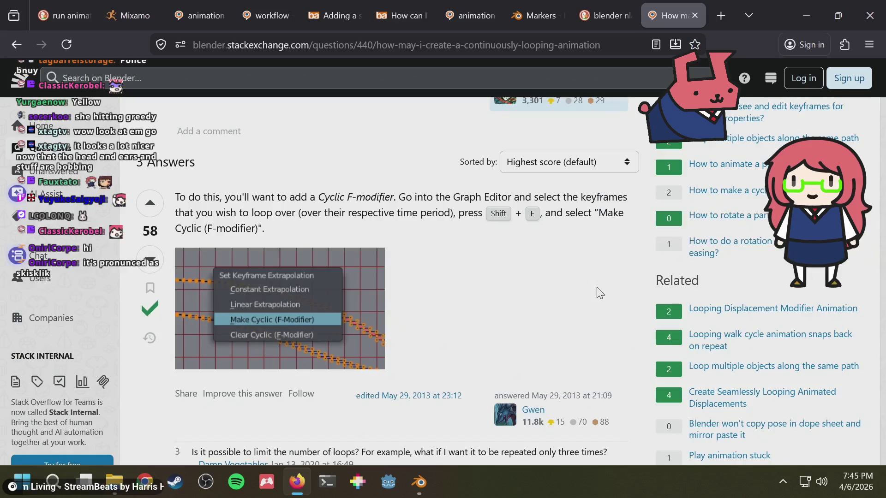
key("alt+Tab")
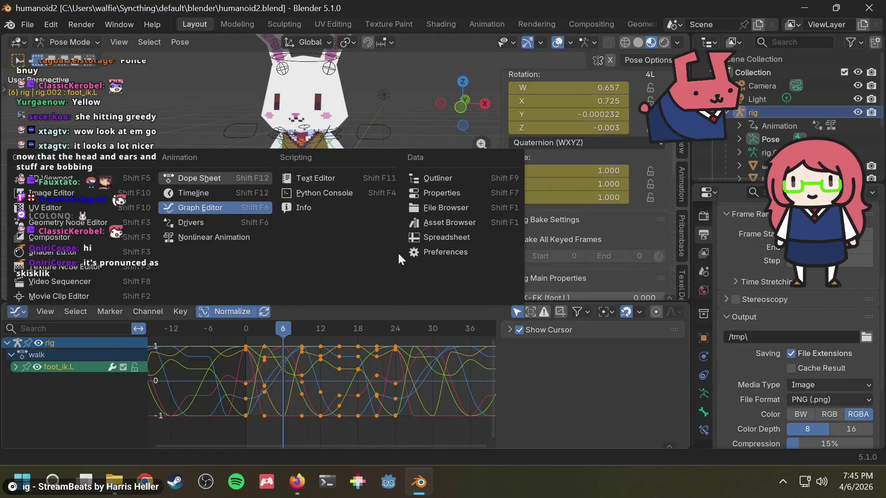
Save the file and review the looping walk playback from several viewport angles.
key("Escape")
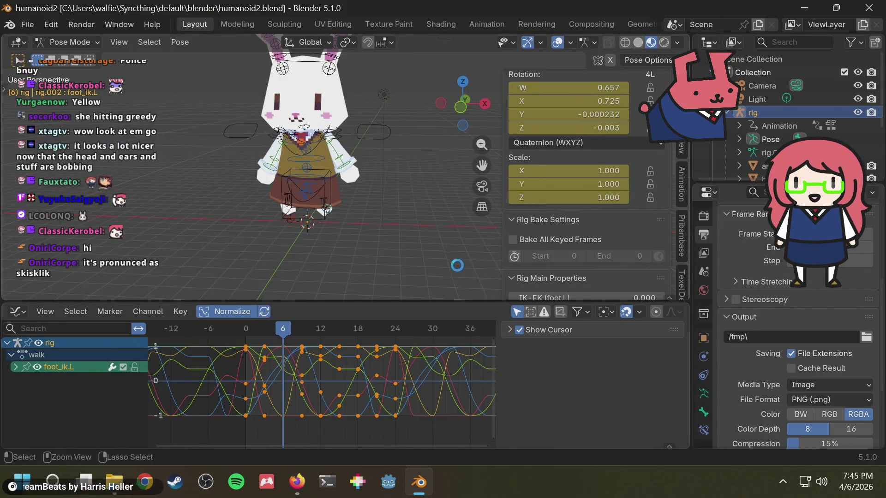
key("space")
middle_click_drag(350, 221, 407, 223)
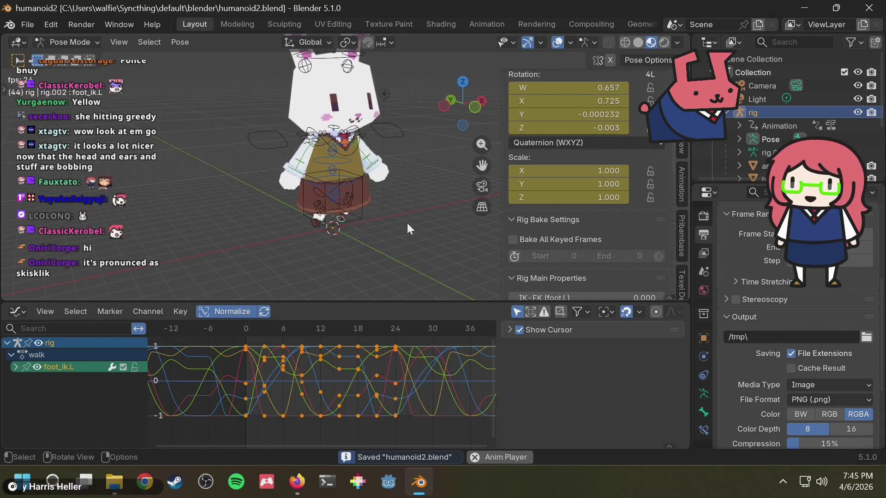
key("space")
mouse_move(407, 224)
middle_mouse_down()
mouse_move(415, 229)
mouse_move(429, 182)
middle_mouse_up()
key("space")
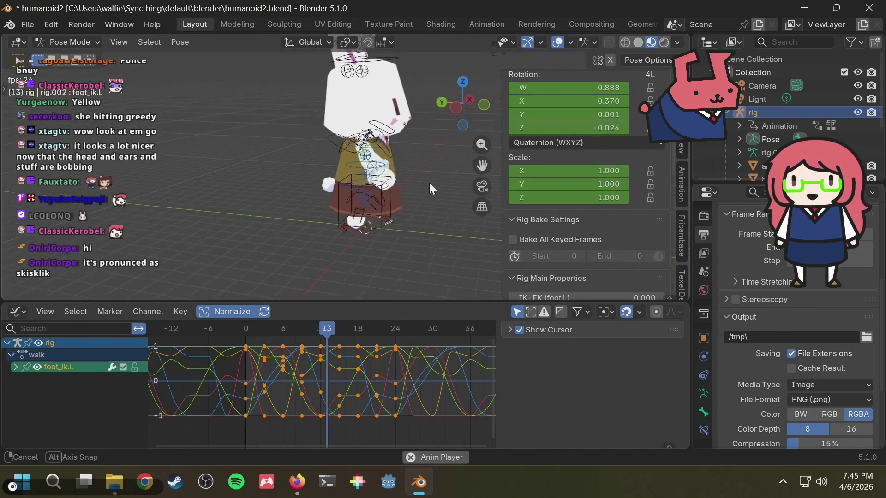
middle_click_drag(429, 183, 403, 212)
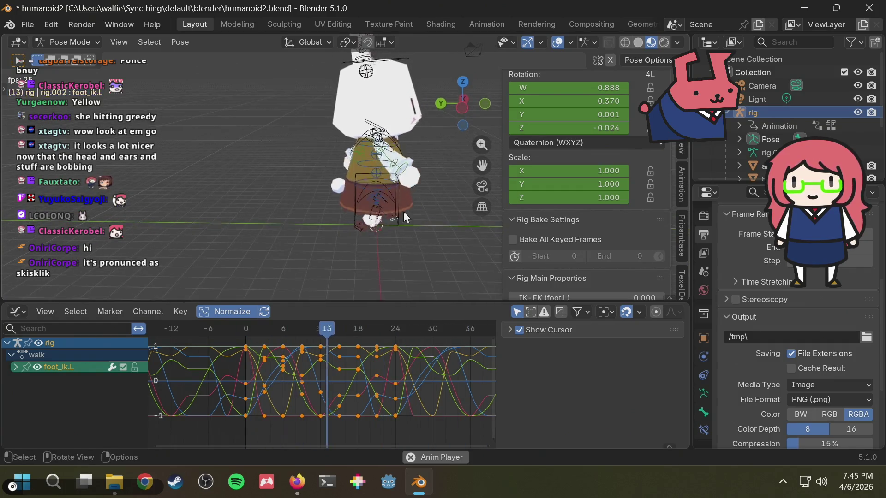
key("space")
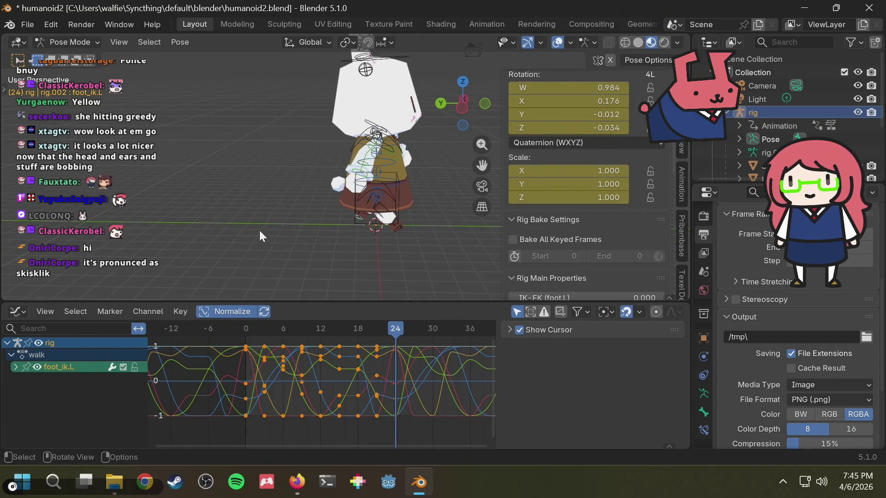
Zoom on the bunny's head, replay the walk, and make the chest bone active.
middle_click_drag(400, 111, 400, 76, "ctrl")
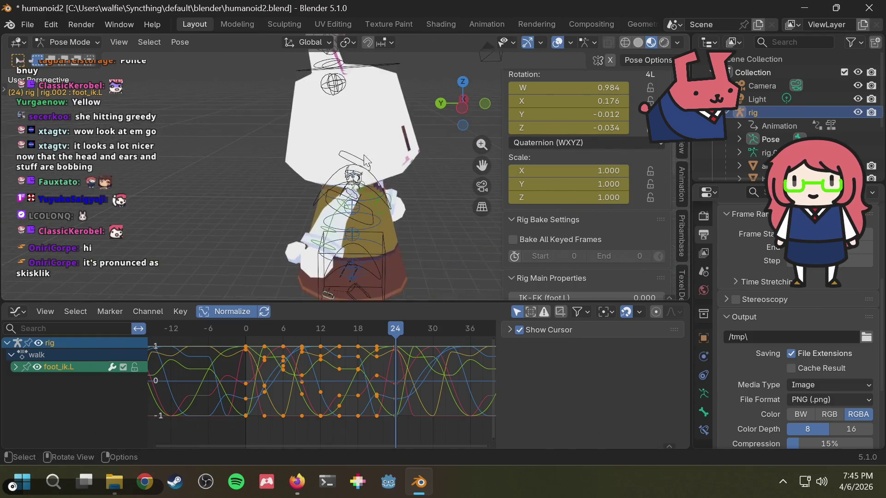
mouse_move(306, 169)
middle_mouse_down()
mouse_move(369, 191)
mouse_move(428, 128)
middle_mouse_up()
scroll(387, 173, "down", 5)
key("space")
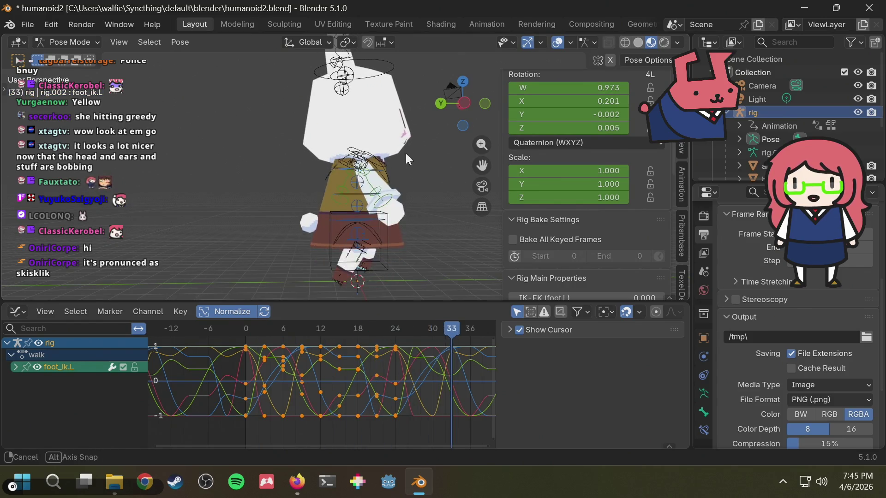
middle_click_drag(405, 153, 337, 194)
scroll(337, 193, "up", 3)
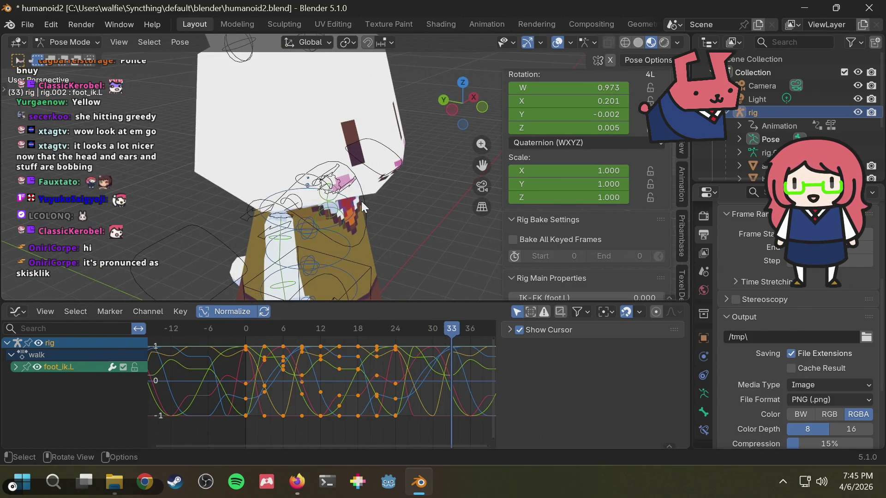
left_click(364, 201)
middle_click_drag(414, 217, 447, 208)
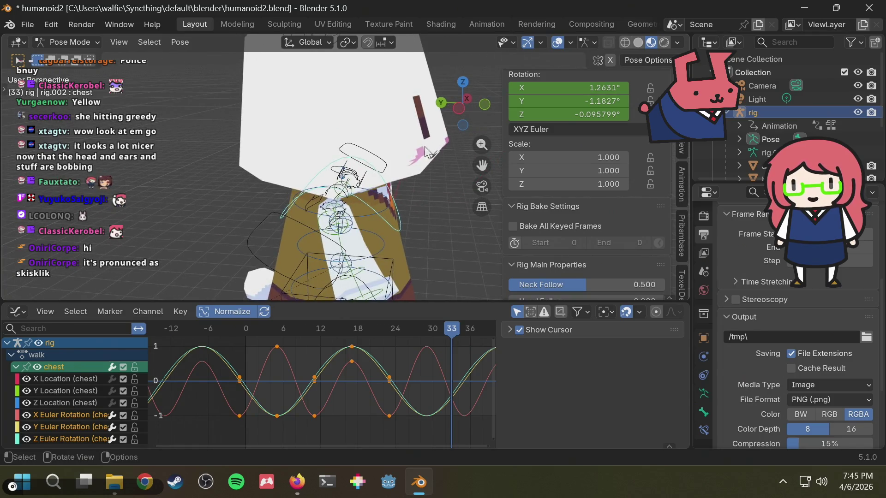
scroll(426, 153, "down", 3)
scroll(415, 153, "down", 2)
From a side view select the head bone, undo an Alt+R rotation clear, and scrub to frame 0.
middle_click_drag(410, 152, 402, 148)
key("space")
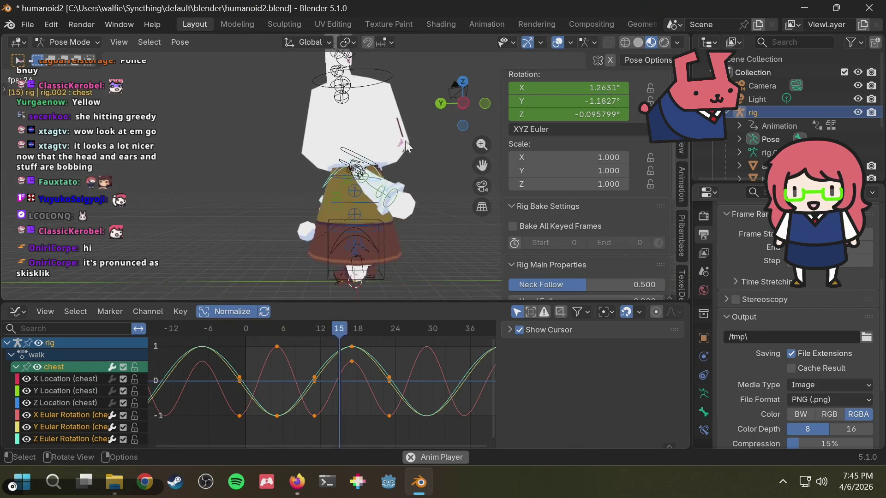
left_click(461, 102)
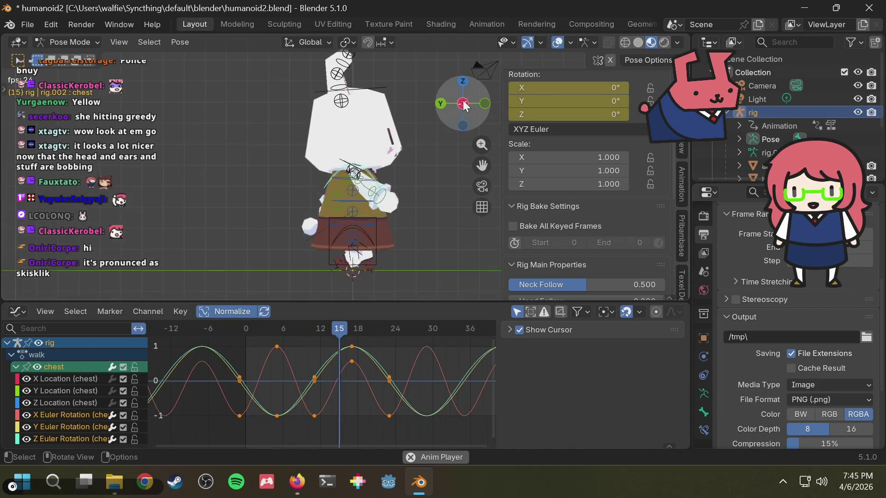
left_click(361, 81)
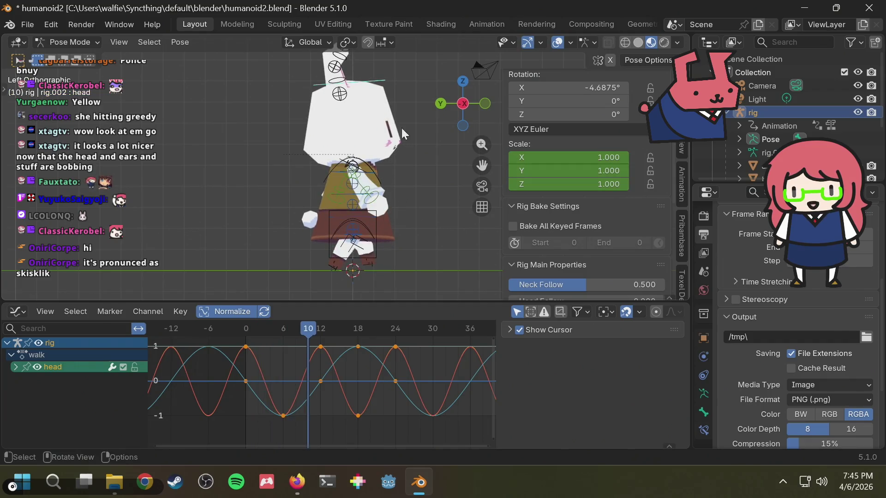
key("alt+r")
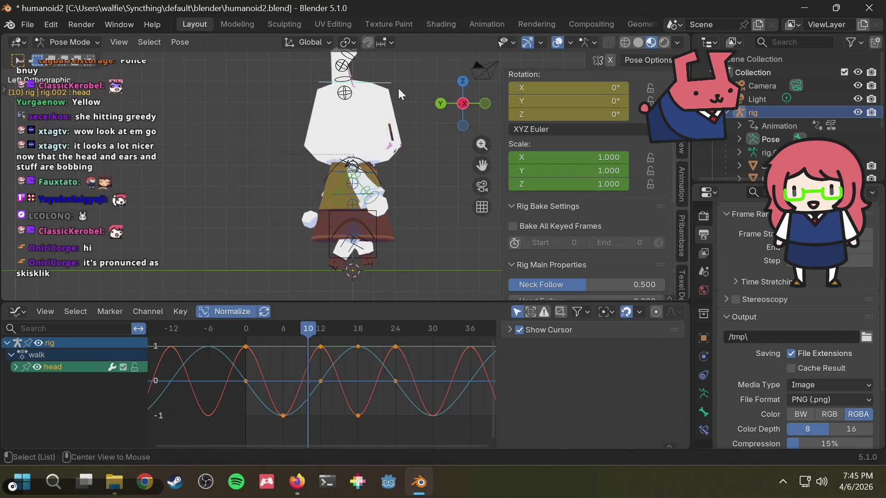
key("ctrl+z")
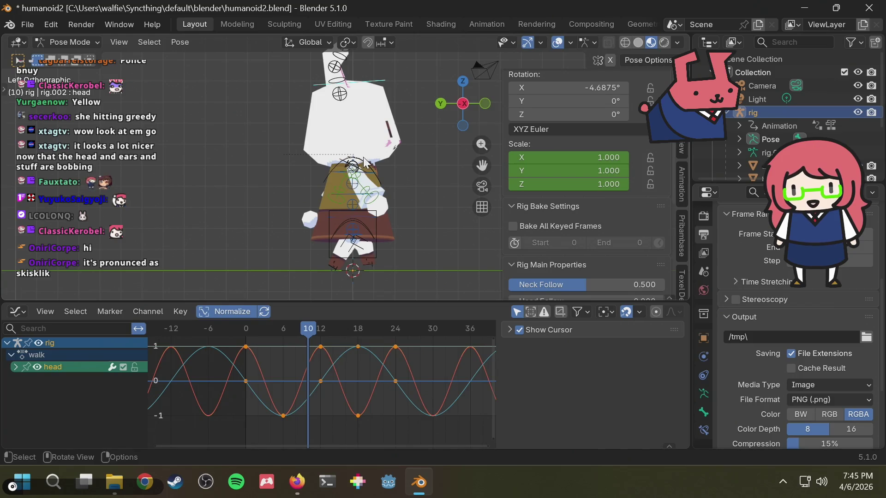
left_click_drag(268, 326, 247, 332)
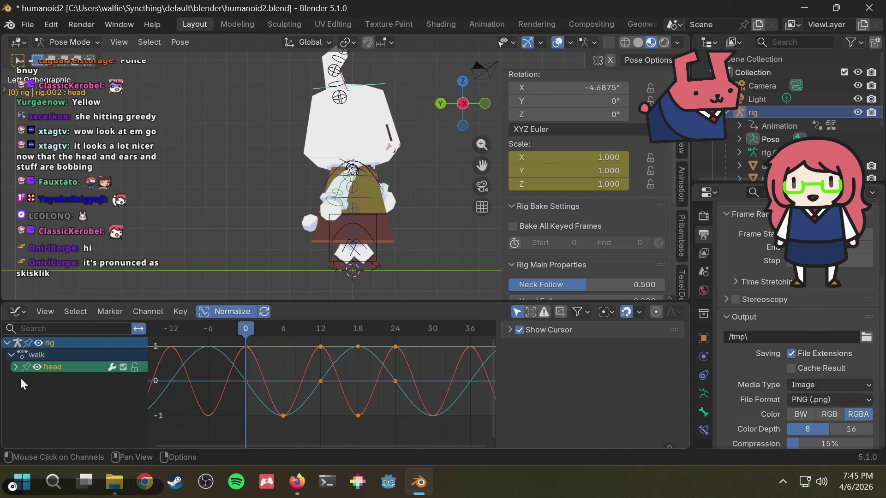
Expand the head channel group and select its W Quaternion Rotation curve.
left_click(25, 313)
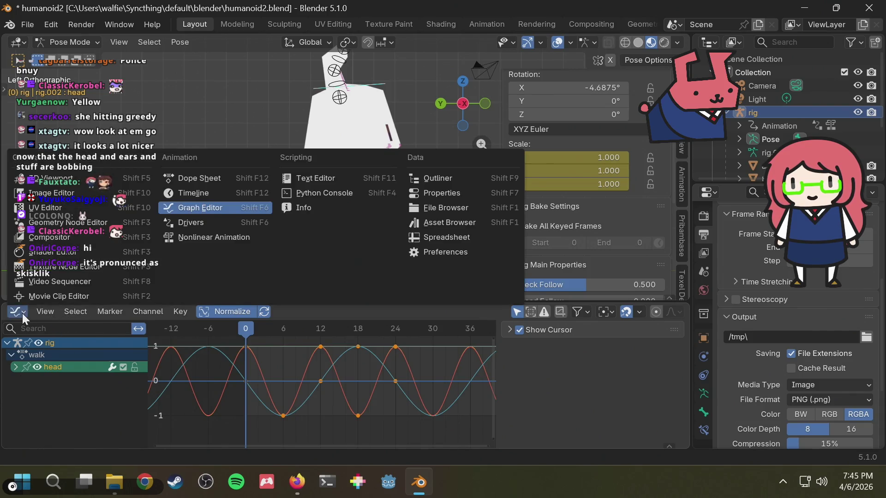
left_click(13, 369)
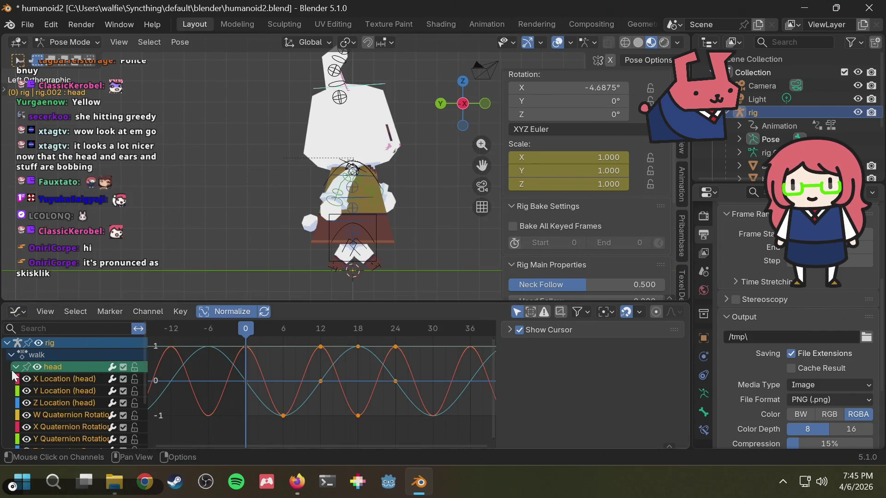
scroll(55, 393, "down", 3)
scroll(61, 391, "up", 3)
scroll(65, 393, "down", 2)
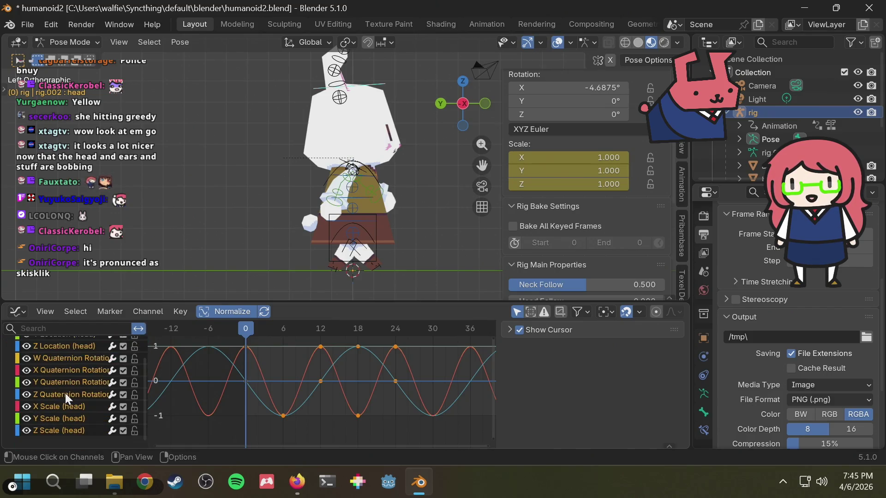
left_click(63, 389)
Convert the head bone's quaternion rotation channels to XYZ Euler via Pose > Convert Rotation Modes.
left_click(68, 421, "shift")
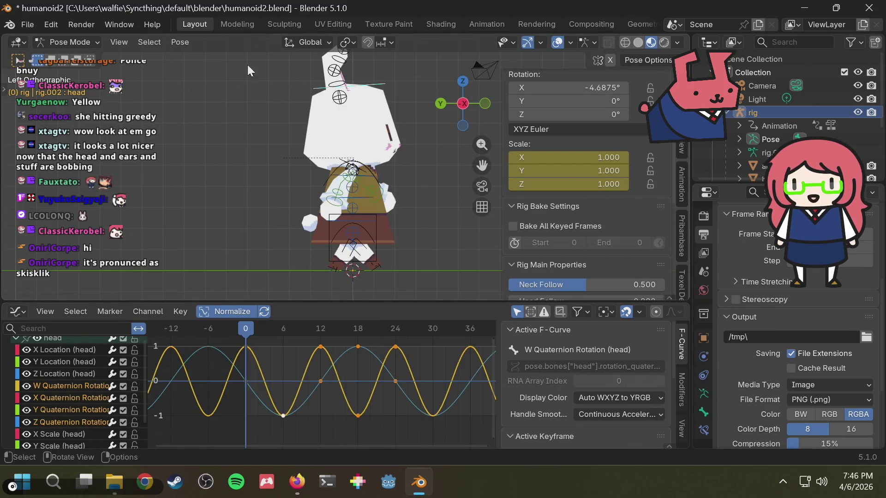
left_click(179, 42)
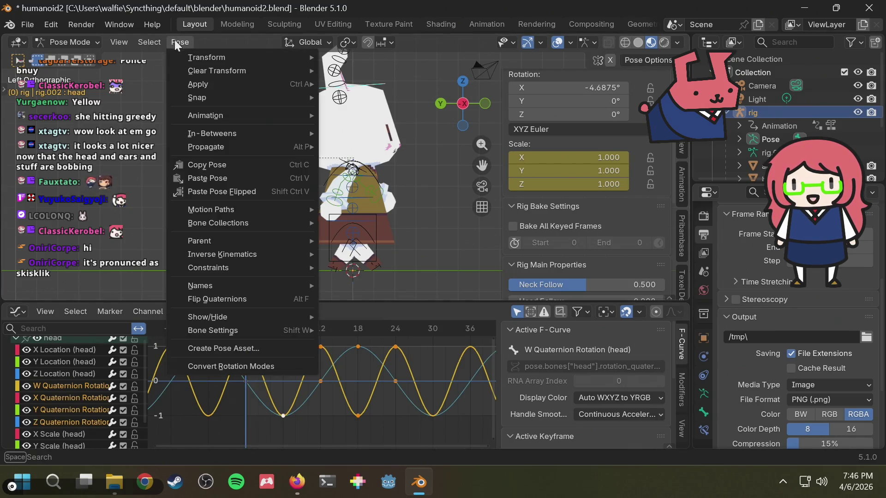
left_click(199, 365)
left_click(208, 441)
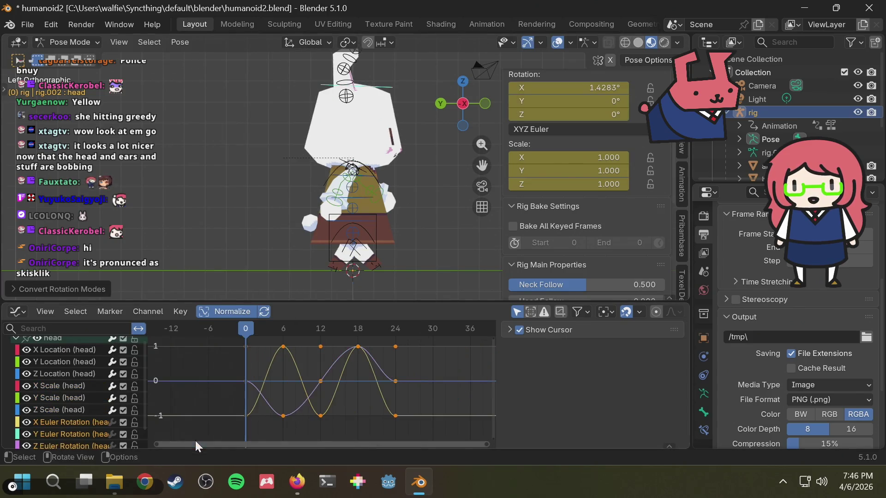
Preview the walk, then select the head's Euler keyframes ready for a searched command.
key("space")
middle_click_drag(420, 173, 320, 180)
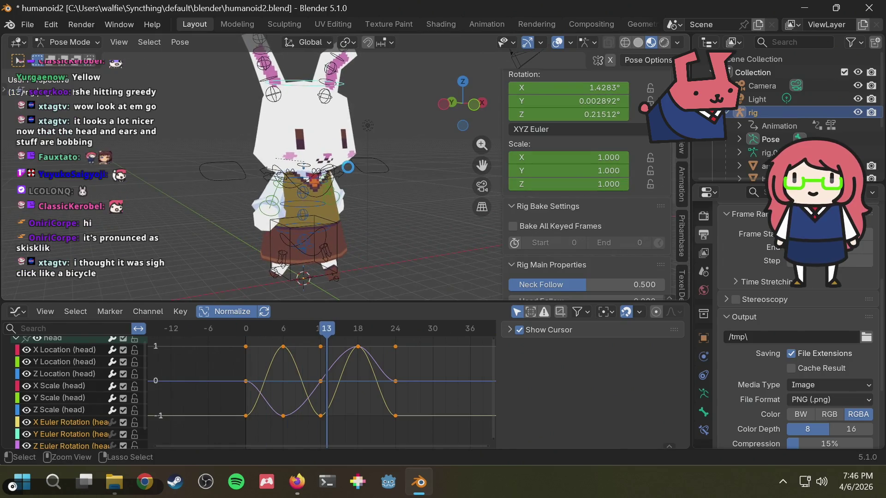
middle_click_drag(348, 167, 361, 152)
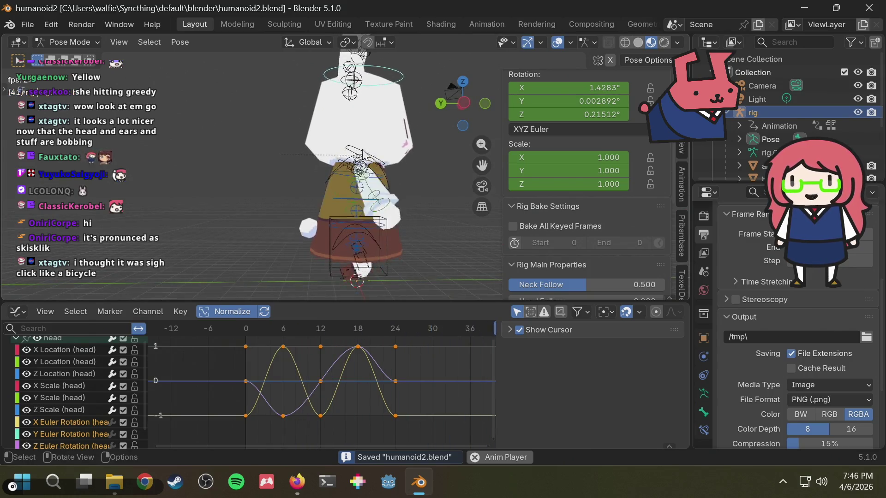
key("space")
left_click_drag(210, 421, 398, 332)
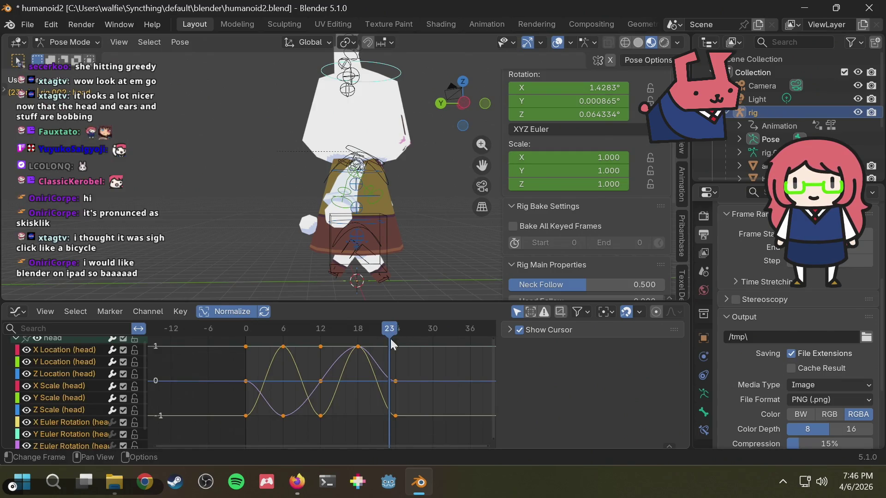
key("F3")
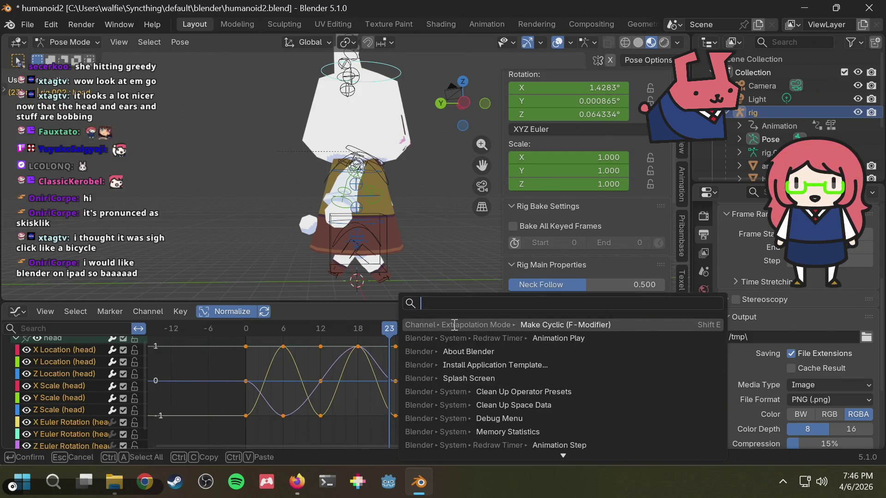
Make the head curves cyclic, delete its X, Y and Z Scale channels, and save.
left_click(452, 325)
key("space")
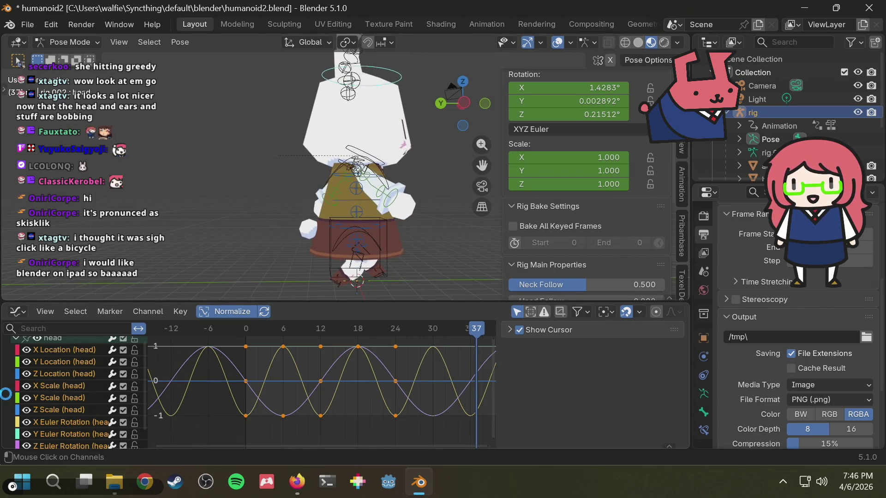
left_click(43, 387)
left_click(54, 410, "ctrl")
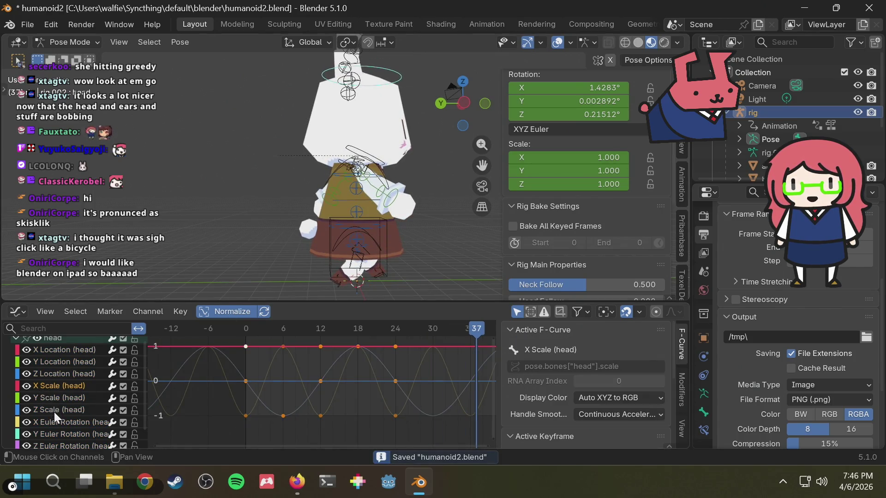
key("x")
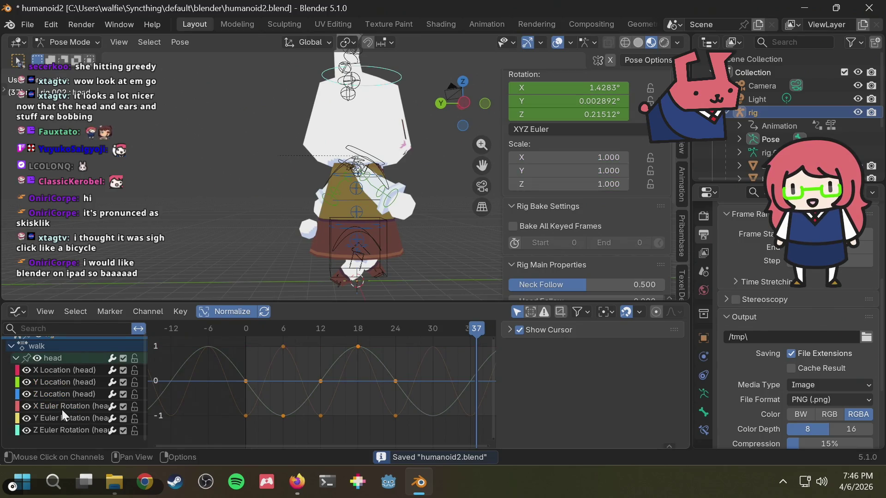
key("ctrl+s")
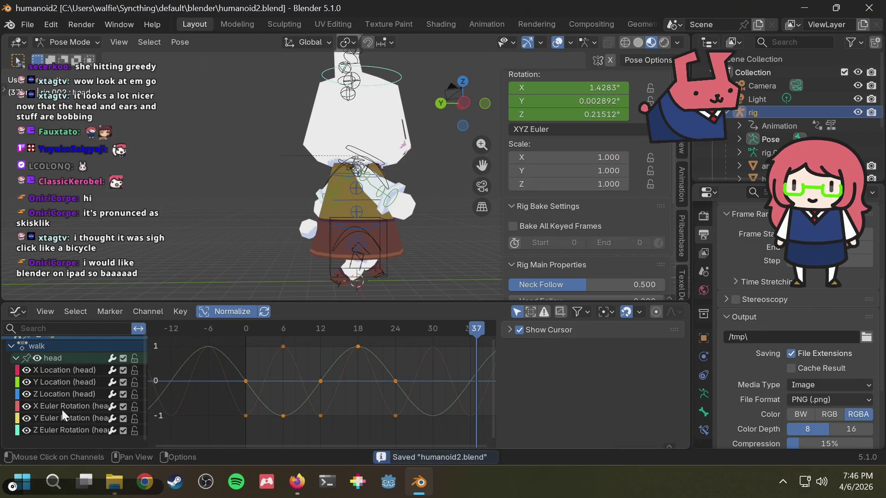
Play the looping walk from several angles, save again, and select the torso bone.
key("space")
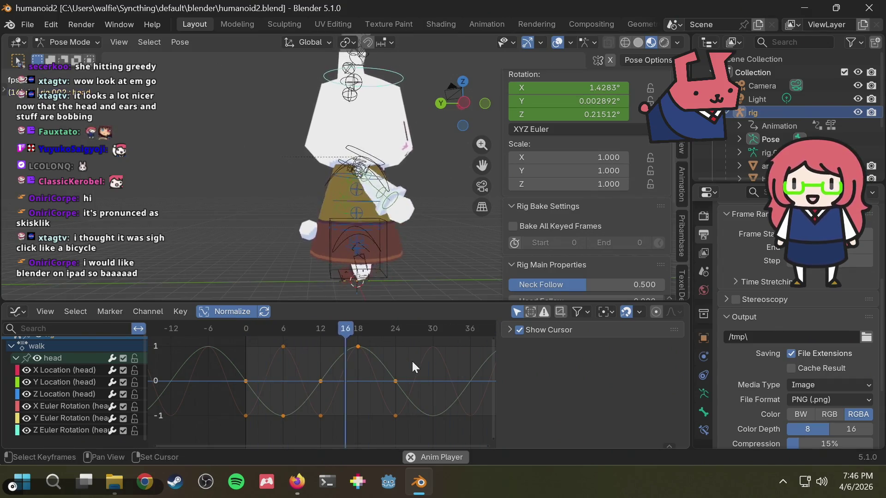
key("space")
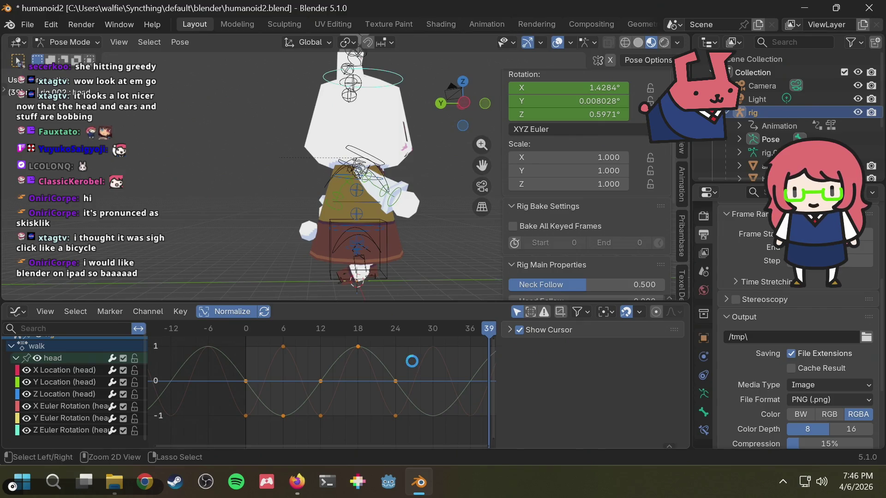
key("ctrl+s")
key("space")
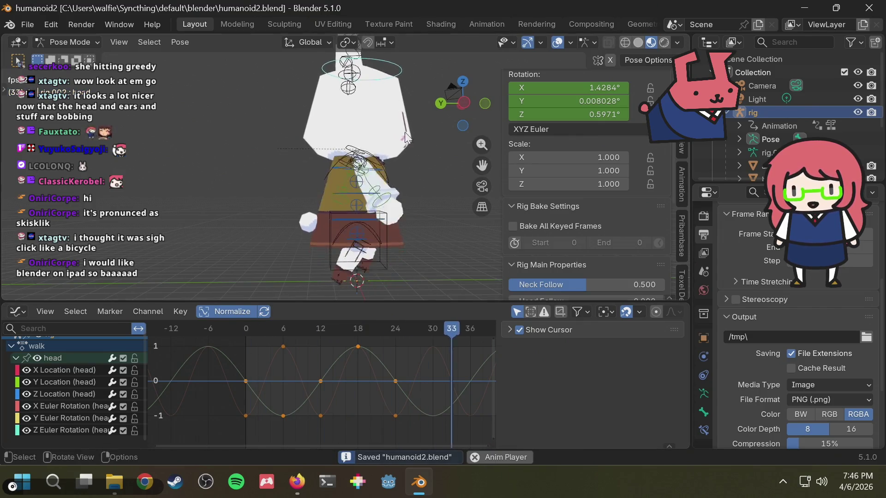
middle_click_drag(405, 137, 288, 169)
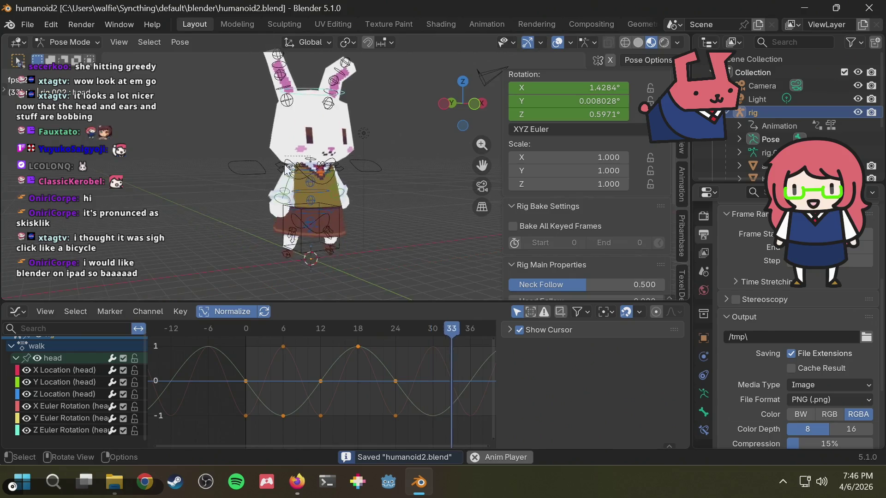
key("space")
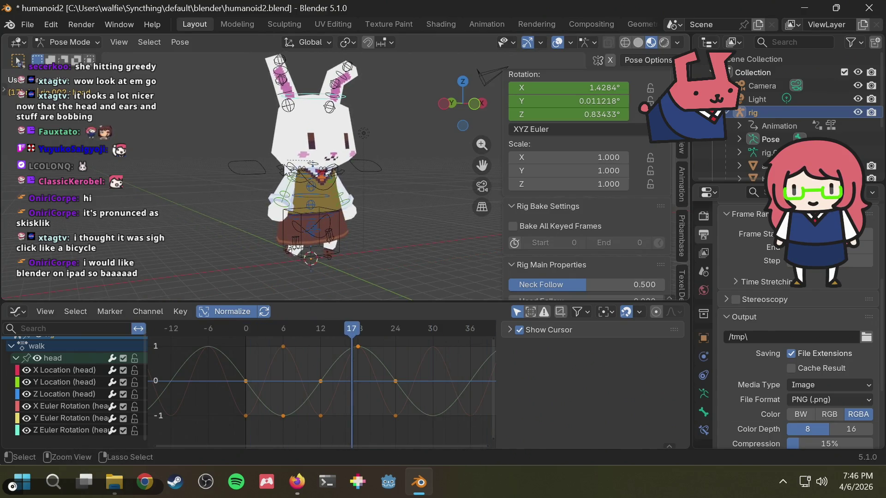
key("space")
middle_click_drag(319, 215, 274, 214)
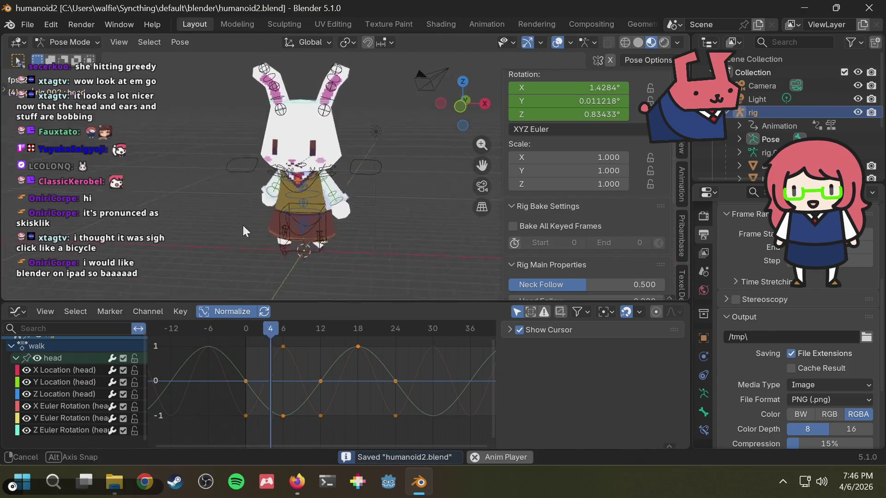
scroll(321, 244, "up", 3)
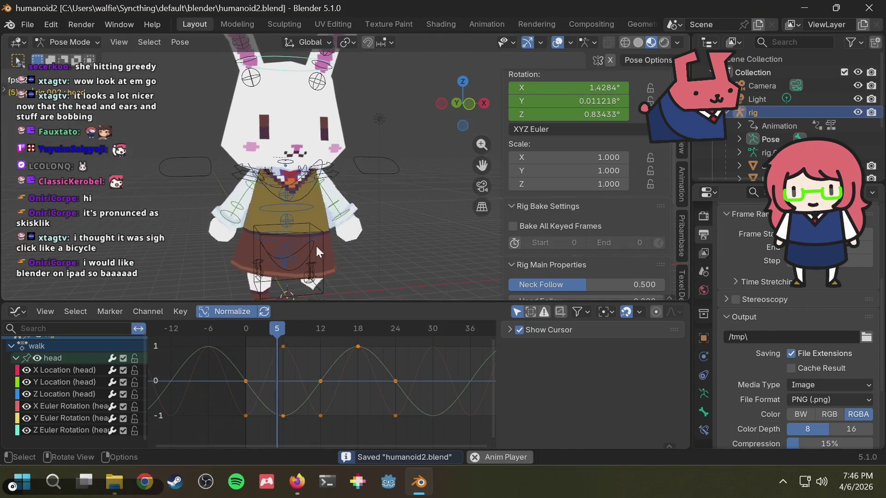
left_click(305, 242)
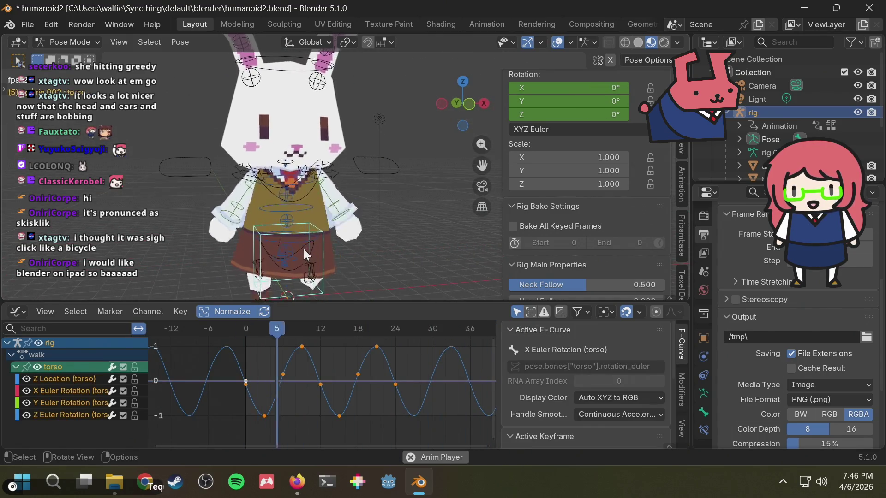
Select the hips bone to show its looping Euler walk curves, inspect from above, and save.
left_click(301, 260)
left_click(297, 263)
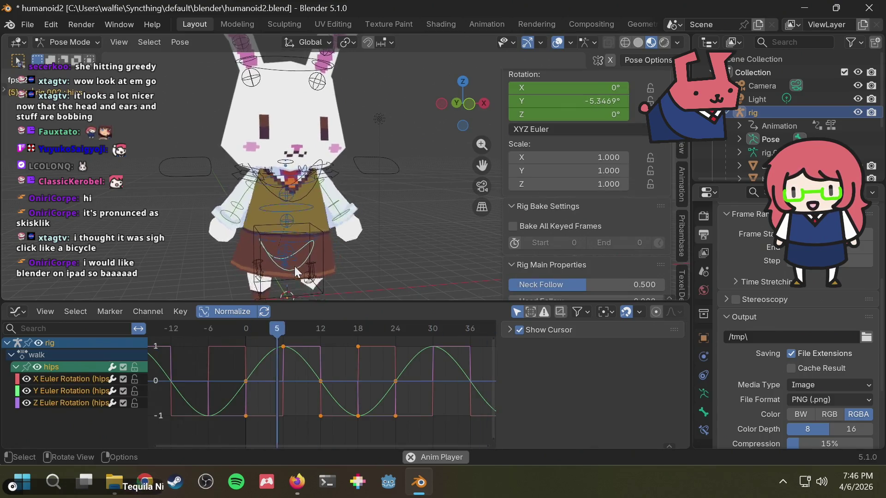
scroll(274, 373, "up", 2)
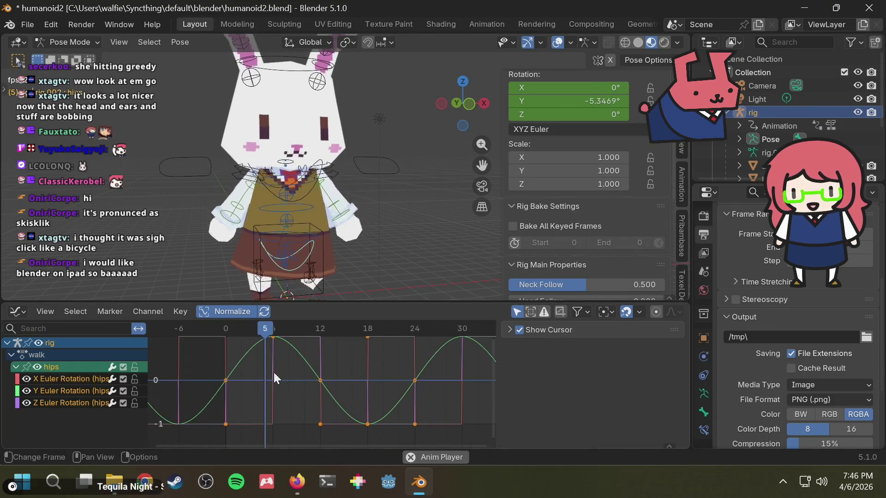
scroll(274, 371, "down", 2)
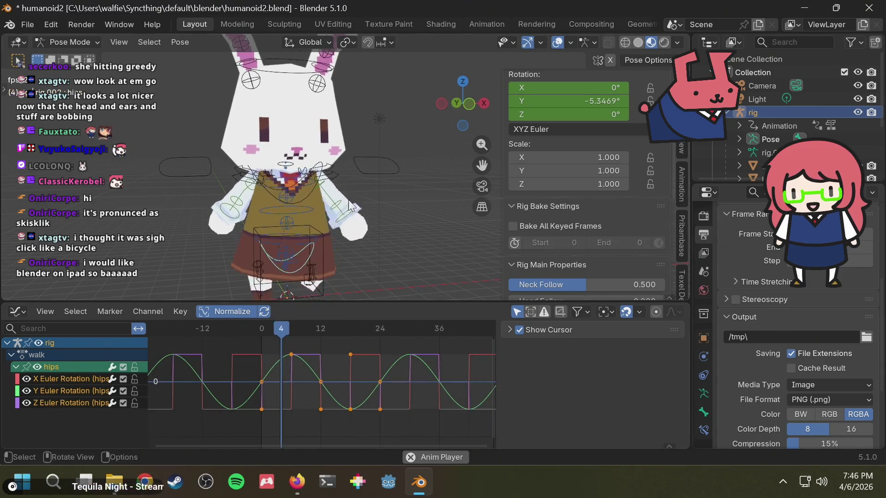
middle_click_drag(359, 157, 243, 135)
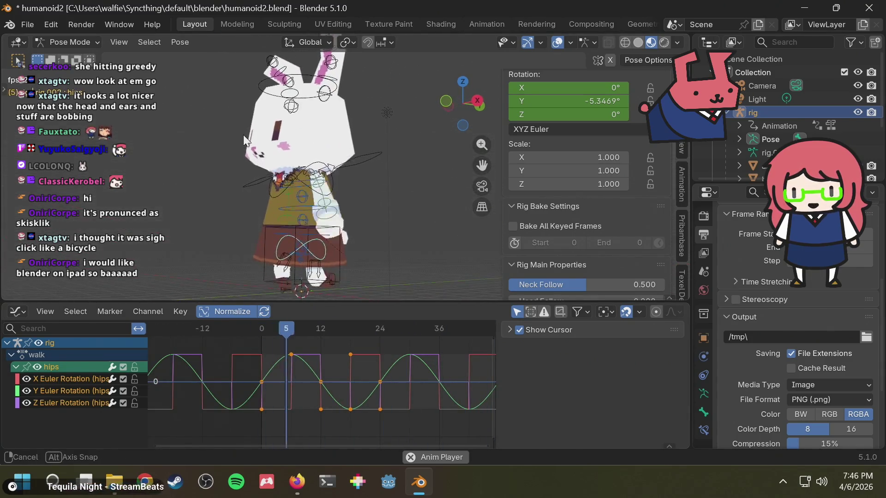
mouse_move(243, 135)
middle_mouse_down()
mouse_move(429, 175)
mouse_move(409, 185)
mouse_move(351, 133)
mouse_move(352, 144)
mouse_move(326, 146)
middle_mouse_up()
scroll(352, 144, "down", 2)
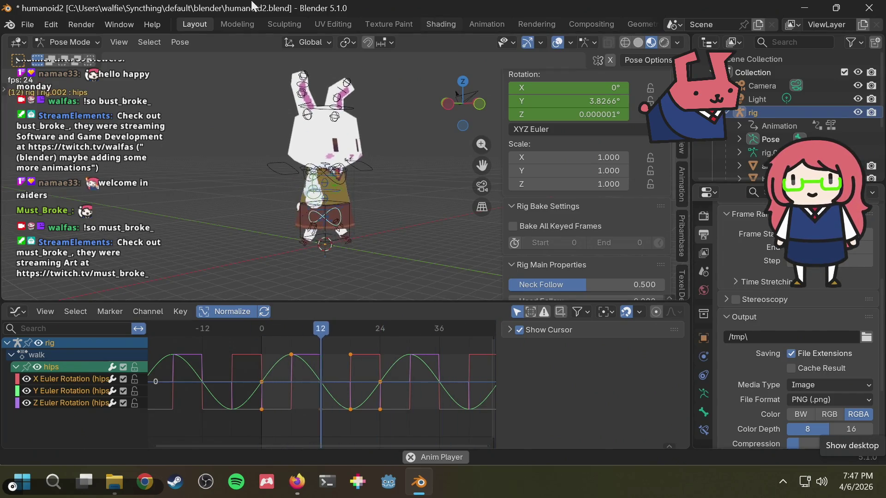
middle_click_drag(357, 109, 383, 116)
key("ctrl+s")
Preview the walk from the front, save humanoid2.blend, and bring up the editor type list.
key("space")
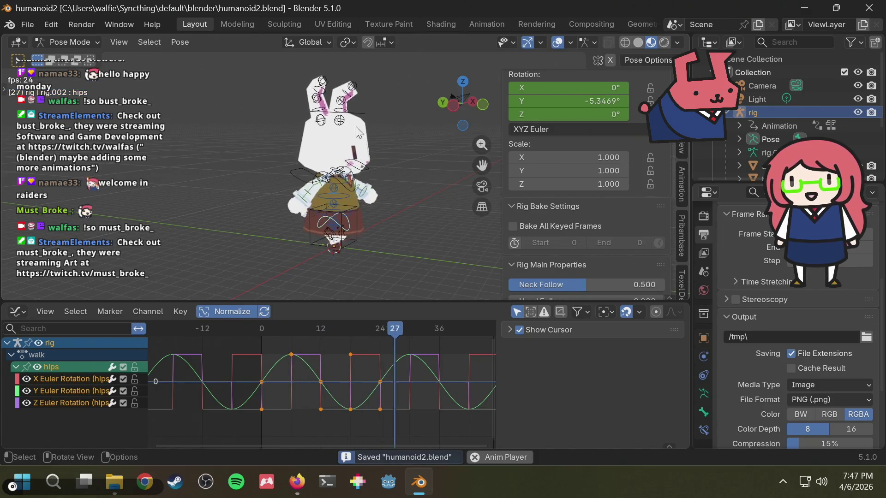
mouse_move(365, 129)
middle_mouse_down()
mouse_move(321, 132)
mouse_move(355, 156)
mouse_move(378, 120)
mouse_move(389, 118)
middle_mouse_up()
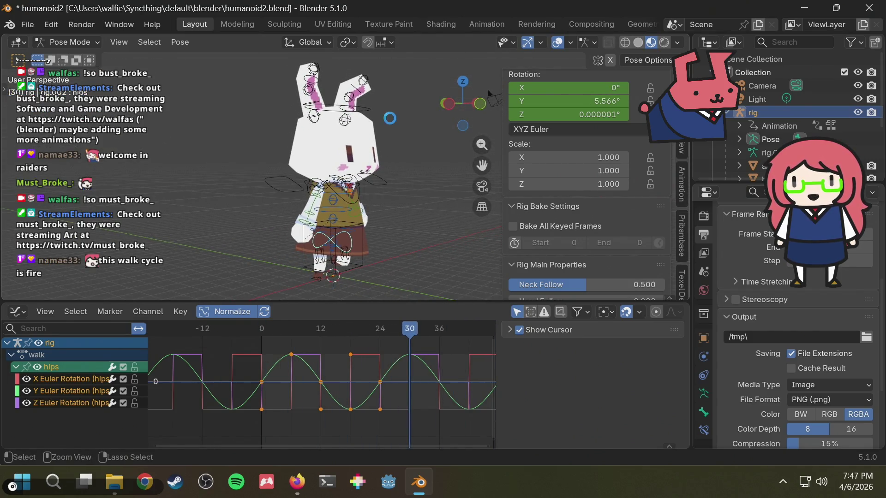
key("ctrl+s")
key("Escape")
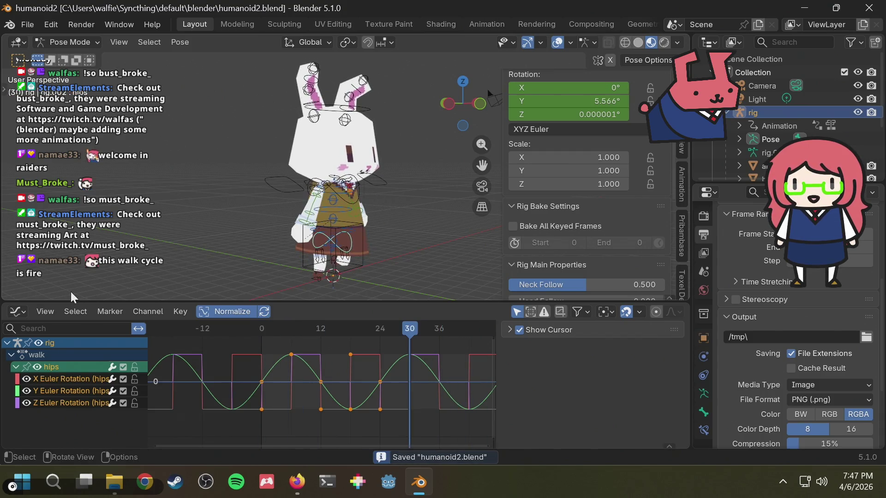
left_click(46, 312)
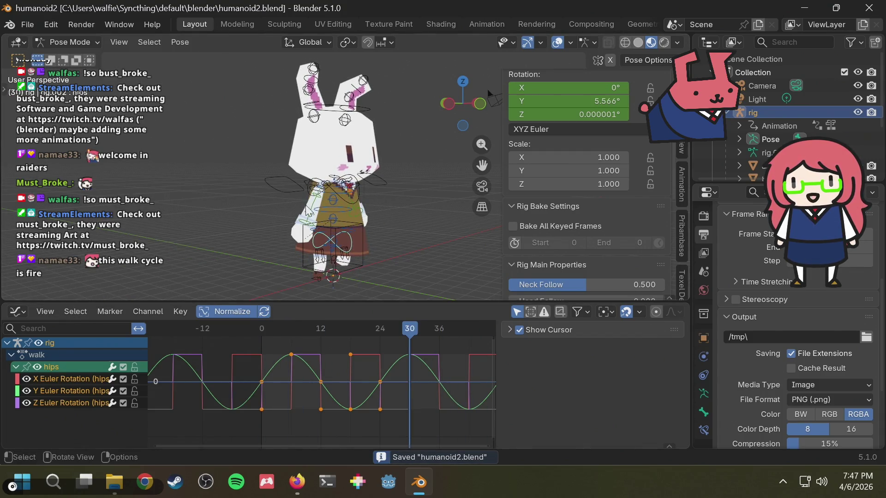
left_click(17, 312)
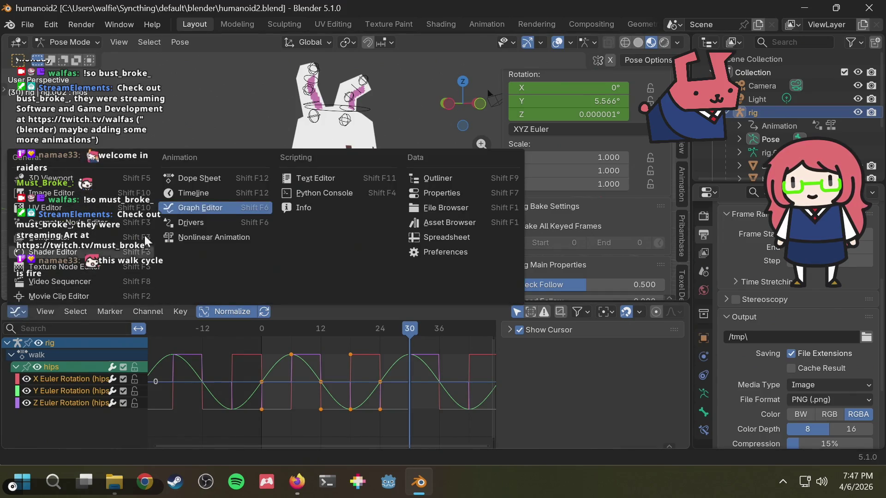
Switch to the Action Editor and make 'run' the active action, previewing it from above.
left_click(212, 179)
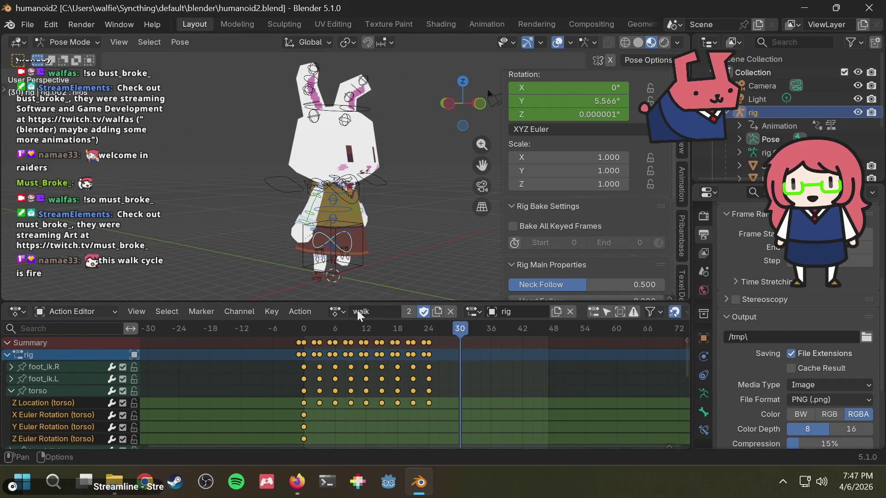
left_click(338, 312)
left_click(389, 153)
key("space")
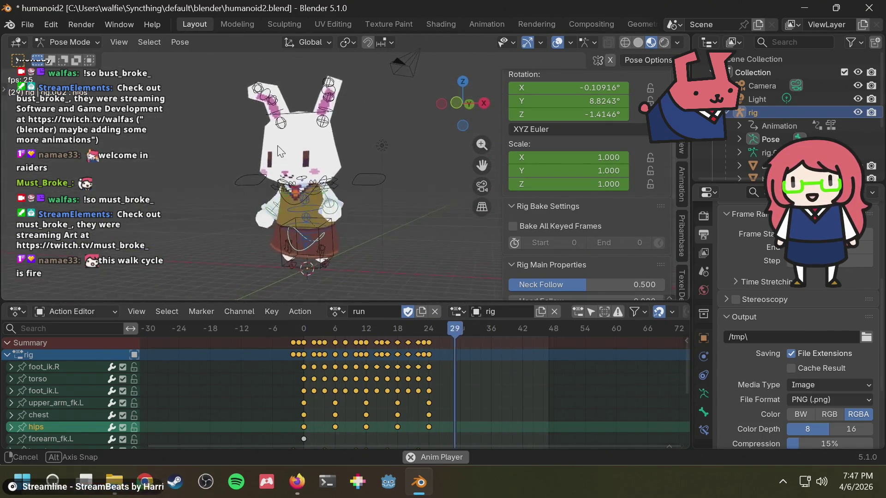
mouse_move(288, 134)
middle_mouse_down()
mouse_move(434, 166)
mouse_move(411, 155)
mouse_move(332, 180)
mouse_move(403, 168)
middle_mouse_up()
key("space")
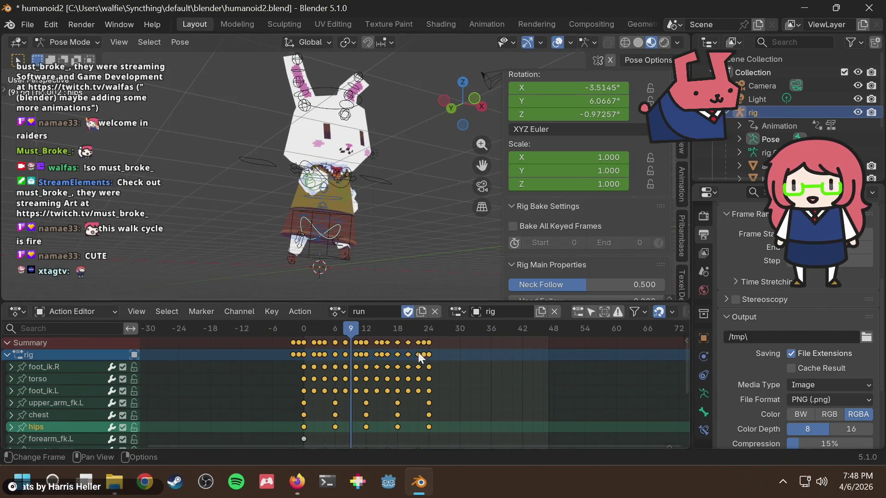
mouse_move(333, 236)
middle_mouse_down()
mouse_move(383, 201)
mouse_move(381, 209)
middle_mouse_up()
Watch the looping run cycle from the side and bring up the animation editor mode list.
left_click(90, 314)
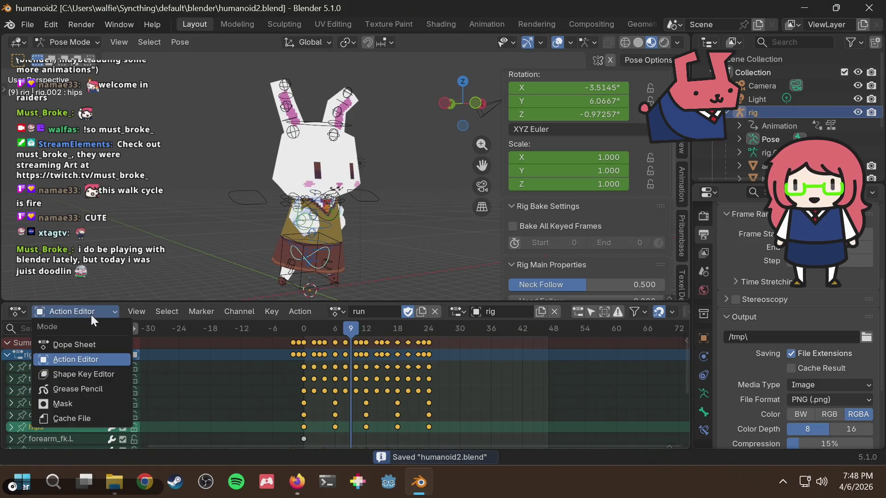
mouse_move(300, 195)
middle_mouse_down()
mouse_move(374, 198)
mouse_move(251, 256)
middle_mouse_up()
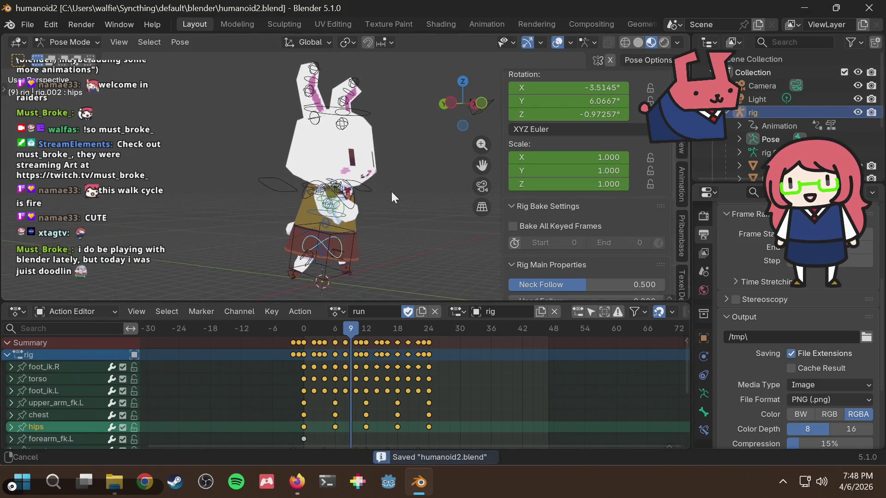
left_click(104, 313)
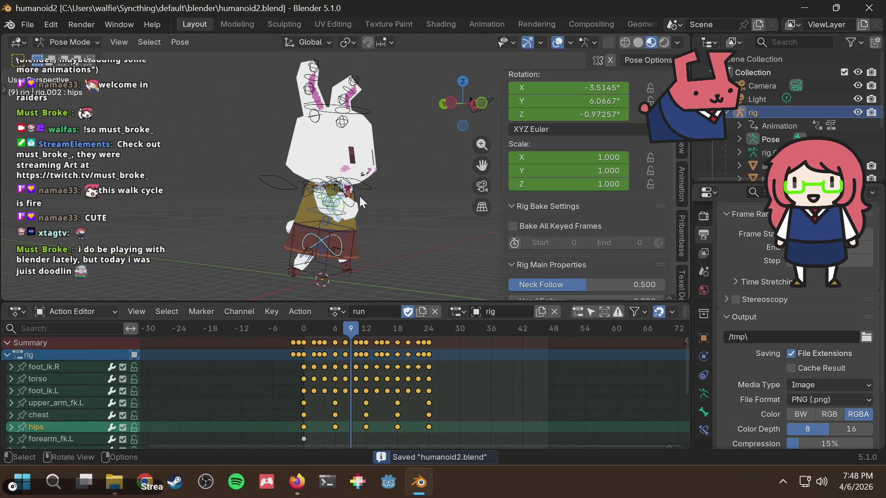
scroll(333, 224, "up", 2)
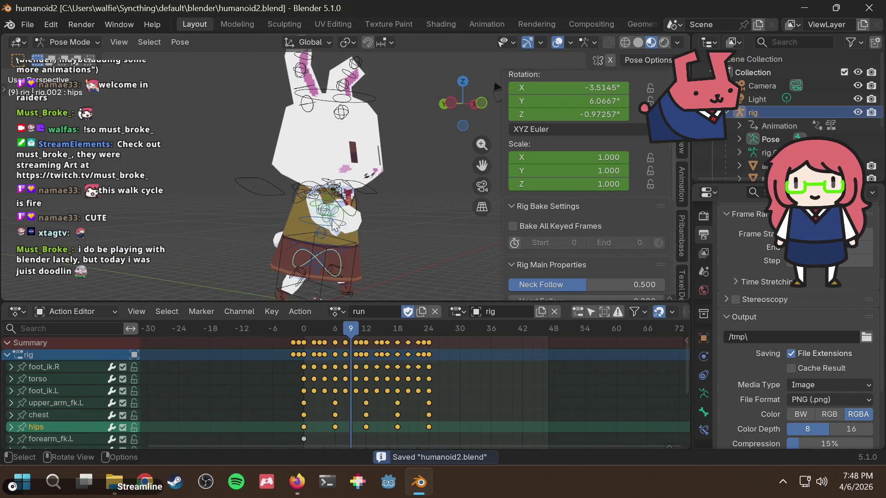
scroll(373, 195, "down", 2)
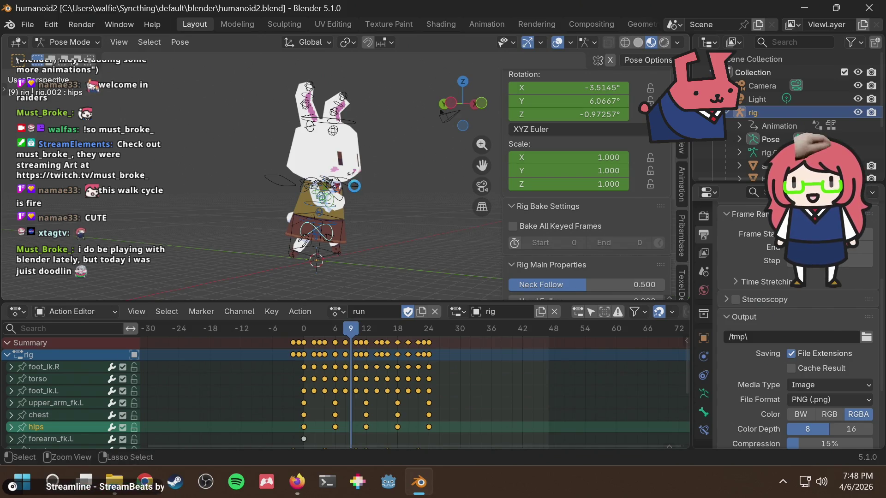
key("space")
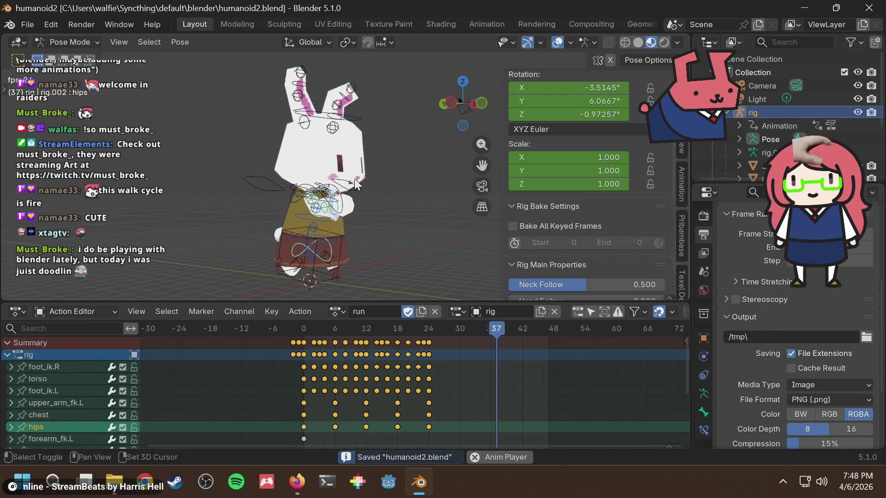
key("space")
left_click(73, 312)
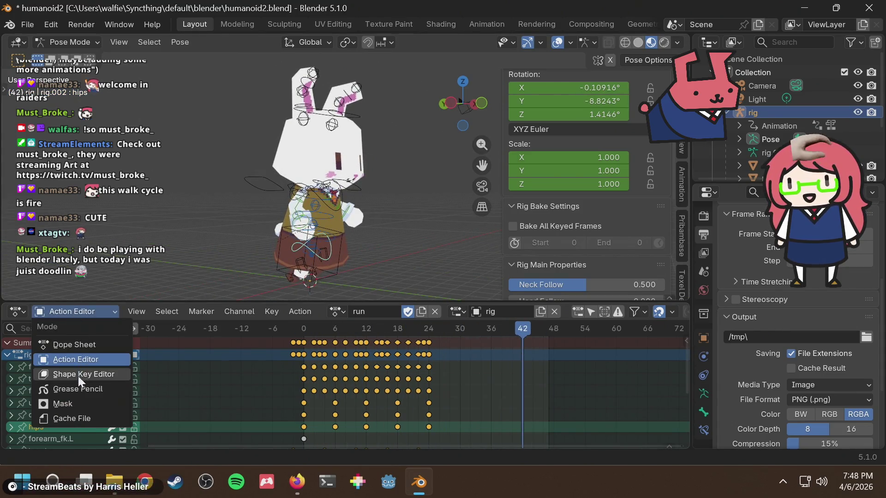
Show the run curves in the Graph Editor for all bones and scale their timing by 0.5 on X.
left_click(22, 309)
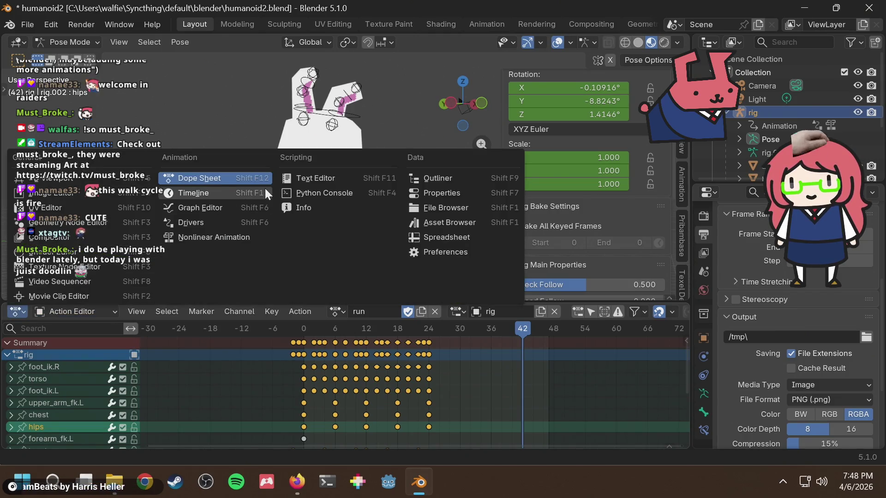
left_click(209, 207)
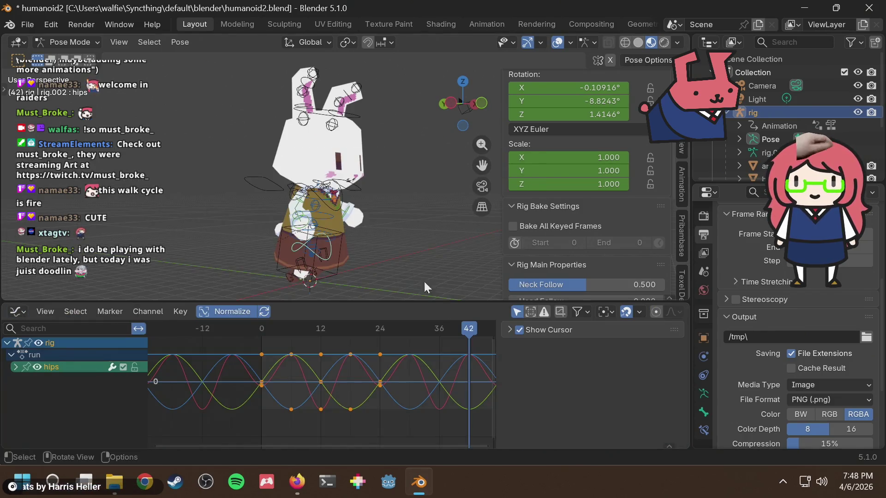
key("a")
scroll(363, 370, "up", 1)
scroll(357, 400, "up", 1)
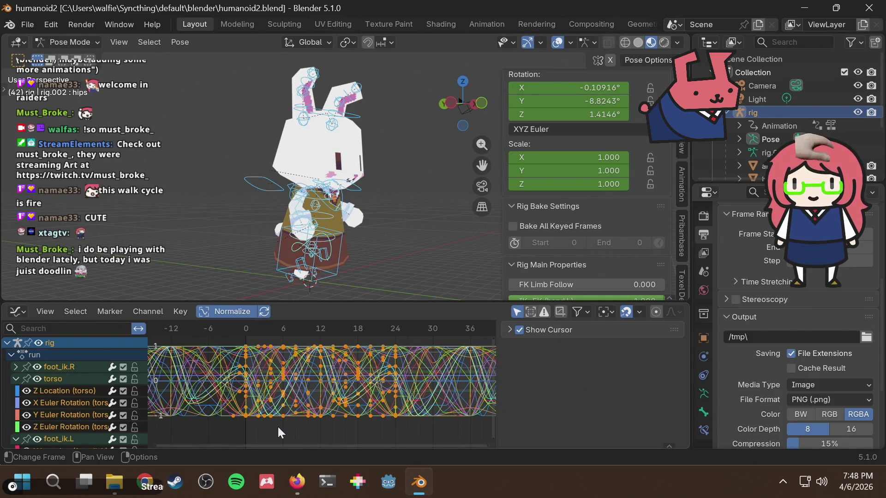
key("s")
type("x")
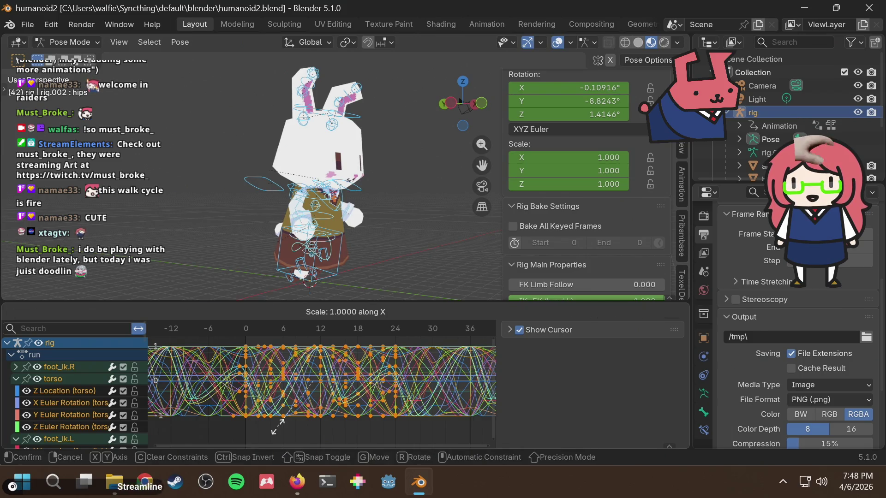
type(".5")
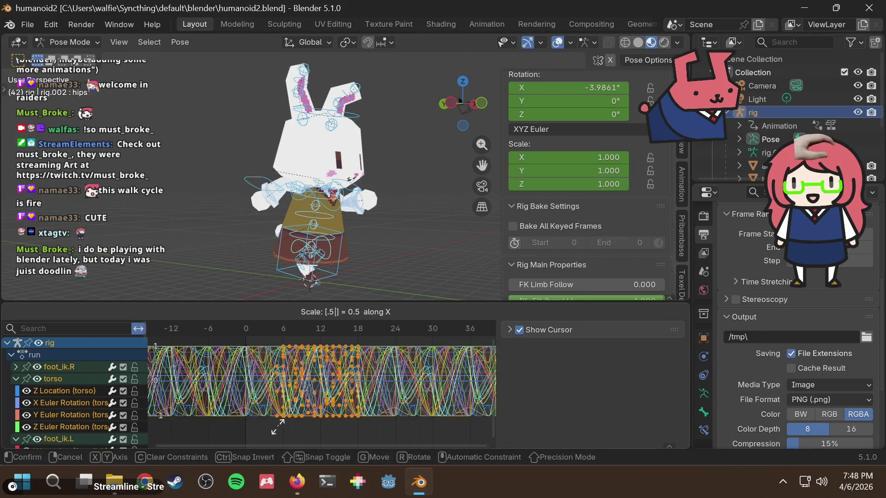
key("Return")
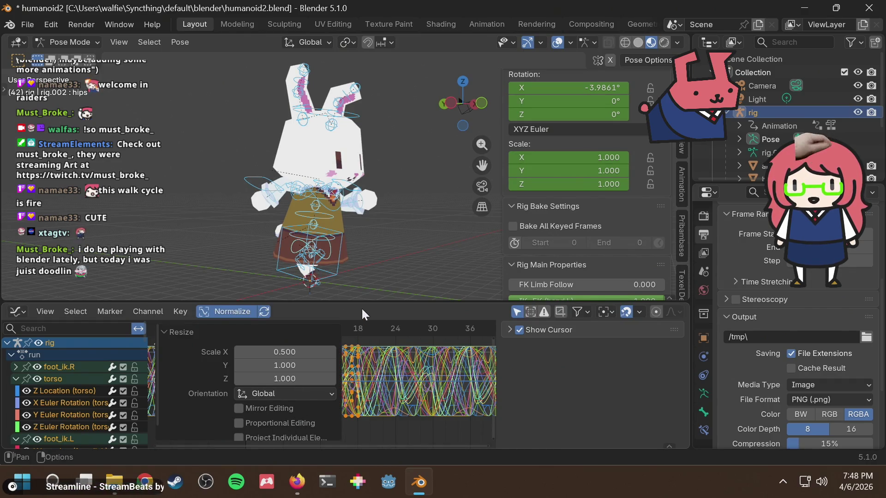
left_click(384, 424)
Shift all keyframes 5 frames earlier on X and preview the retimed run.
key("a")
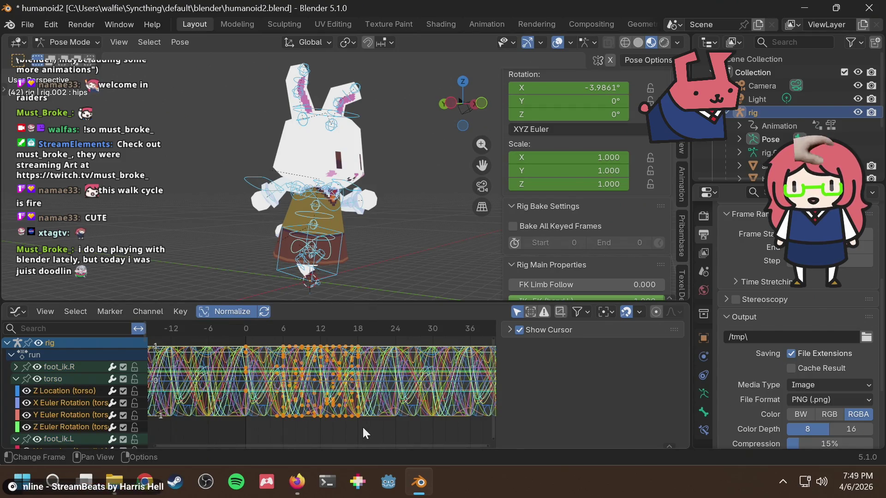
key("g")
key("x")
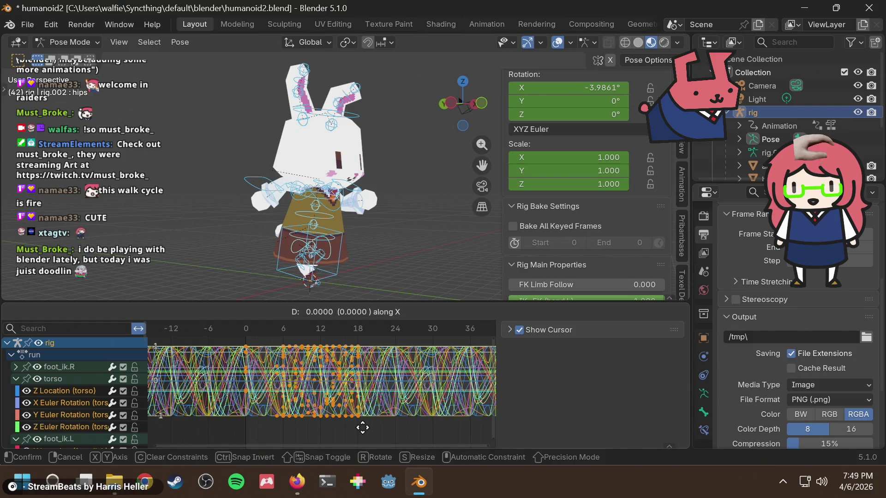
left_click(331, 425)
left_click(385, 424)
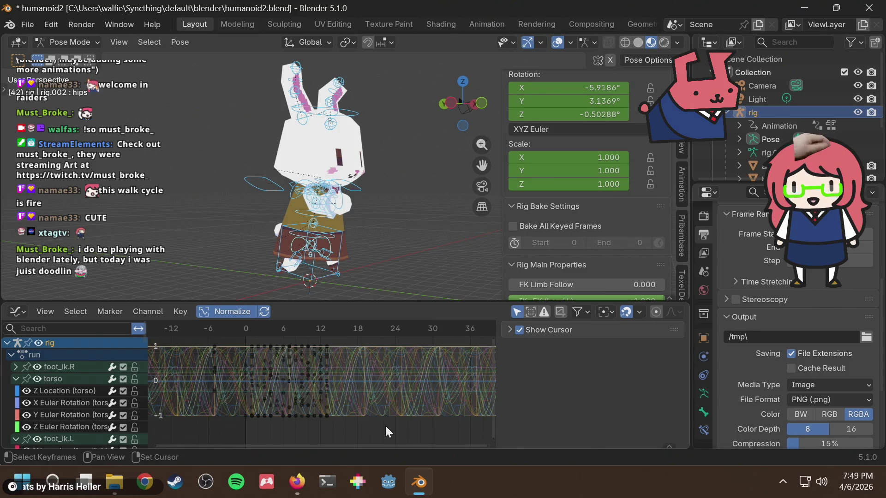
key("space")
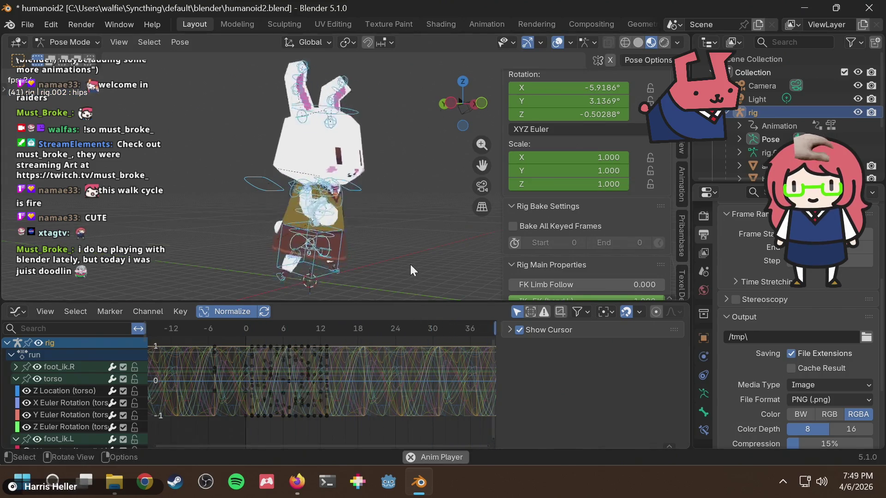
scroll(411, 264, "down", 3)
scroll(368, 255, "up", 3)
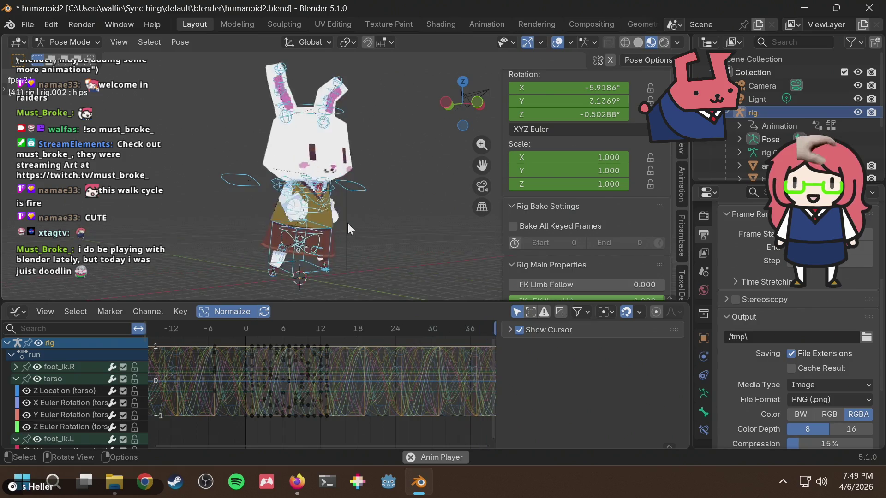
mouse_move(369, 214)
middle_mouse_down()
mouse_move(223, 232)
mouse_move(339, 223)
middle_mouse_up()
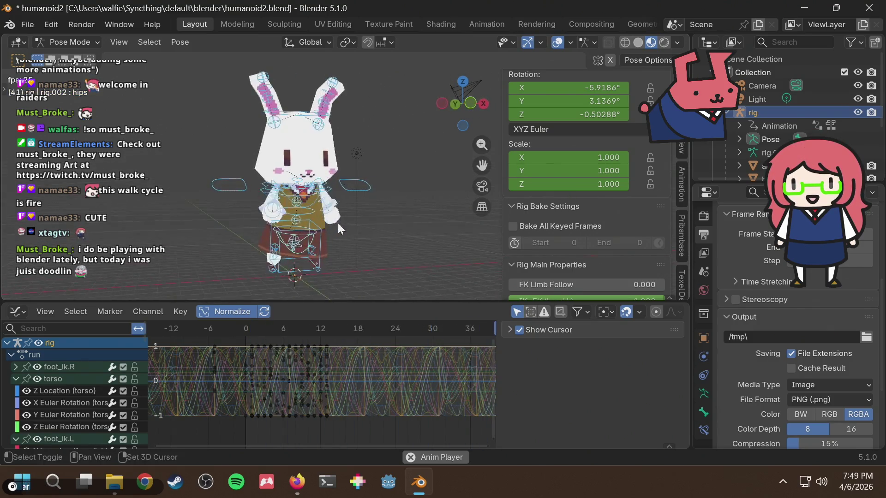
key("space")
Undo the shift and the time scaling, scrub back to frame 14, replay, and reselect all bones.
key("ctrl+z")
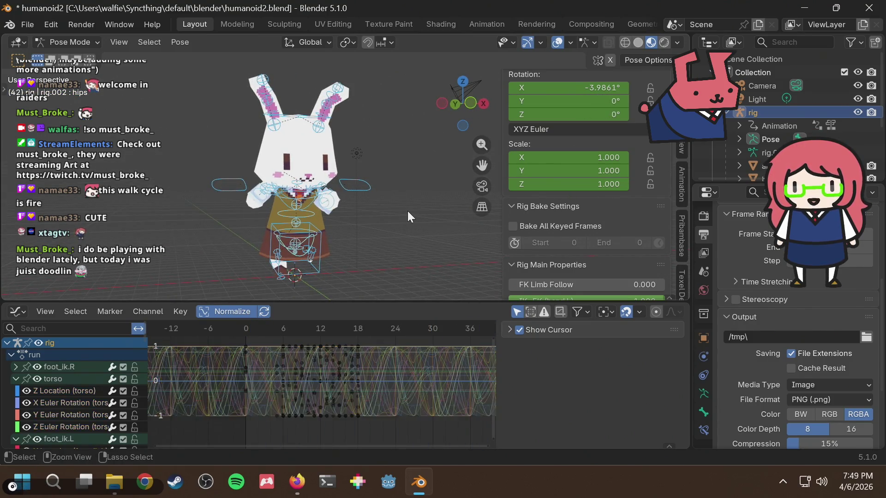
key("ctrl+z")
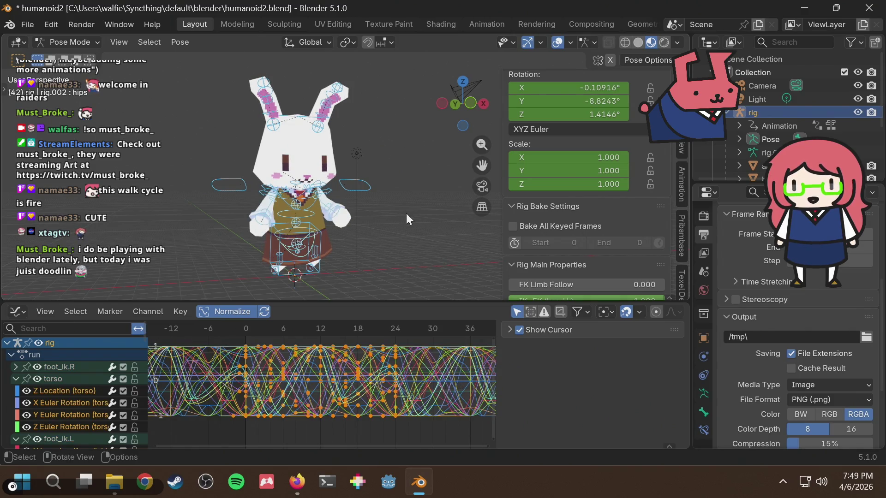
left_click(377, 328)
left_click_drag(377, 329, 331, 329)
left_click(406, 222)
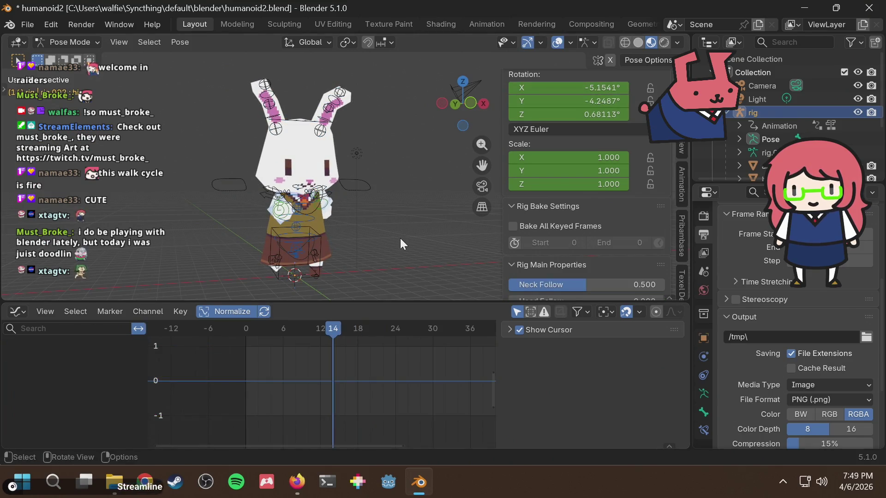
key("space")
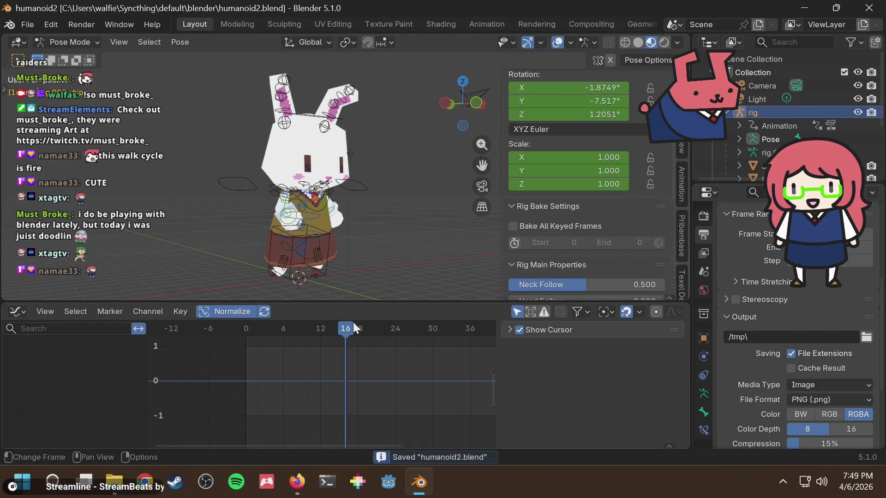
key("space")
key("a")
scroll(332, 364, "up", 1)
scroll(353, 386, "up", 1)
scroll(353, 386, "up", 1)
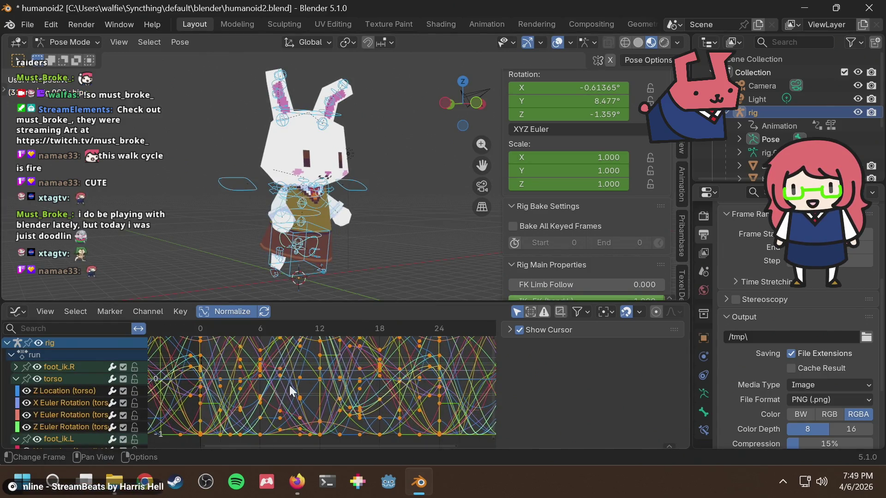
scroll(289, 380, "down", 2)
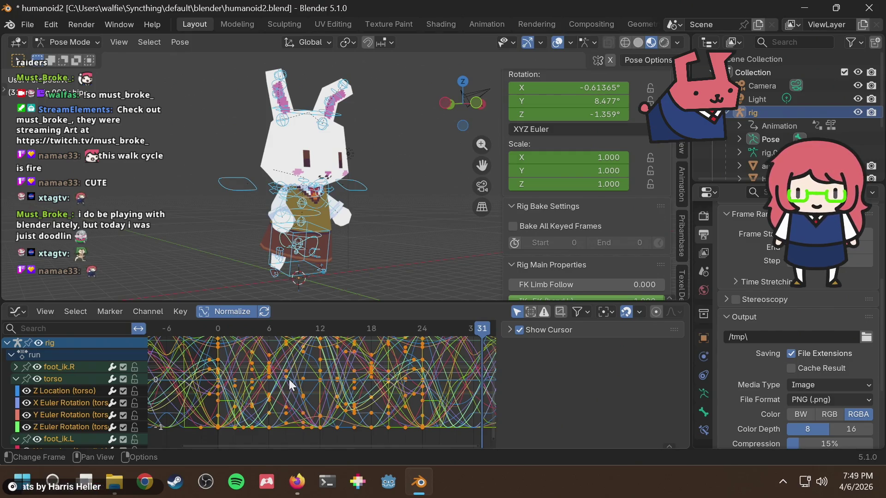
scroll(235, 354, "up", 2)
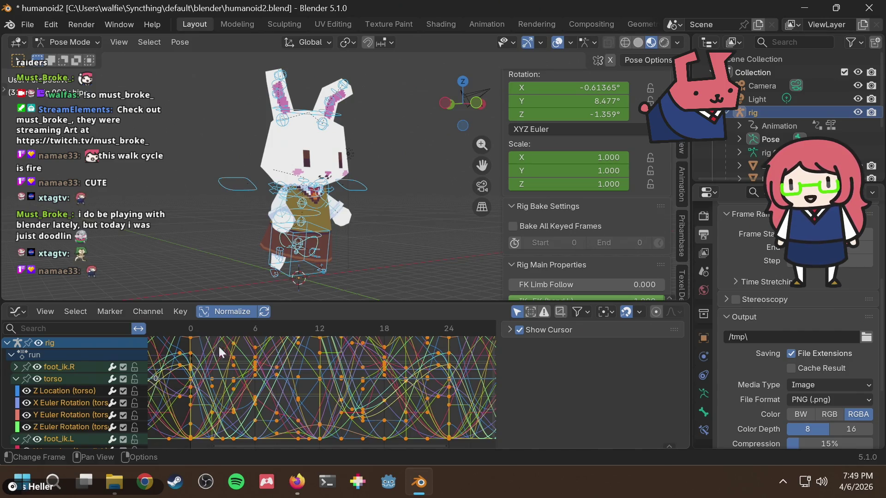
scroll(263, 356, "down", 2)
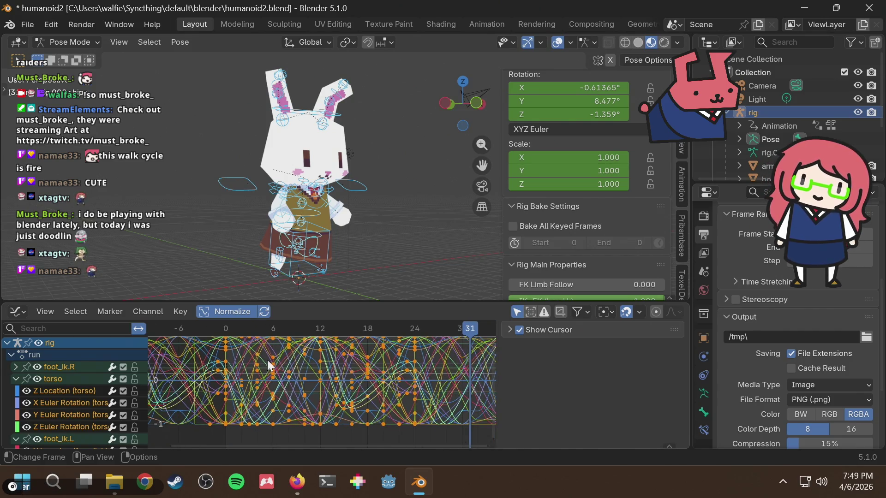
scroll(264, 357, "down", 2)
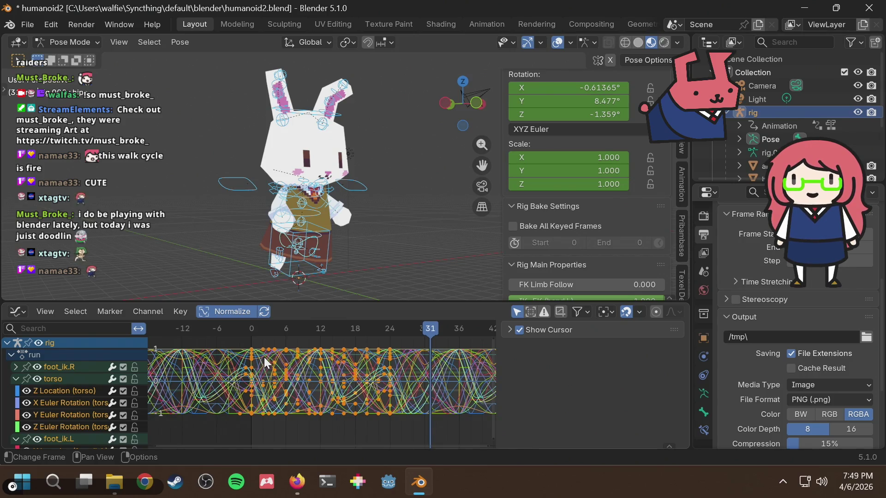
scroll(264, 357, "up", 2)
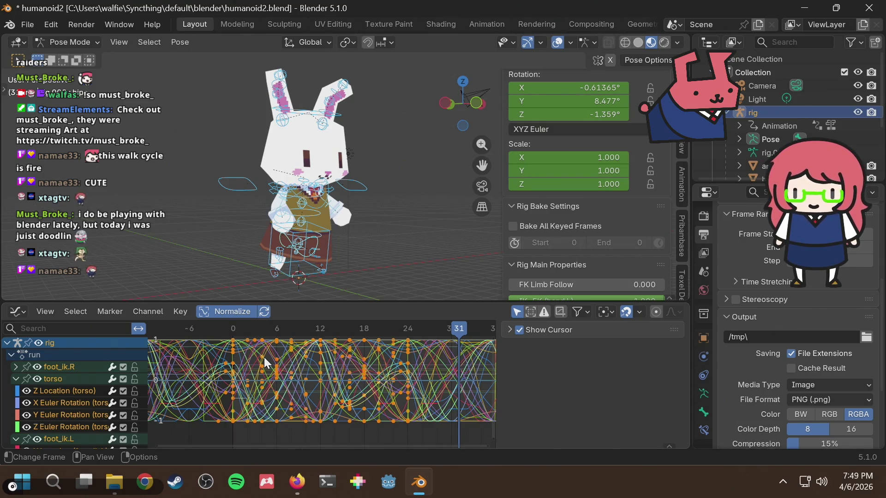
left_click(428, 215)
key("space")
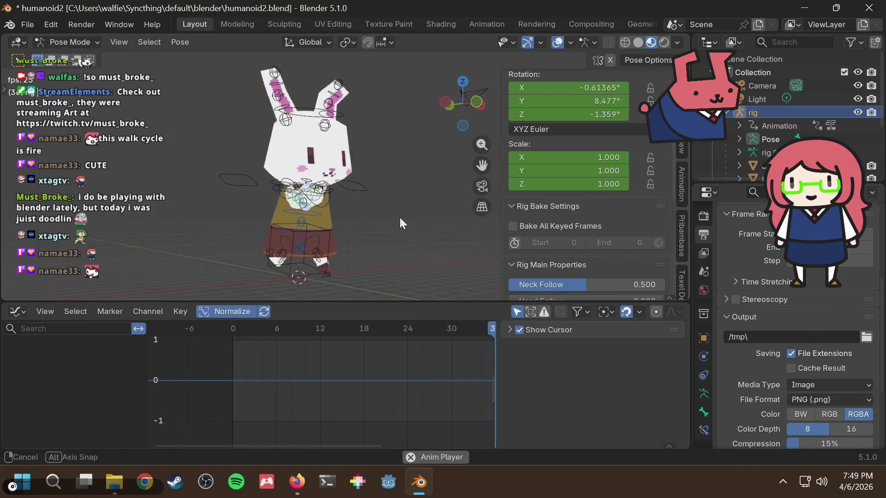
scroll(389, 229, "up", 2)
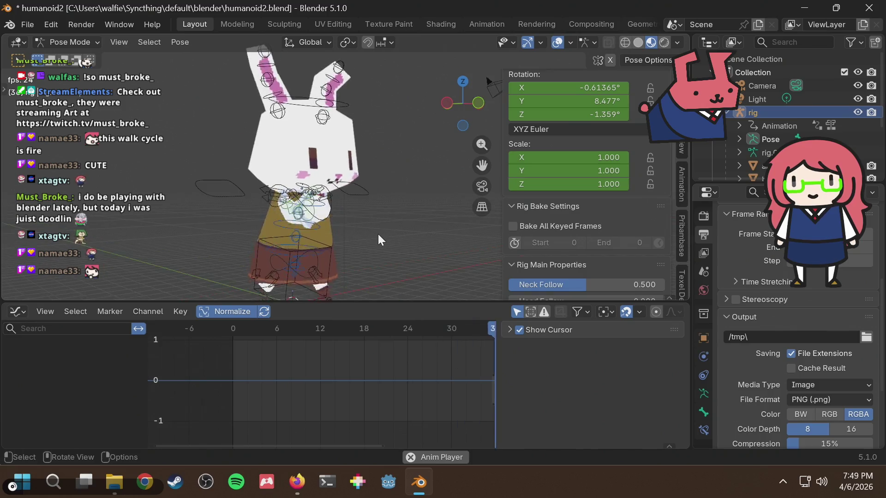
scroll(378, 234, "down", 2)
scroll(376, 234, "down", 2)
Watch the run from the front and lower angles, save humanoid2.blend, and bring up the editor type list.
middle_click_drag(376, 234, 413, 231)
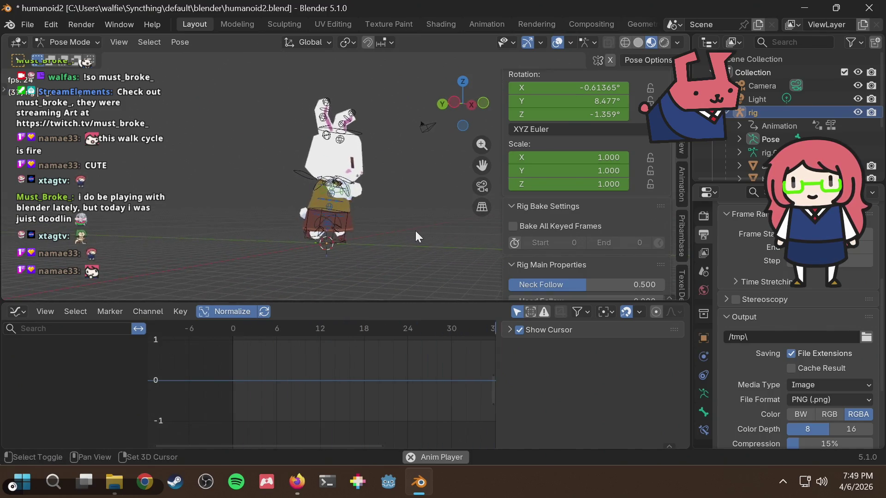
key("space")
key("ctrl+s")
middle_click_drag(357, 260, 321, 217)
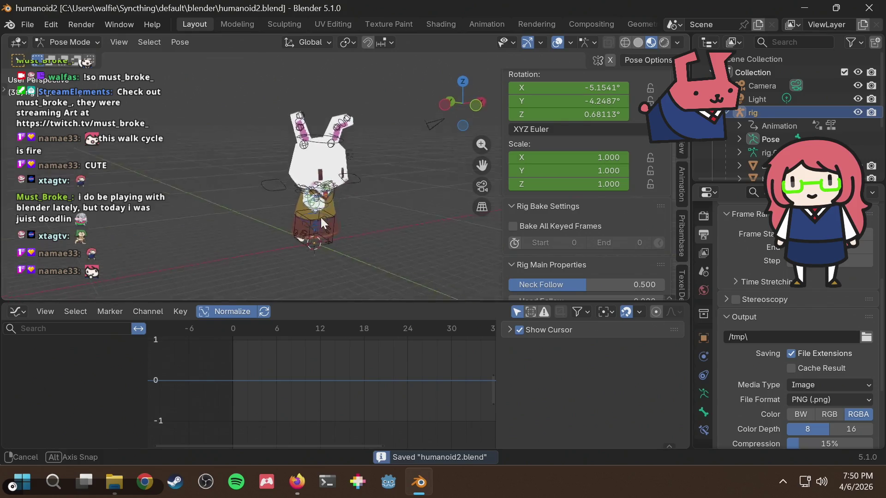
key("space")
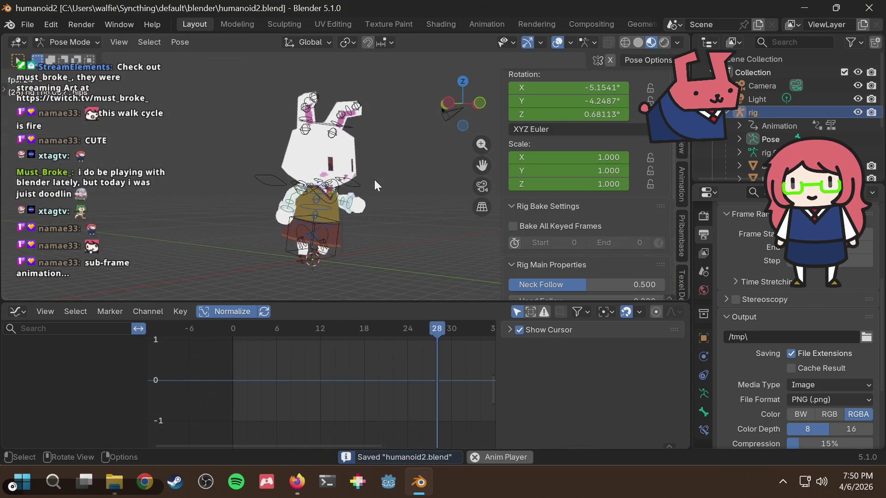
key("Escape")
middle_click_drag(374, 179, 346, 160)
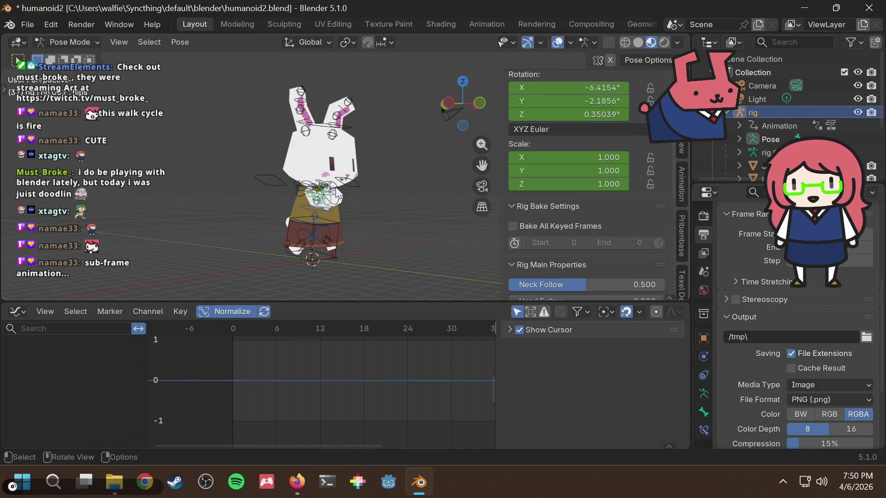
left_click(18, 311)
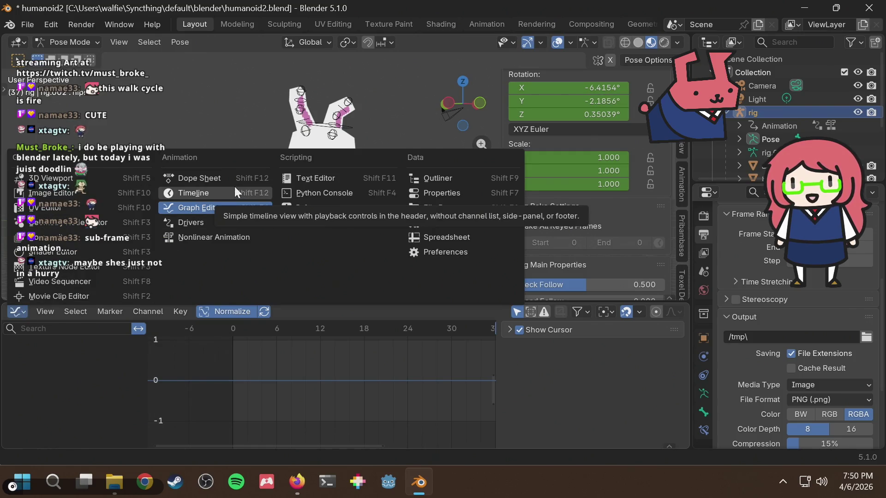
Switch to the Action Editor, make 'walk' the active action, and play it to frame 27.
left_click(213, 179)
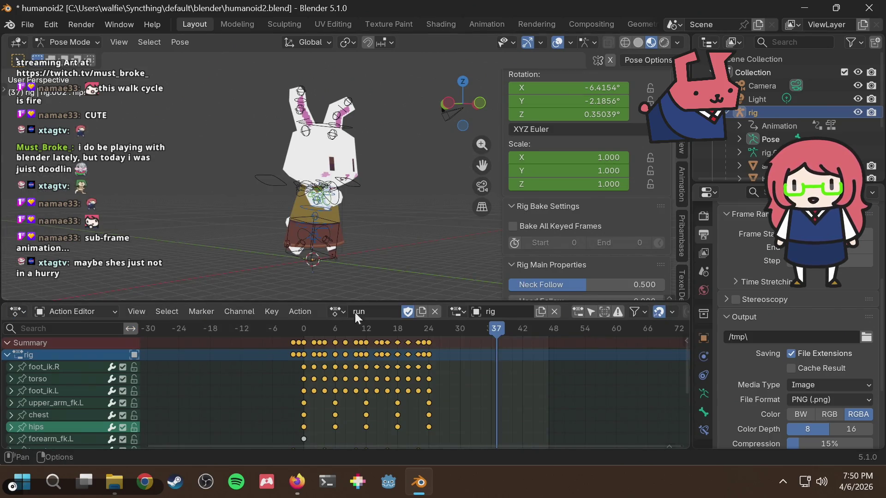
left_click(340, 311)
left_click(357, 196)
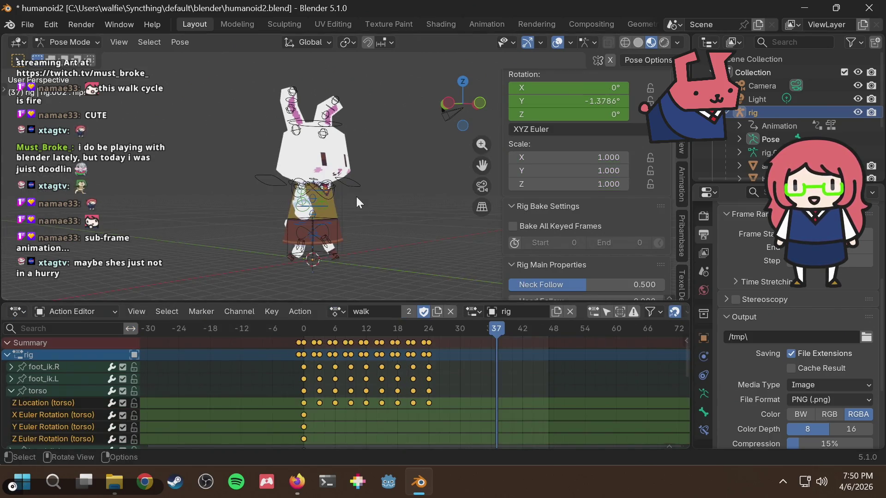
key("space")
mouse_move(376, 202)
middle_mouse_down()
mouse_move(330, 206)
mouse_move(383, 197)
middle_mouse_up()
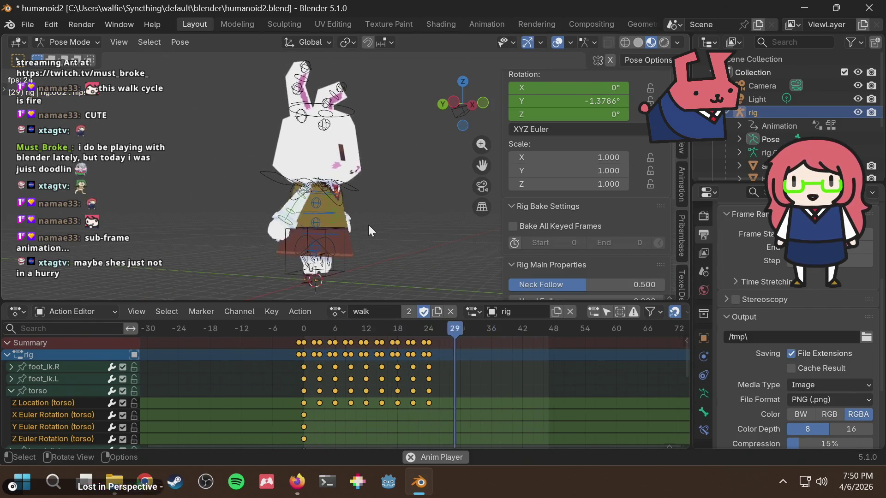
key("space")
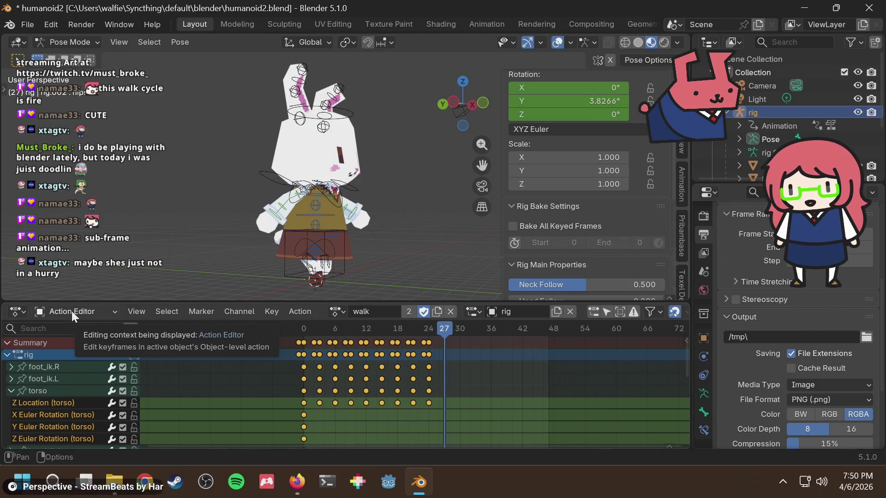
Keep Action Editor mode, then change the lower editor back to the Graph Editor.
left_click(72, 310)
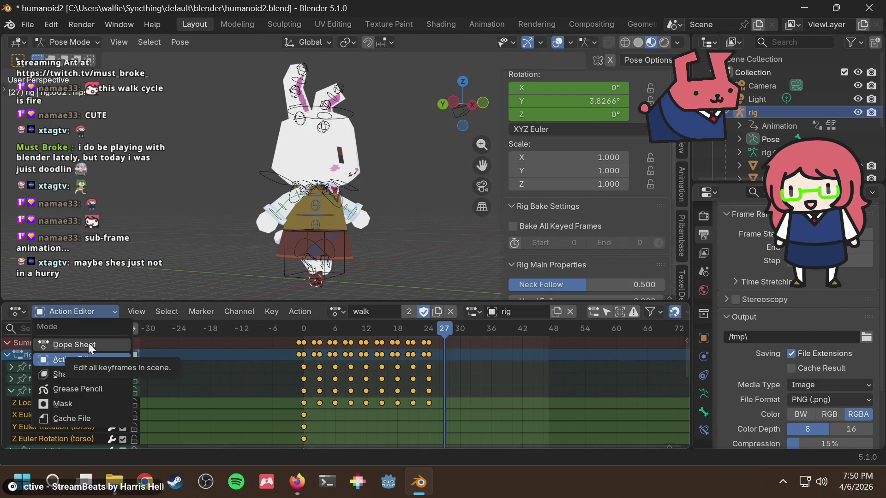
left_click(63, 309)
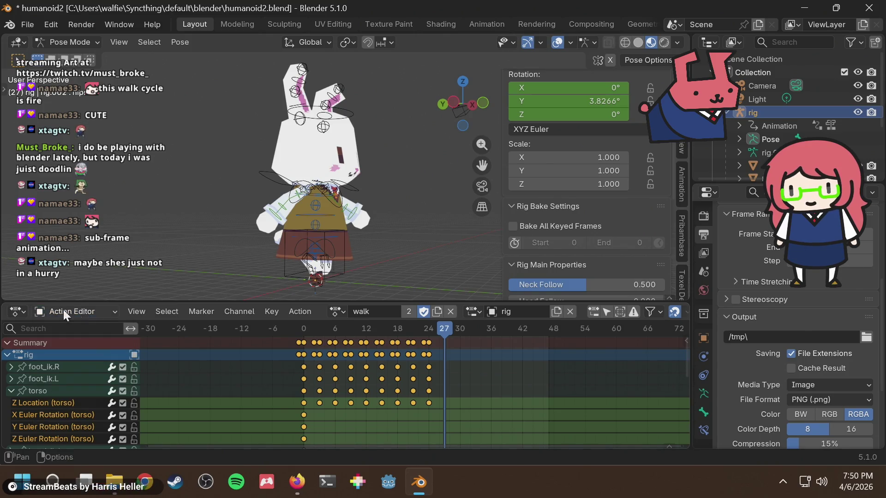
left_click(14, 313)
left_click(202, 207)
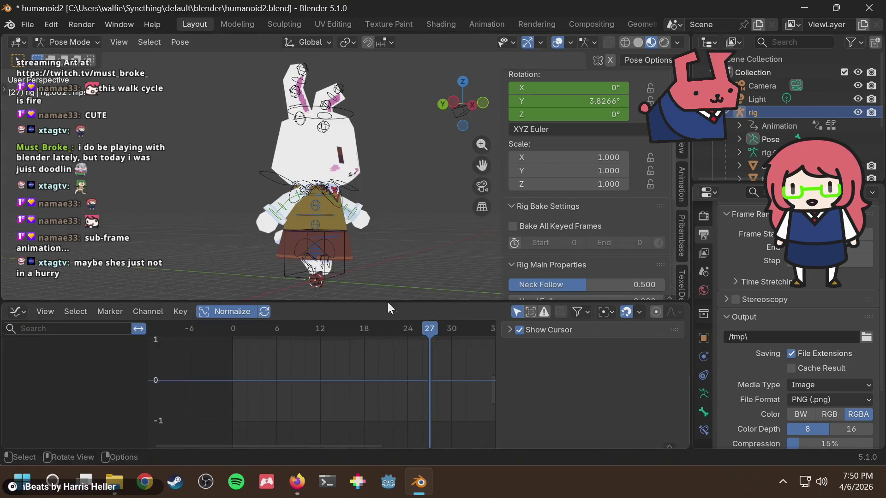
Show all bones' walk curves, save, cancel a time scale, and move the playhead to frame 0.
key("a")
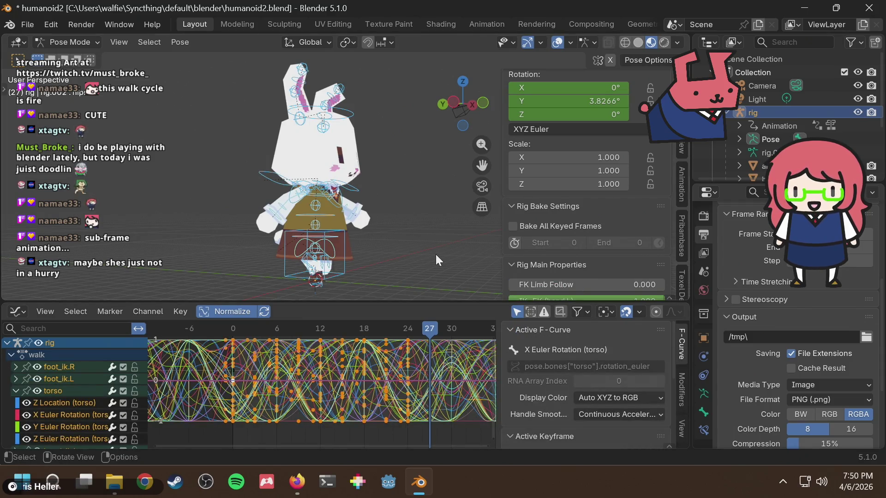
key("ctrl+s")
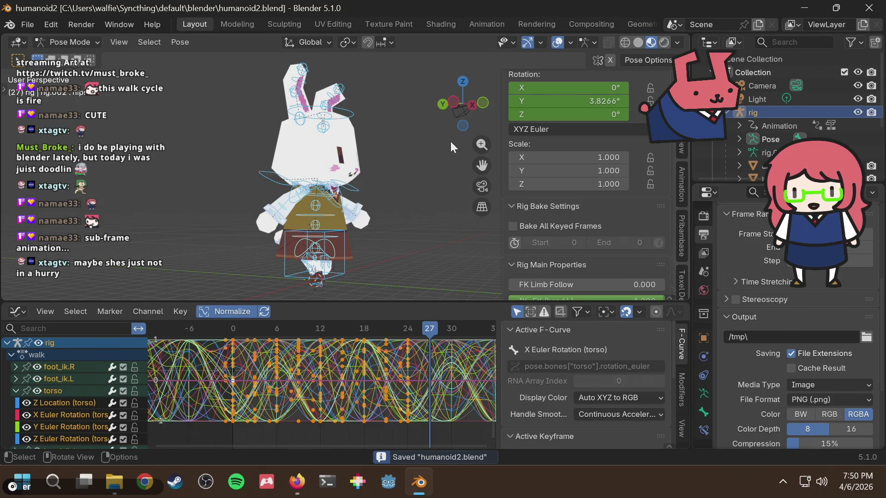
key("s")
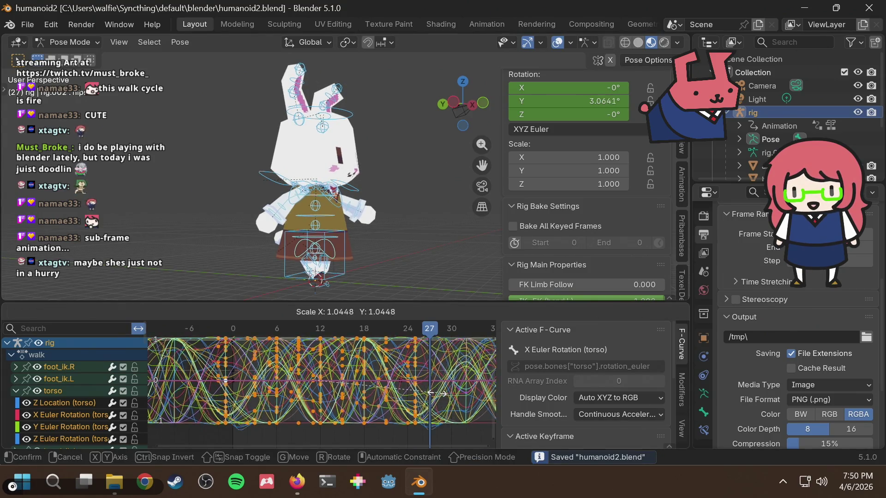
key("Escape")
left_click_drag(250, 333, 233, 331)
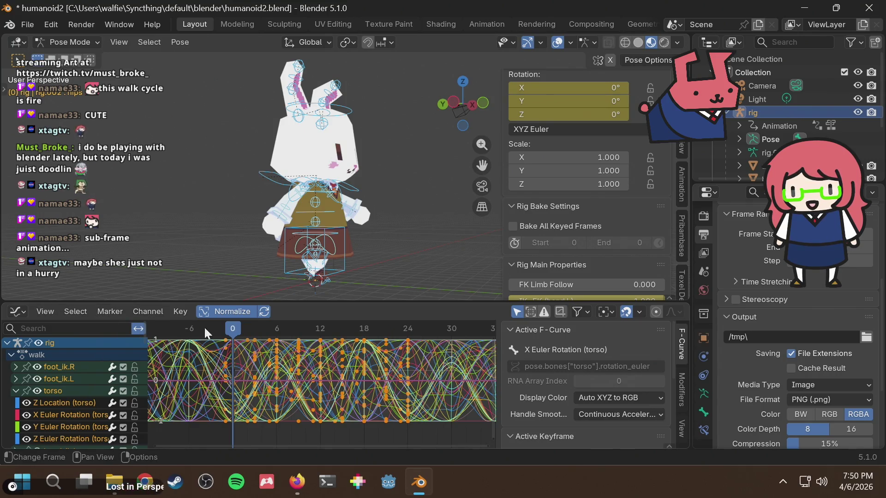
left_click(71, 315)
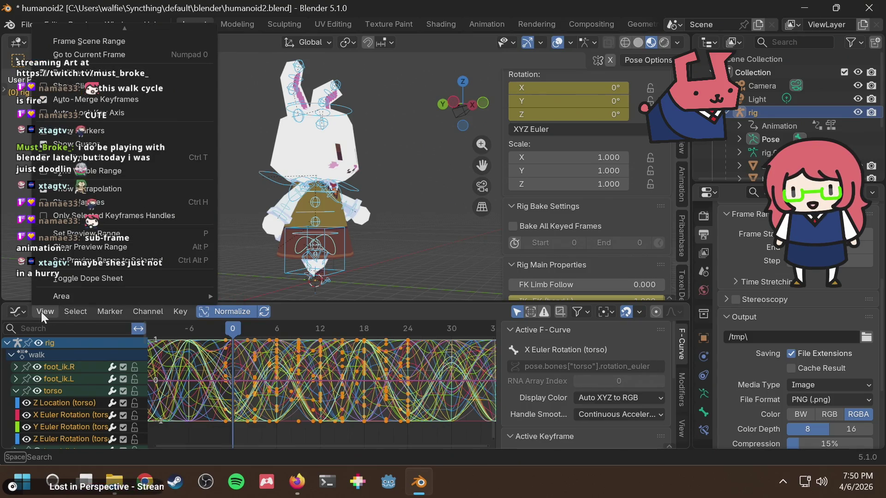
Switch to Firefox and start a new web search.
key("alt+Tab")
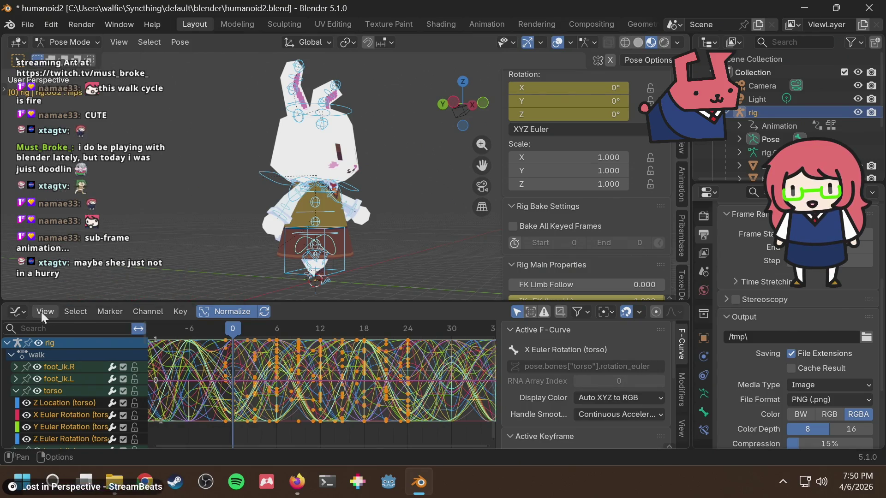
left_click(381, 39)
type("b")
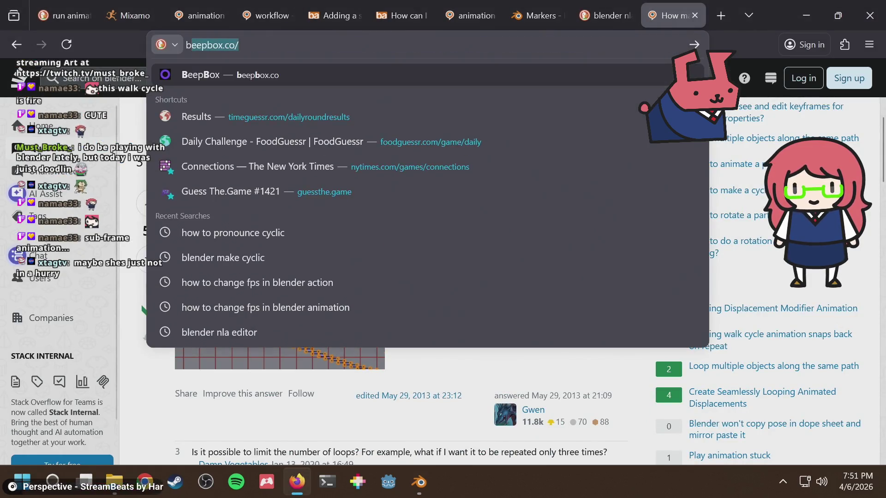
type("lender scale ke")
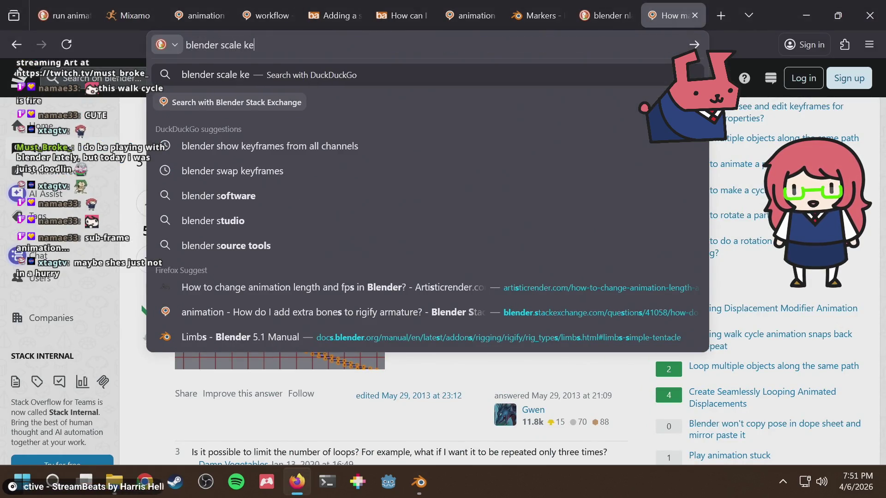
type("yframe")
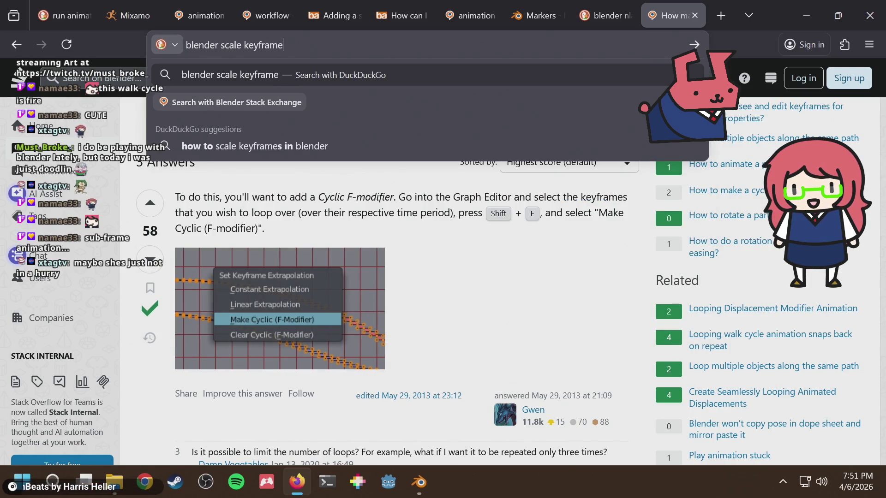
type(" relative to 2d cursor")
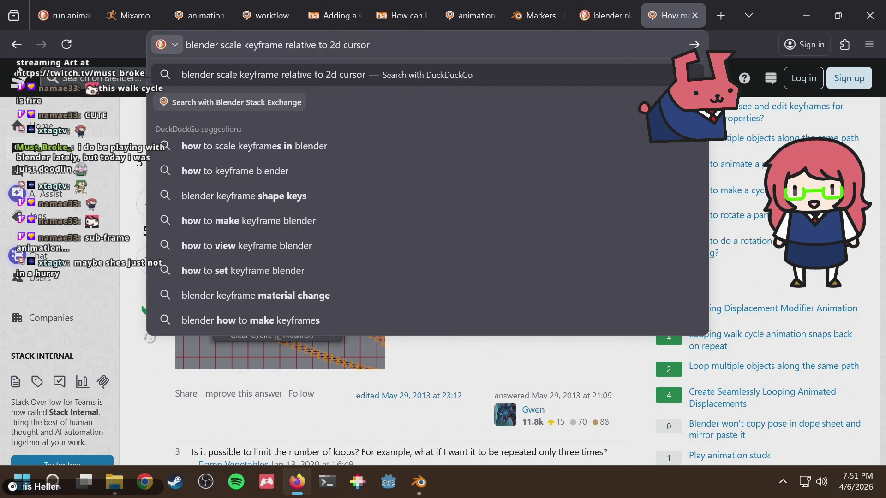
Submit the 'blender scale keyframe relative to 2d cursor' search, check Blender's F3 search for '2d', and return to the results.
key("Return")
key("alt+Tab")
key("F3")
type("2d")
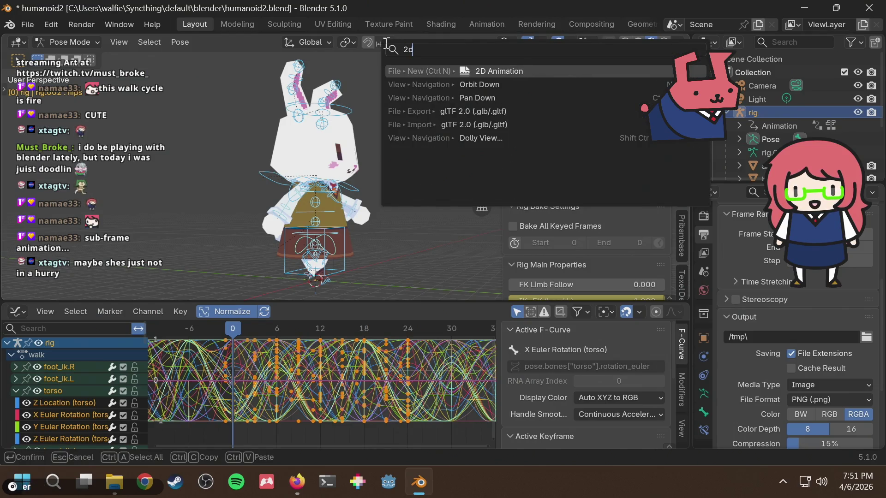
key("Escape")
key("F3")
type("2d")
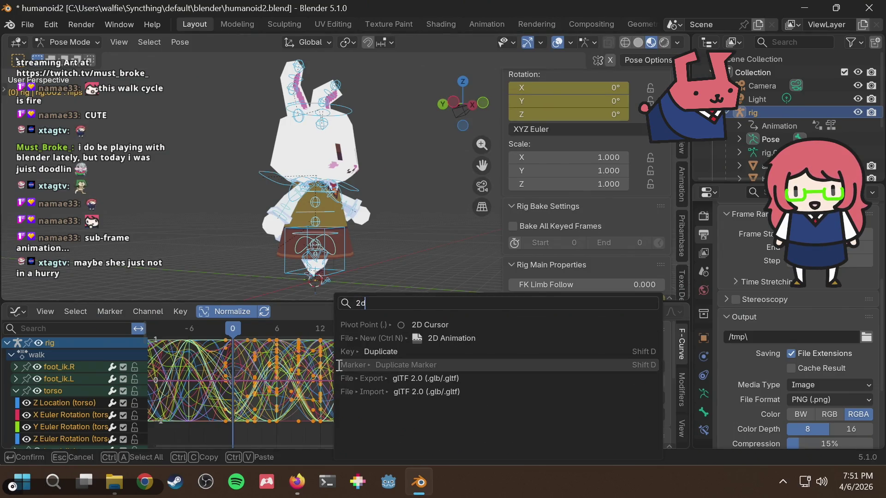
key("Escape")
key("alt+Tab")
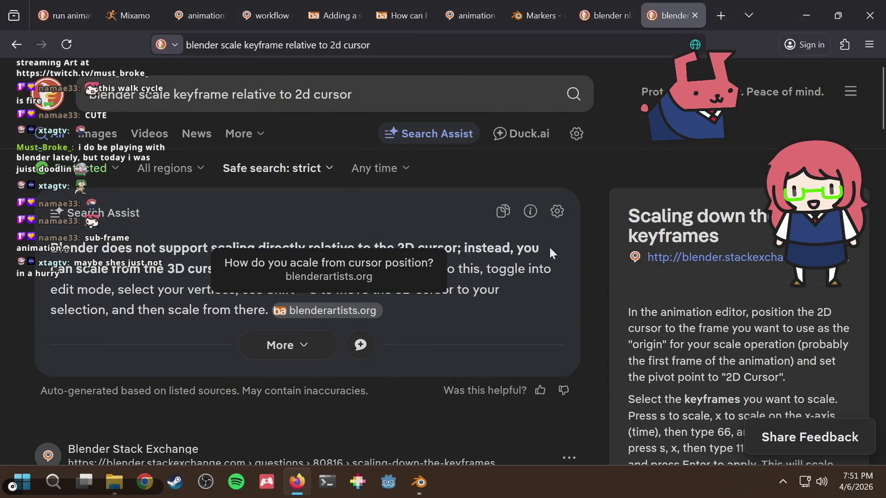
Skim the result summary on scaling relative to the cursor and open the 'Scaling down the keyframes' Stack Exchange answer.
mouse_move(218, 246)
left_mouse_down()
mouse_move(347, 248)
mouse_move(137, 248)
left_mouse_up()
left_click(282, 253)
left_click_drag(197, 248, 356, 248)
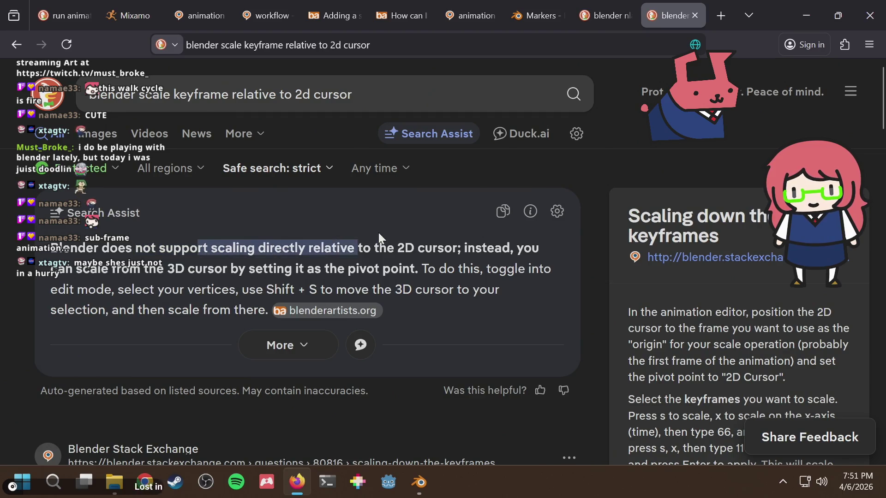
left_click(172, 260)
scroll(201, 237, "down", 1)
scroll(201, 239, "up", 1)
scroll(199, 238, "down", 1)
scroll(200, 238, "down", 1)
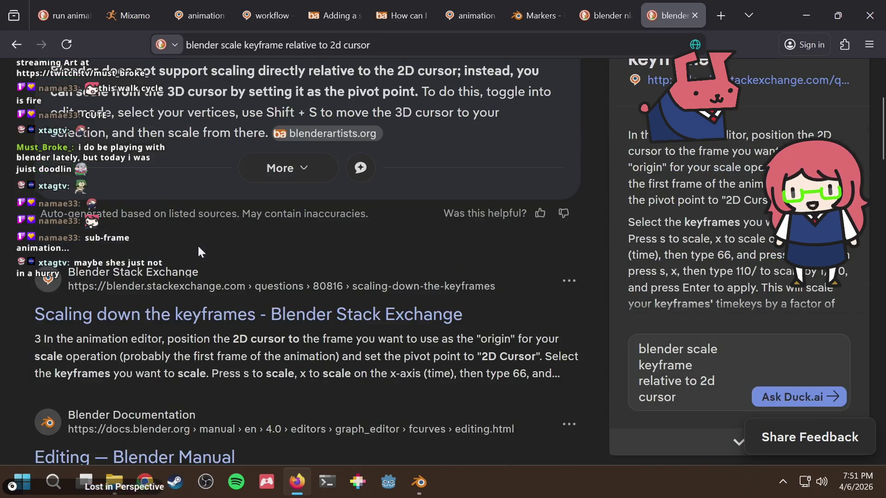
left_click(145, 317)
scroll(346, 256, "down", 4)
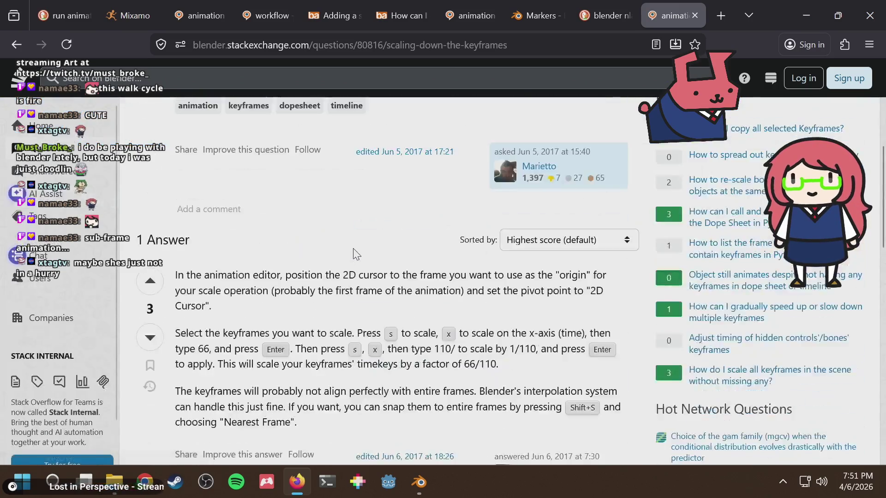
scroll(335, 274, "down", 1)
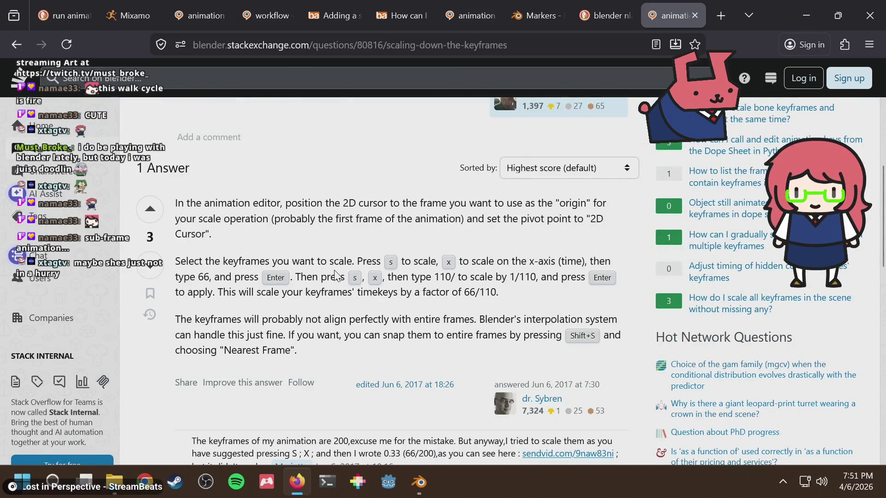